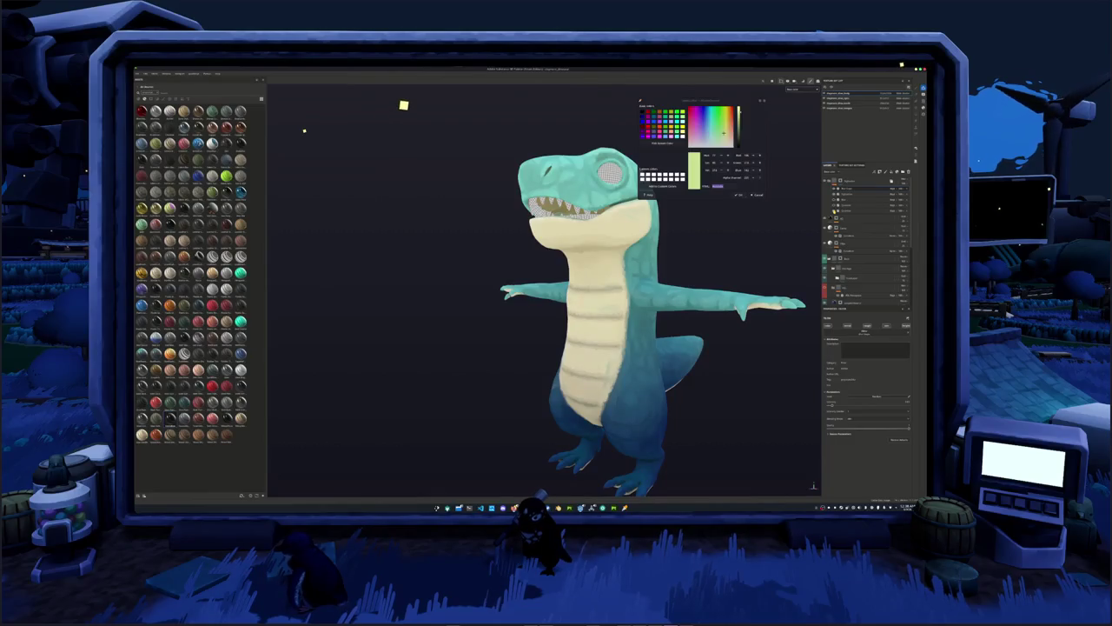
Select the layer just below and change a dropdown value in its Properties panel.
click(847, 206)
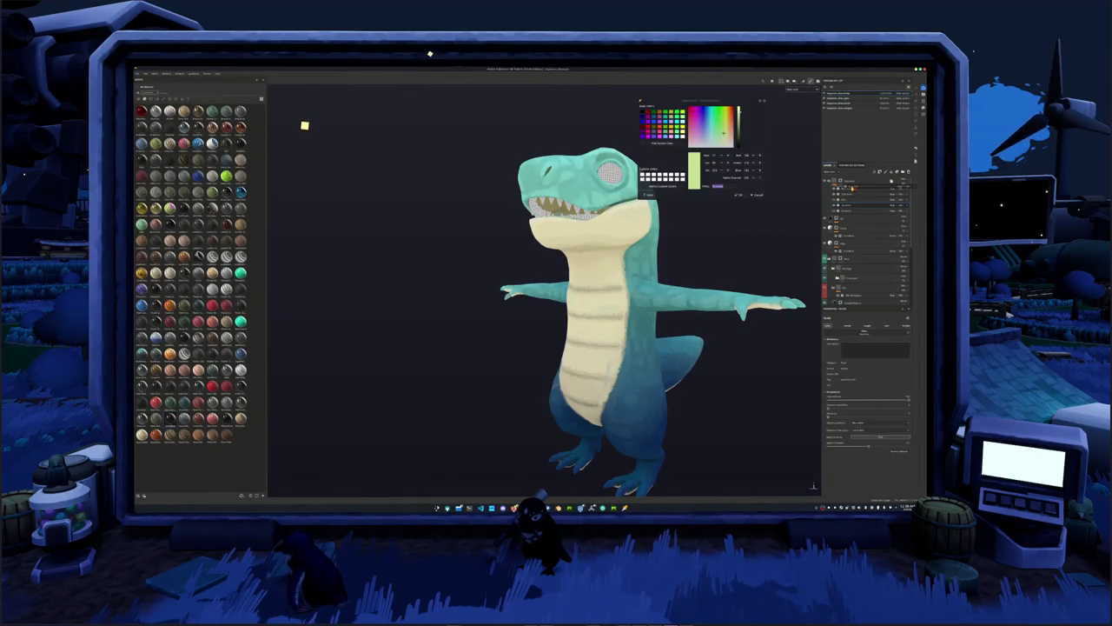
click(847, 193)
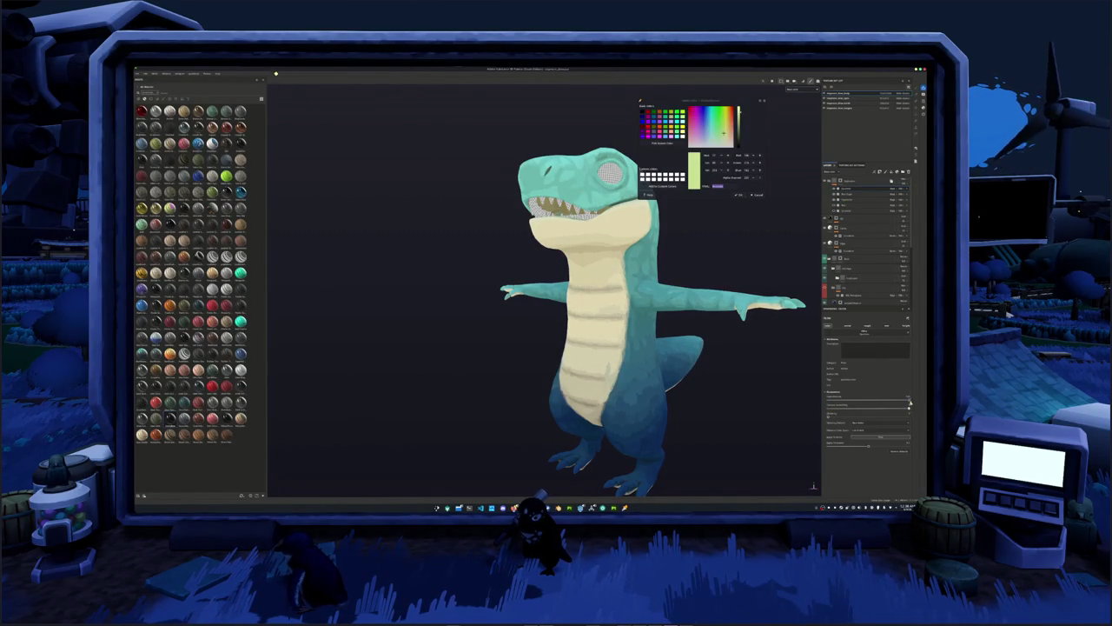
mouse_move(692, 358)
alt+mouse_down()
mouse_move(533, 373)
mouse_move(530, 301)
mouse_move(454, 350)
mouse_move(757, 355)
mouse_move(753, 366)
mouse_move(737, 353)
mouse_move(790, 413)
alt+mouse_up()
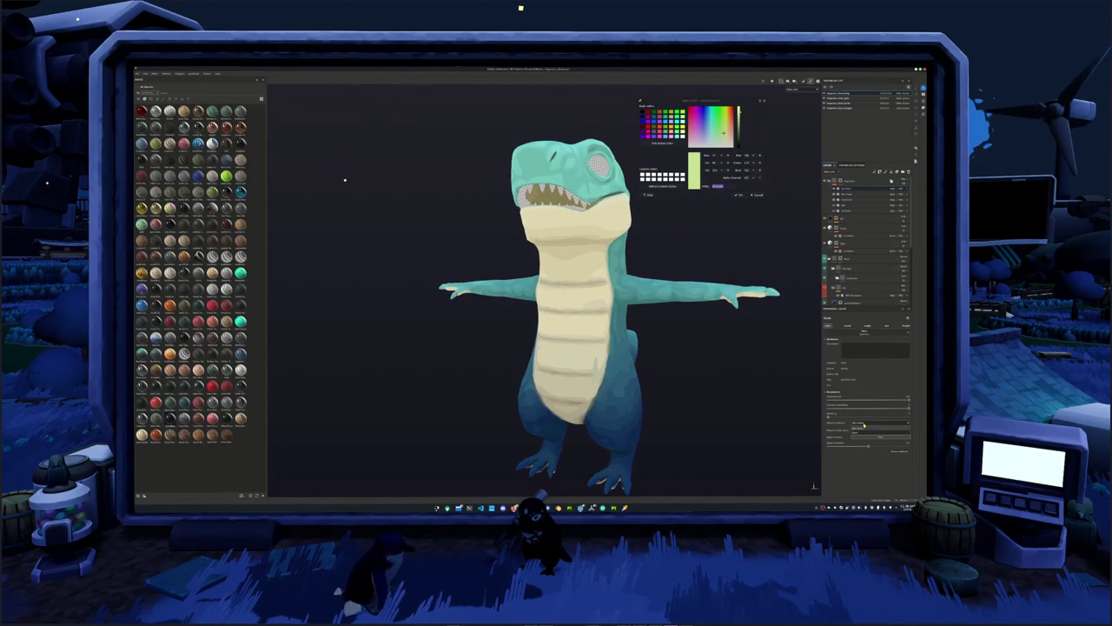
click(860, 428)
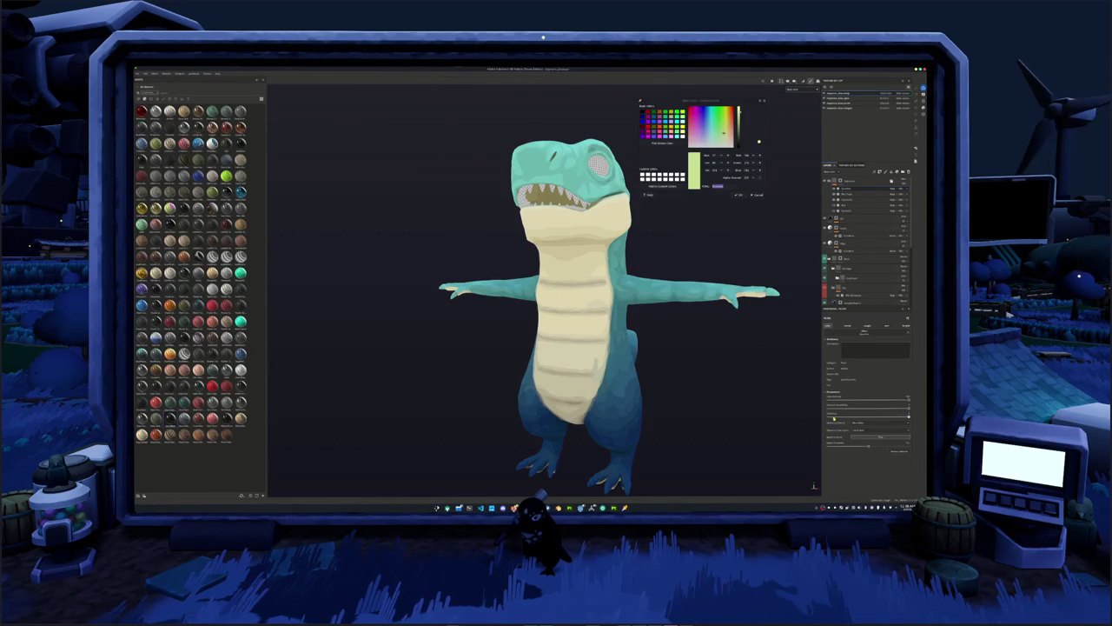
scroll(799, 418, up, 2)
alt+drag(761, 220, 826, 211)
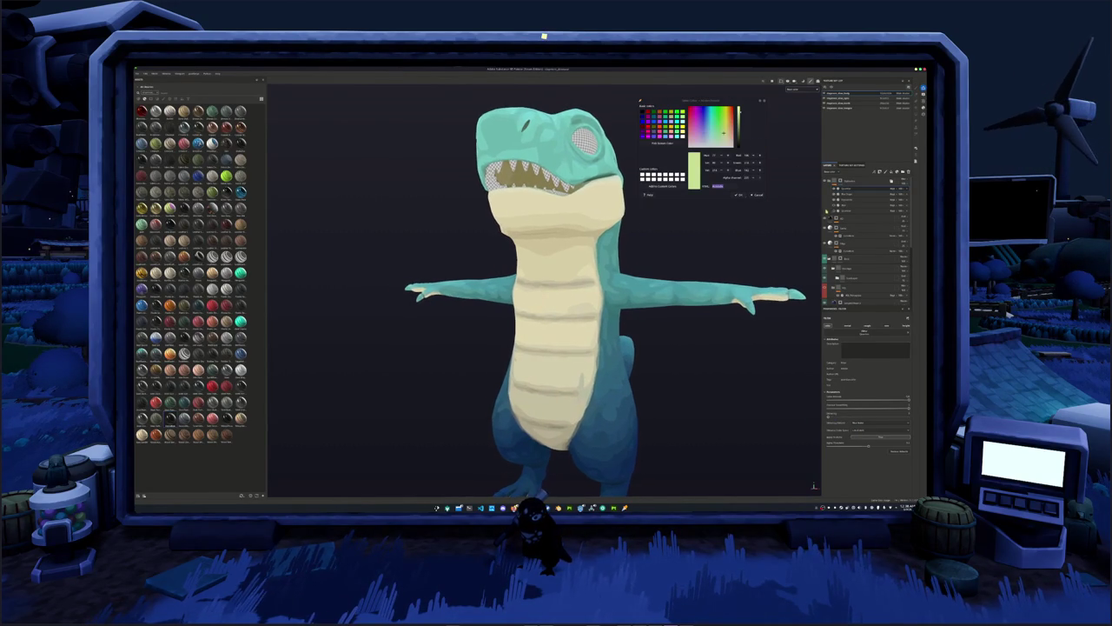
Select another layer and turn on a toggle option in its properties.
click(850, 188)
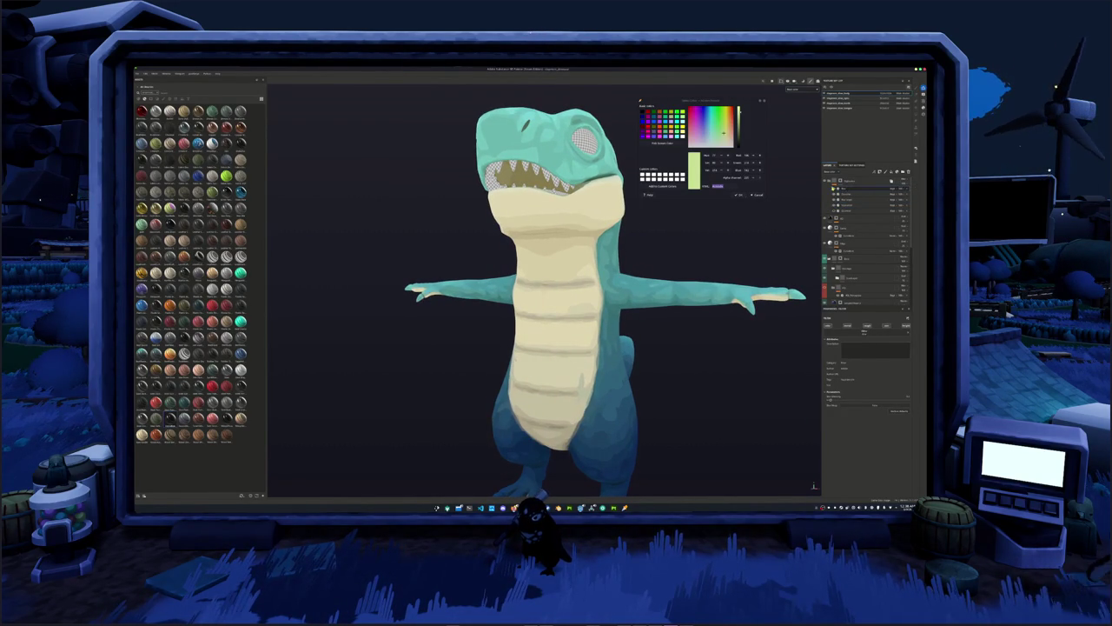
click(835, 188)
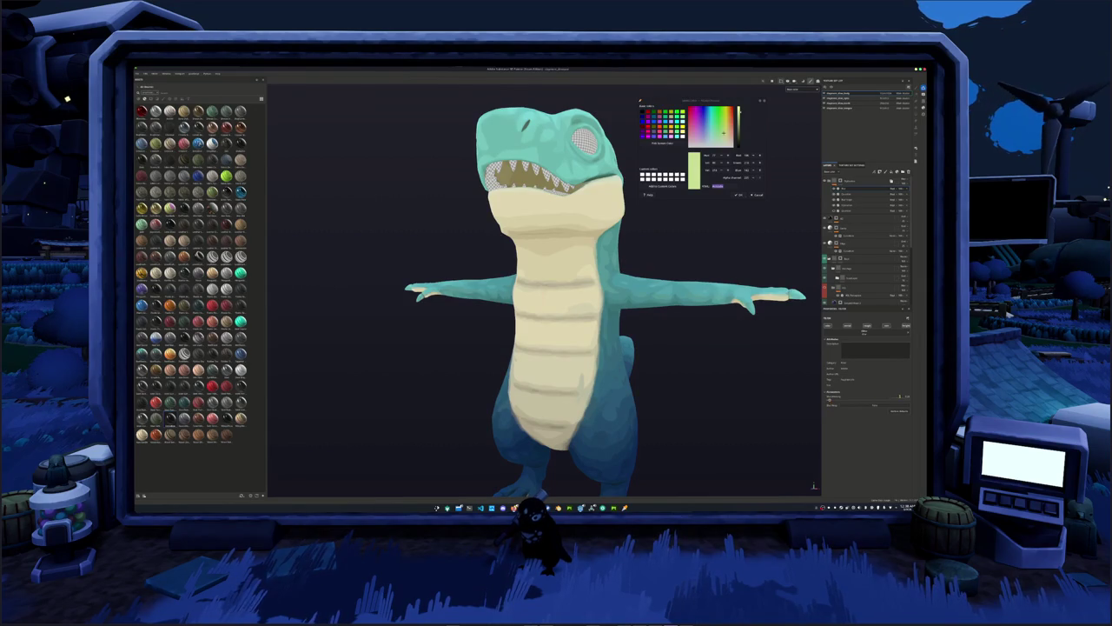
click(907, 395)
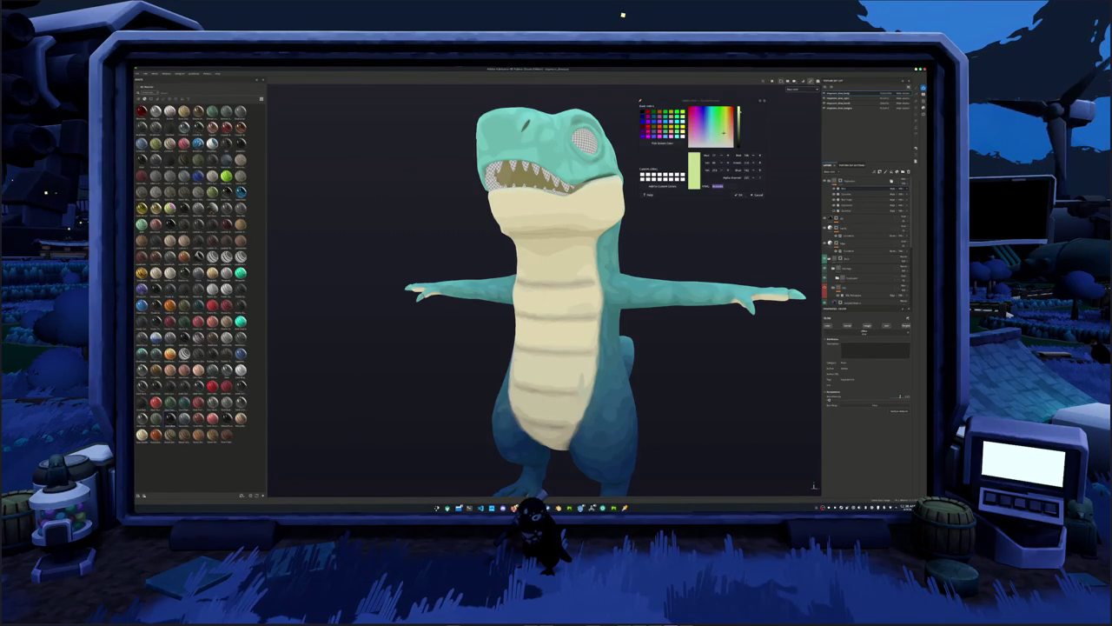
Frame the whole dinosaur and orbit to a three-quarter view.
alt+drag(543, 287, 608, 296)
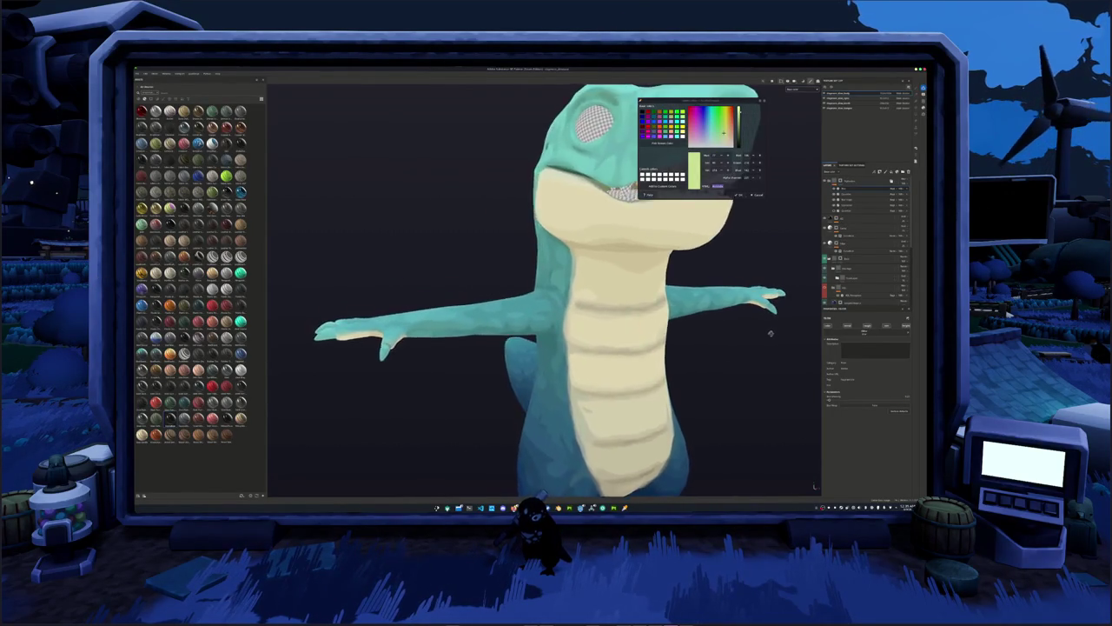
scroll(543, 287, up, 5)
key(f)
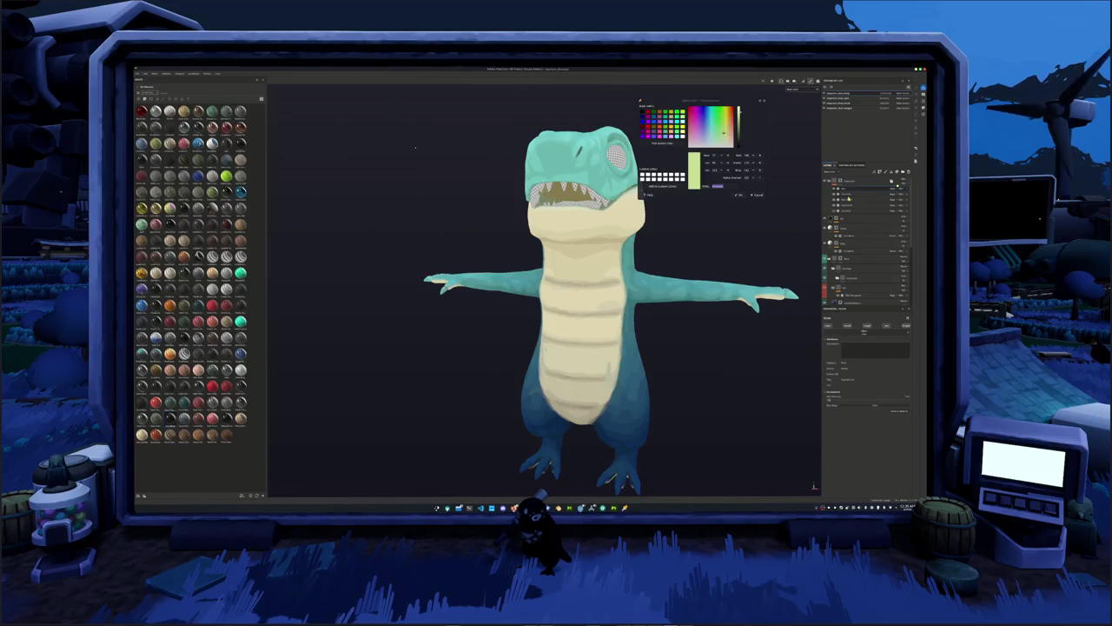
alt+drag(415, 148, 420, 141)
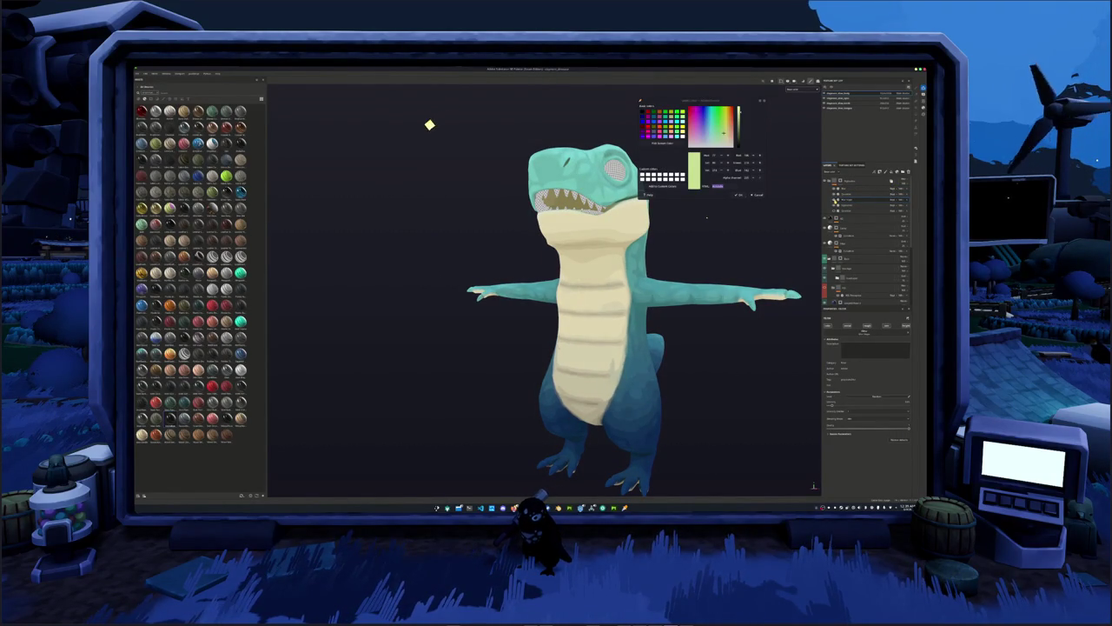
alt+drag(392, 137, 725, 232)
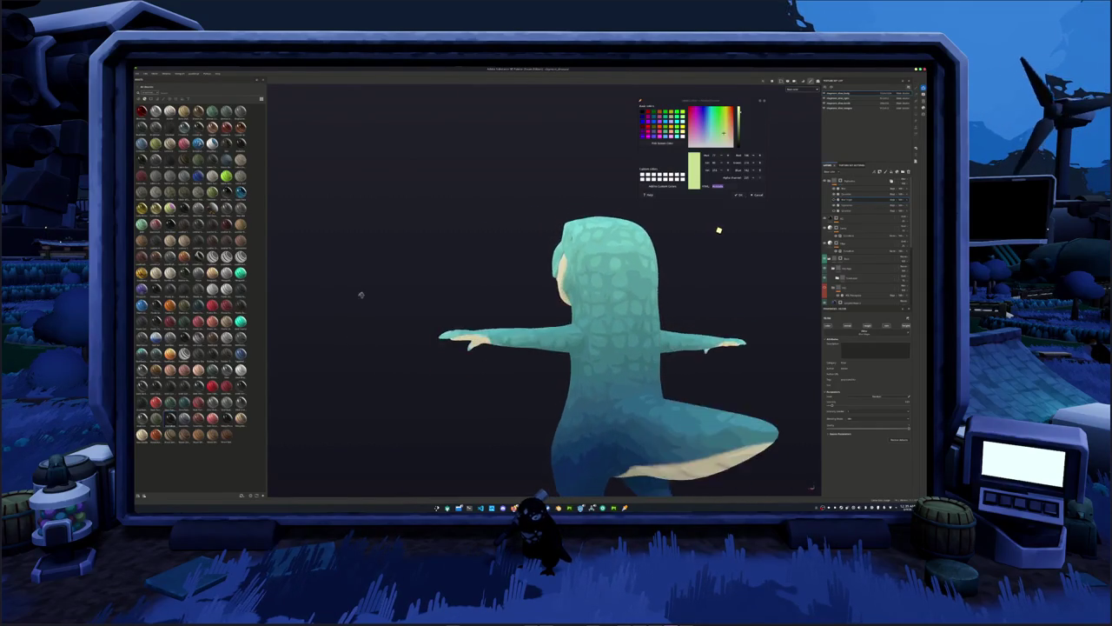
key(f)
mouse_move(732, 231)
alt+mouse_down()
mouse_move(769, 237)
mouse_move(596, 203)
mouse_move(611, 280)
mouse_move(591, 278)
alt+mouse_up()
Expand the layer group, move a layer lower in the stack, and check its blend mode.
click(841, 277)
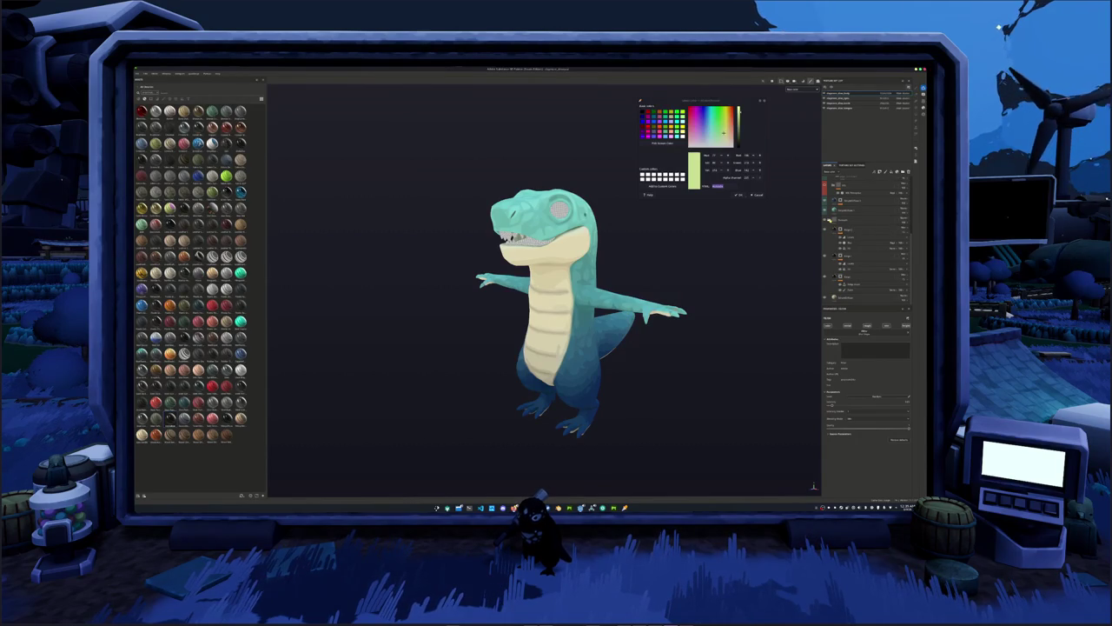
click(831, 219)
scroll(854, 225, down, 3)
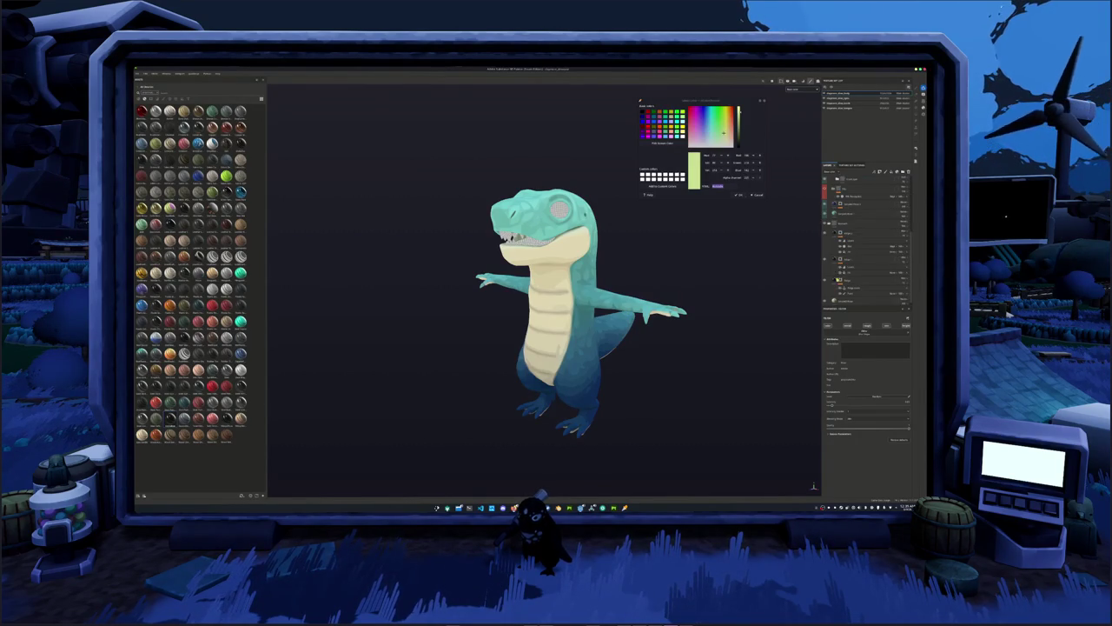
drag(856, 224, 850, 237)
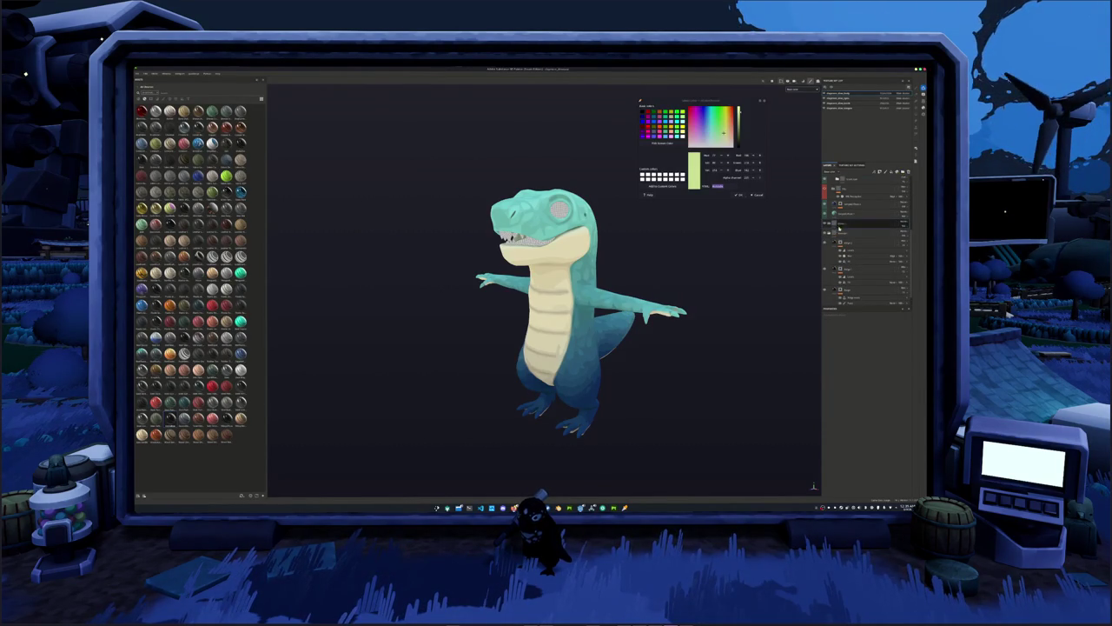
mouse_move(850, 237)
mouse_down()
mouse_move(849, 278)
mouse_move(850, 266)
mouse_up()
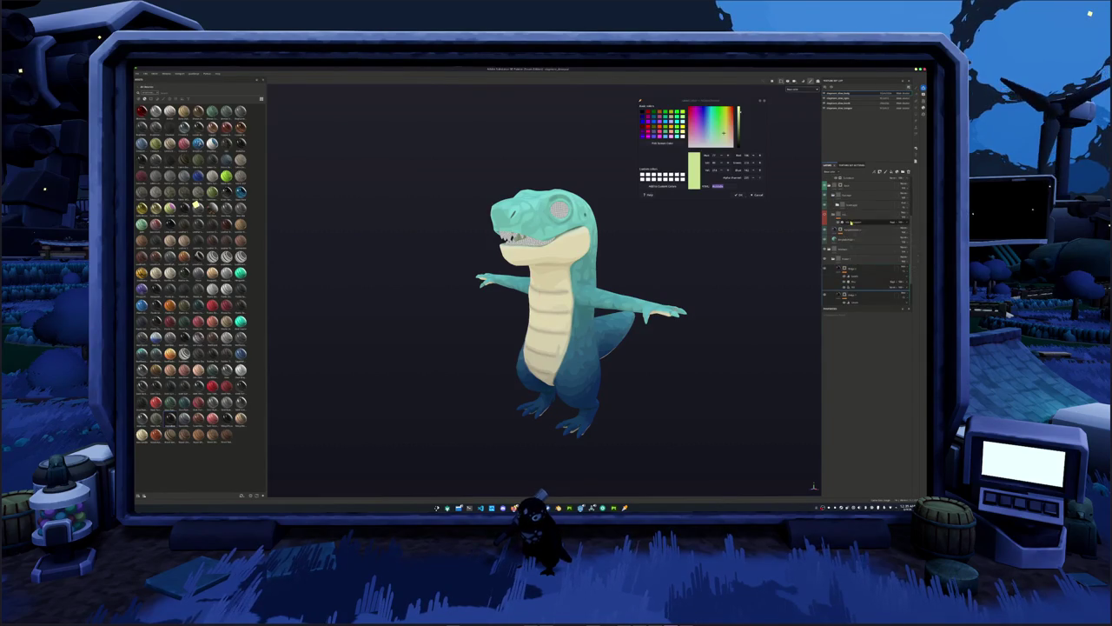
double_click(848, 259)
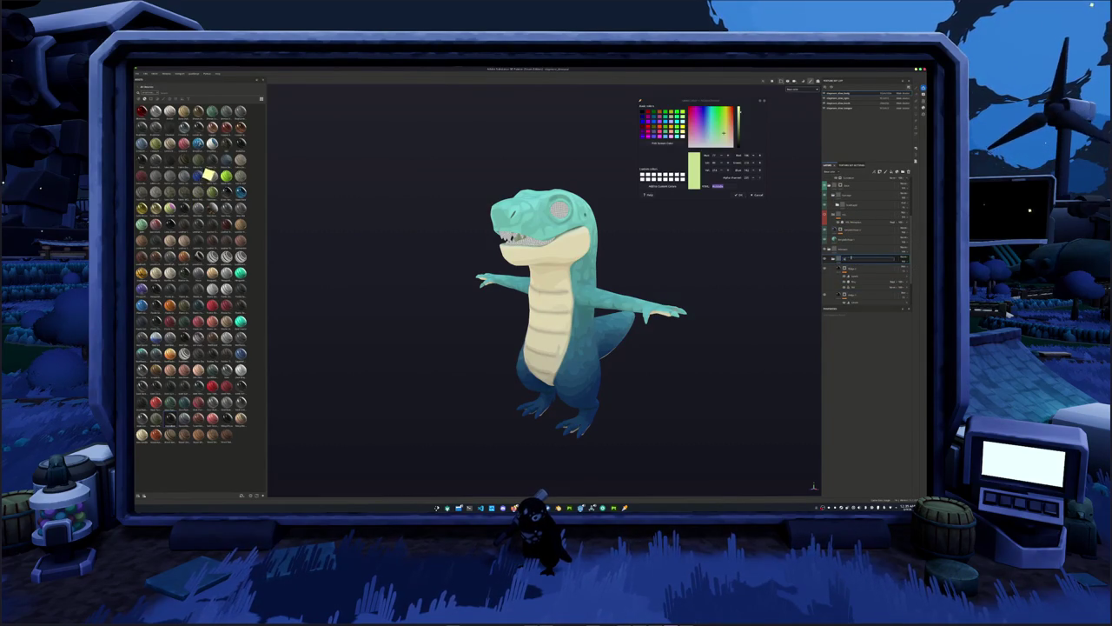
click(900, 258)
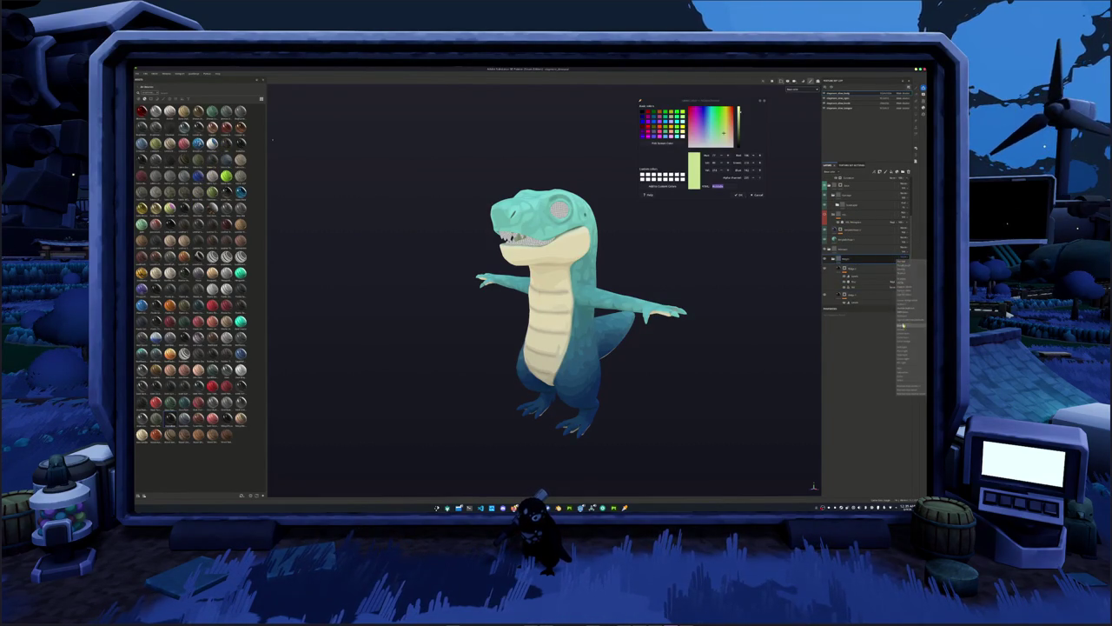
click(903, 262)
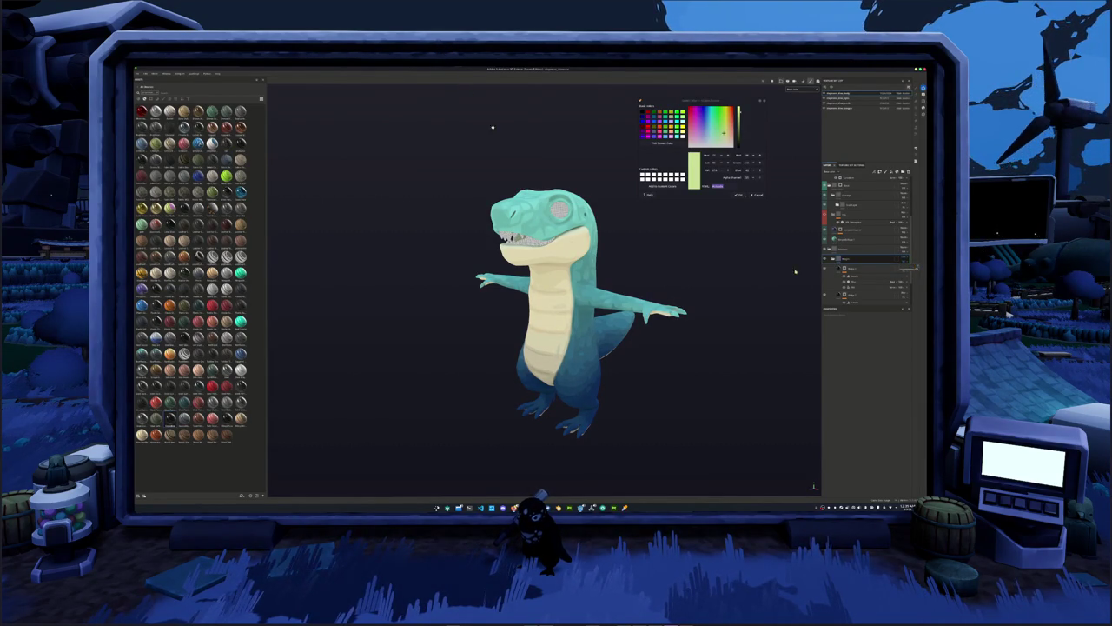
alt+drag(795, 272, 782, 287)
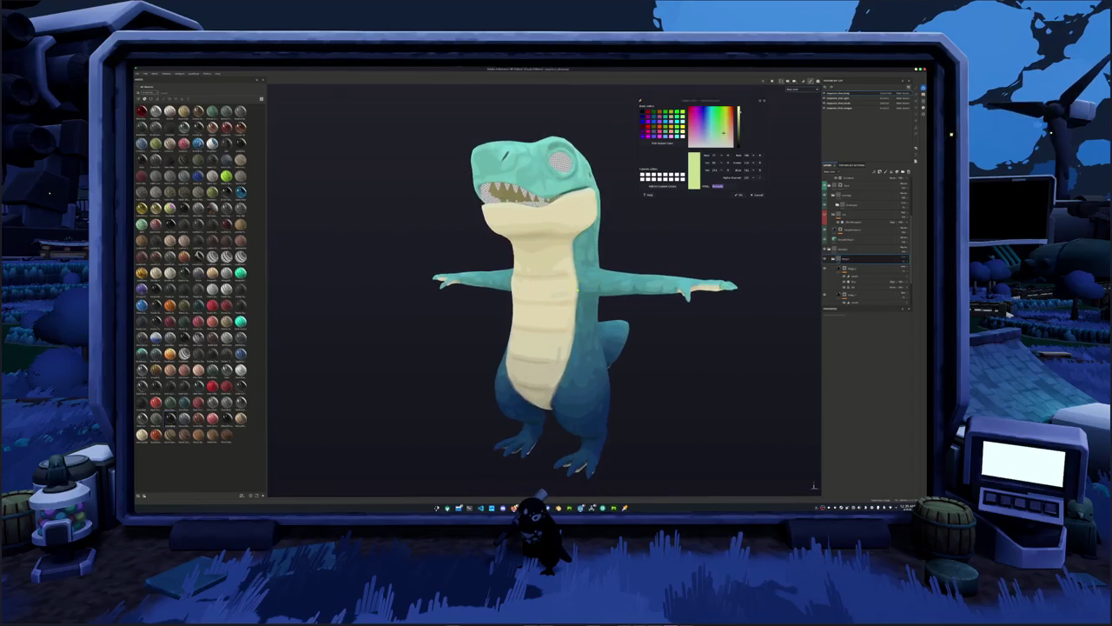
mouse_move(576, 291)
alt+mouse_down()
mouse_move(388, 344)
mouse_move(437, 315)
mouse_move(693, 313)
mouse_move(587, 311)
mouse_move(767, 253)
alt+mouse_up()
Undo the accidental pink body tint from enabling a lower layer.
click(852, 217)
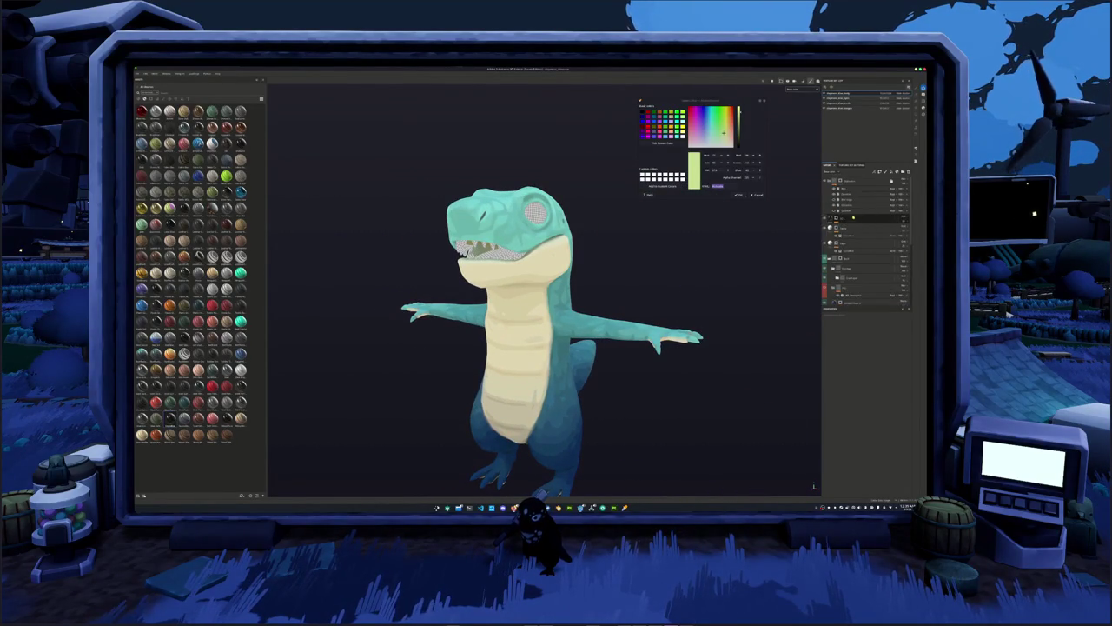
scroll(853, 217, down, 3)
scroll(852, 217, down, 3)
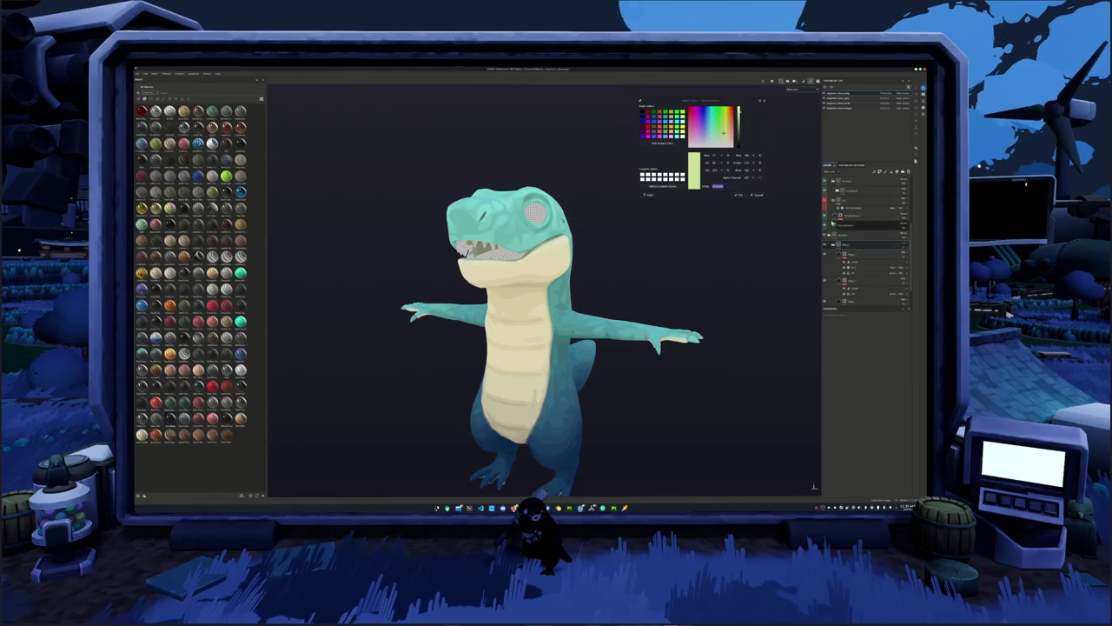
click(833, 207)
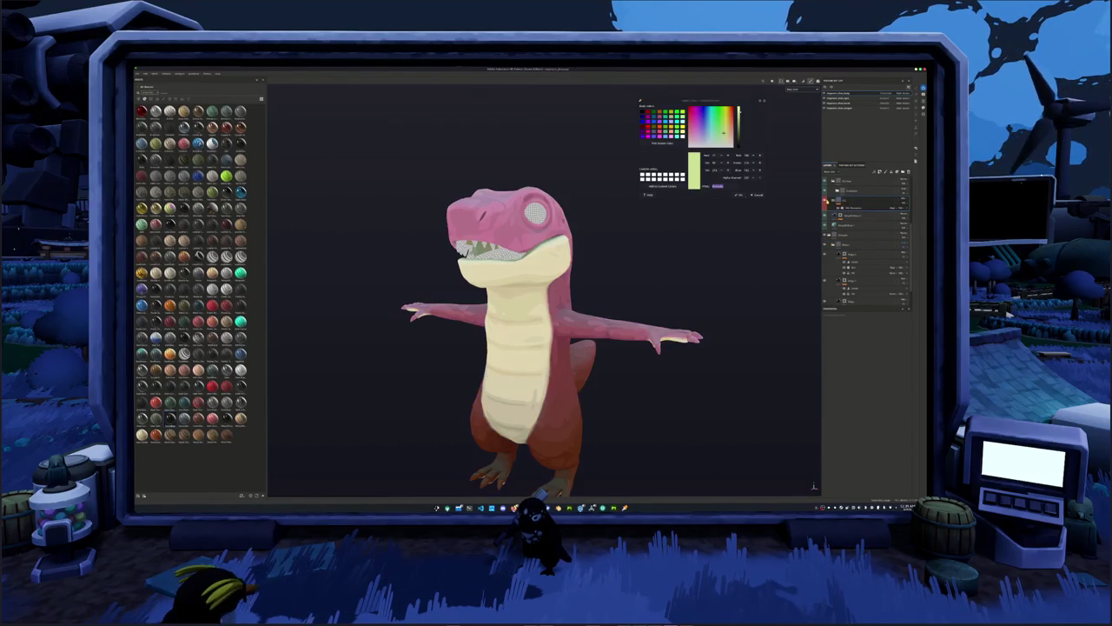
key(ctrl+z)
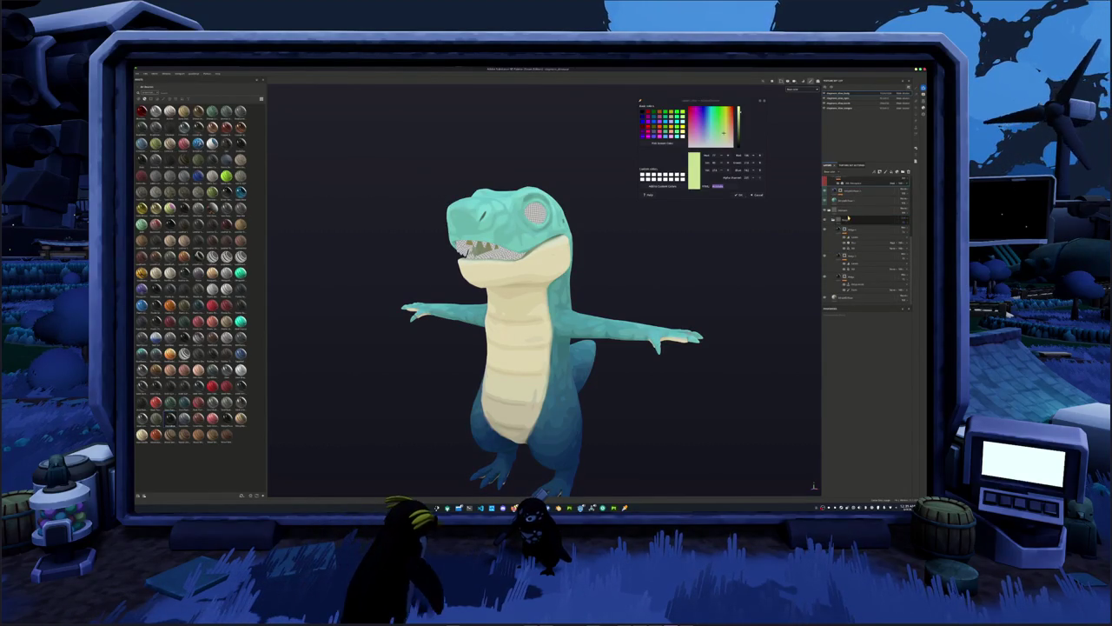
Move a layer into the expanded folder and raise its opacity so scales cover the whole body.
click(847, 218)
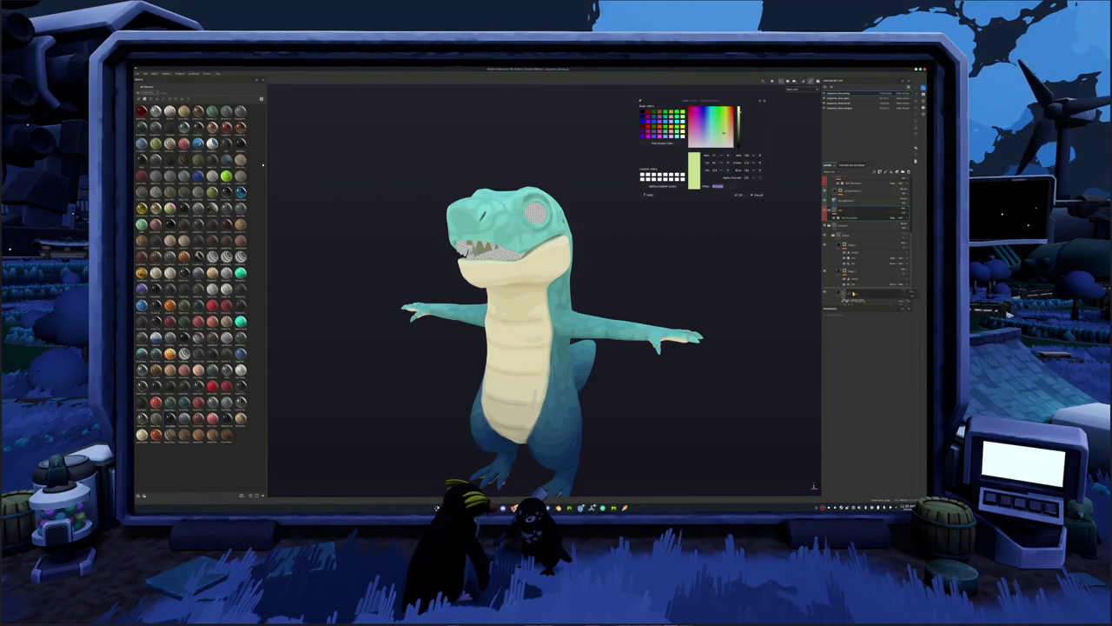
drag(851, 293, 849, 289)
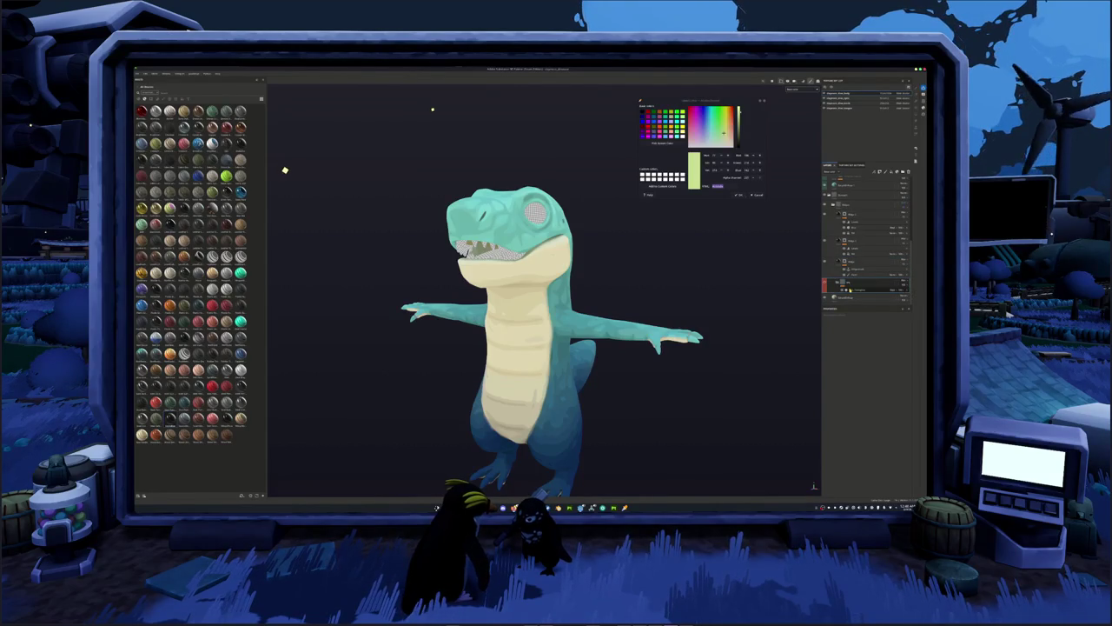
click(850, 287)
drag(847, 406, 870, 408)
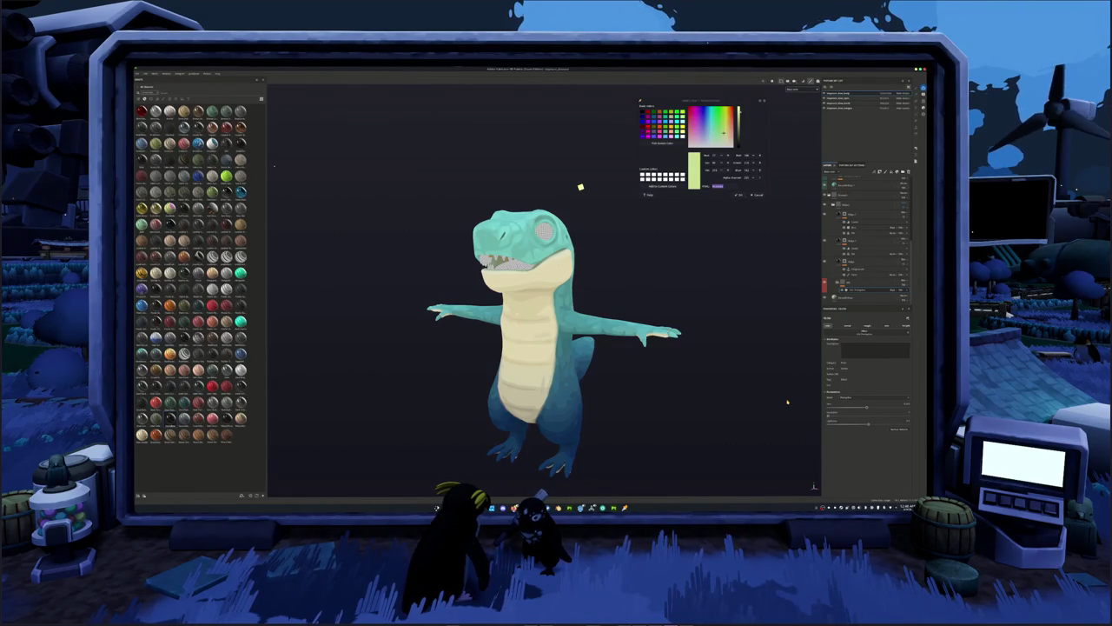
scroll(554, 339, down, 1)
scroll(554, 339, down, 1)
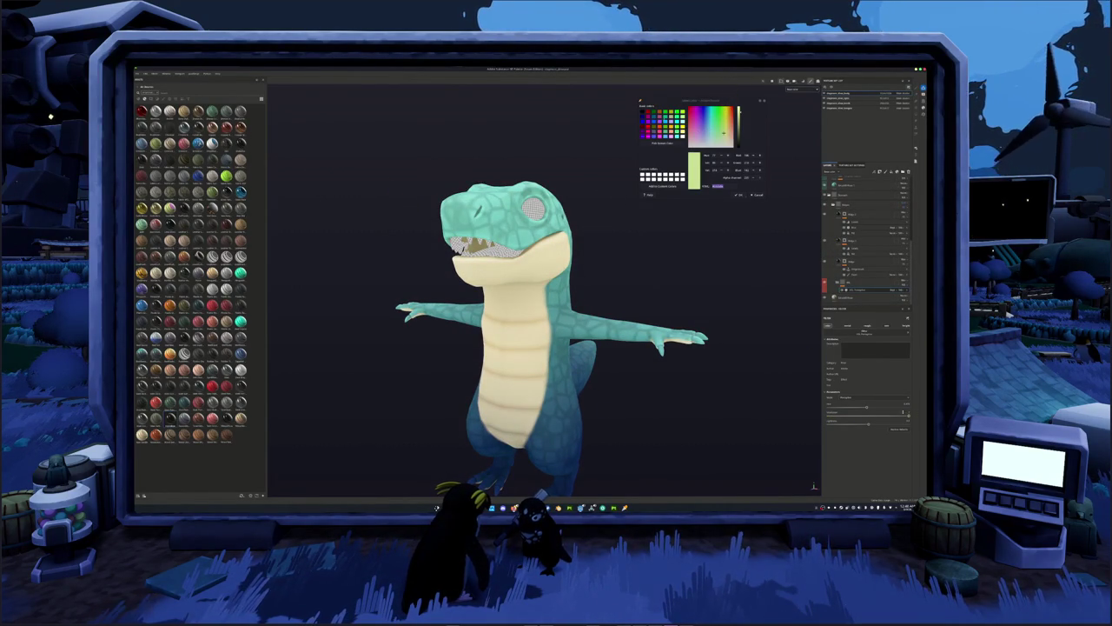
Dismiss the screen-recording window and change the belly layer's blending mode.
click(611, 506)
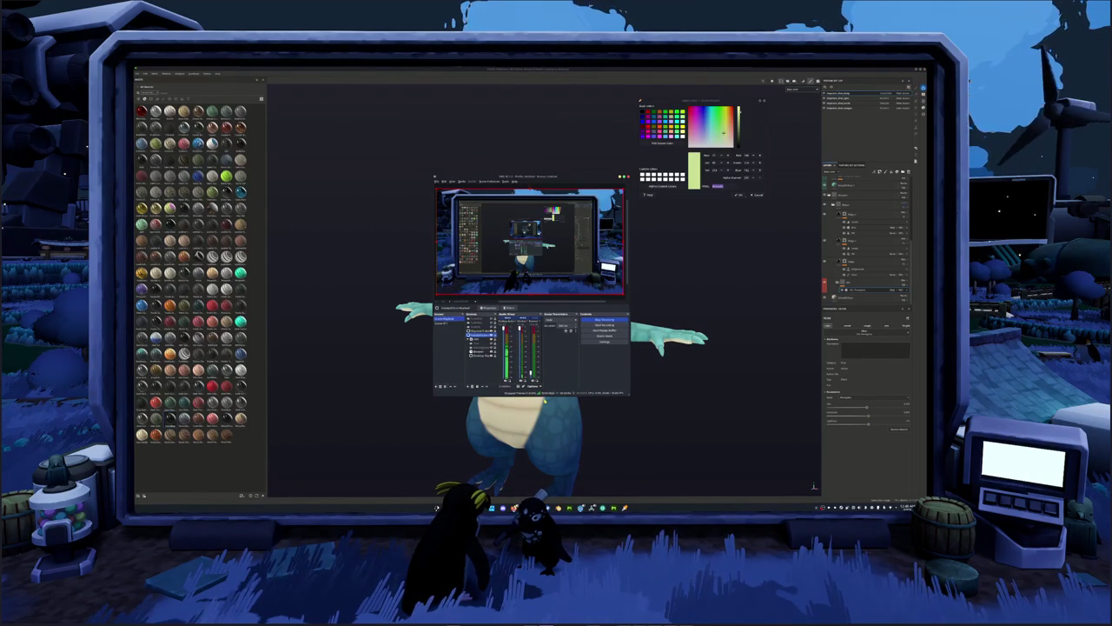
click(636, 427)
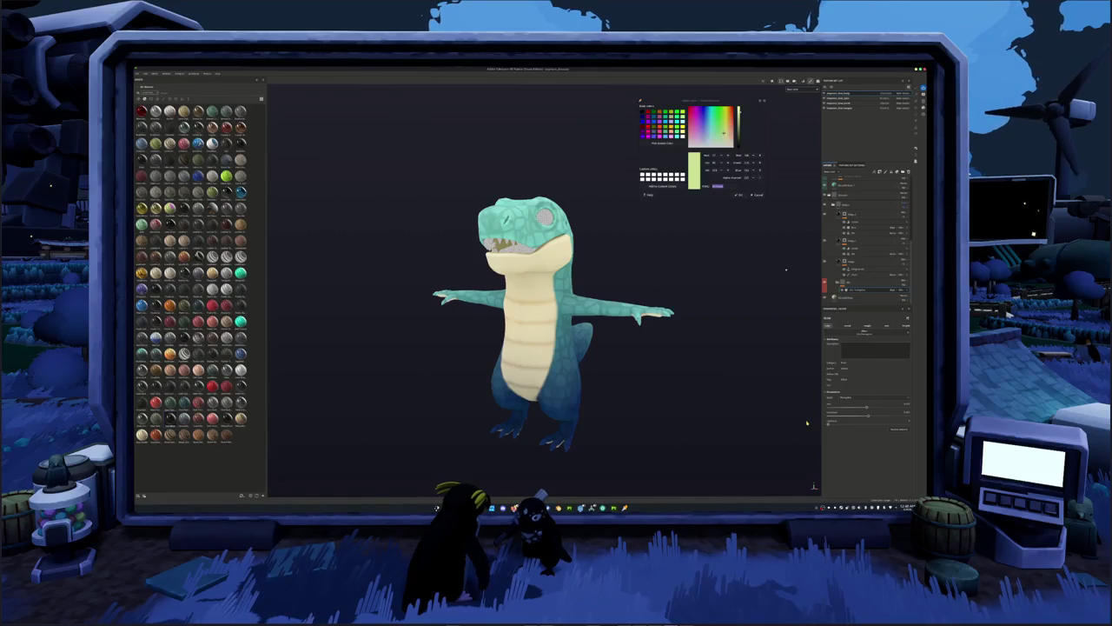
scroll(806, 423, up, 3)
scroll(807, 423, down, 1)
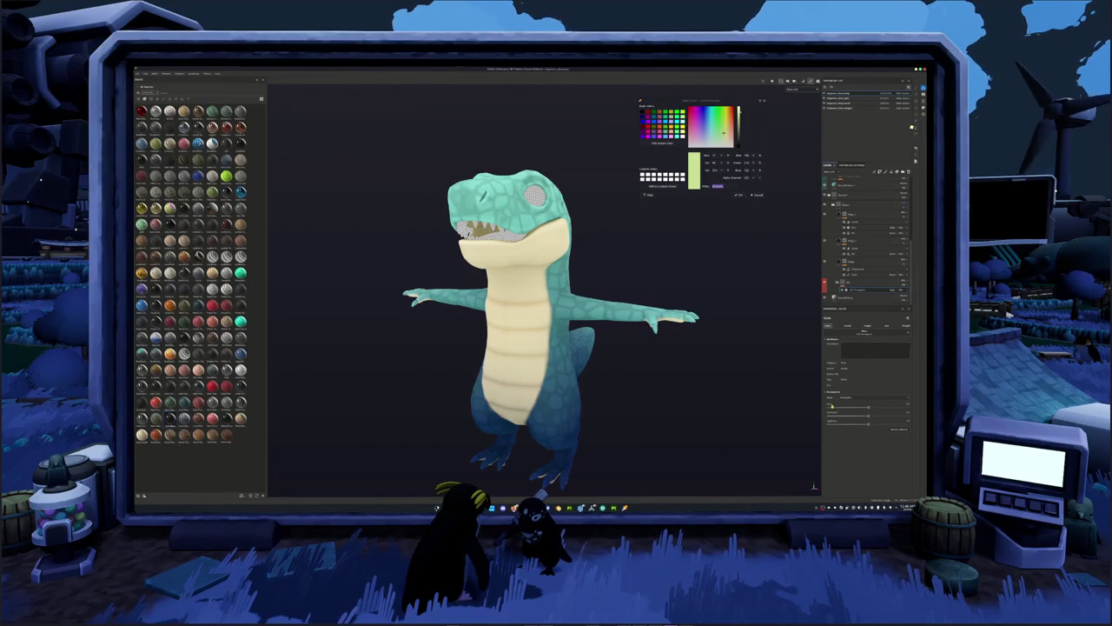
alt+drag(692, 342, 747, 344)
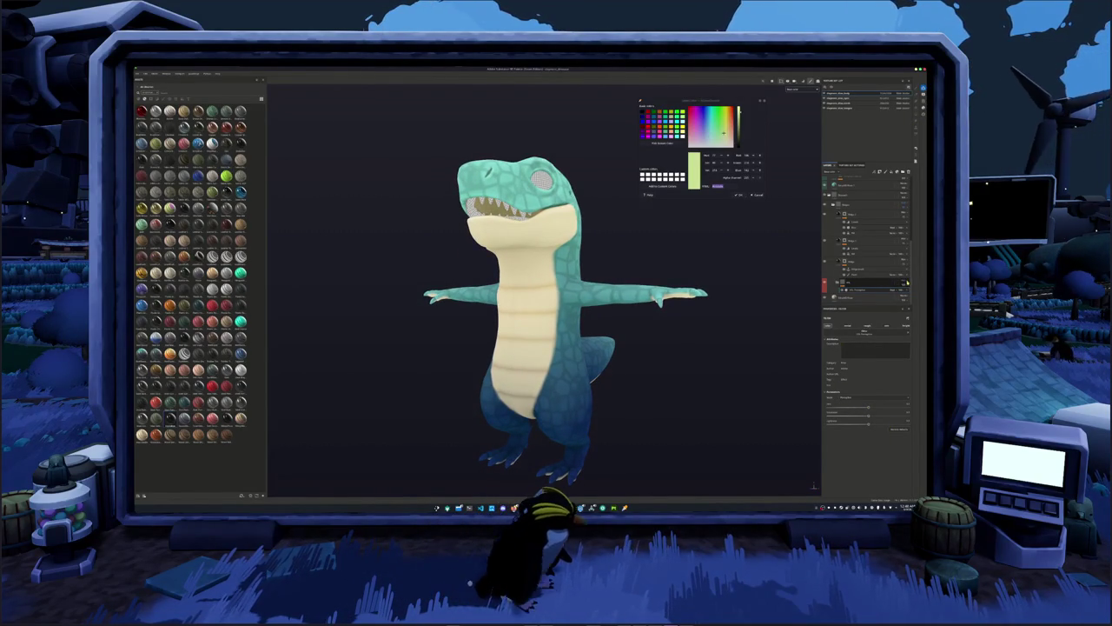
click(895, 283)
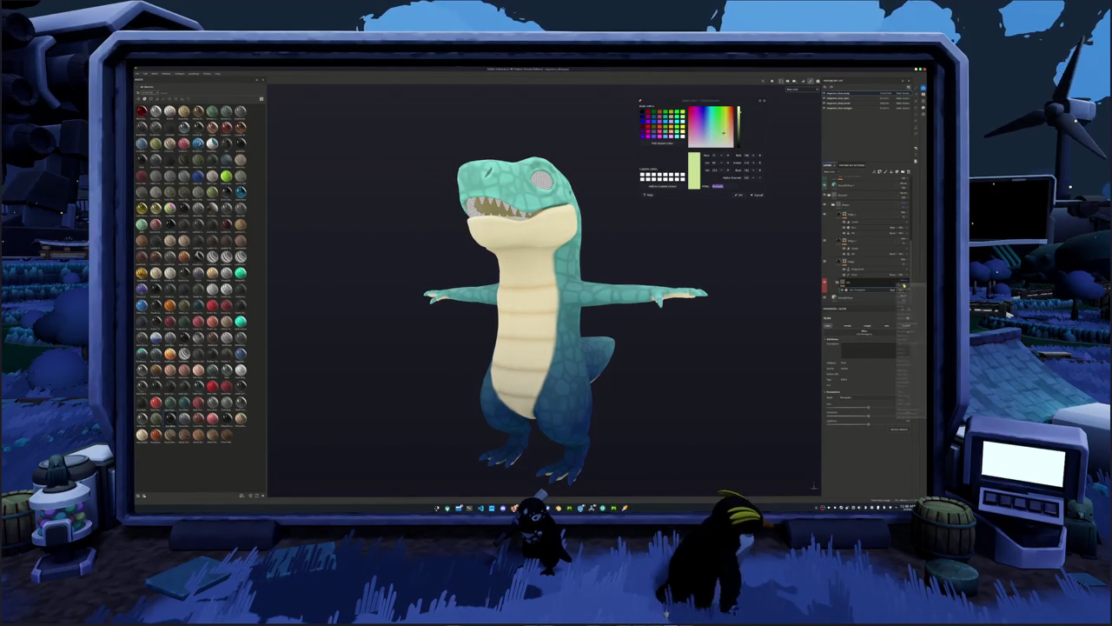
click(903, 295)
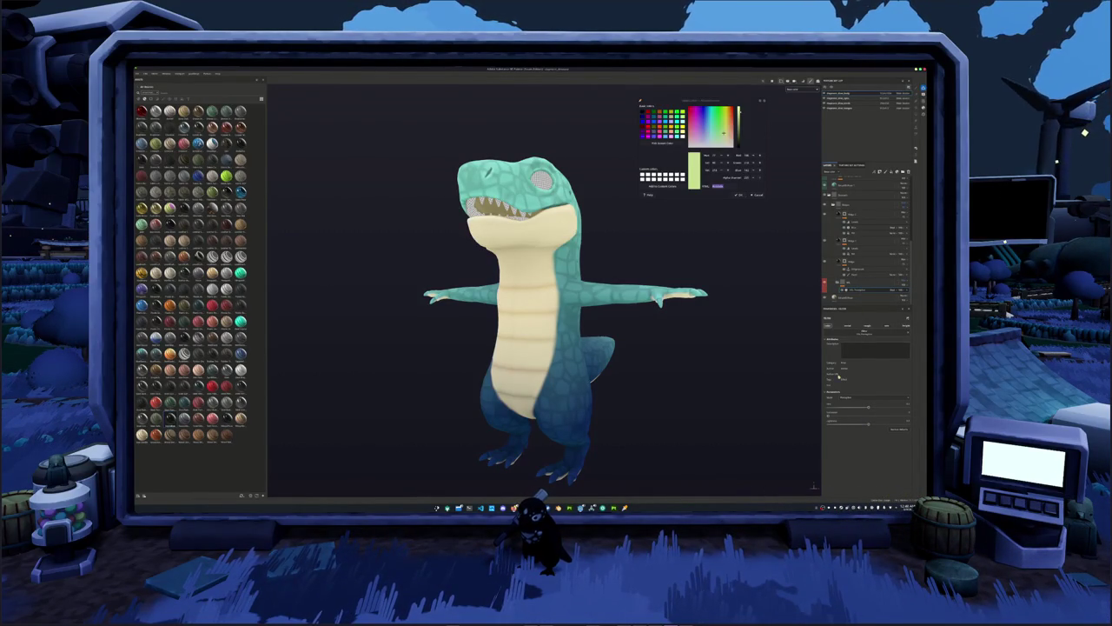
Move the belly layer up the stack and tint its fill back to cream.
click(836, 206)
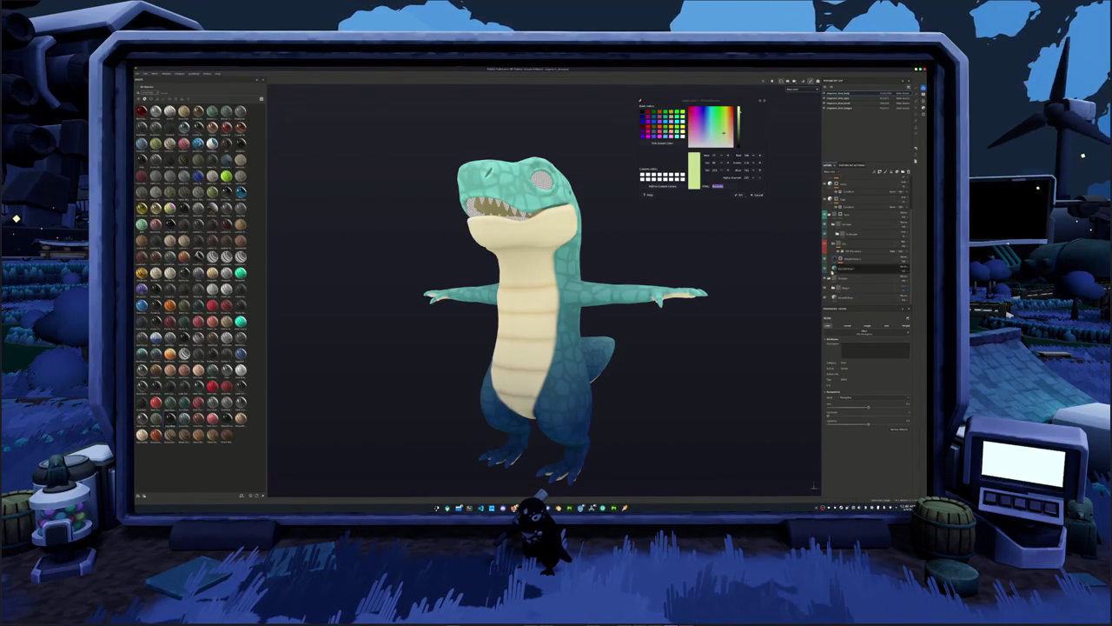
click(835, 290)
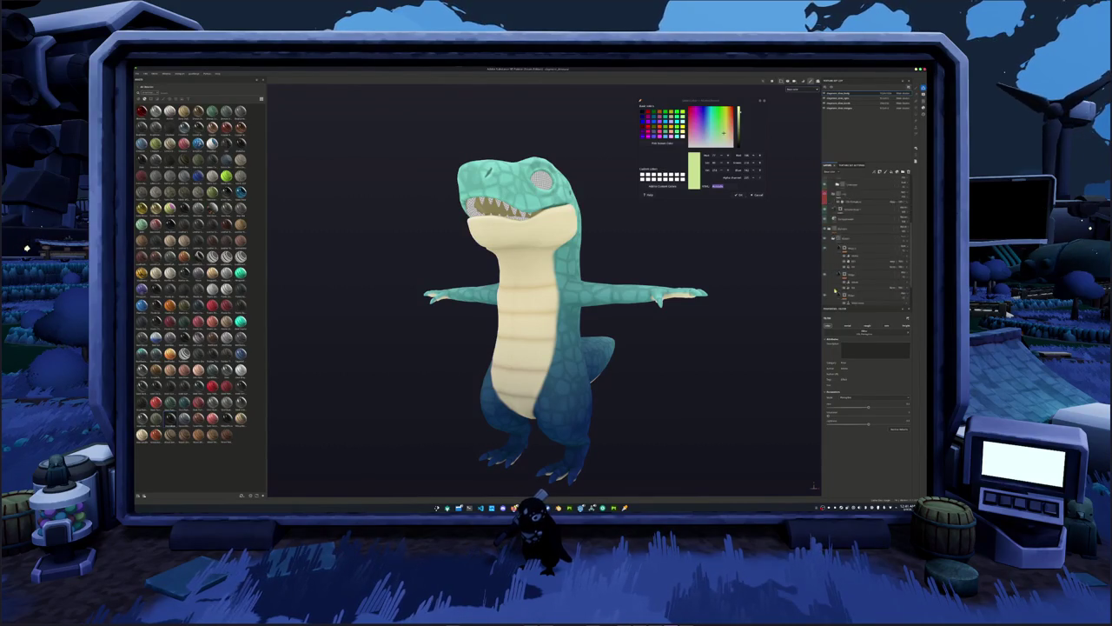
click(834, 287)
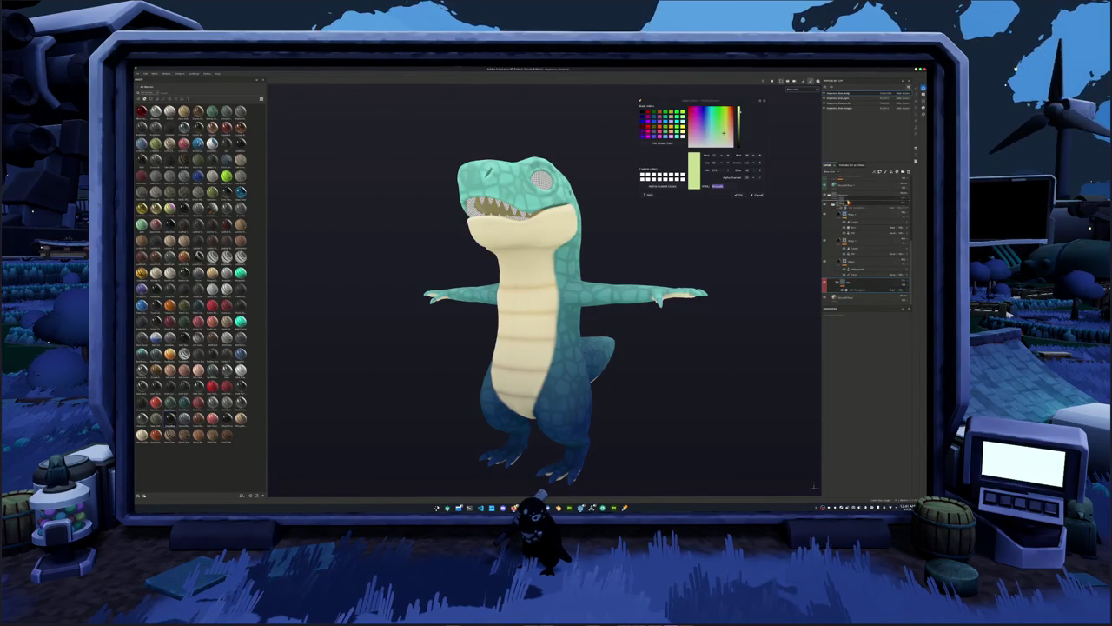
drag(847, 201, 854, 294)
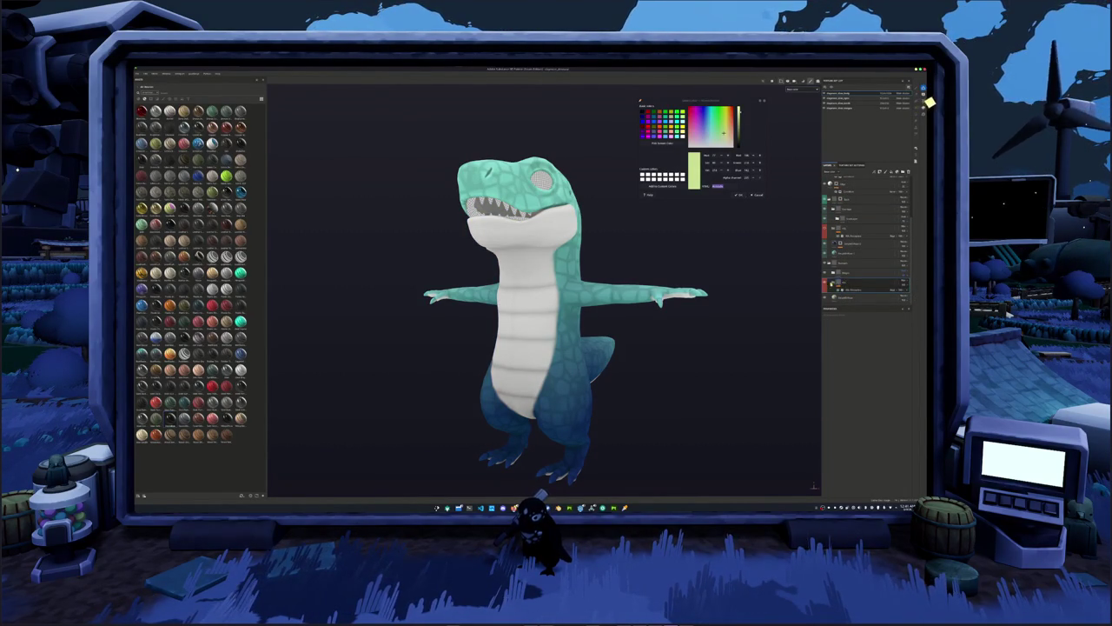
click(854, 289)
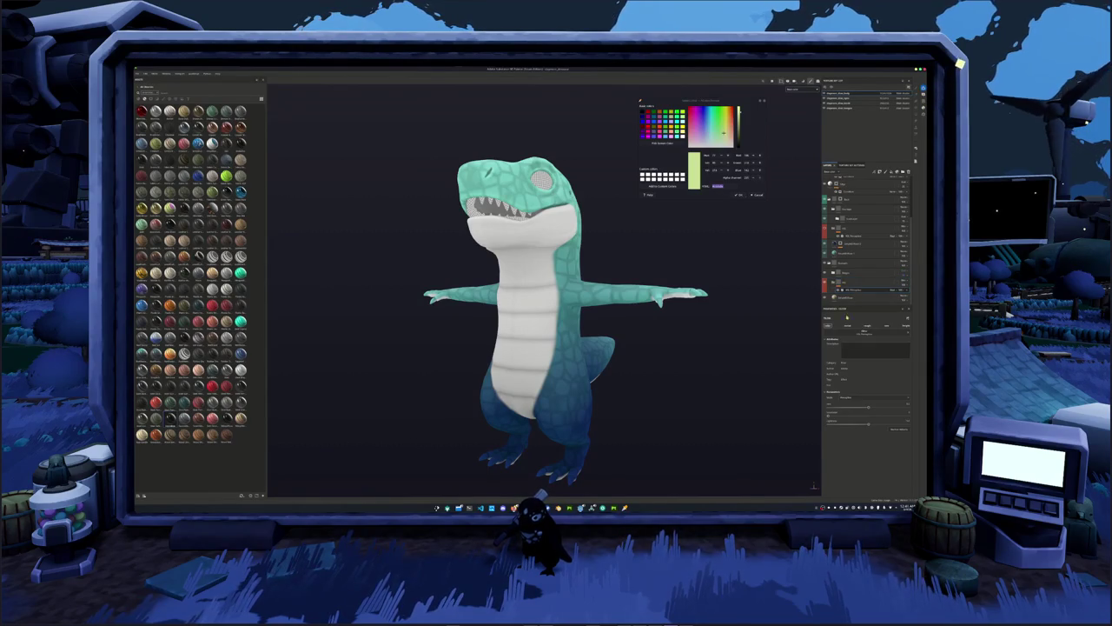
drag(829, 417, 866, 416)
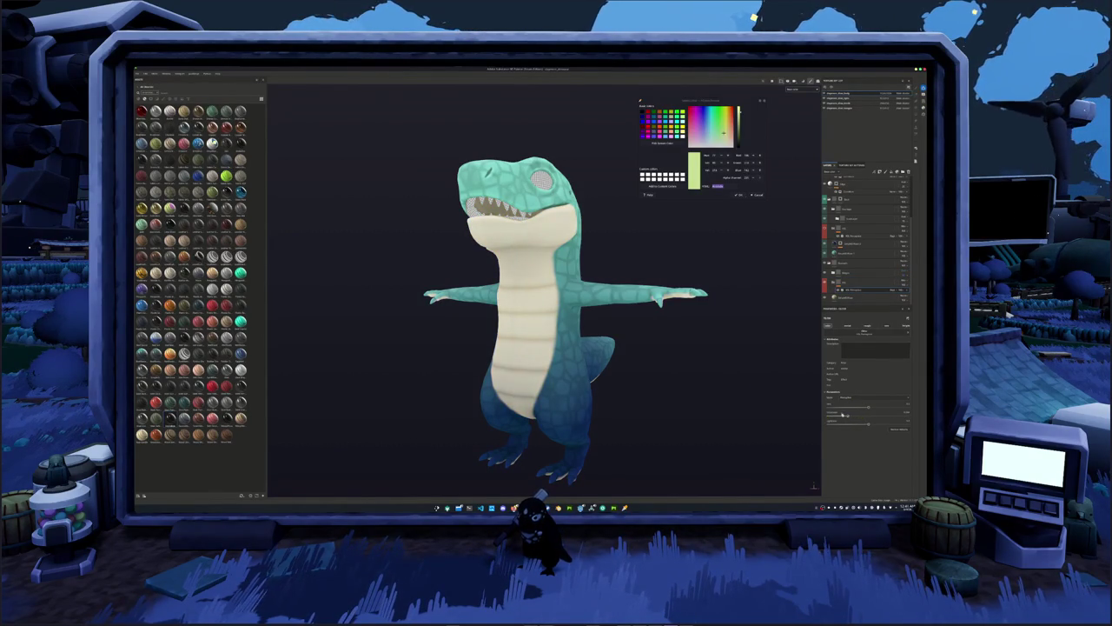
scroll(660, 353, down, 3)
Turn the dinosaur front-on, then preview it in Blender's Shading workspace.
alt+drag(660, 353, 633, 375)
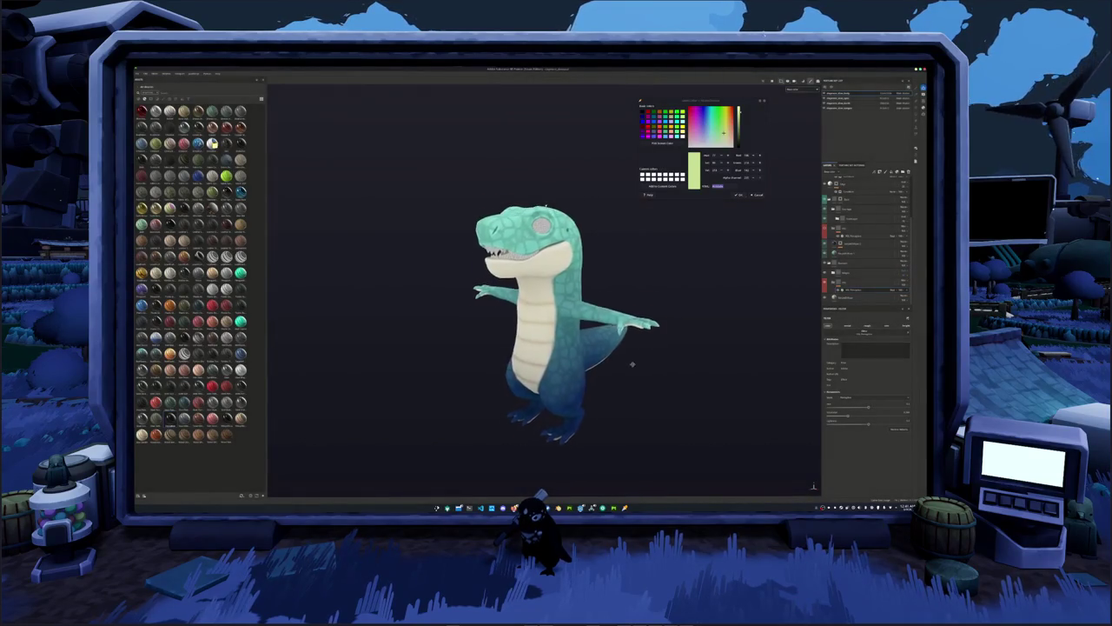
alt+drag(632, 364, 662, 374)
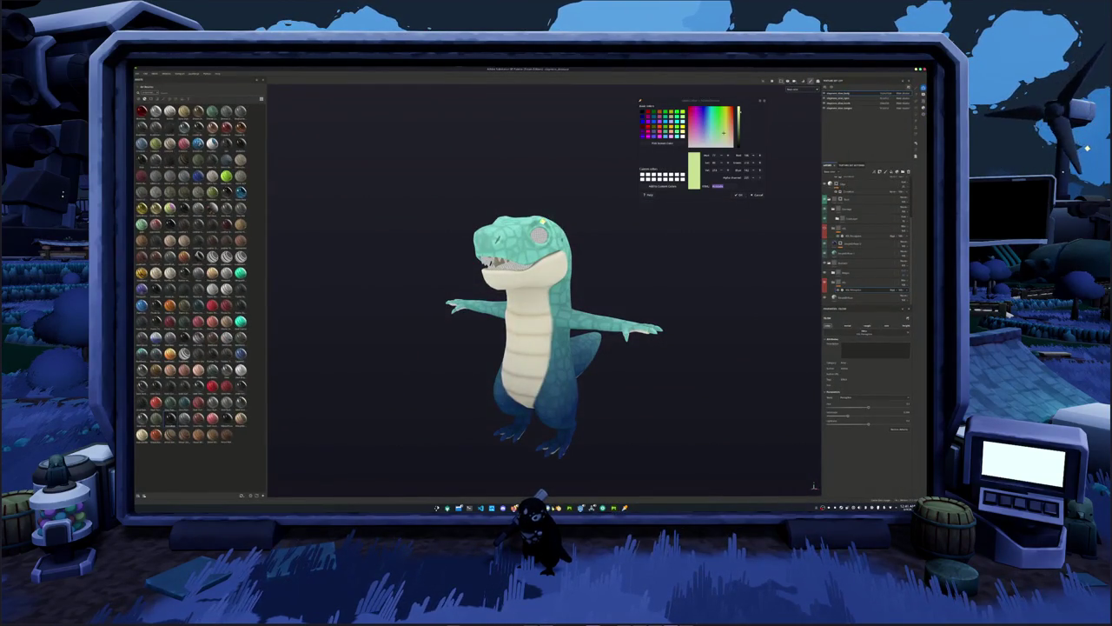
key(alt+Tab)
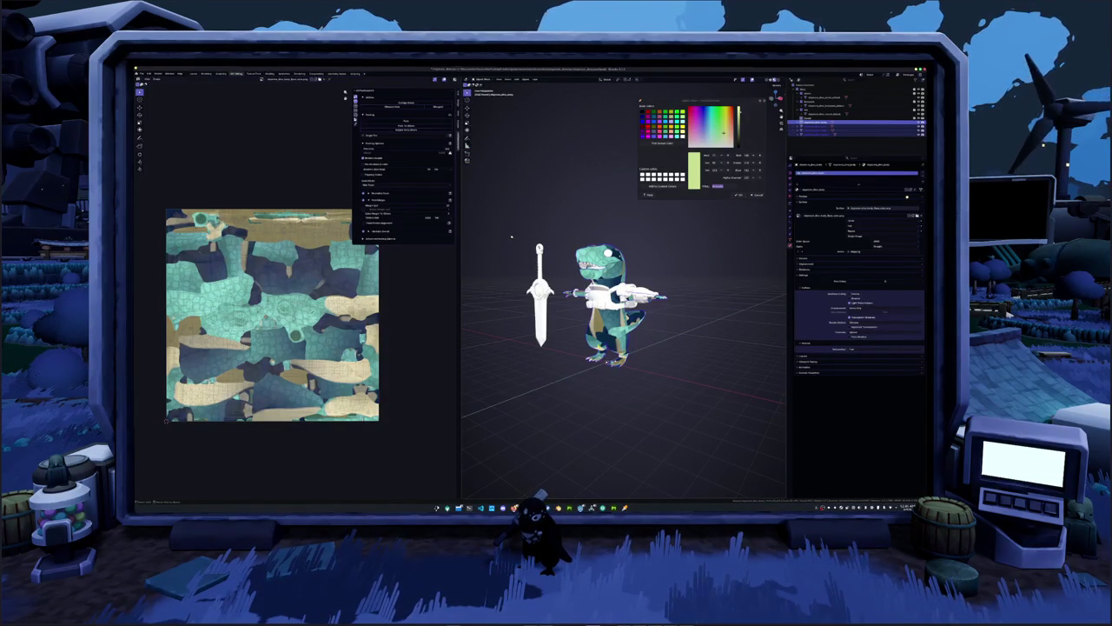
click(270, 74)
scroll(527, 253, down, 4)
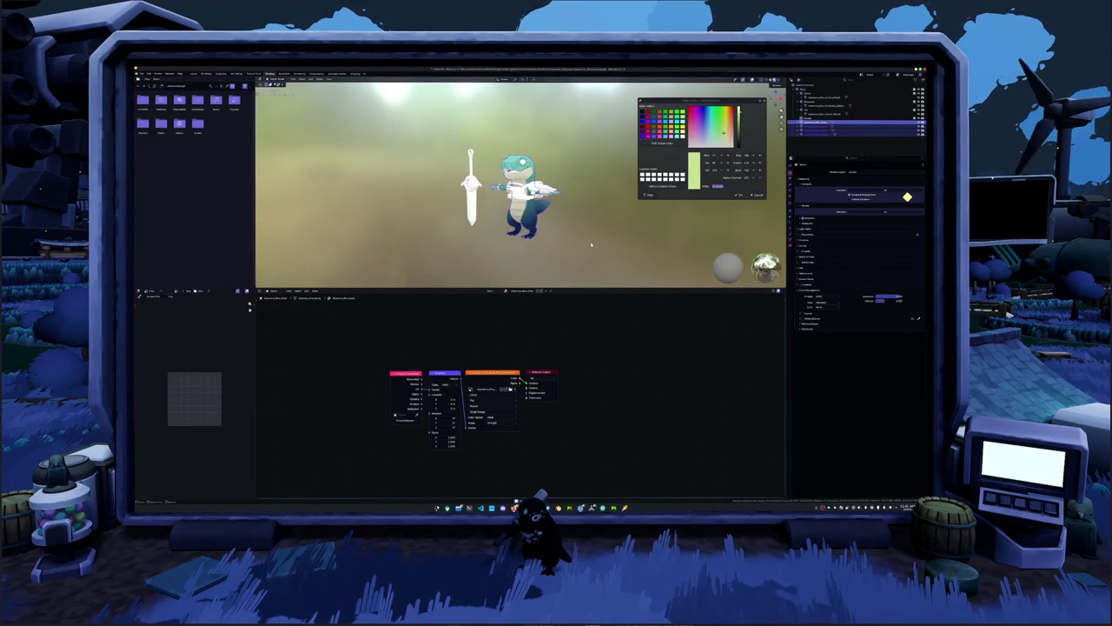
mouse_move(391, 243)
middle_down()
mouse_move(527, 253)
mouse_move(452, 253)
middle_up()
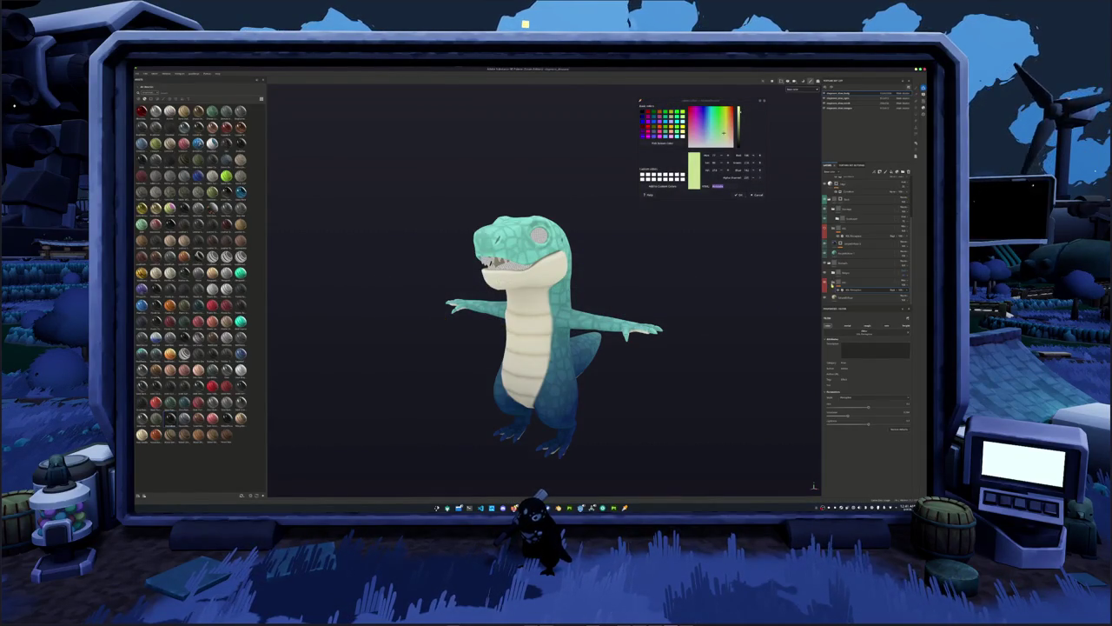
Enable the colour-variation layer, turning the body pink-red.
scroll(864, 243, up, 2)
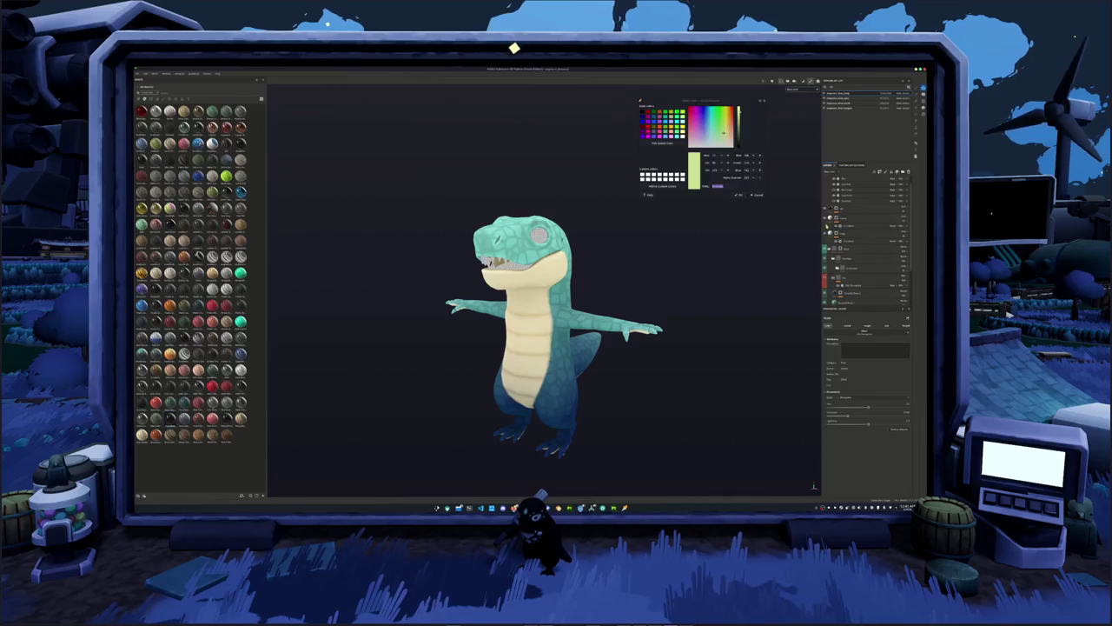
scroll(865, 243, down, 2)
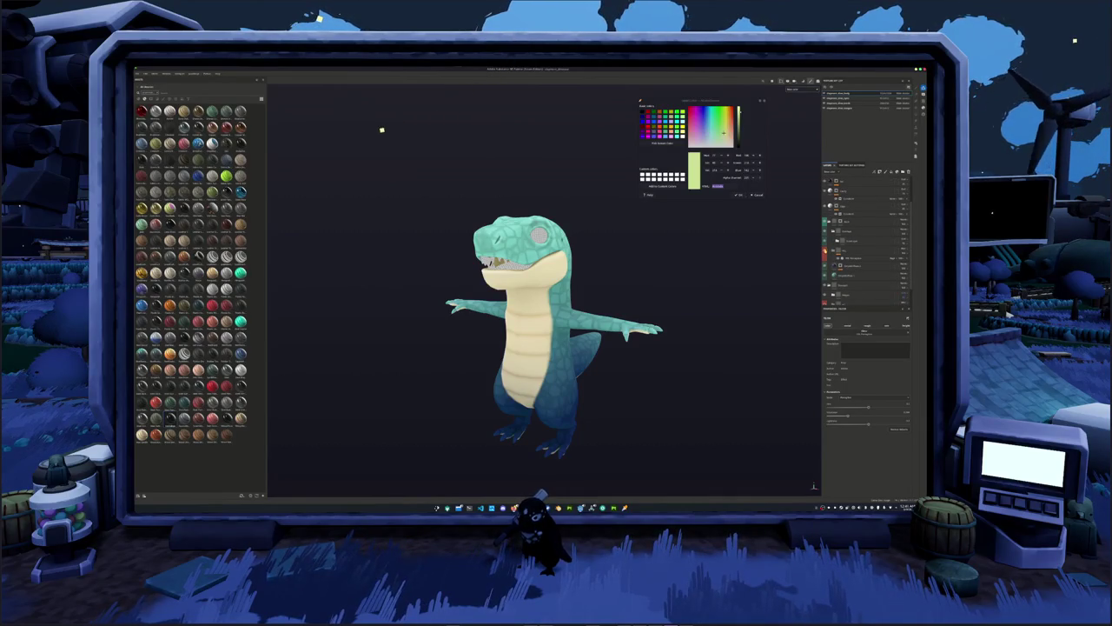
click(826, 250)
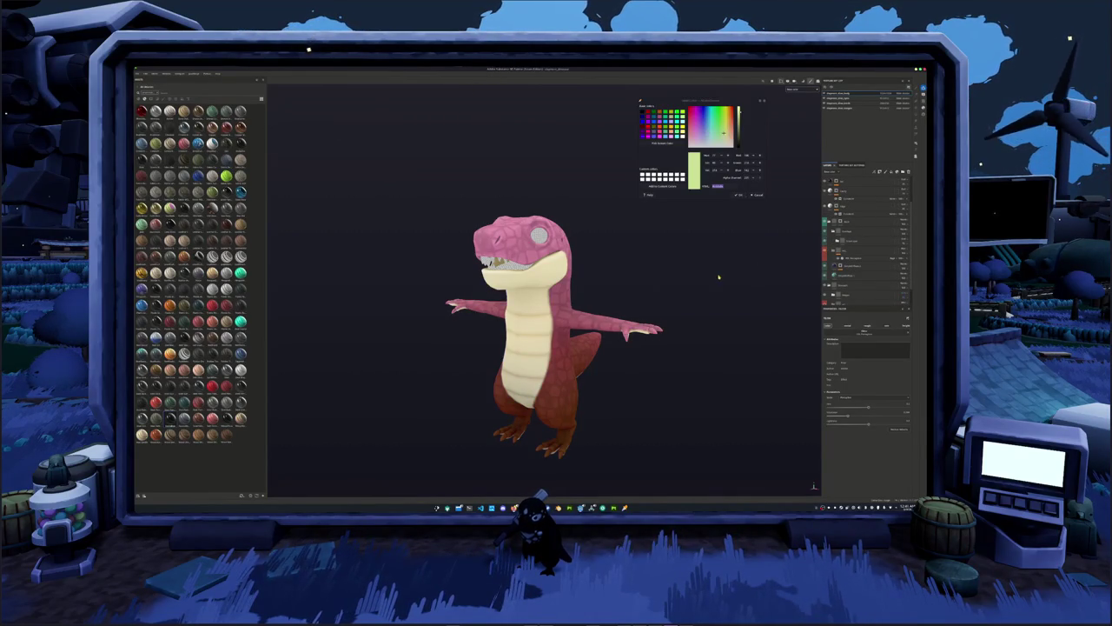
alt+drag(719, 277, 753, 277)
Adjust the colour layer's hue slider, trying purple and green before settling on magenta-pink.
click(852, 257)
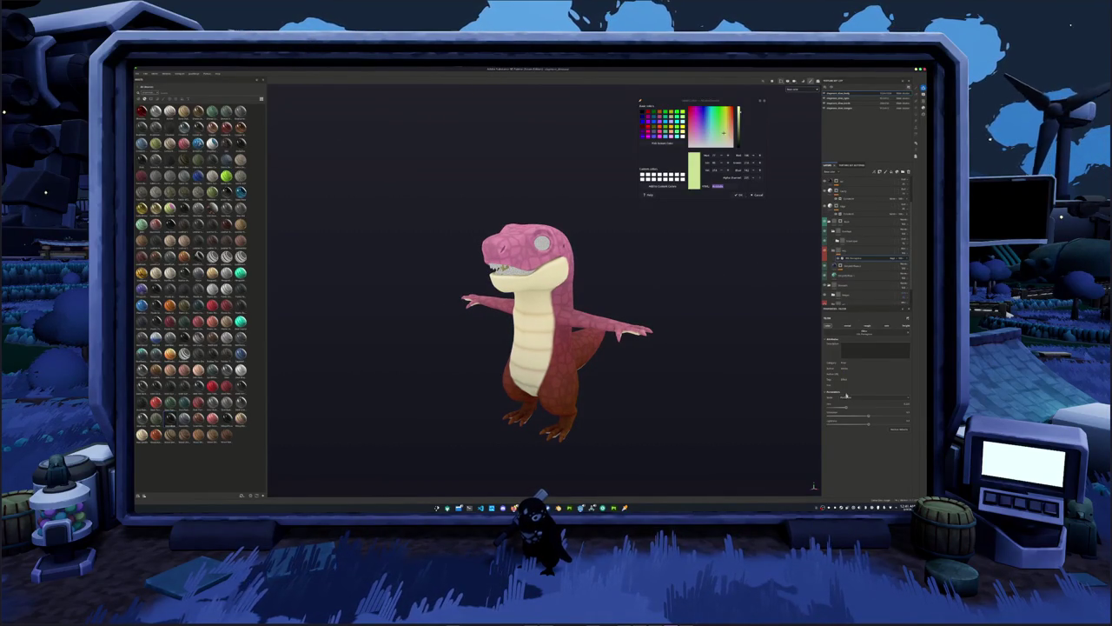
drag(847, 409, 876, 409)
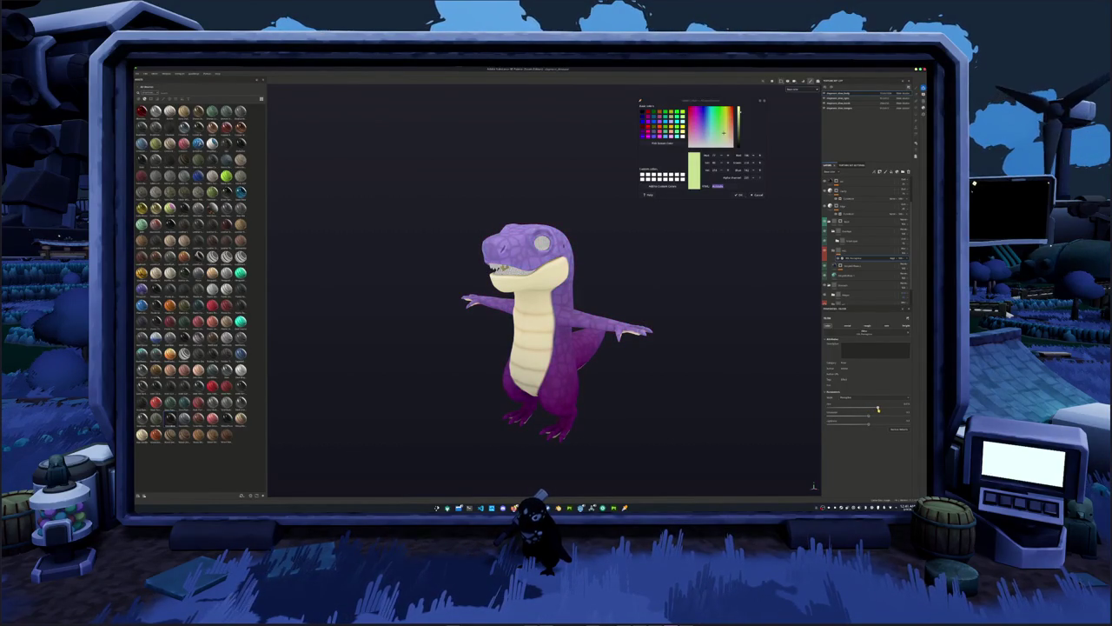
drag(879, 409, 879, 411)
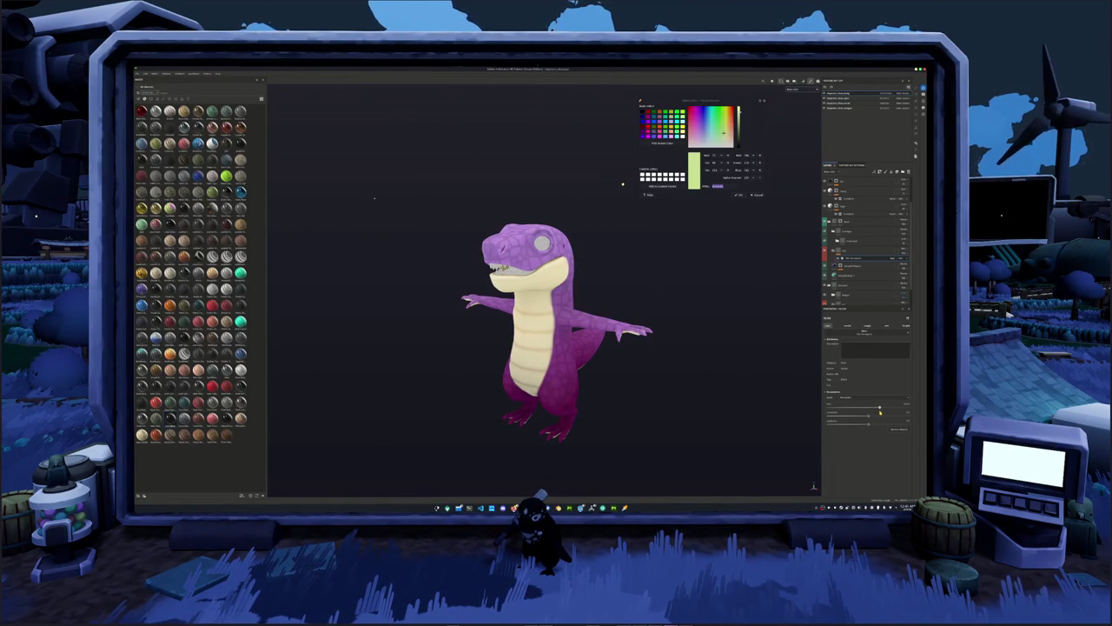
drag(878, 412, 866, 415)
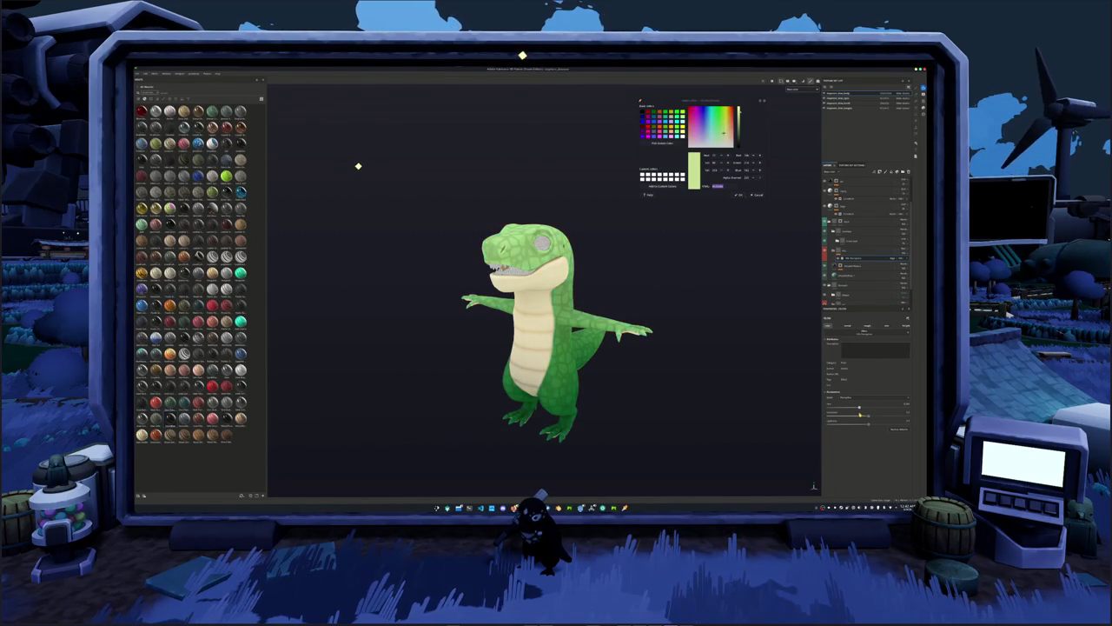
drag(859, 414, 841, 418)
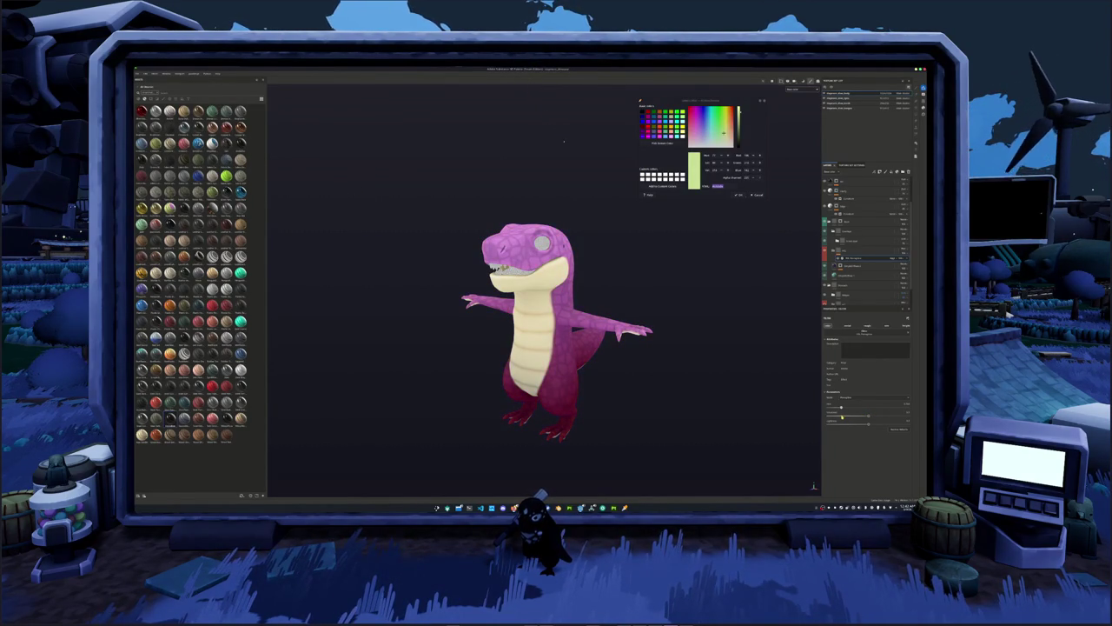
scroll(606, 382, down, 2)
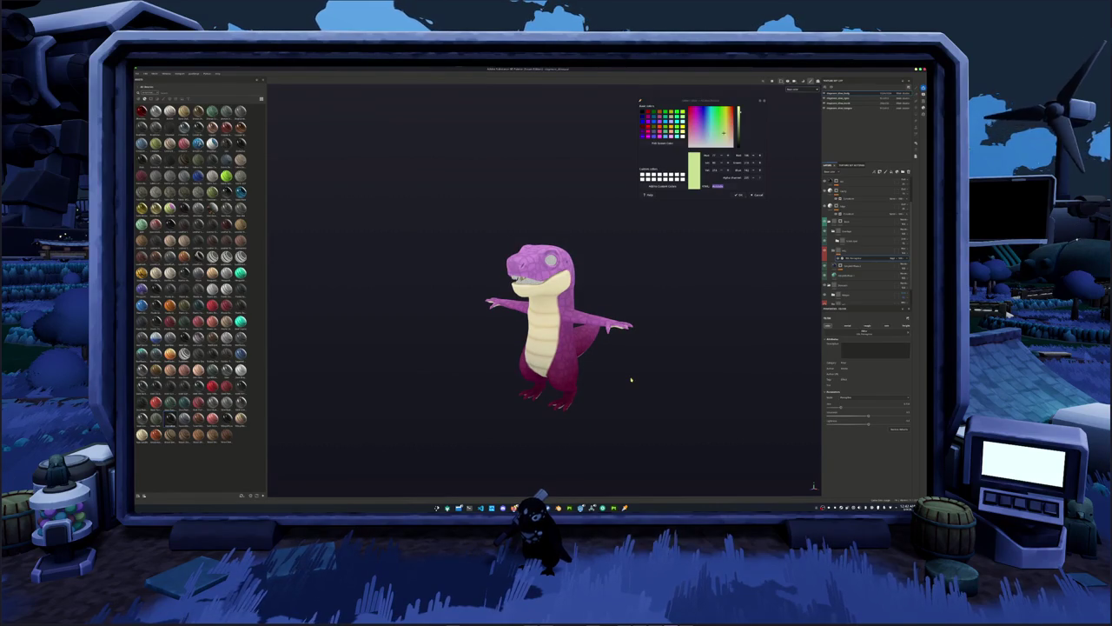
scroll(842, 290, down, 1)
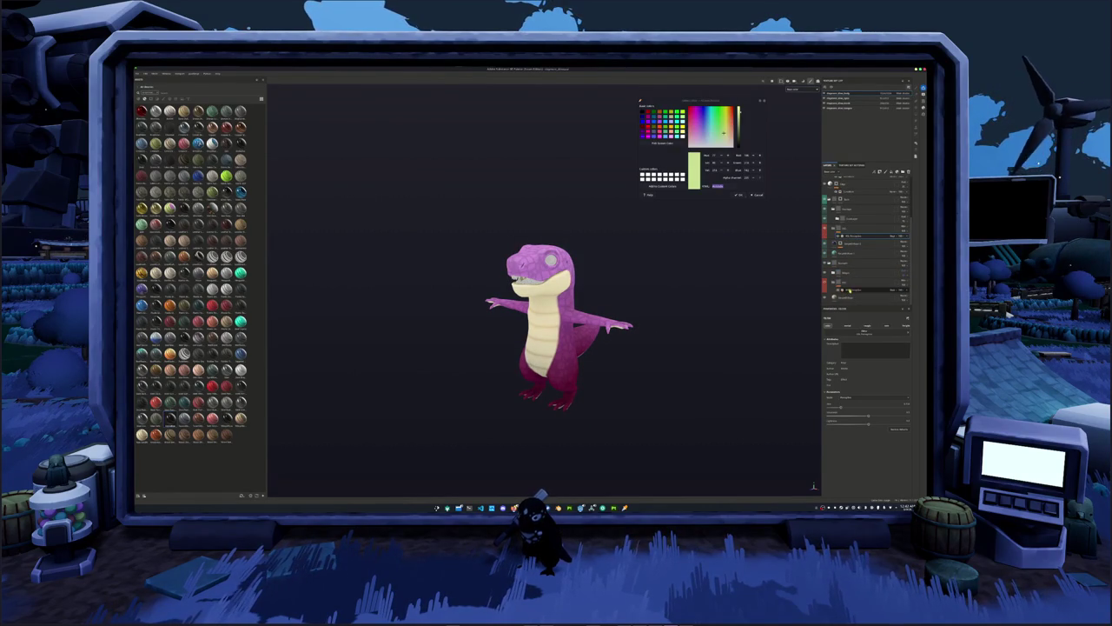
Experiment with the belly layer's opacity, then re-enable its cream tint.
scroll(800, 336, up, 2)
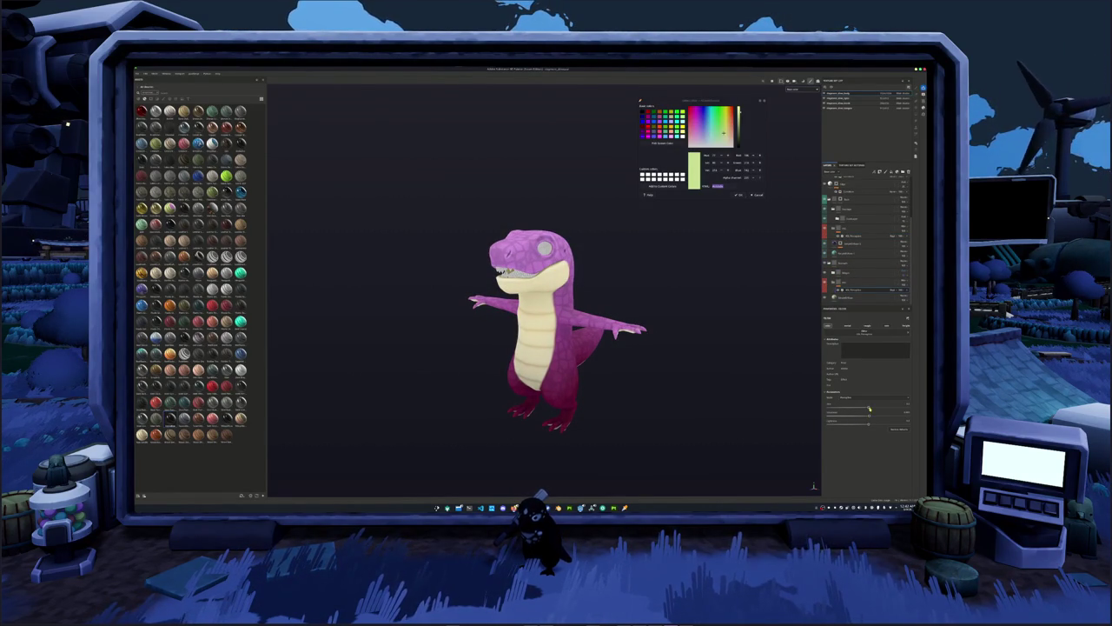
drag(869, 408, 889, 406)
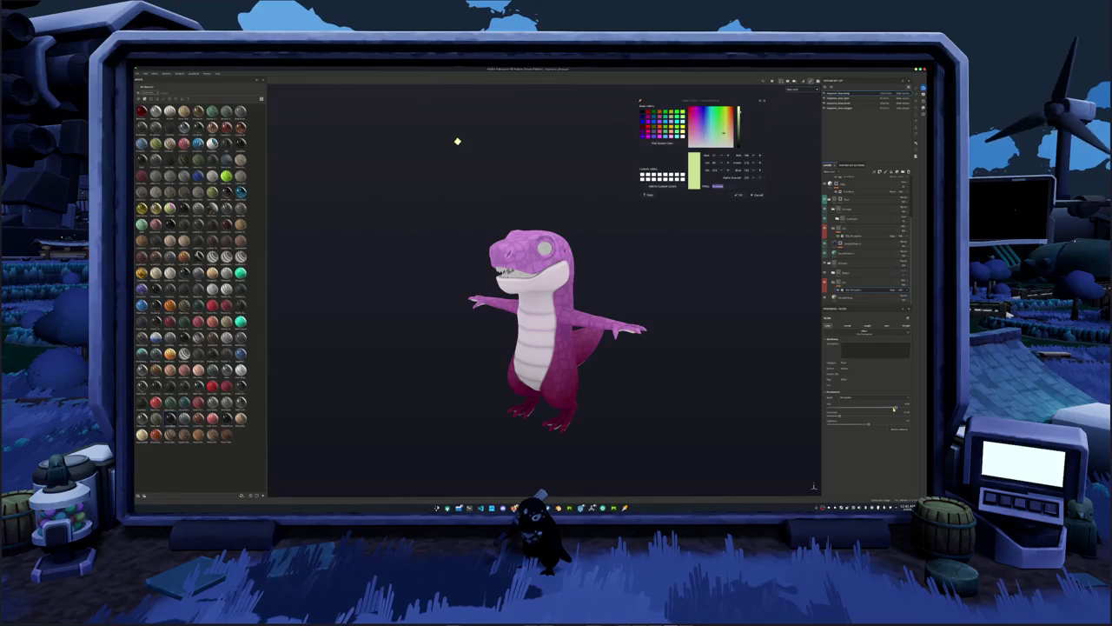
drag(894, 408, 845, 409)
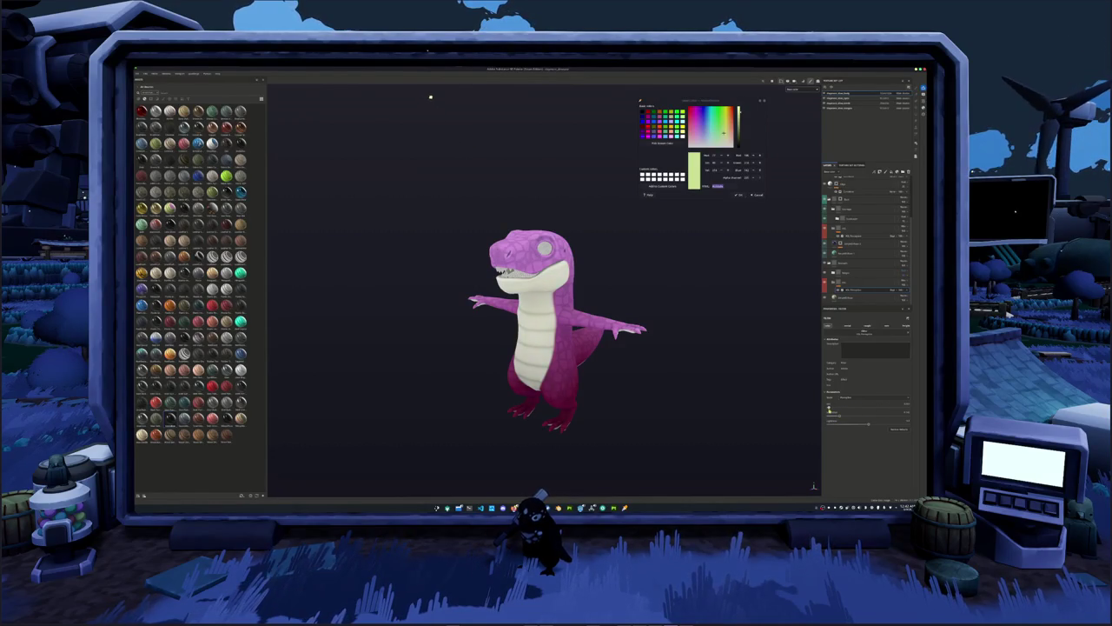
drag(828, 406, 865, 409)
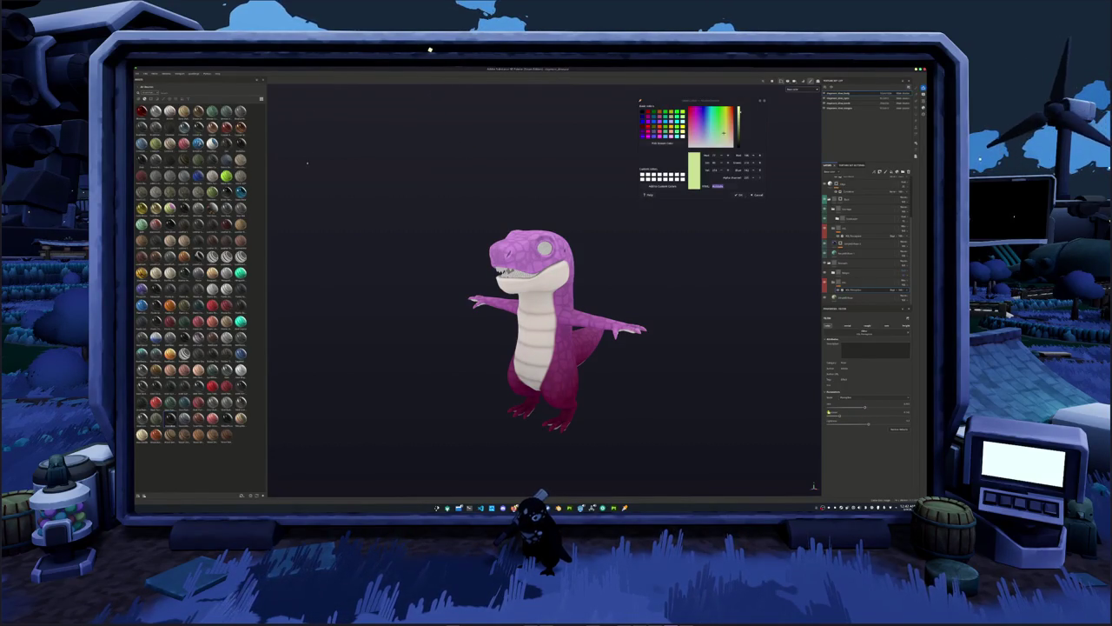
click(895, 430)
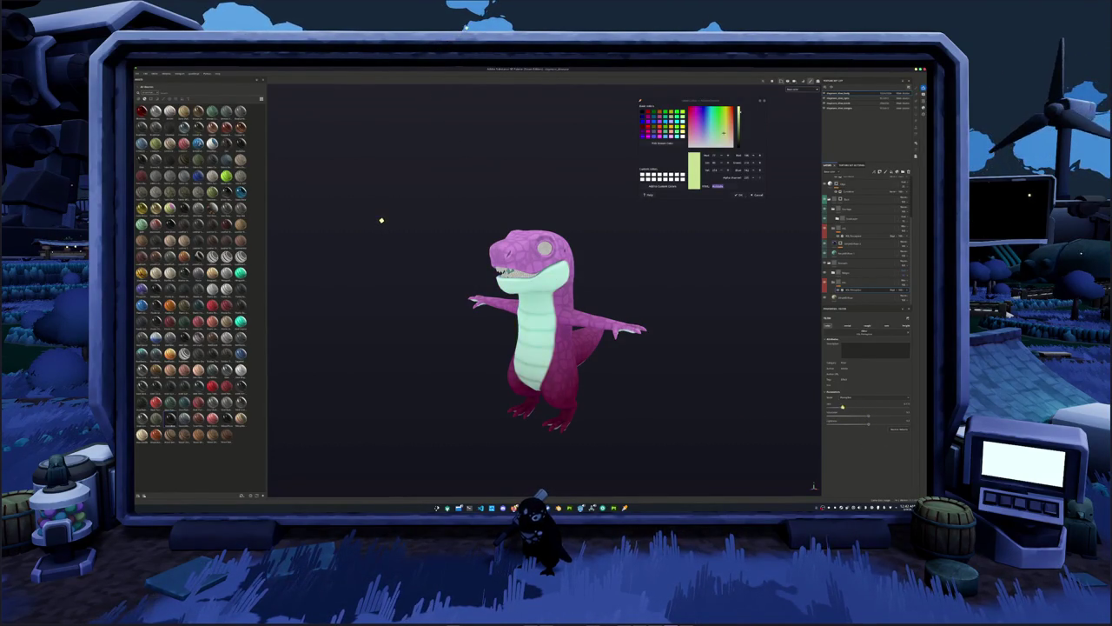
drag(871, 405, 854, 408)
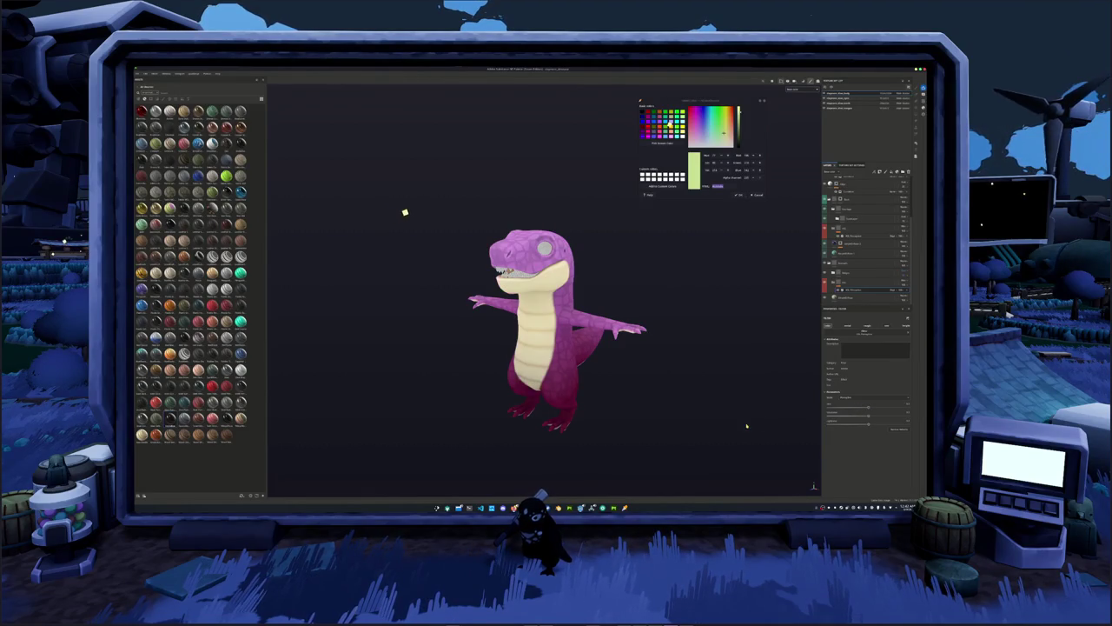
scroll(861, 243, up, 3)
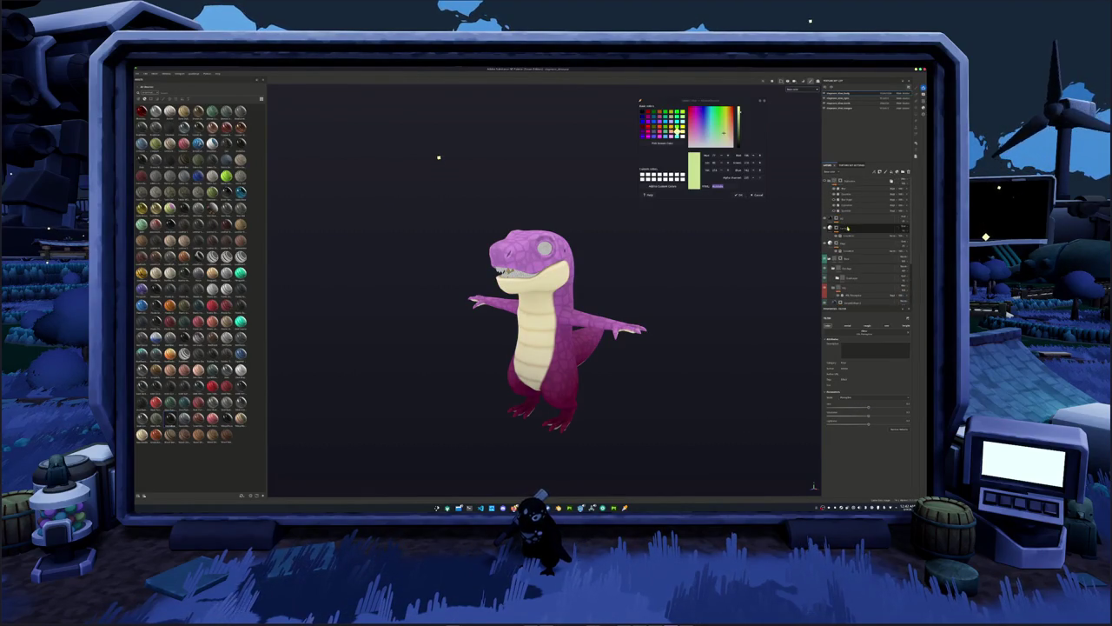
scroll(846, 244, down, 2)
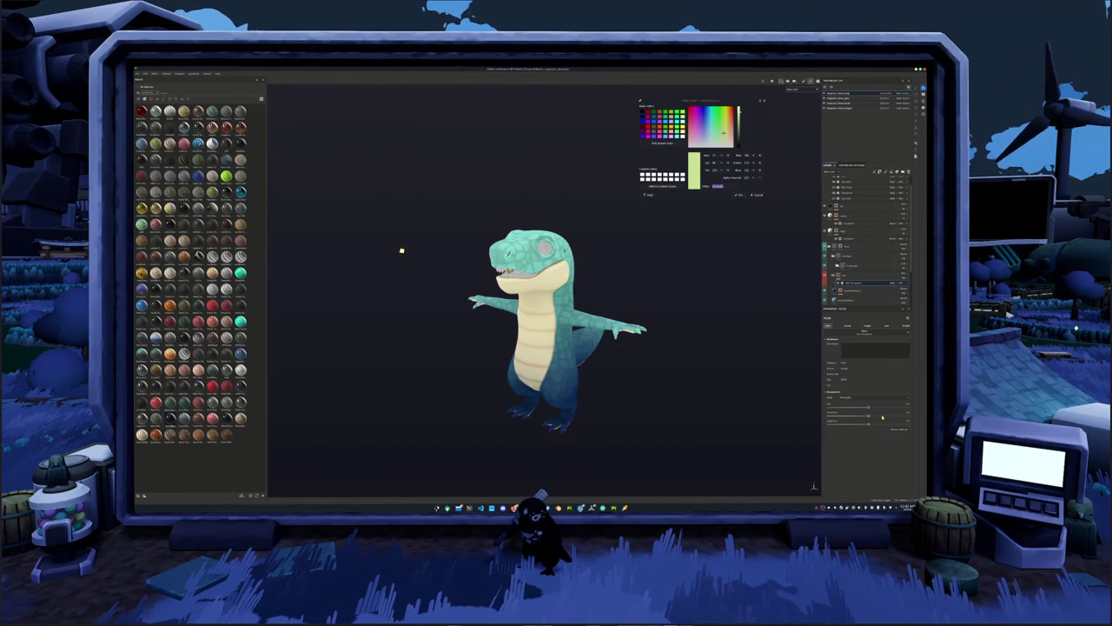
Drag the fill layer's Hue slider until the body turns teal, then check it front-on.
mouse_move(868, 417)
mouse_down()
mouse_move(830, 418)
mouse_move(857, 424)
mouse_up()
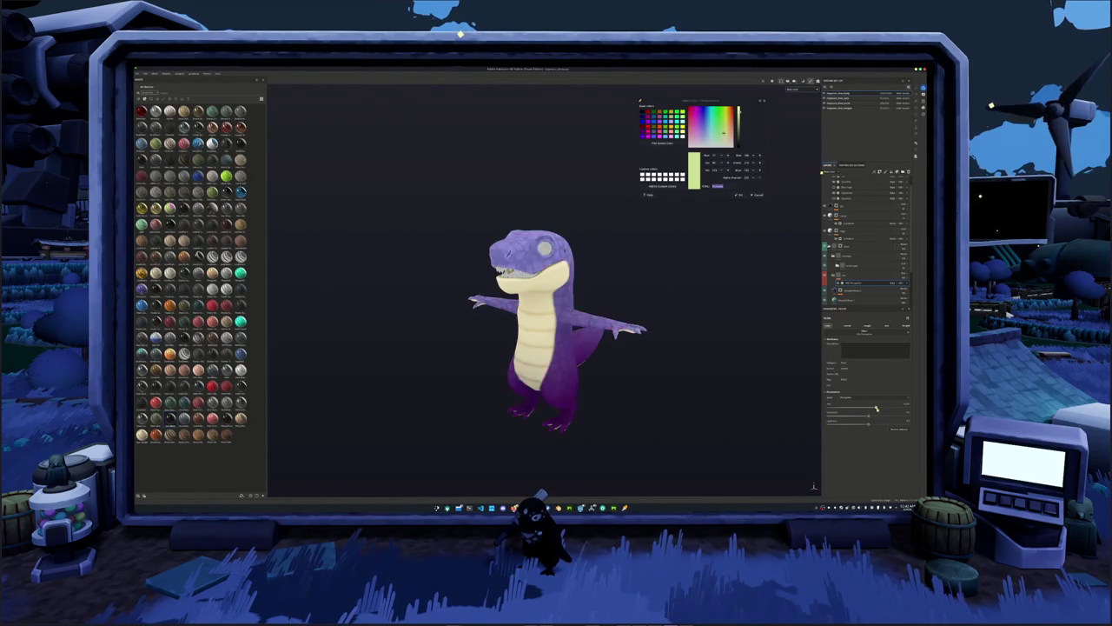
drag(868, 407, 768, 417)
scroll(768, 417, up, 2)
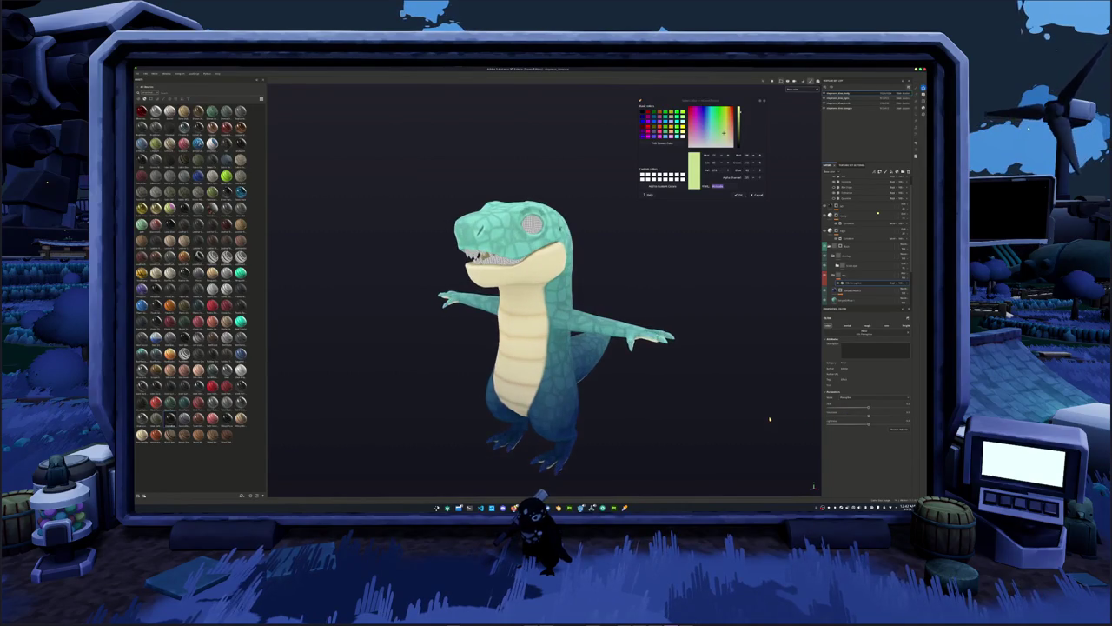
scroll(764, 413, up, 2)
scroll(753, 400, down, 1)
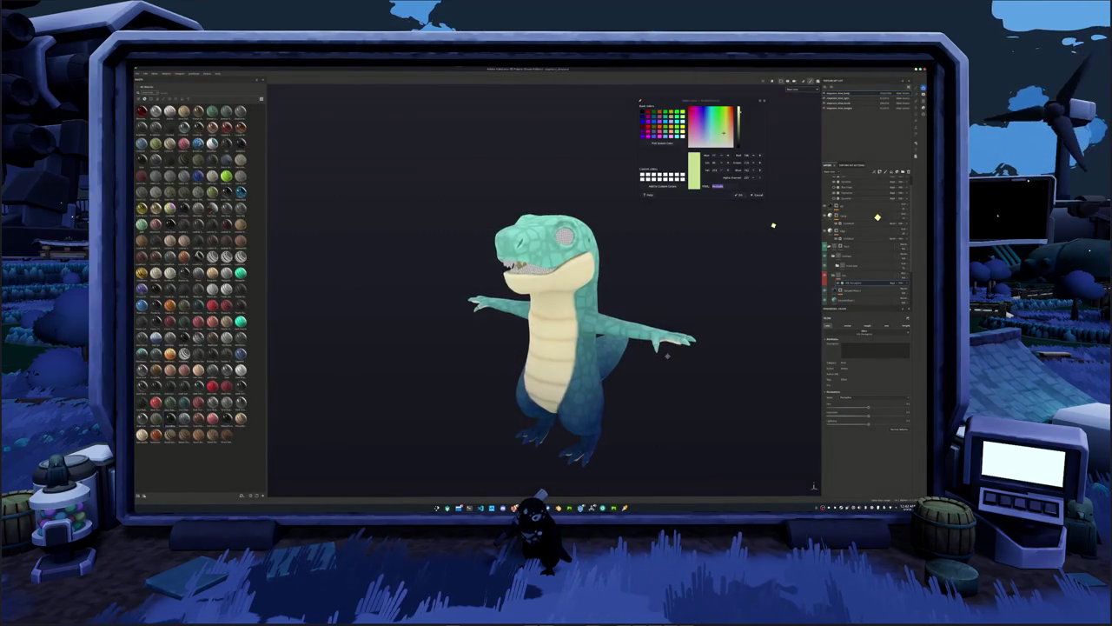
mouse_move(667, 354)
alt+mouse_down()
mouse_move(720, 348)
mouse_move(690, 368)
mouse_move(726, 306)
alt+mouse_up()
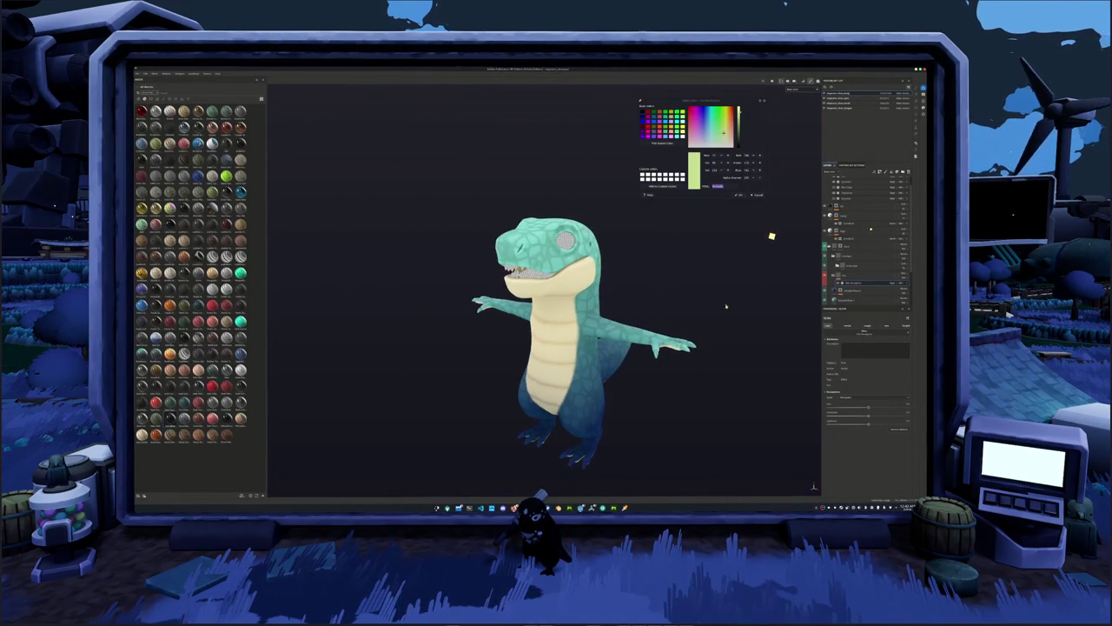
scroll(888, 221, up, 1)
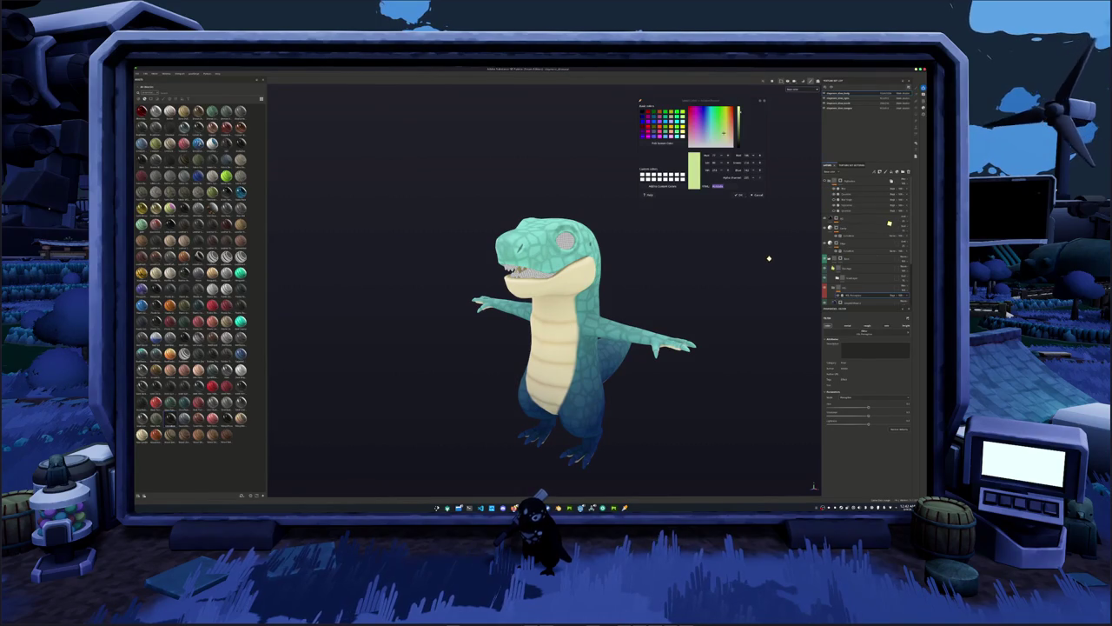
Select layers in the stack and collapse the expanded layer folder.
click(849, 199)
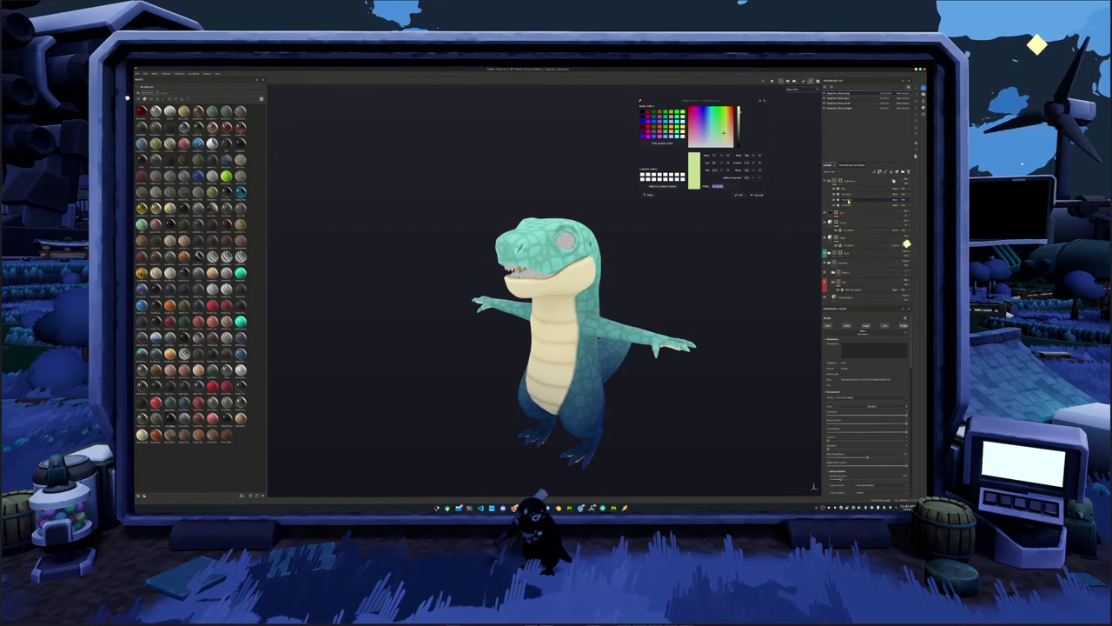
click(848, 207)
click(849, 207)
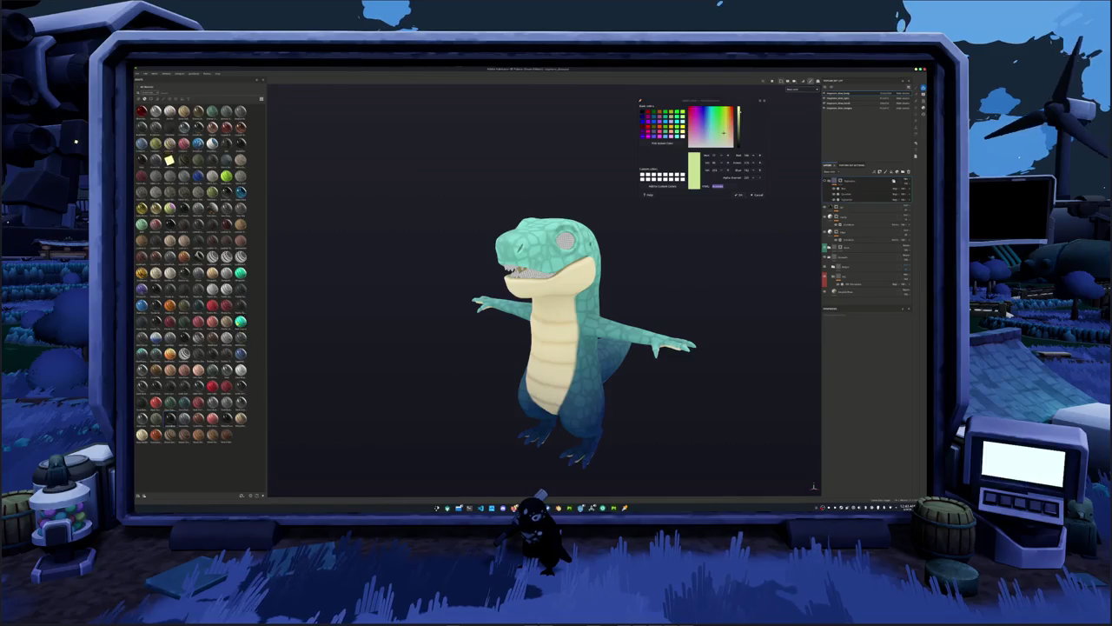
Delete a material from the shelf library and open the top layer's context menu.
right_click(169, 417)
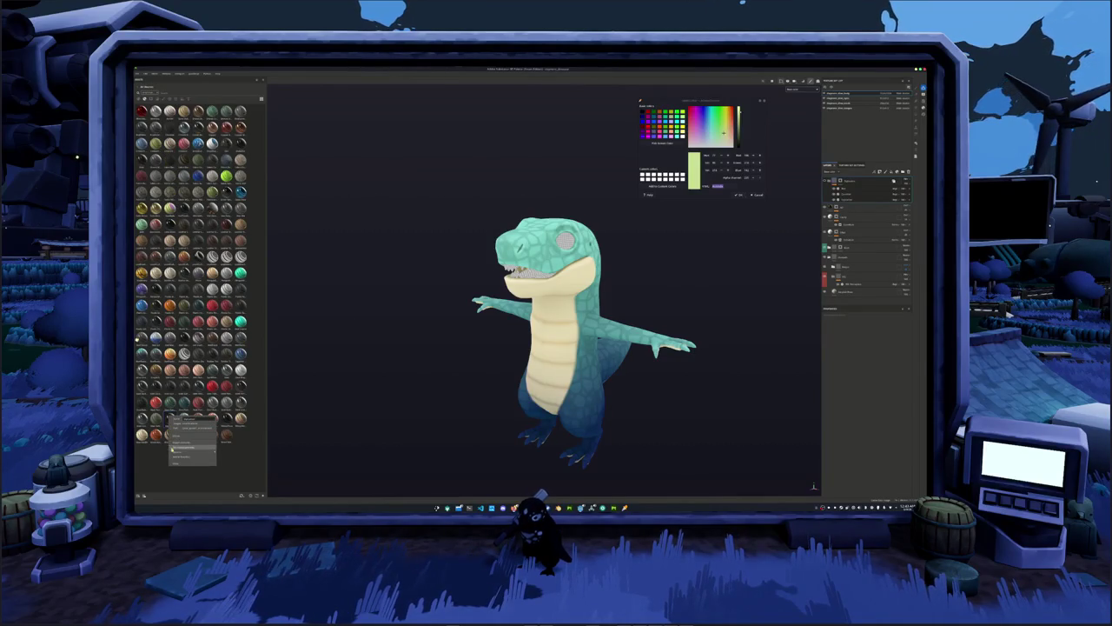
click(178, 436)
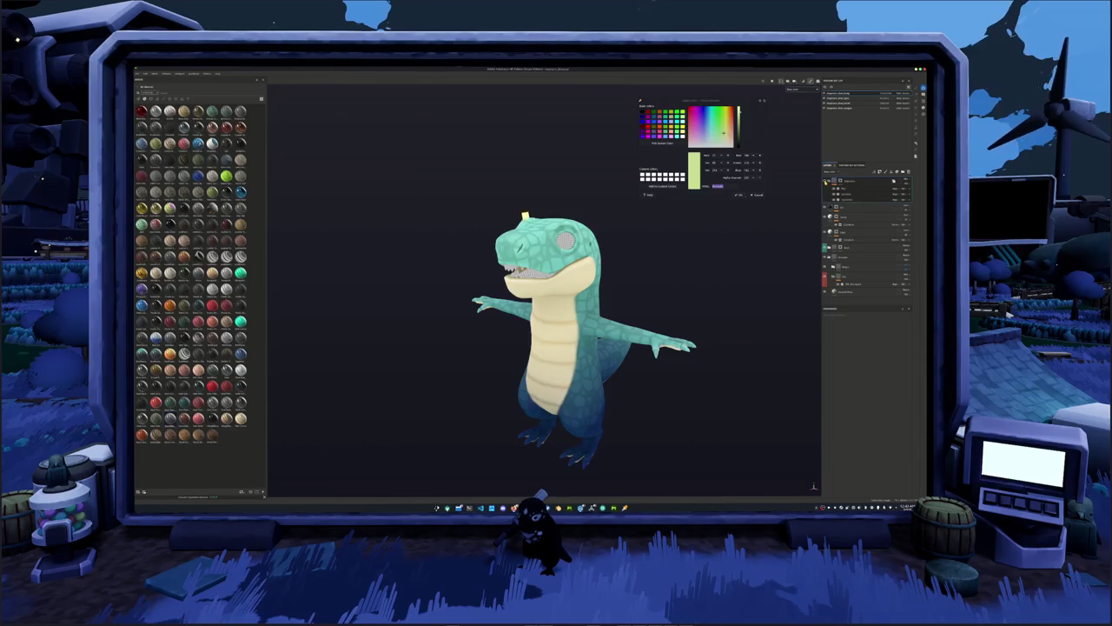
mouse_move(527, 246)
alt+mouse_down()
mouse_move(509, 333)
mouse_move(655, 274)
alt+mouse_up()
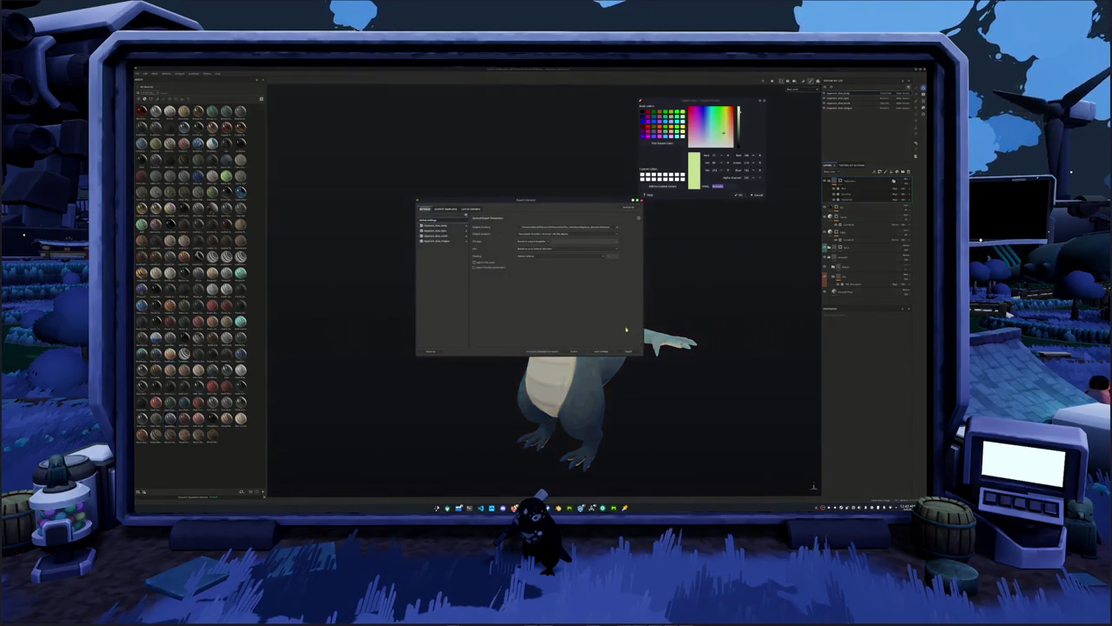
right_click(860, 181)
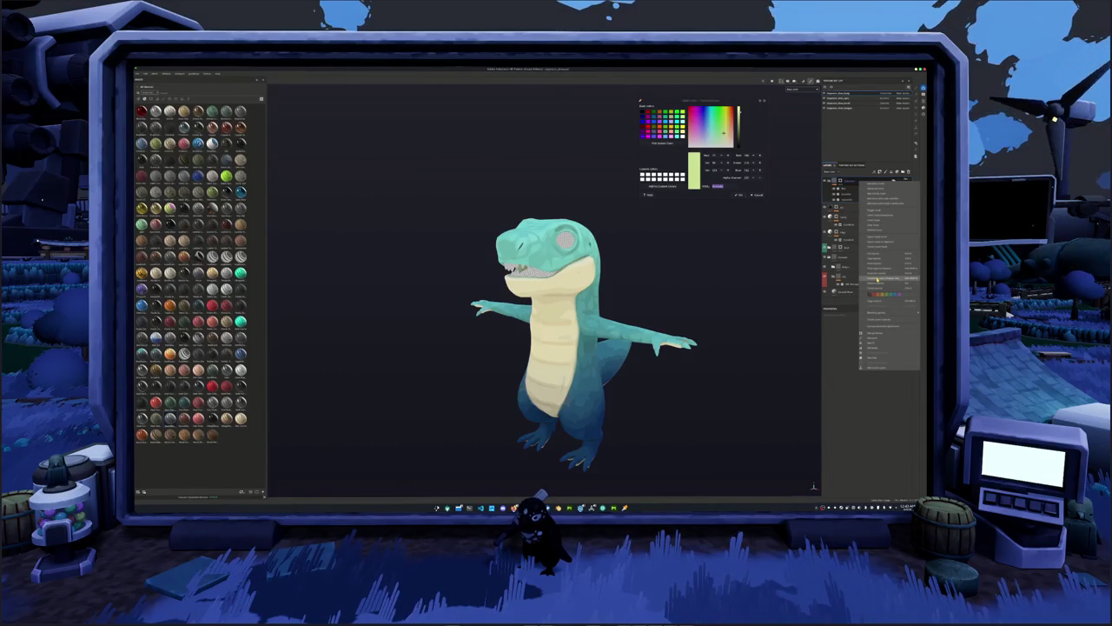
click(886, 323)
key(alt+Tab)
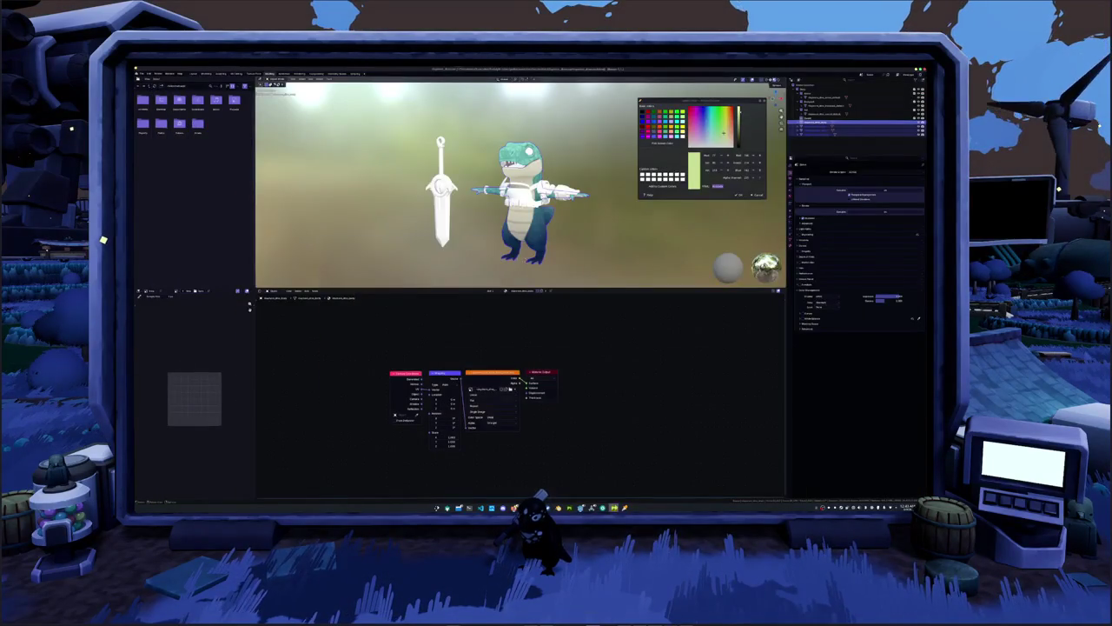
mouse_move(569, 248)
middle_down()
mouse_move(573, 238)
mouse_move(556, 234)
middle_up()
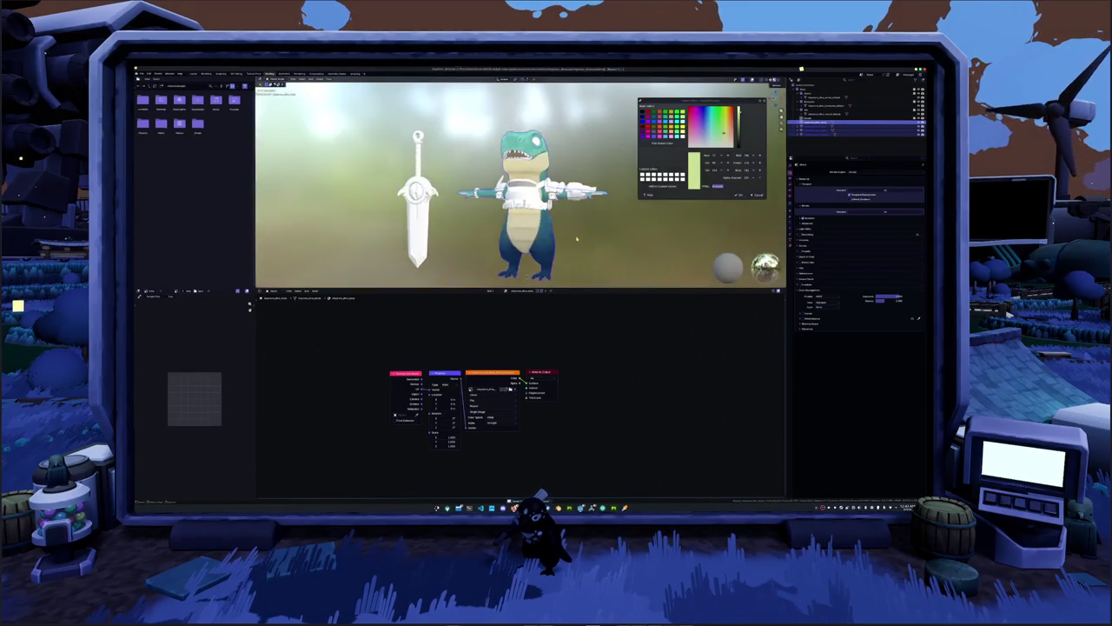
key(alt+Tab)
alt+drag(658, 293, 715, 235)
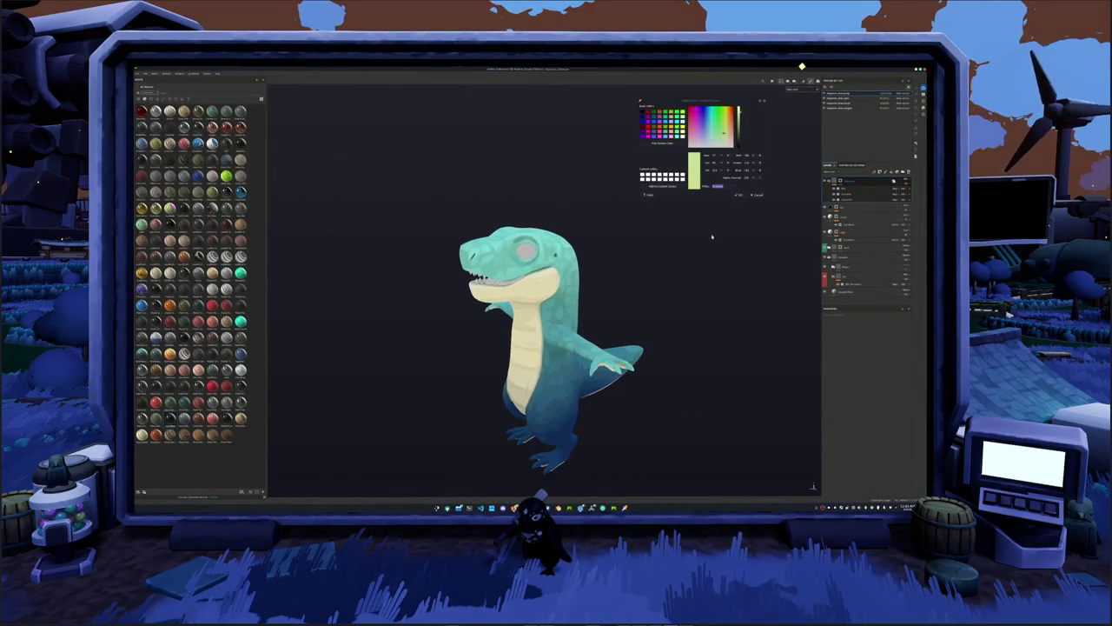
Switch to the head texture set and drop a material onto the model for brown eyes.
click(830, 101)
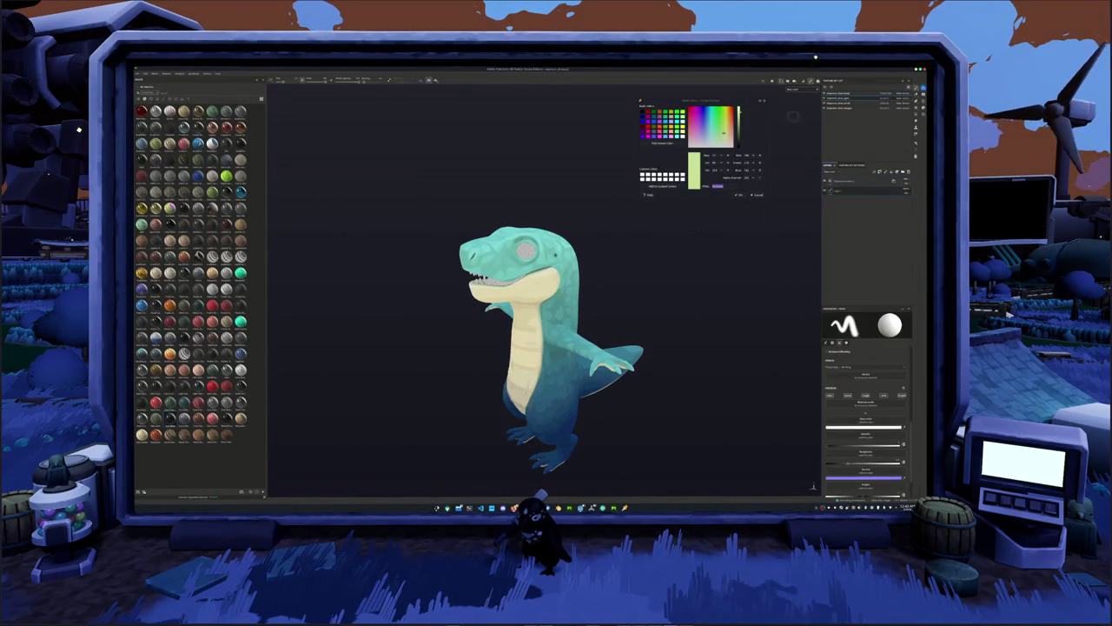
scroll(596, 243, up, 1)
scroll(596, 244, up, 2)
alt+drag(596, 243, 539, 246)
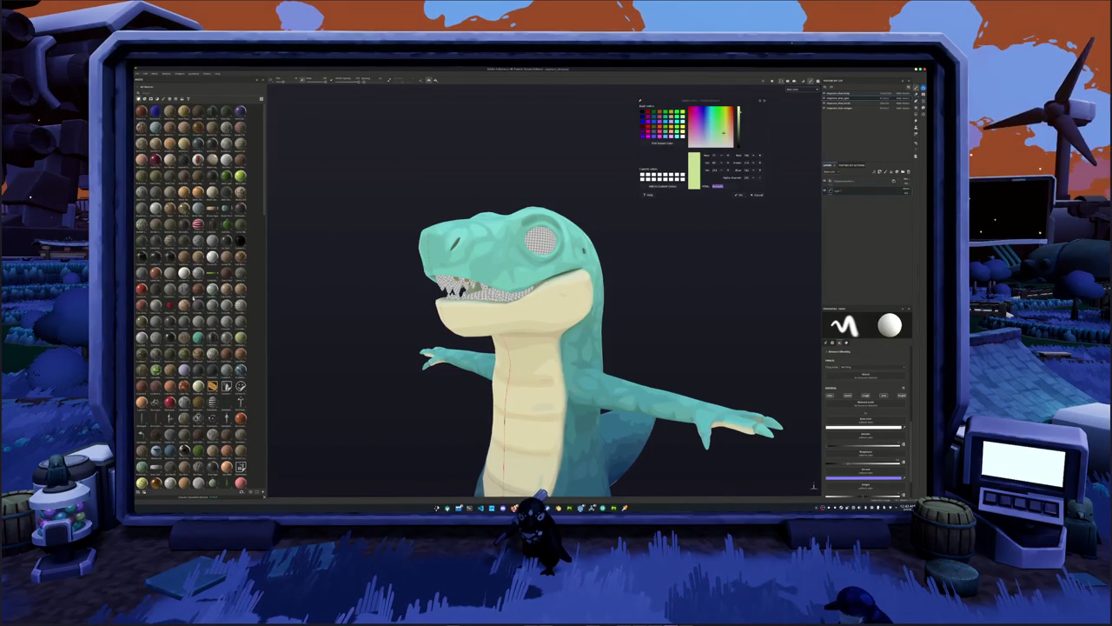
scroll(191, 295, down, 3)
scroll(191, 296, down, 3)
scroll(191, 296, down, 3)
scroll(191, 295, down, 3)
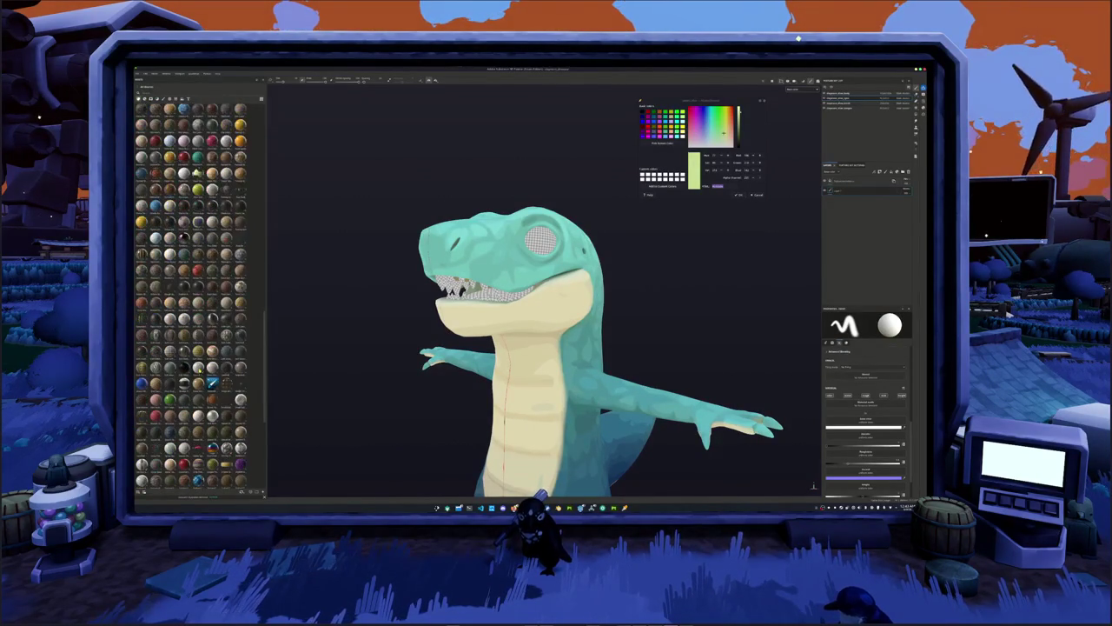
drag(272, 379, 865, 192)
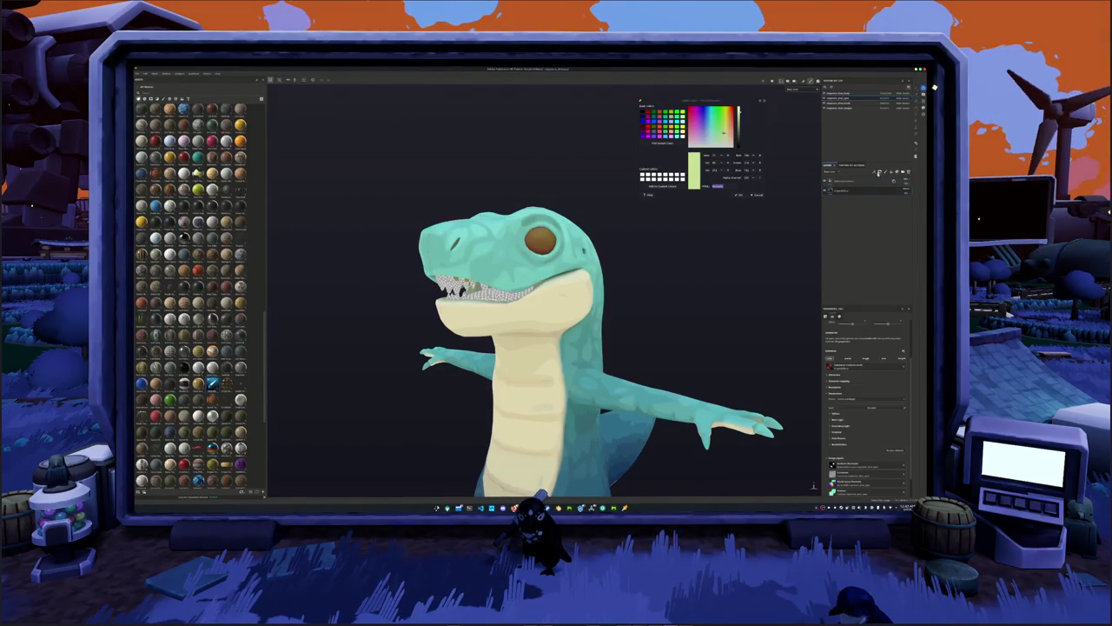
Apply a material giving the dinosaur a red mouth with white teeth.
key(1)
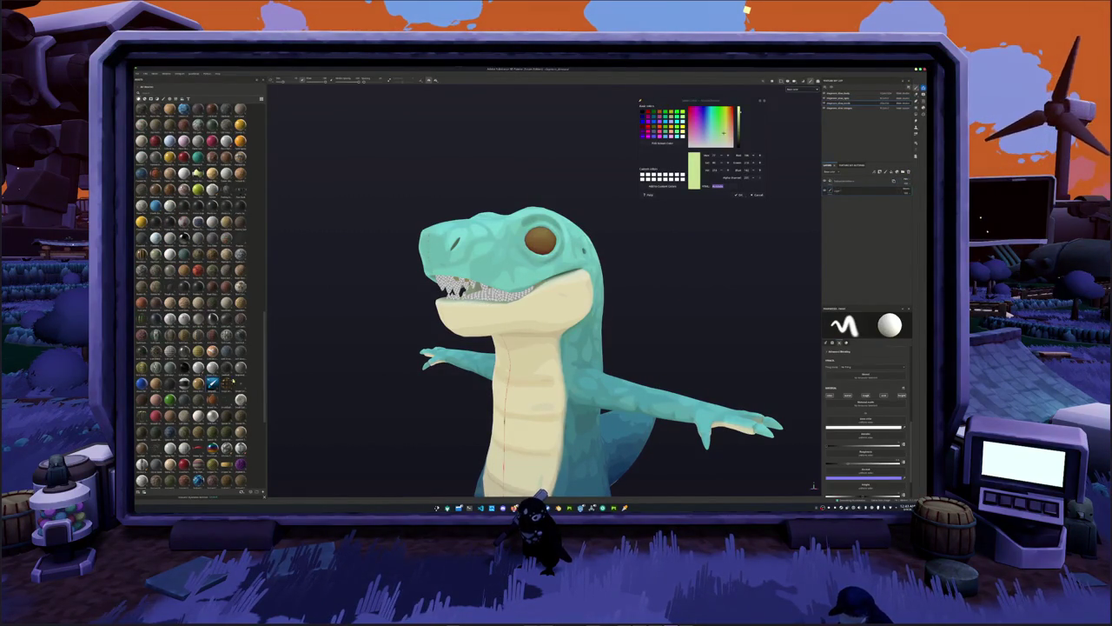
drag(296, 490, 895, 182)
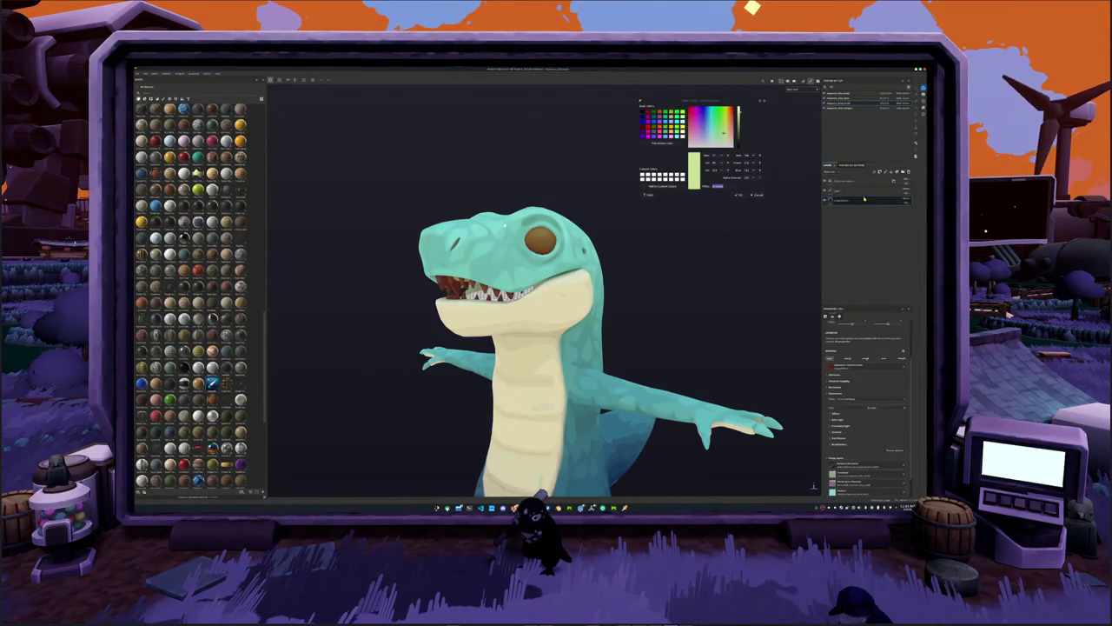
click(856, 190)
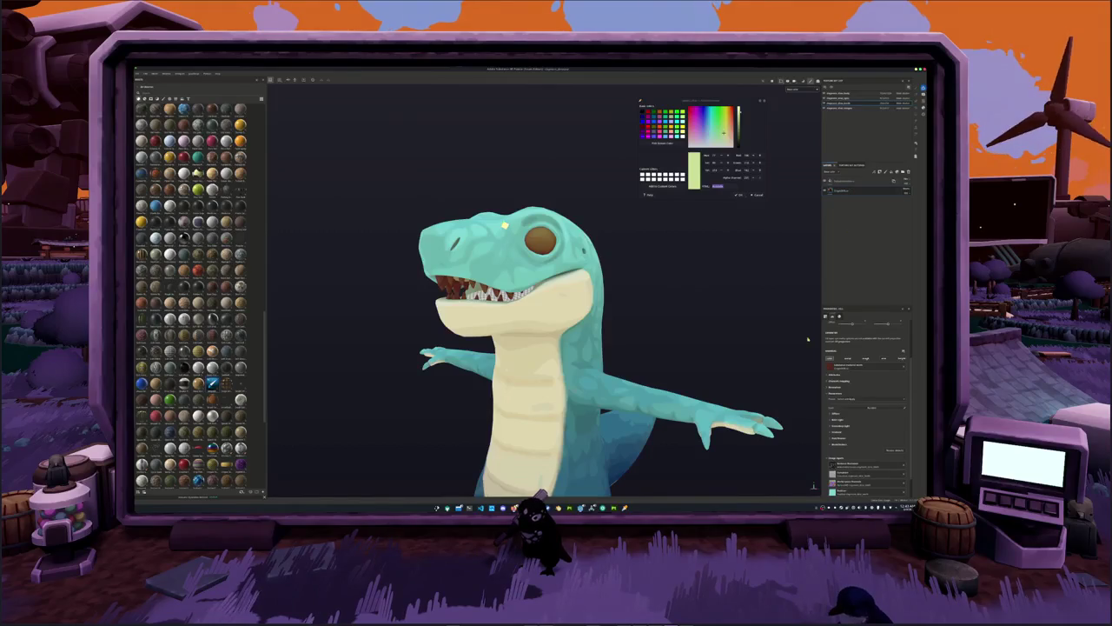
Change the teeth layer's Base Color from ochre to a pale cream-yellow.
alt+drag(808, 339, 852, 393)
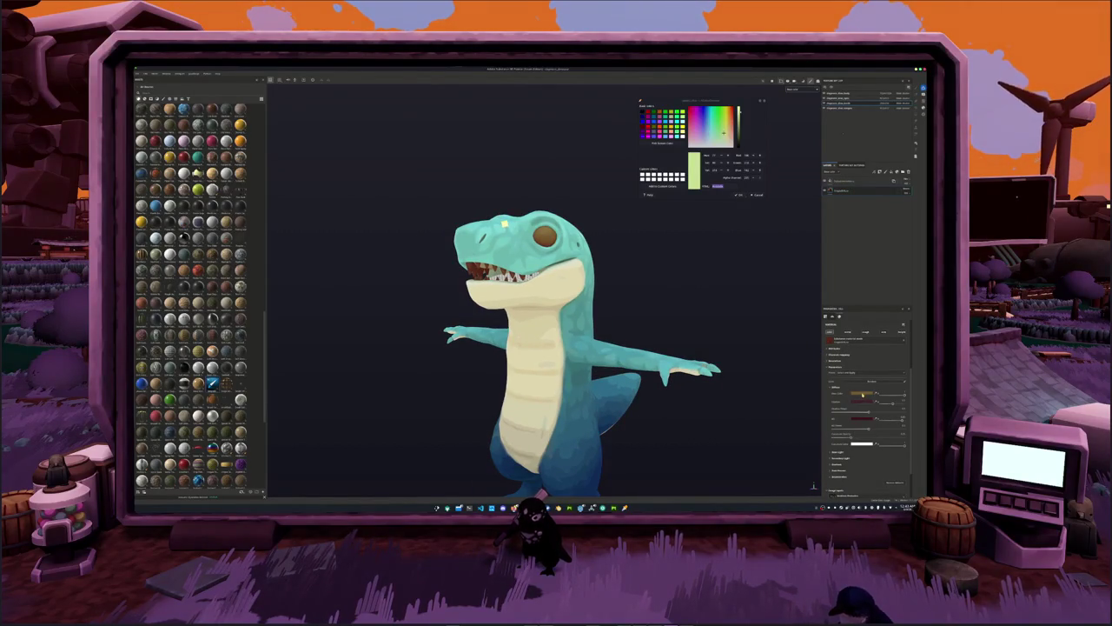
click(861, 391)
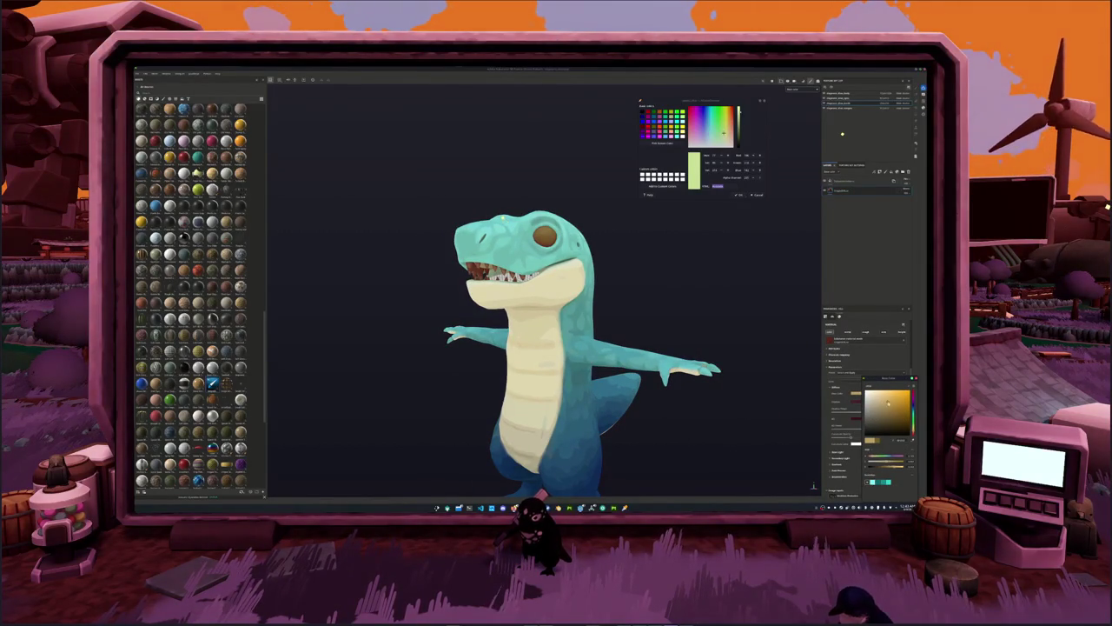
drag(913, 416, 913, 410)
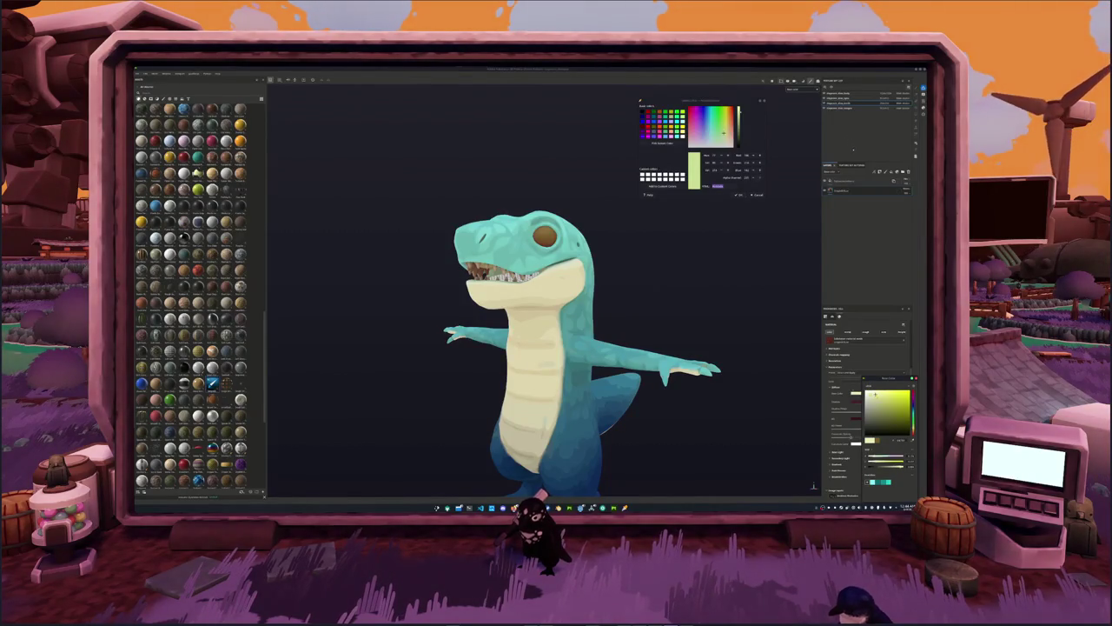
scroll(565, 314, up, 3)
mouse_move(567, 313)
alt+mouse_down()
mouse_move(621, 339)
mouse_move(715, 350)
alt+mouse_up()
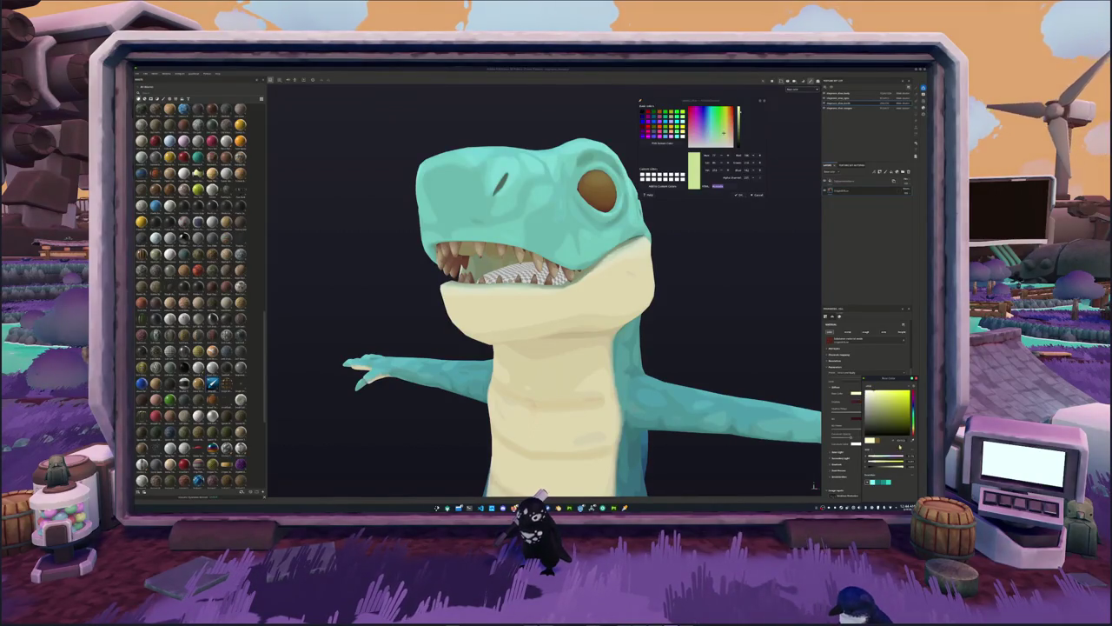
drag(911, 408, 911, 400)
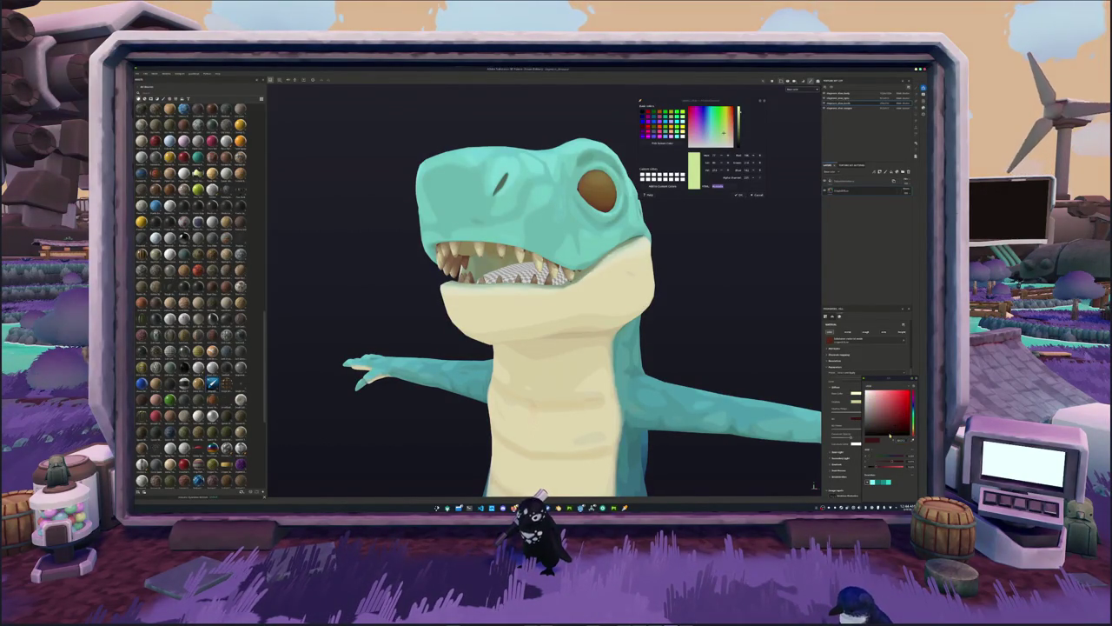
drag(911, 400, 884, 415)
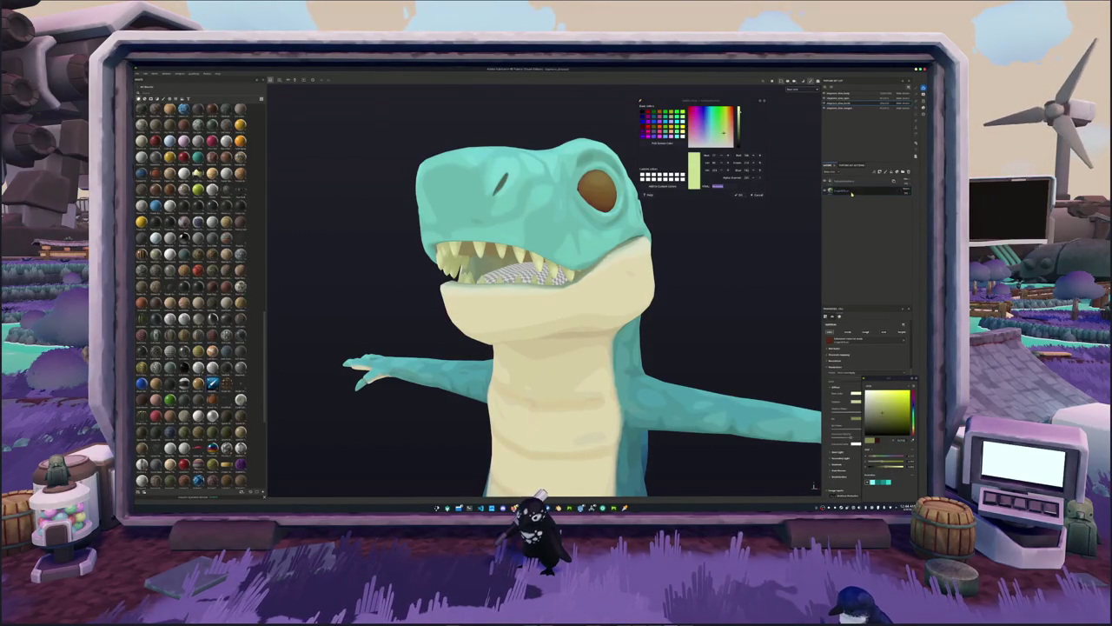
alt+drag(678, 287, 695, 278)
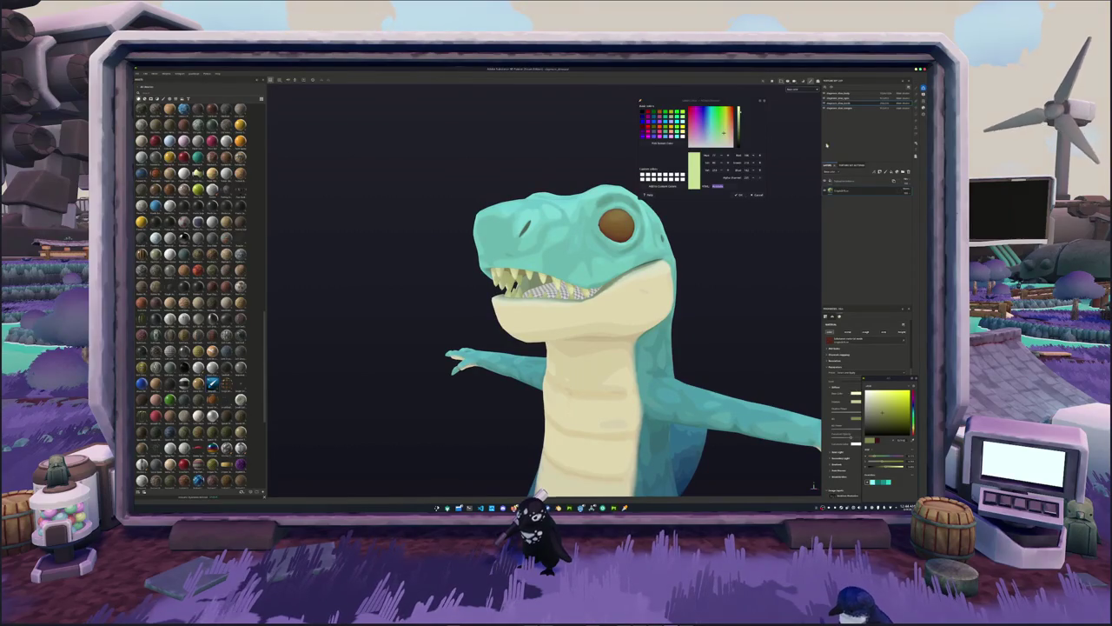
Change the mouth fill layer's base colour from dark magenta to a soft reddish pink.
key(1)
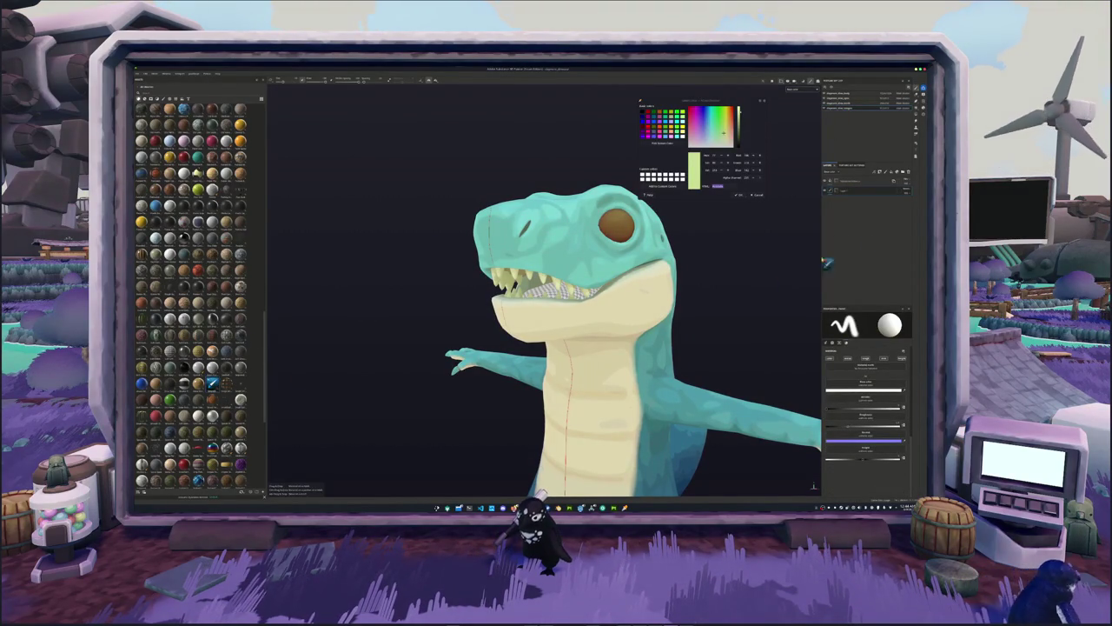
click(909, 171)
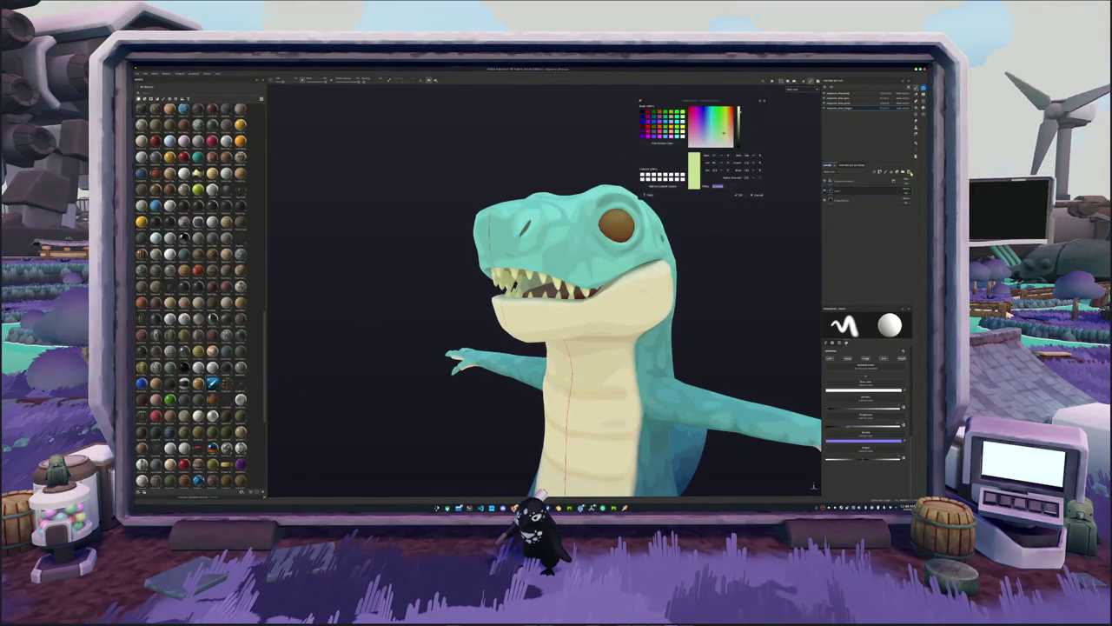
click(910, 171)
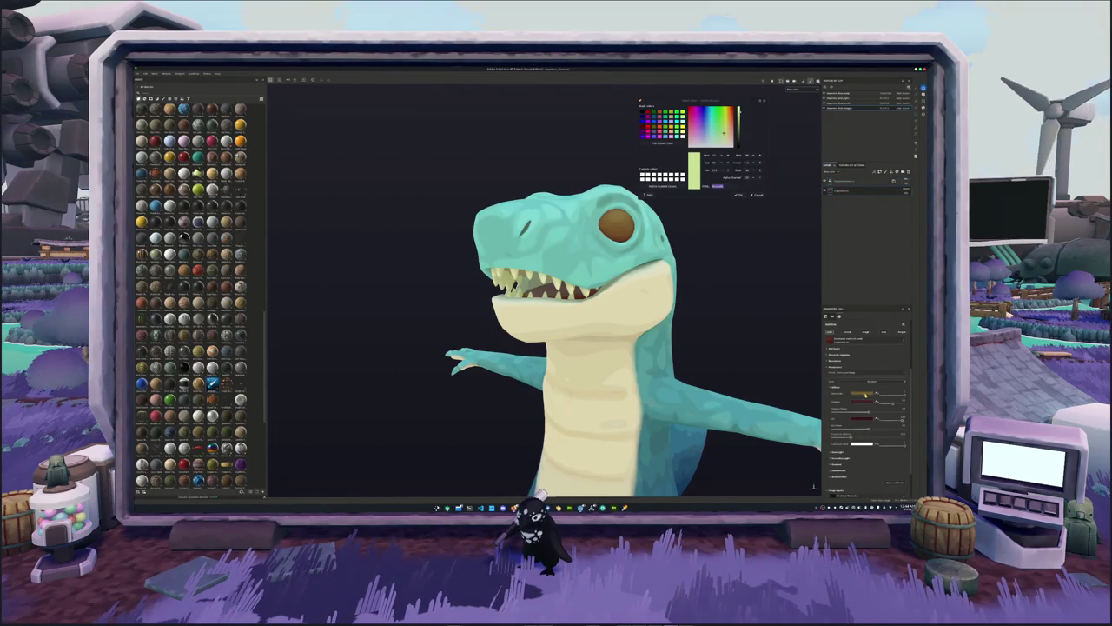
click(864, 396)
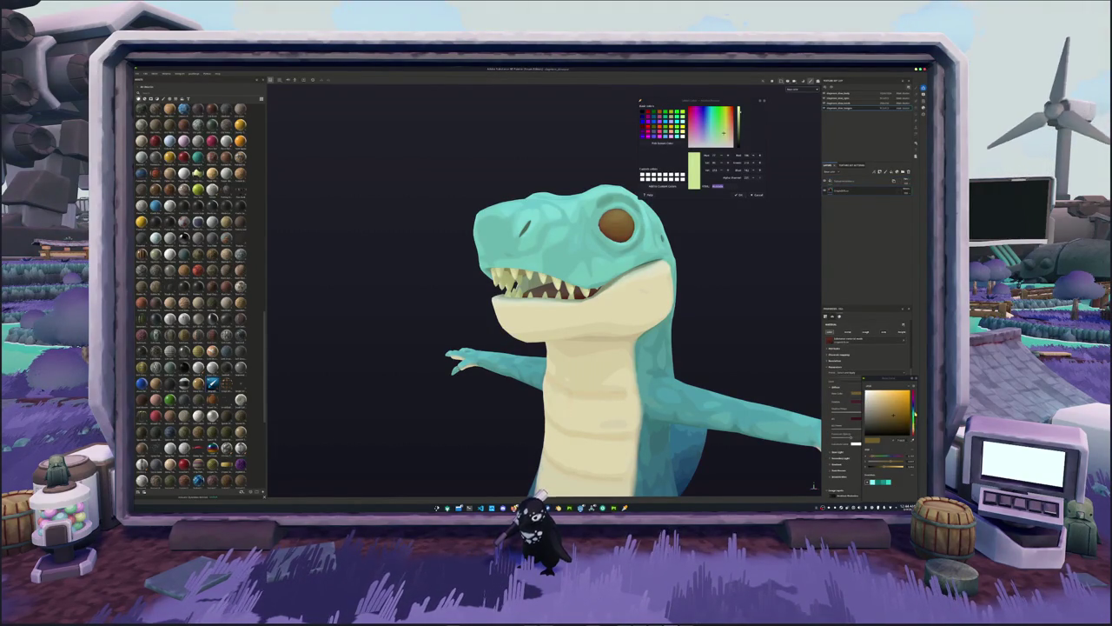
click(870, 391)
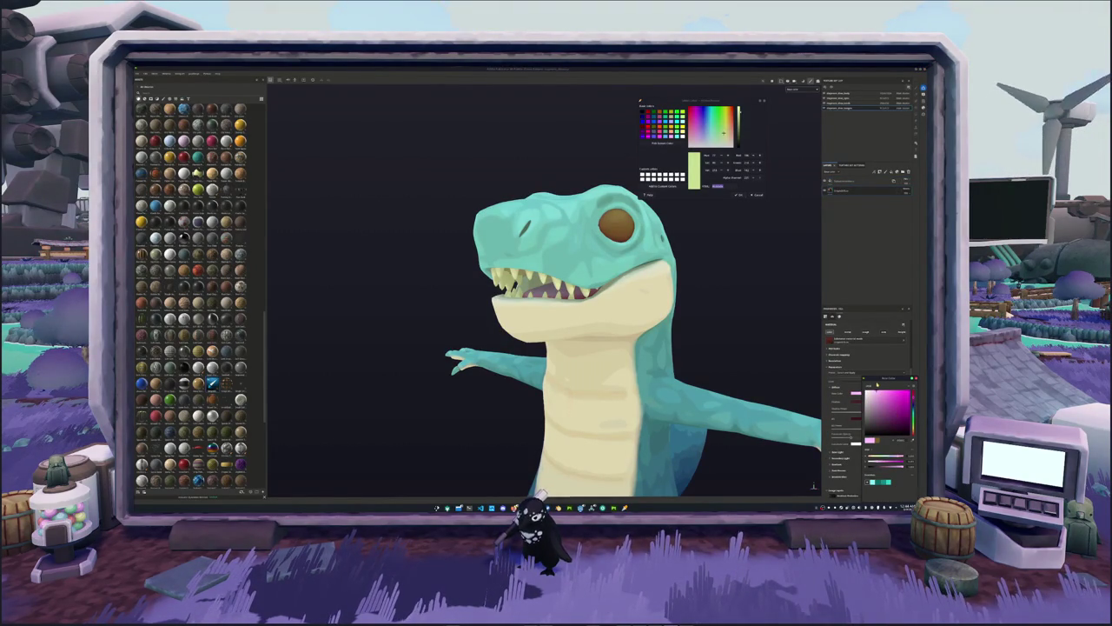
scroll(698, 337, up, 2)
alt+drag(710, 344, 661, 330)
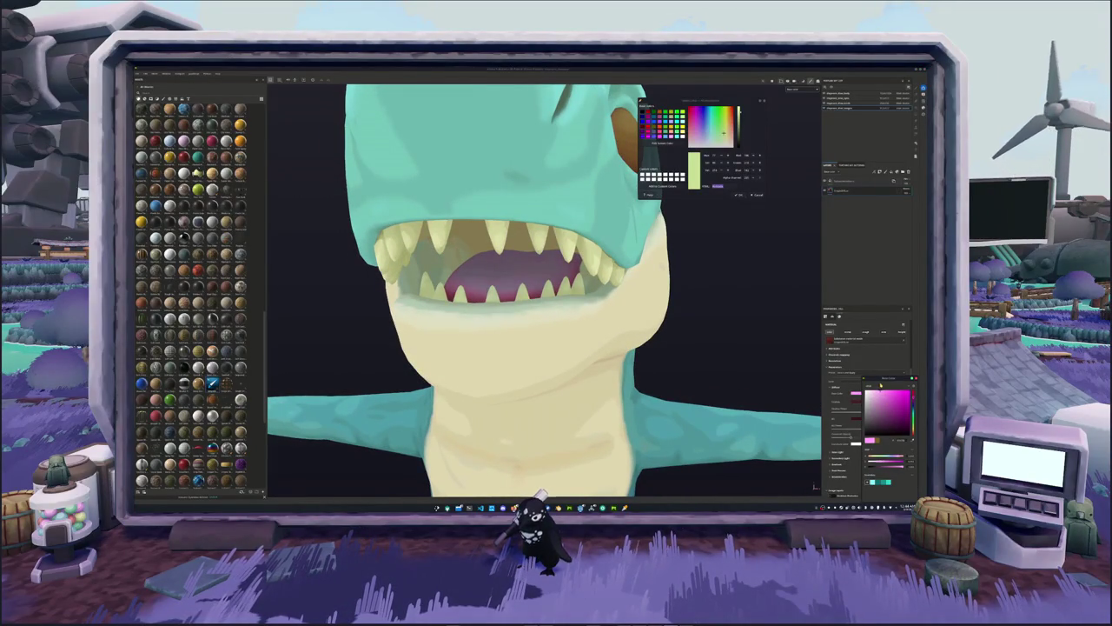
drag(913, 409, 913, 424)
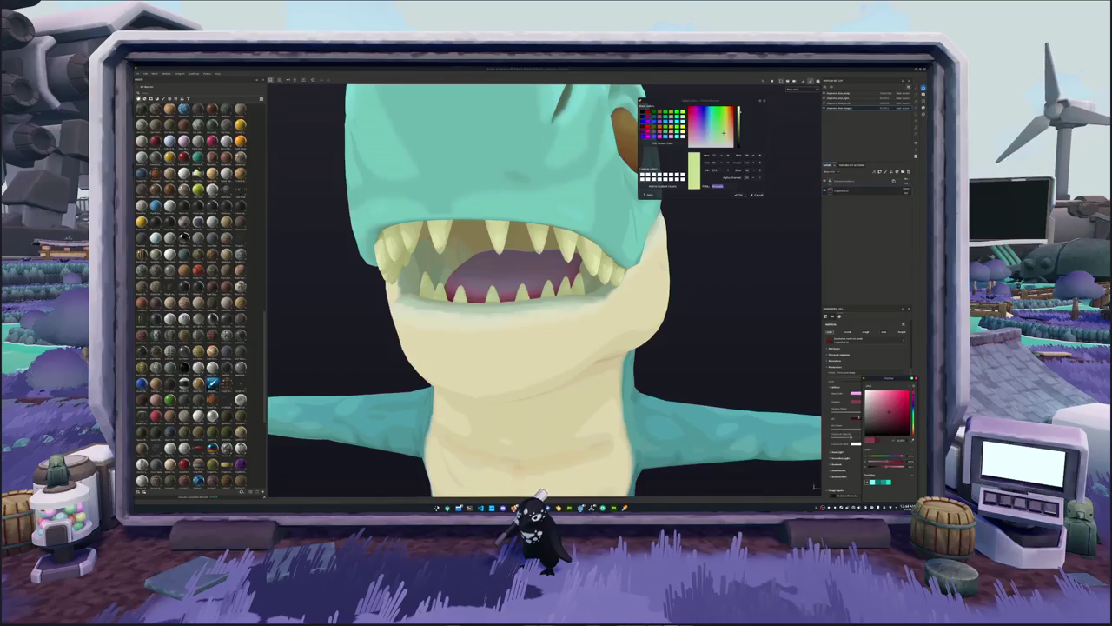
drag(888, 414, 894, 420)
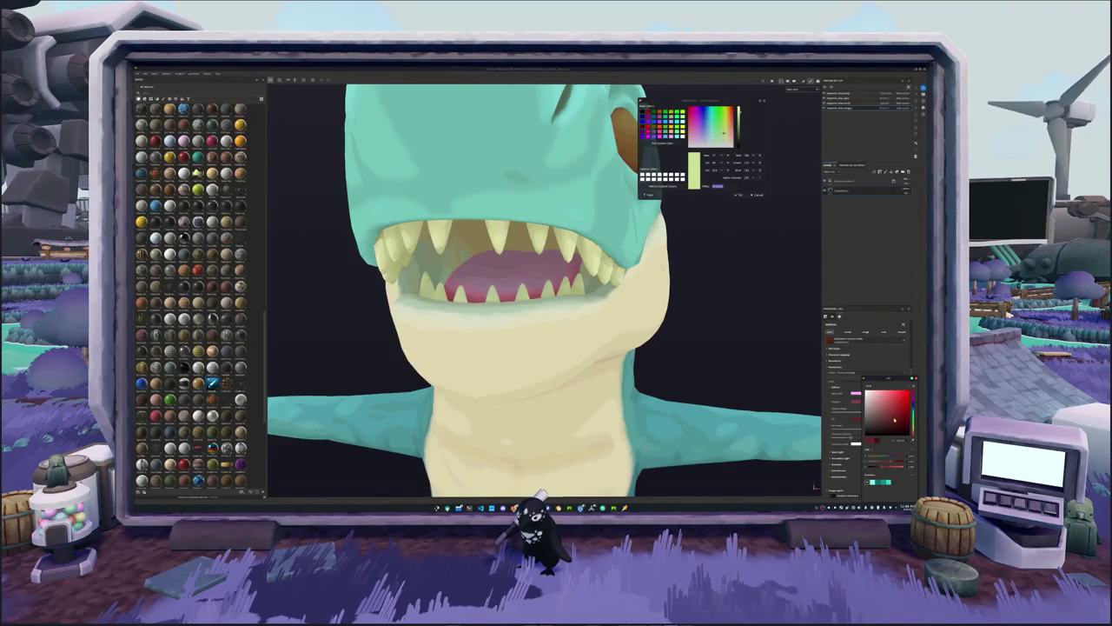
Tick an option in the layer's options dialog and confirm it.
right_click(841, 191)
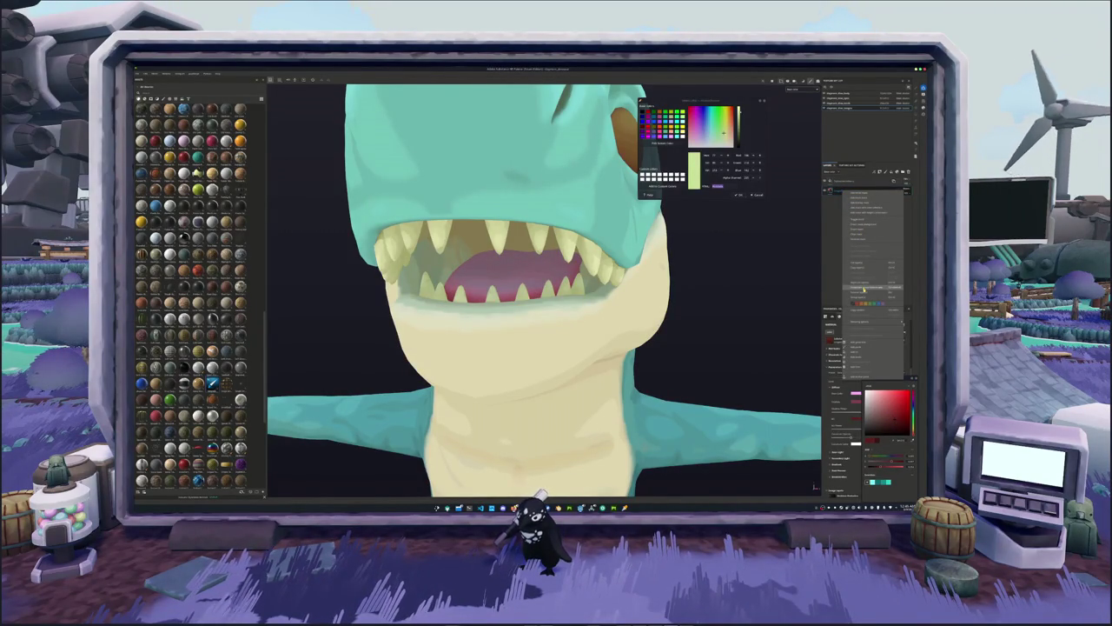
click(864, 290)
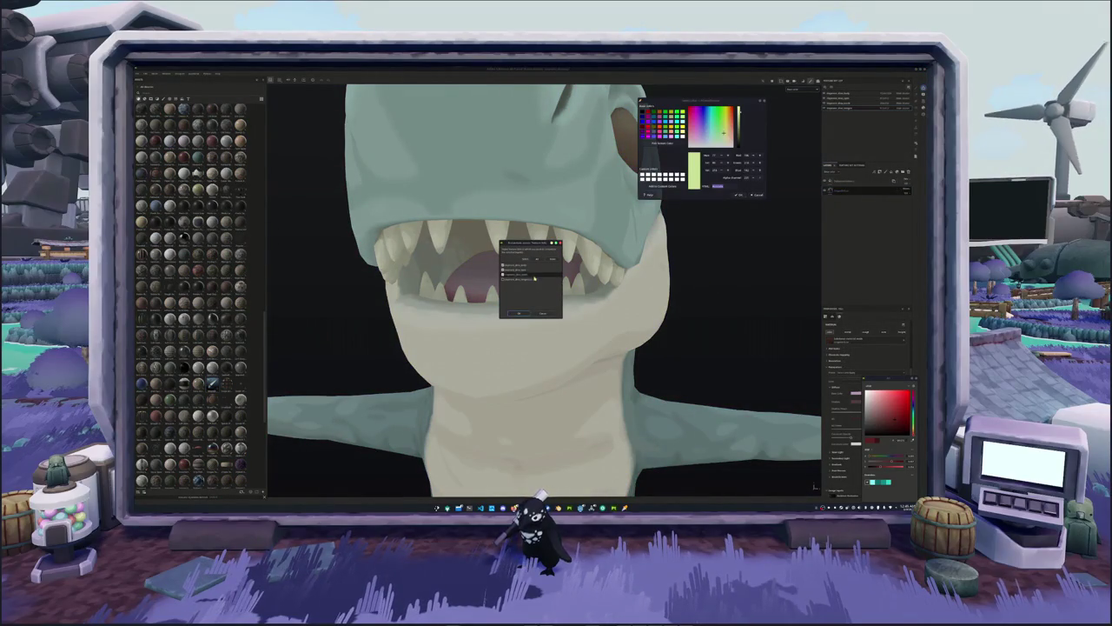
click(502, 270)
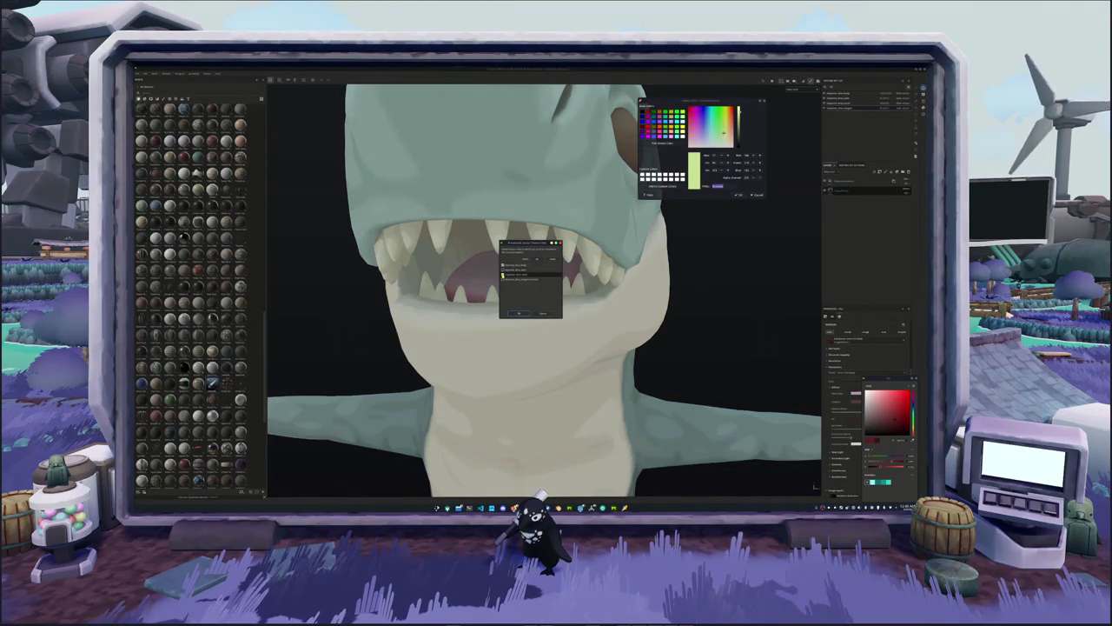
click(520, 313)
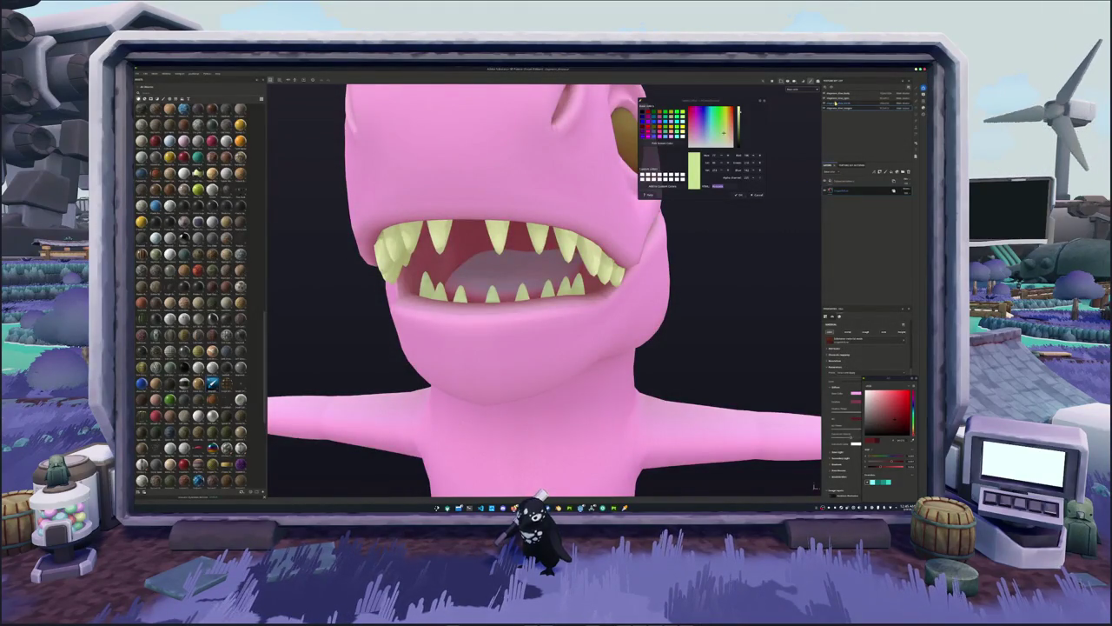
Select the top layer group and add a new paint layer to it.
click(845, 95)
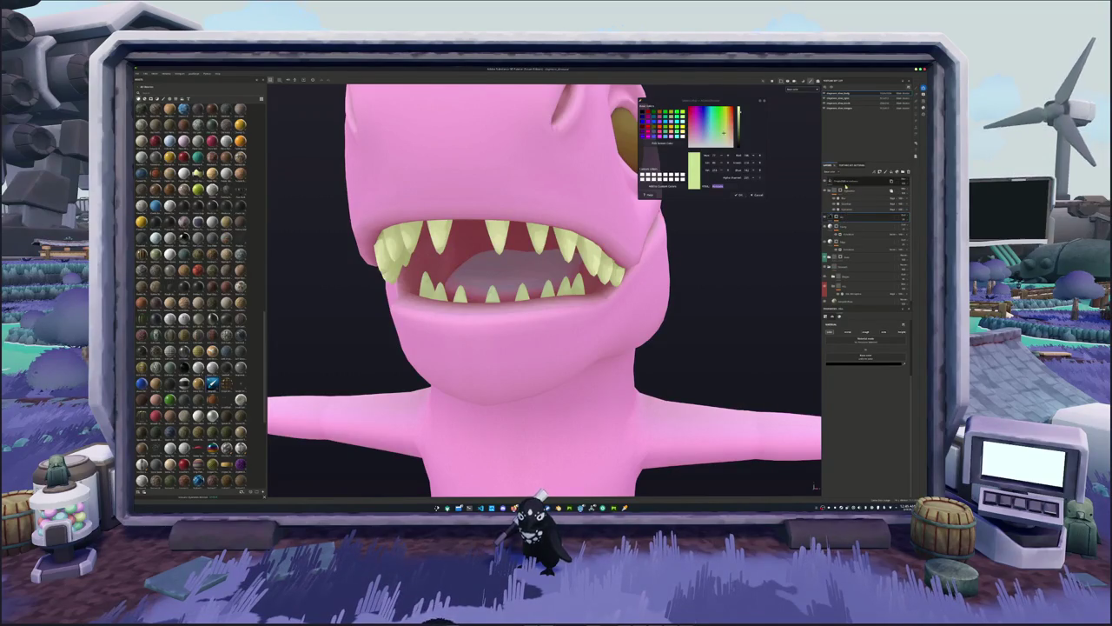
click(846, 183)
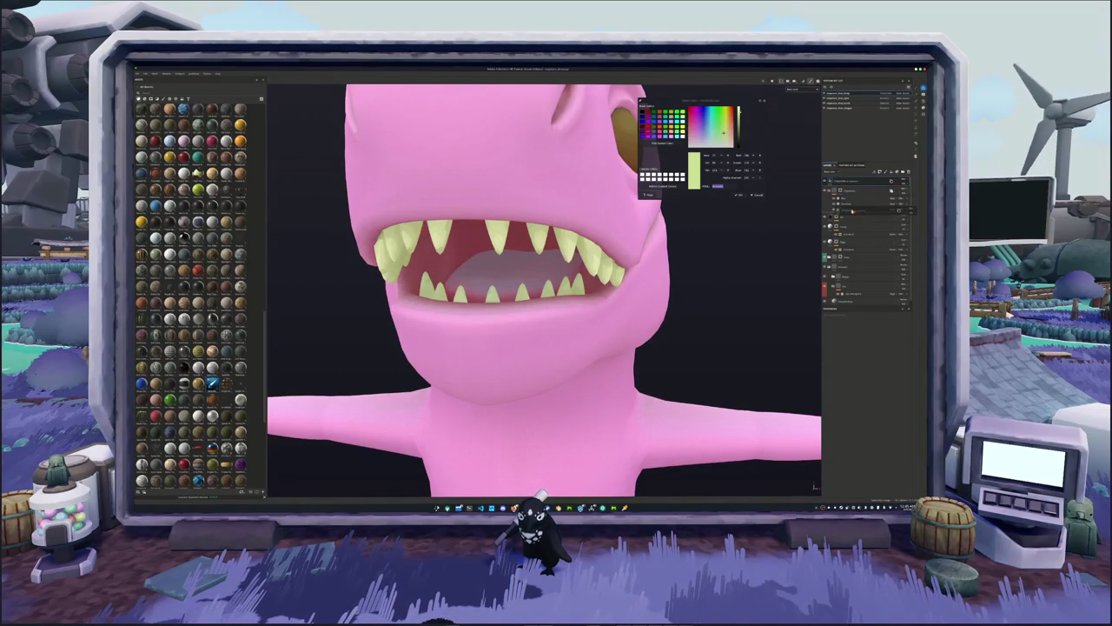
right_click(845, 206)
click(856, 216)
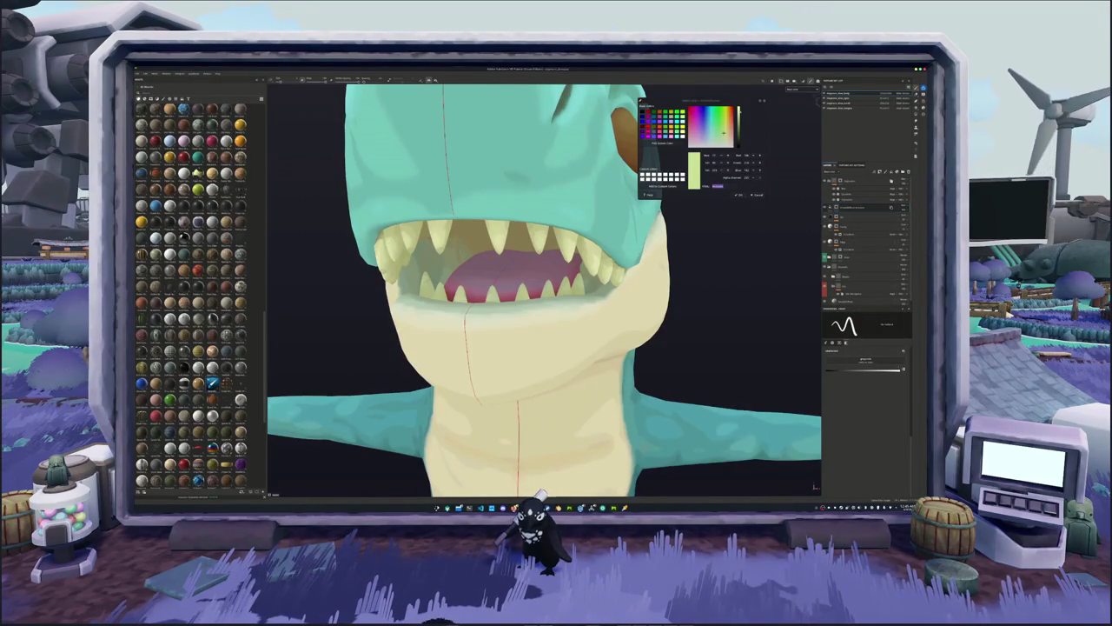
Brush red paint across the inside of the mouth, including the upper area.
scroll(521, 261, up, 5)
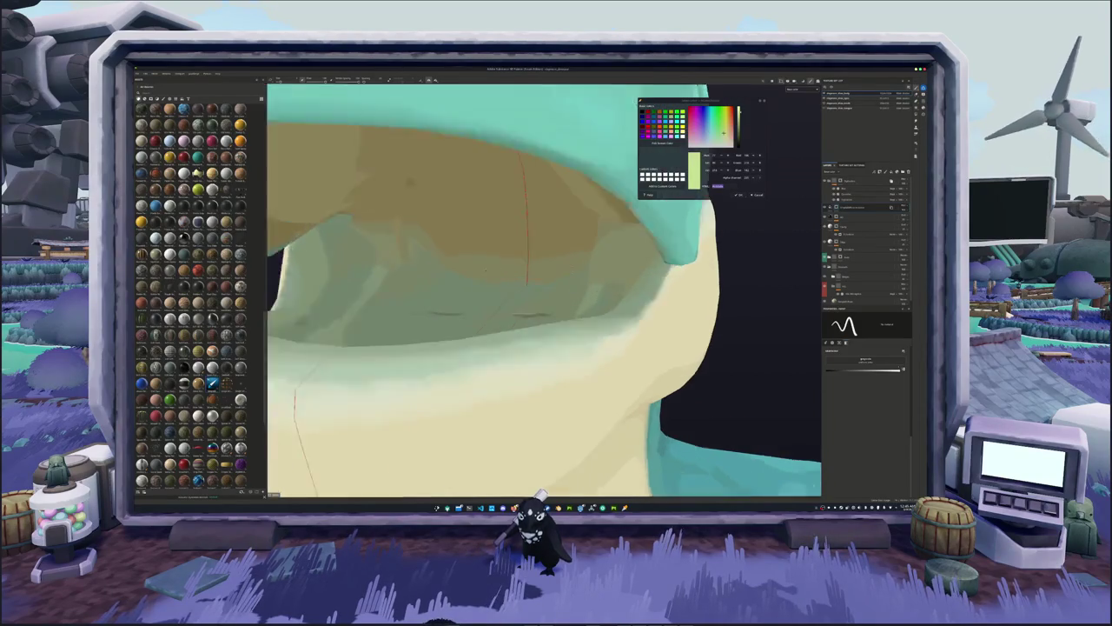
alt+drag(485, 270, 603, 273)
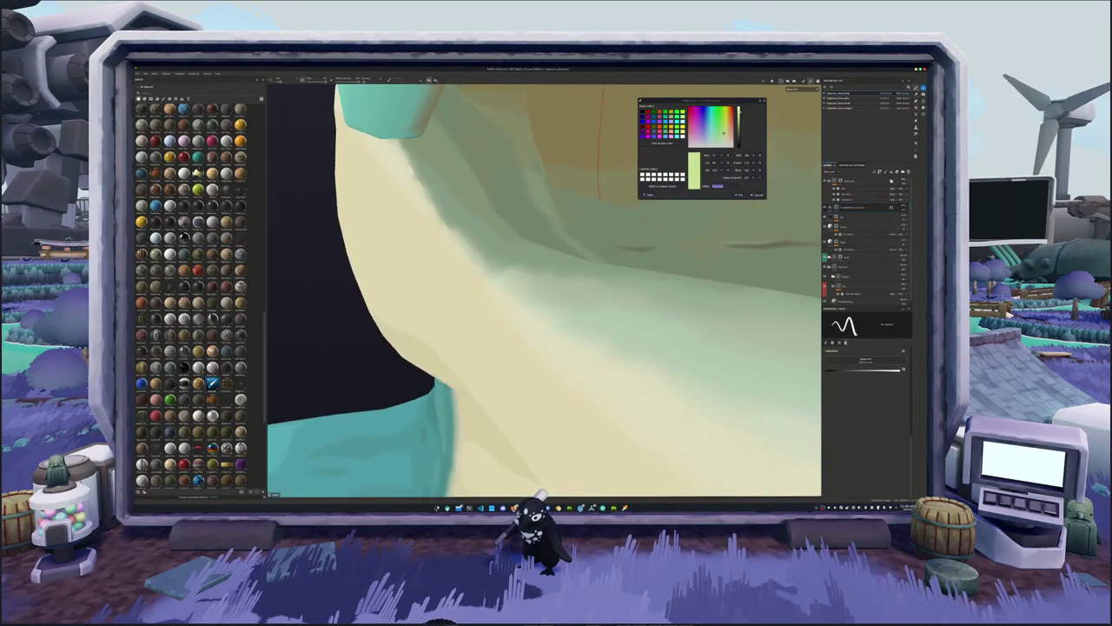
scroll(544, 290, down, 5)
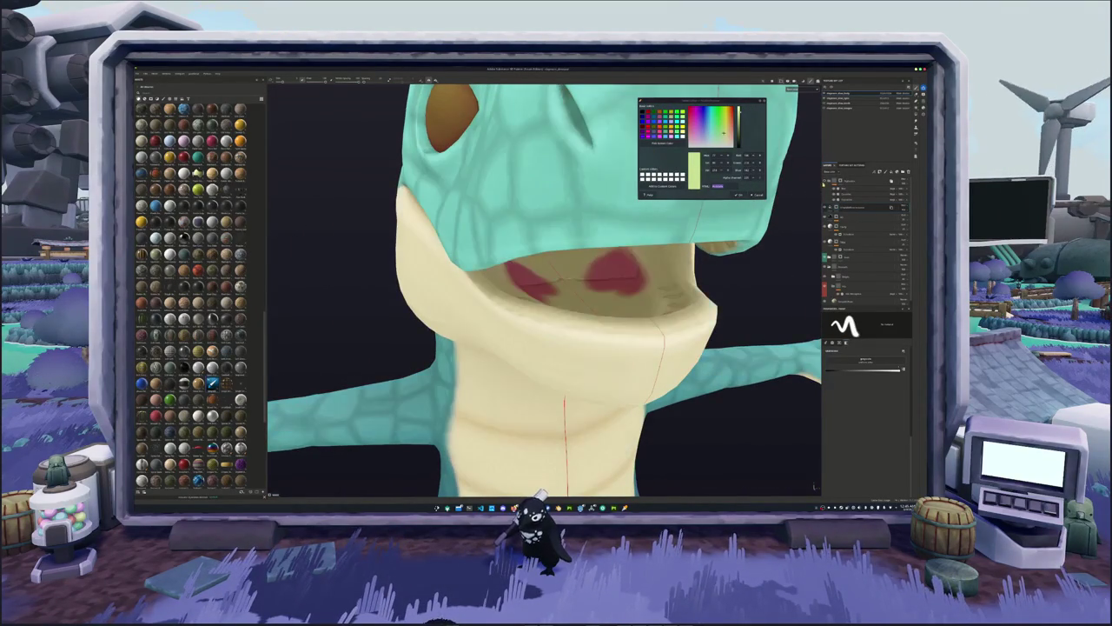
mouse_move(556, 286)
alt+mouse_down()
mouse_move(539, 260)
mouse_move(591, 273)
alt+mouse_up()
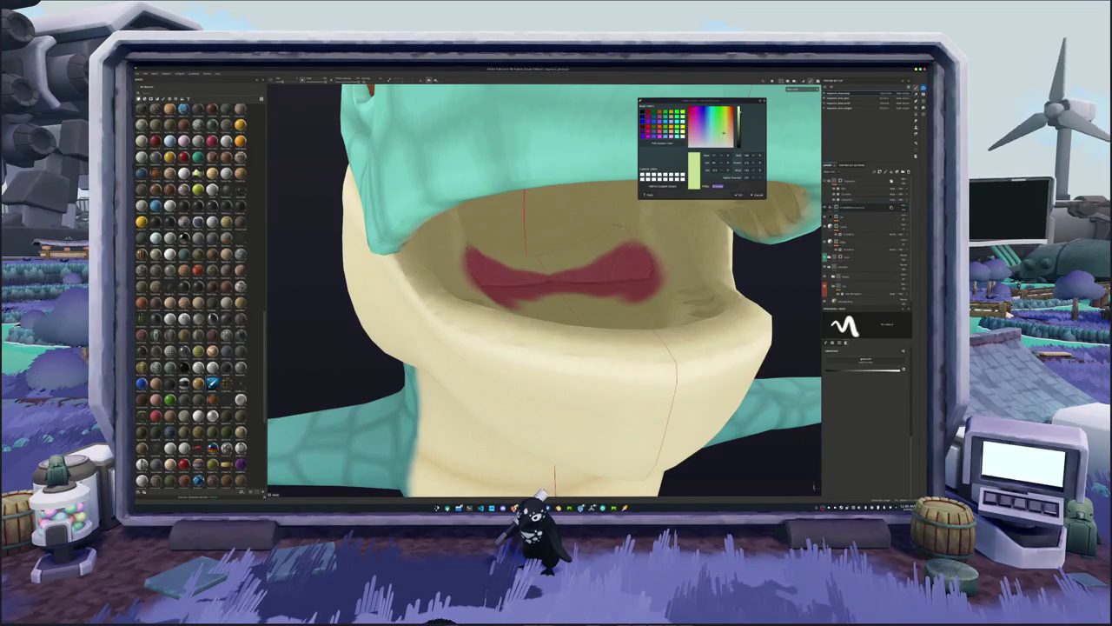
mouse_move(486, 260)
mouse_down()
mouse_move(634, 234)
mouse_move(599, 217)
mouse_move(469, 235)
mouse_up()
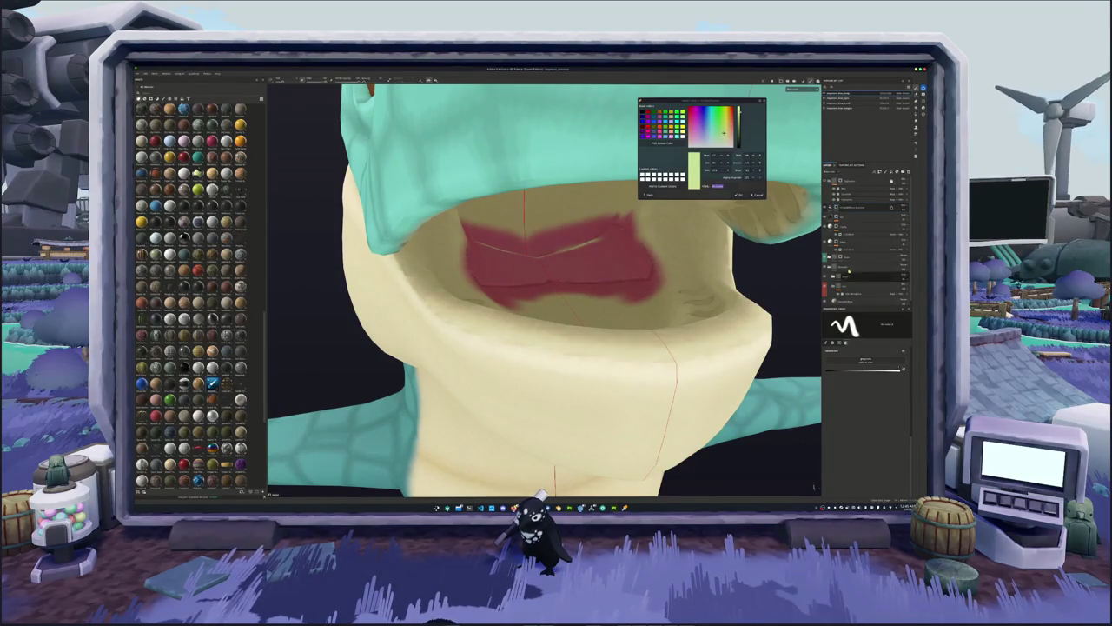
Fill the remaining lower, upper and side mouth faces red with Polygon Fill.
key(4)
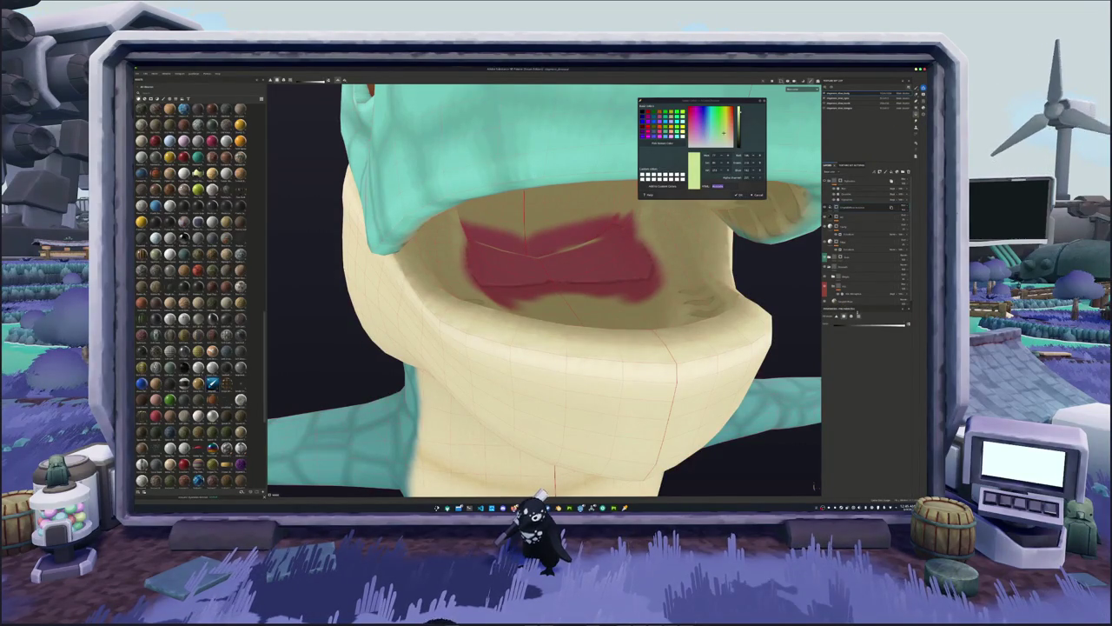
click(574, 304)
drag(469, 261, 670, 284)
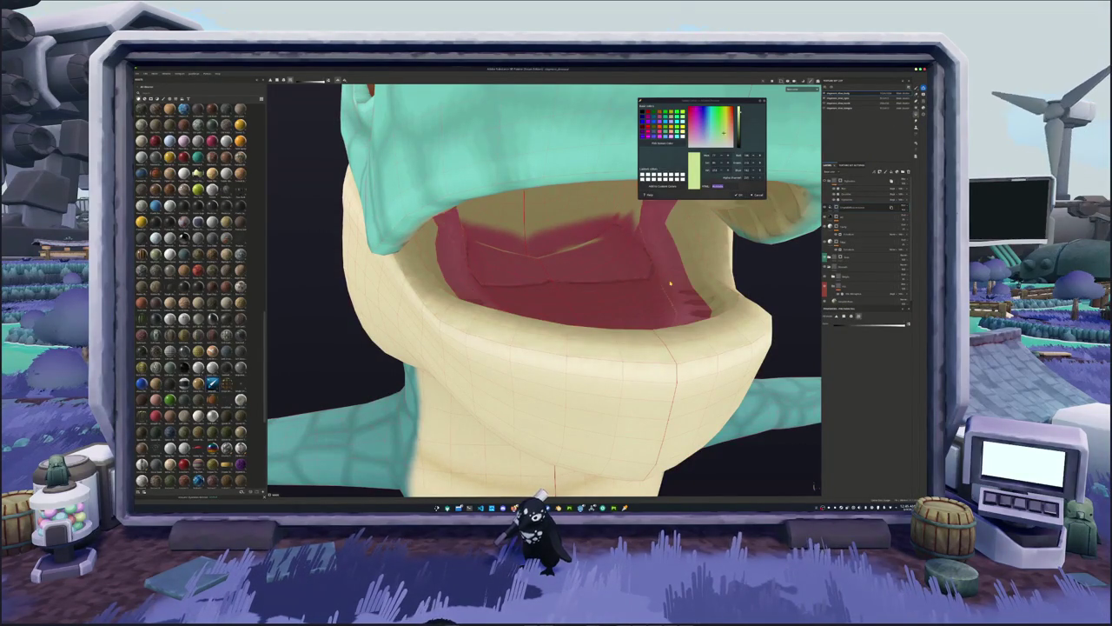
click(573, 243)
mouse_move(568, 246)
alt+mouse_down()
mouse_move(568, 233)
mouse_move(513, 304)
alt+mouse_up()
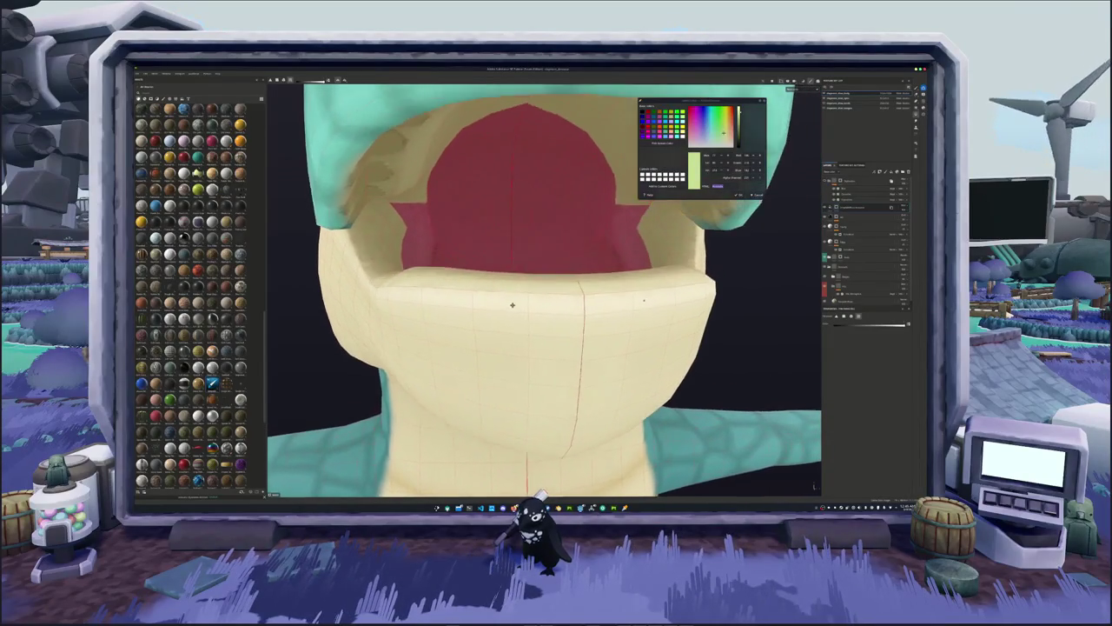
mouse_move(400, 182)
mouse_down()
mouse_move(615, 209)
mouse_move(595, 283)
mouse_up()
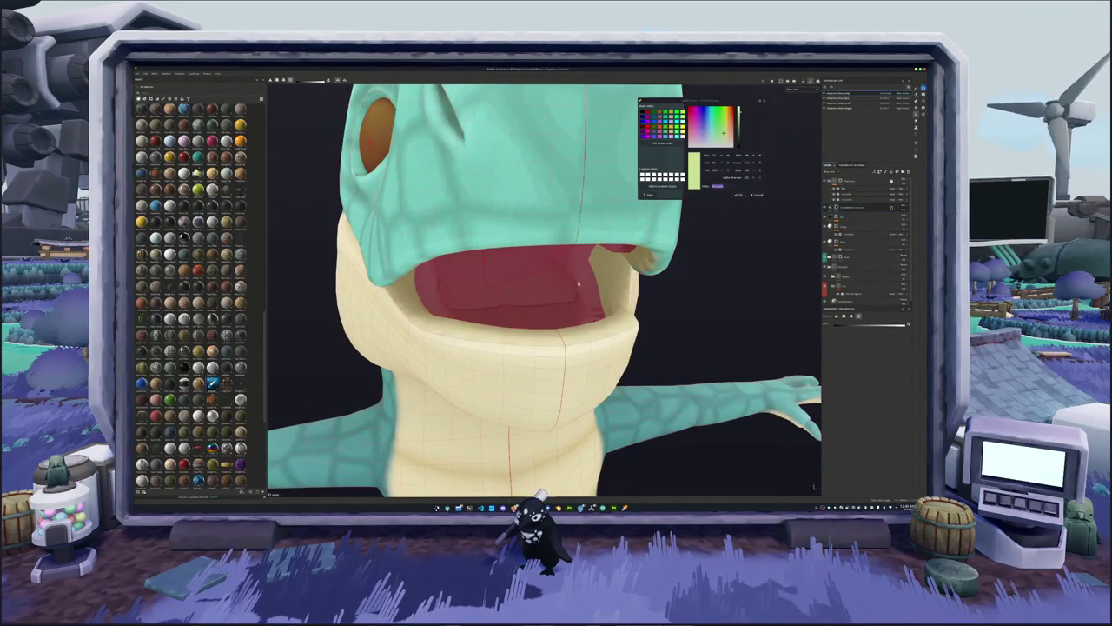
mouse_move(597, 279)
alt+mouse_down()
mouse_move(578, 209)
mouse_move(503, 257)
alt+mouse_up()
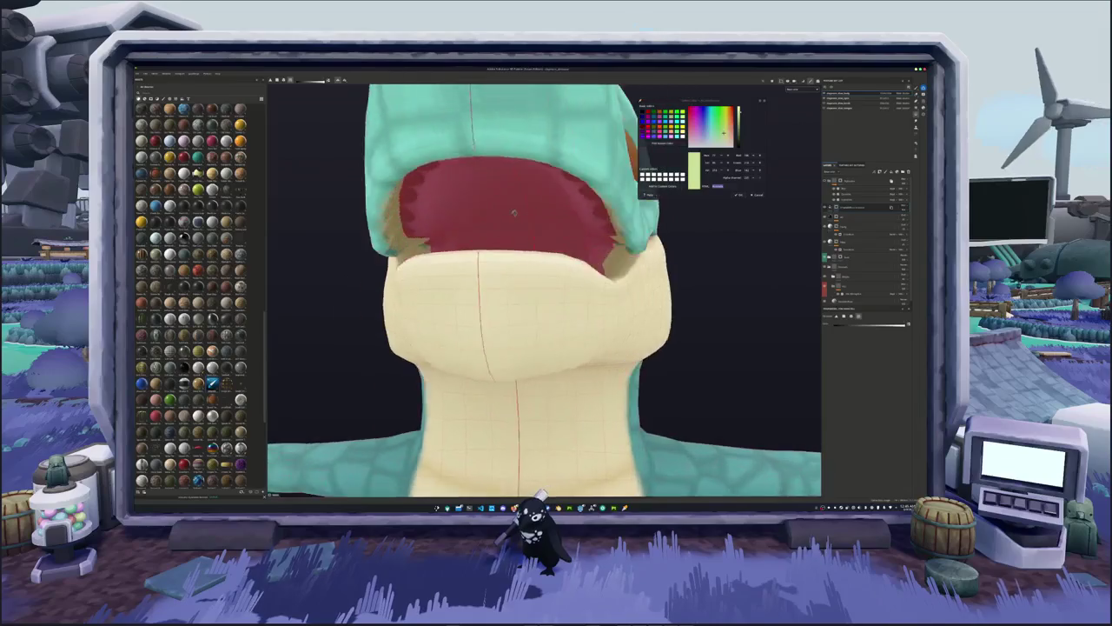
scroll(503, 257, up, 3)
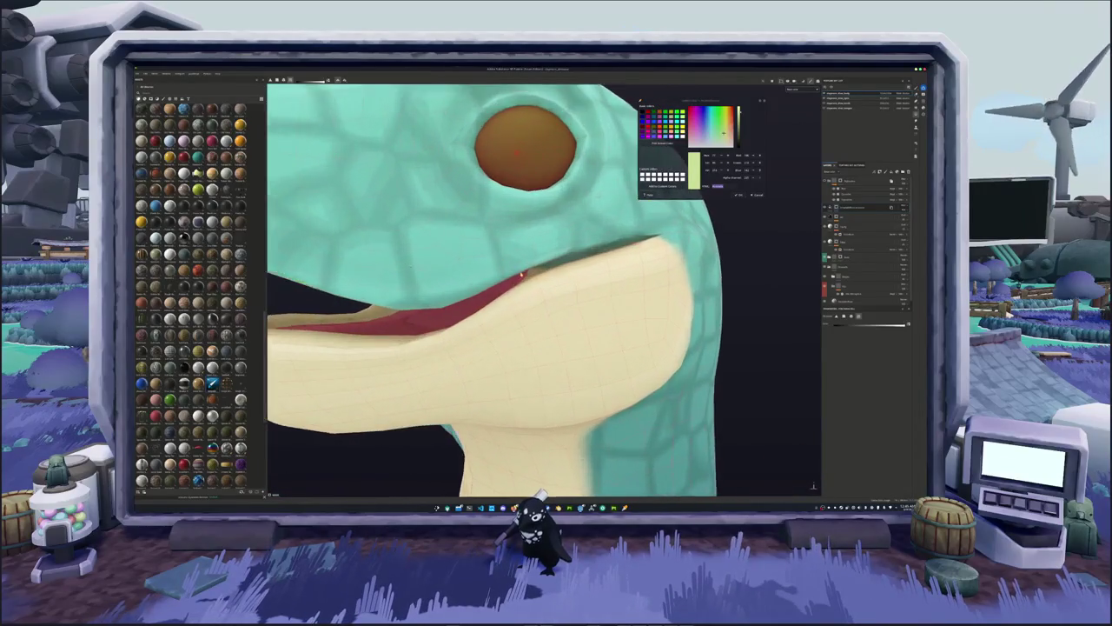
scroll(503, 257, up, 3)
mouse_move(557, 259)
alt+mouse_down()
mouse_move(683, 229)
mouse_move(647, 268)
alt+mouse_up()
scroll(647, 268, down, 5)
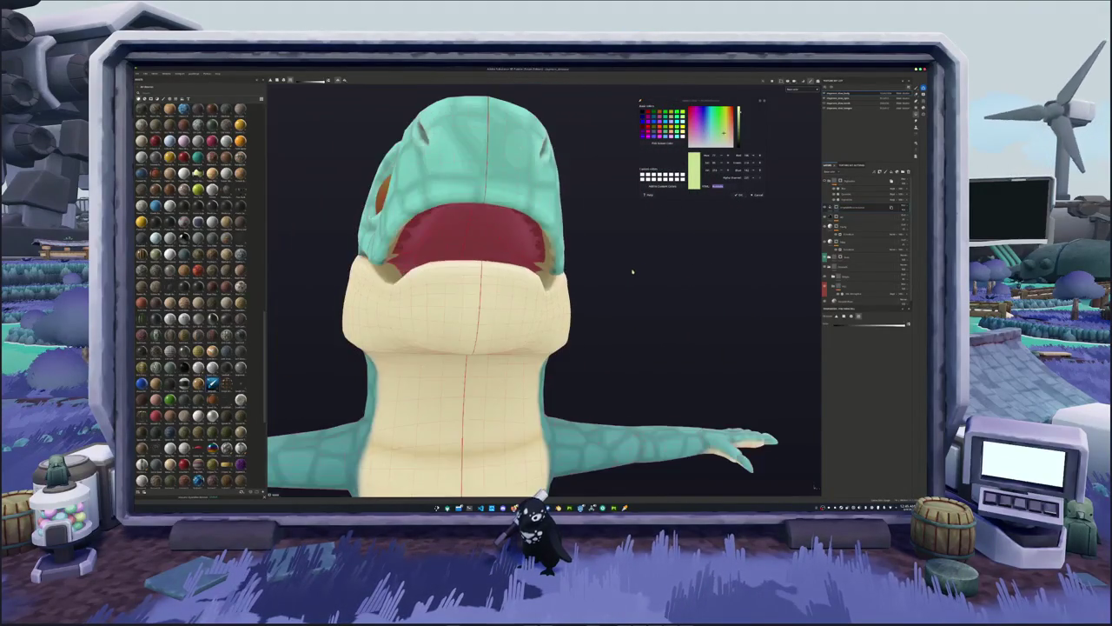
Select the top layer, restore the wireframe, and frame the whole dinosaur with F.
click(835, 181)
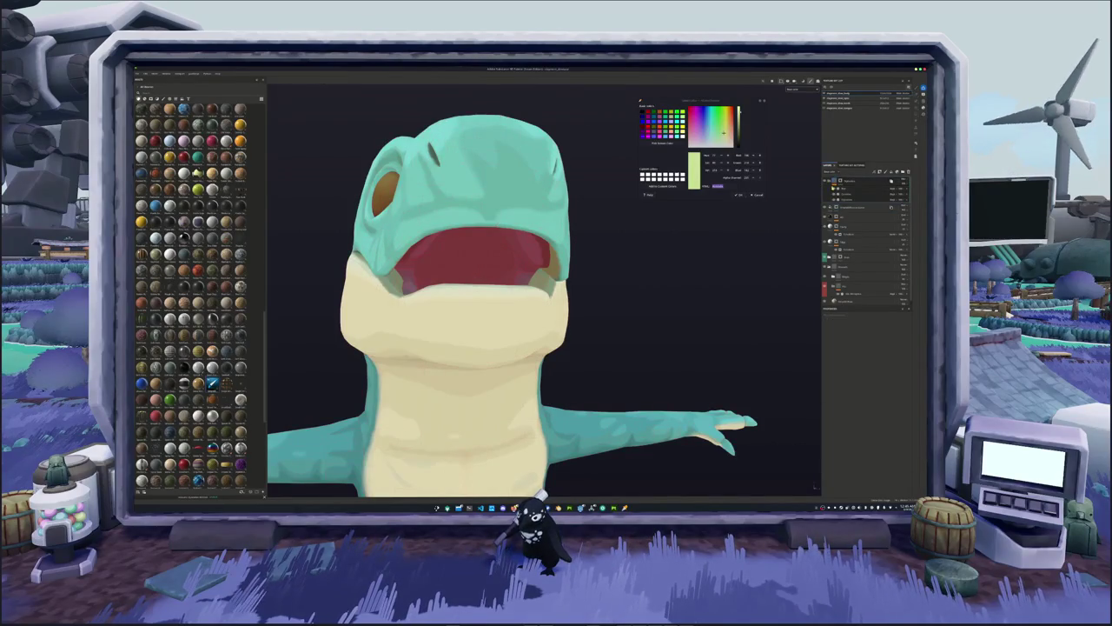
mouse_move(588, 256)
alt+mouse_down()
mouse_move(534, 254)
mouse_move(648, 241)
alt+mouse_up()
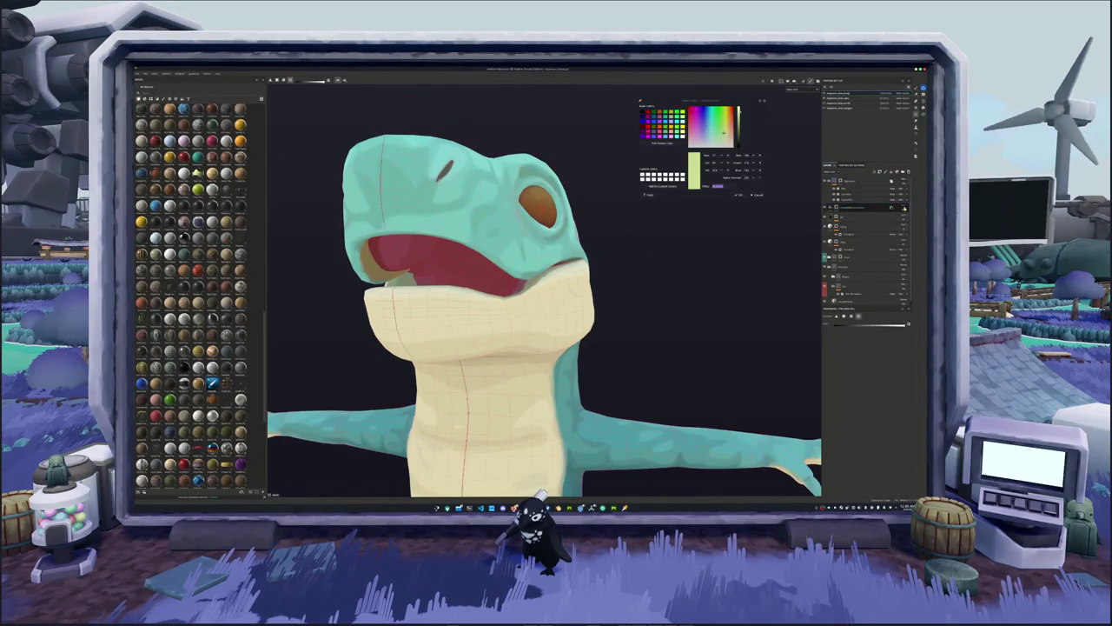
key(4)
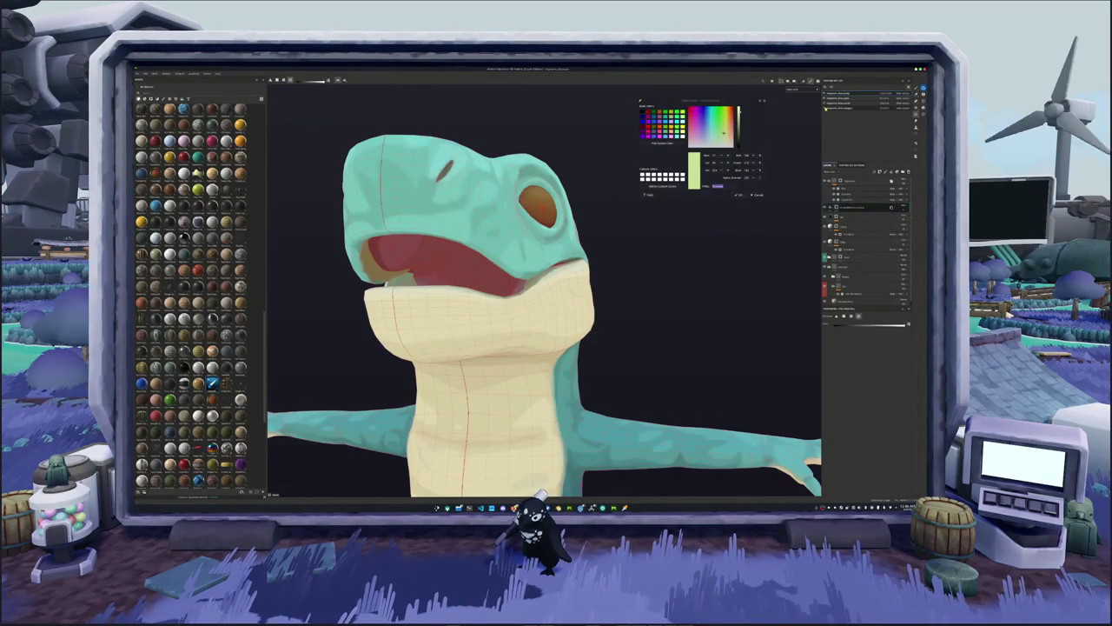
key(f)
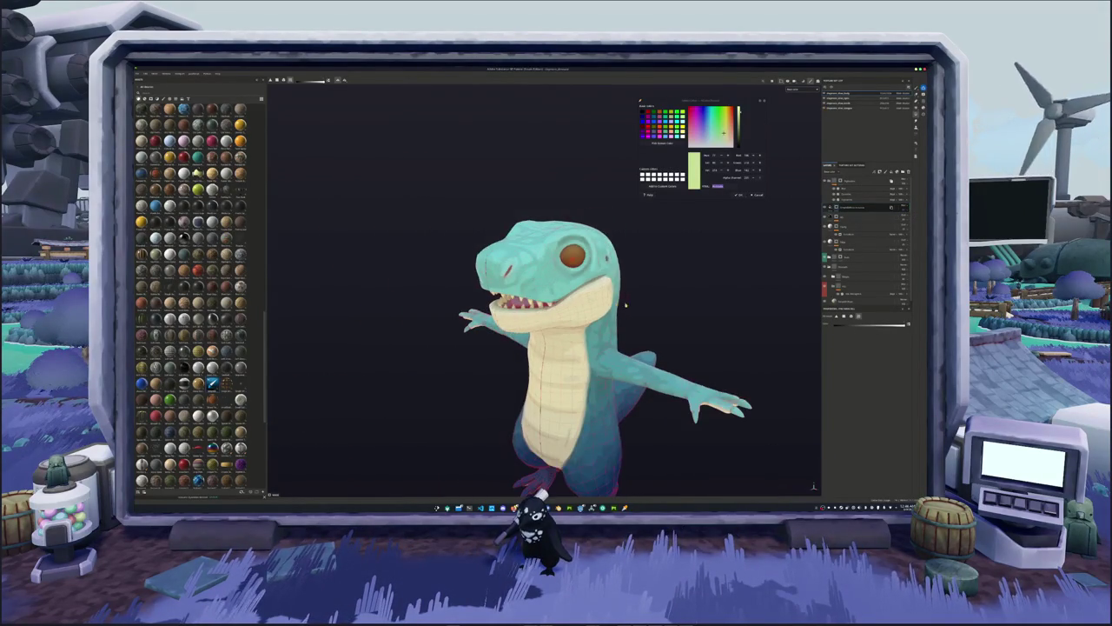
scroll(630, 313, down, 2)
scroll(641, 312, down, 2)
Zoom out to view the fully textured teal dinosaur.
scroll(641, 310, down, 1)
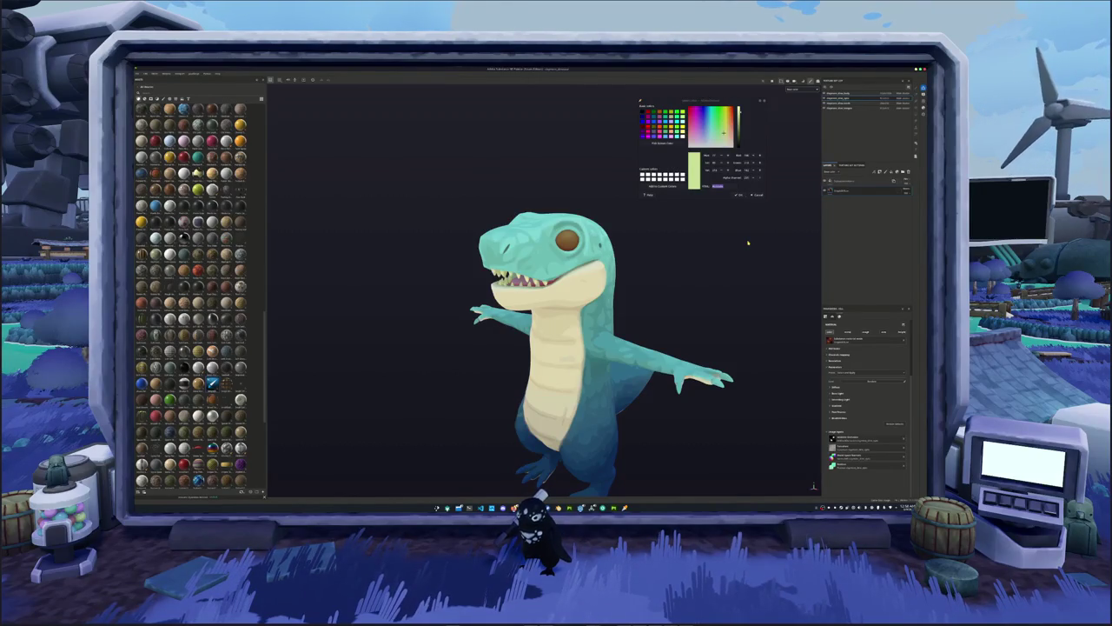
Select the eye's fill layer and sample its current brown colour from the model.
scroll(749, 234, up, 2)
scroll(751, 228, up, 2)
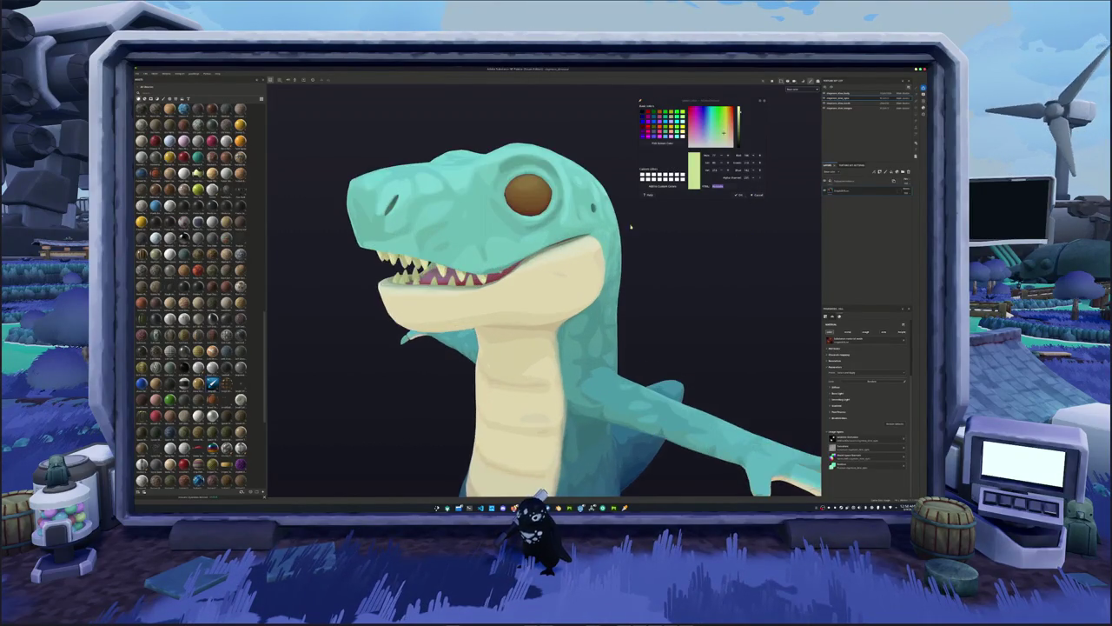
scroll(613, 268, up, 3)
scroll(613, 268, down, 3)
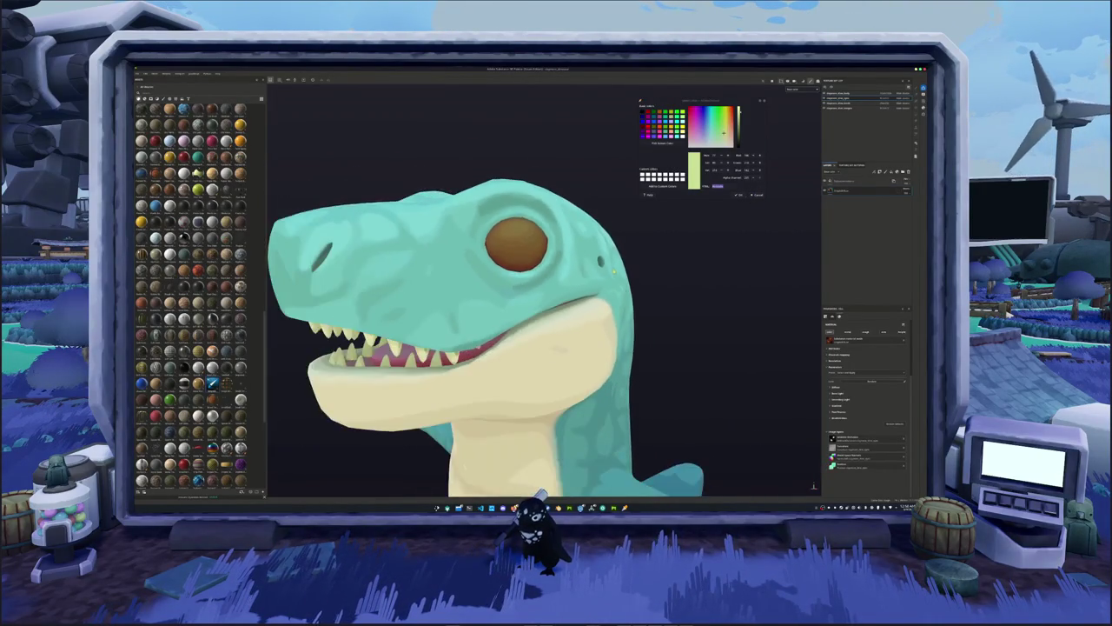
scroll(643, 278, down, 1)
scroll(665, 293, up, 1)
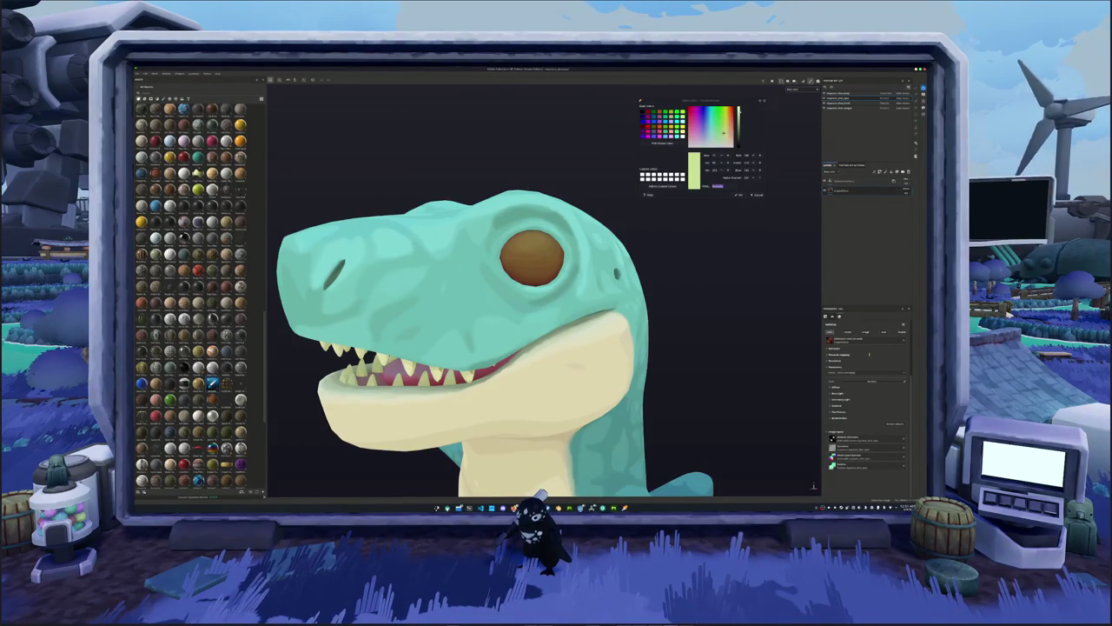
scroll(733, 348, up, 2)
scroll(696, 288, up, 3)
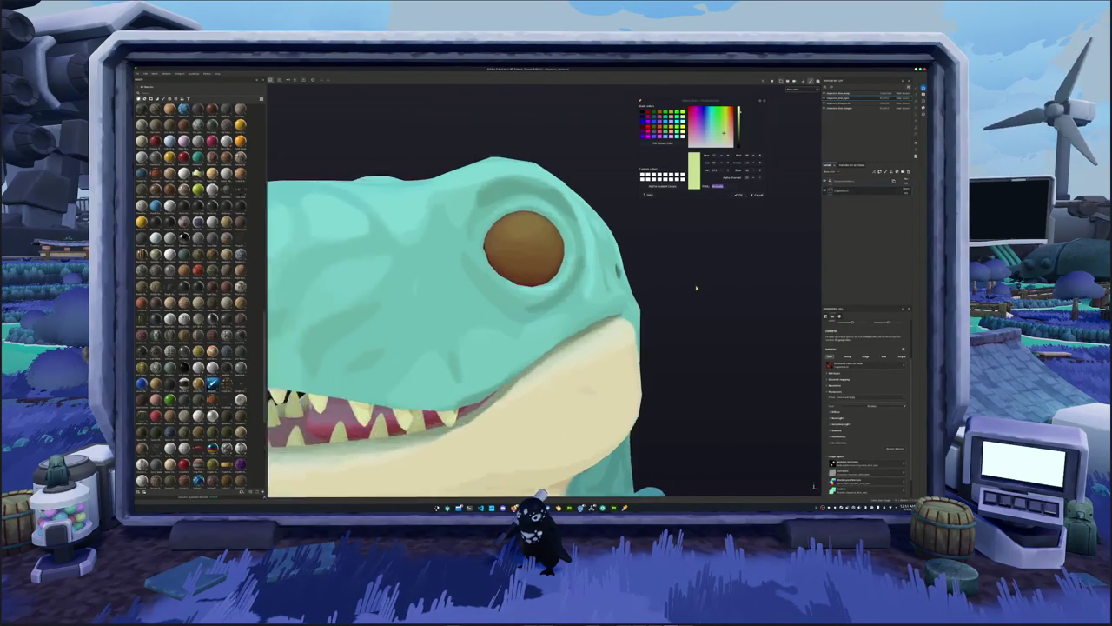
mouse_move(696, 288)
alt+mouse_down()
mouse_move(702, 268)
mouse_move(653, 273)
mouse_move(700, 290)
mouse_move(604, 276)
mouse_move(634, 279)
alt+mouse_up()
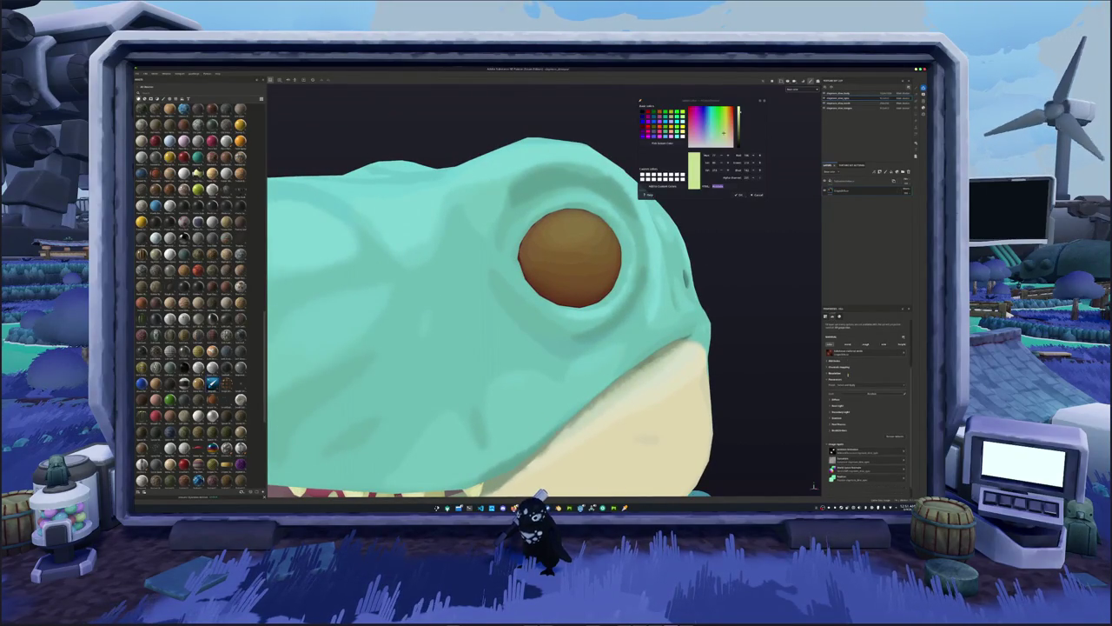
click(848, 372)
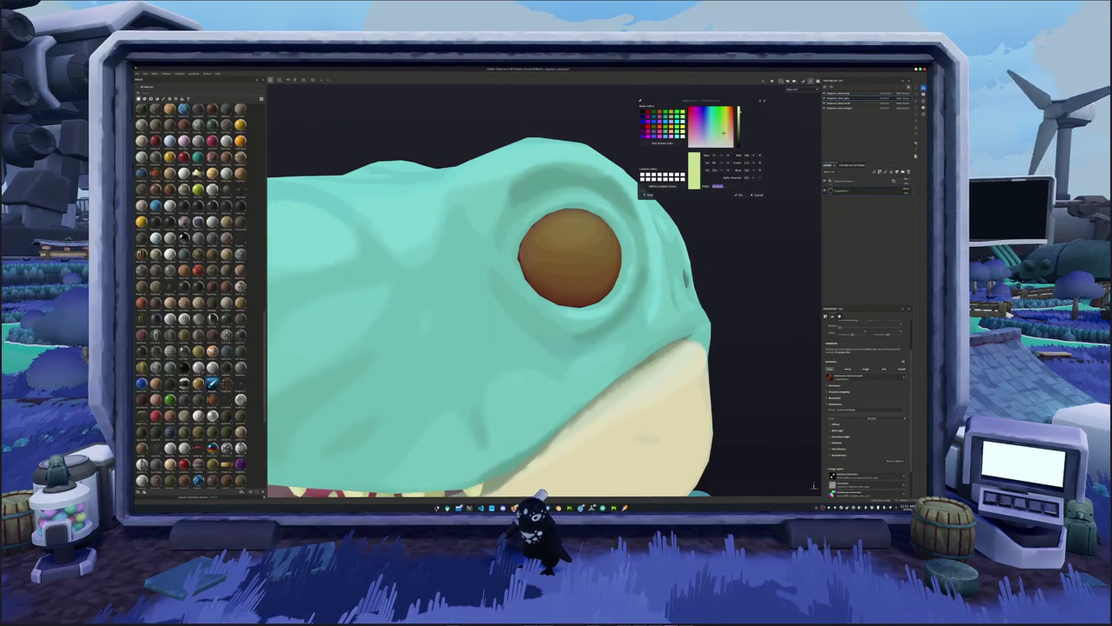
click(648, 193)
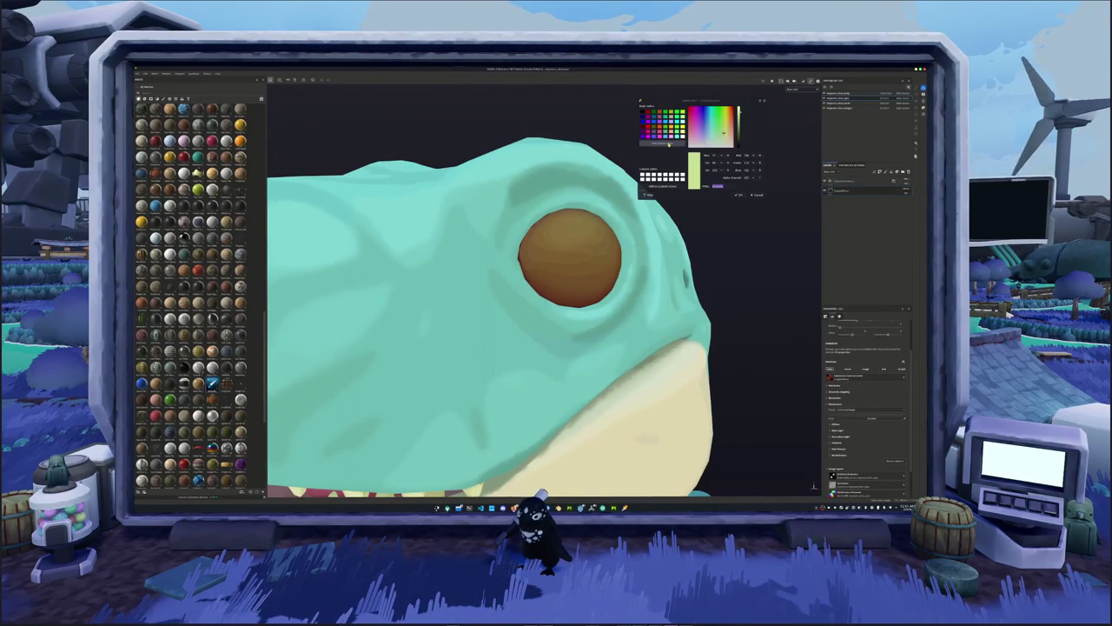
click(494, 284)
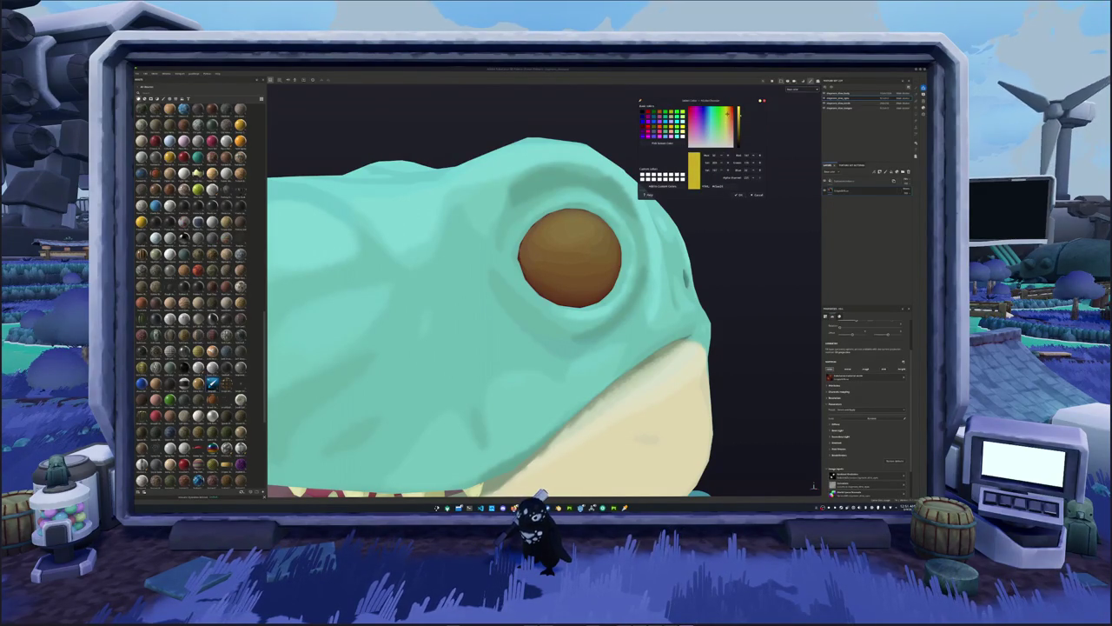
Set the eye layer's base colour to a deeper, shaded yellow.
click(868, 189)
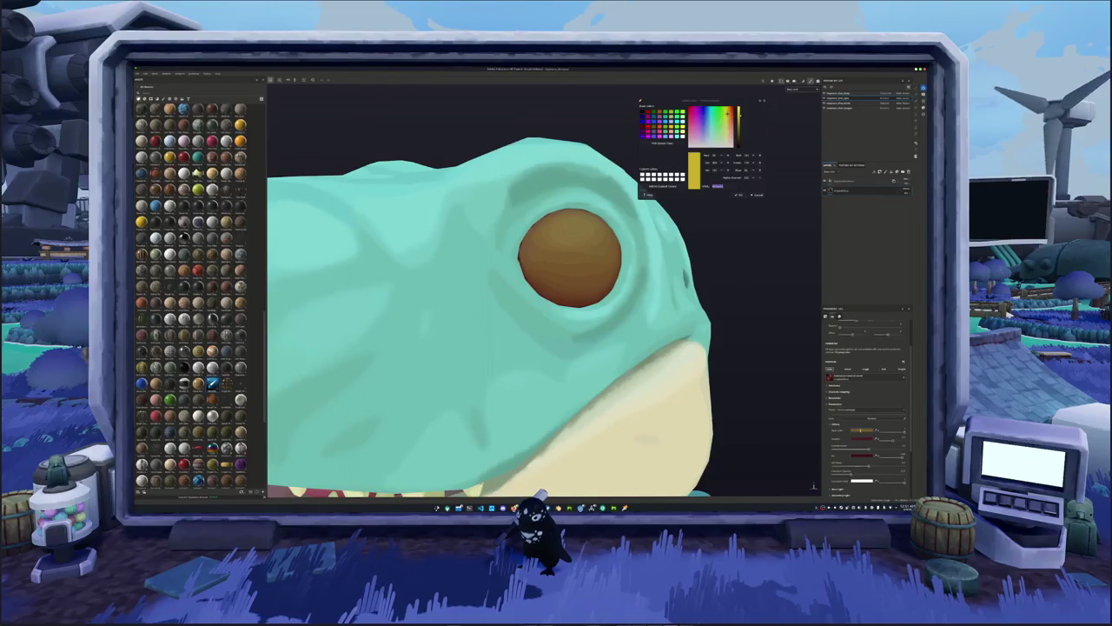
click(872, 429)
click(880, 441)
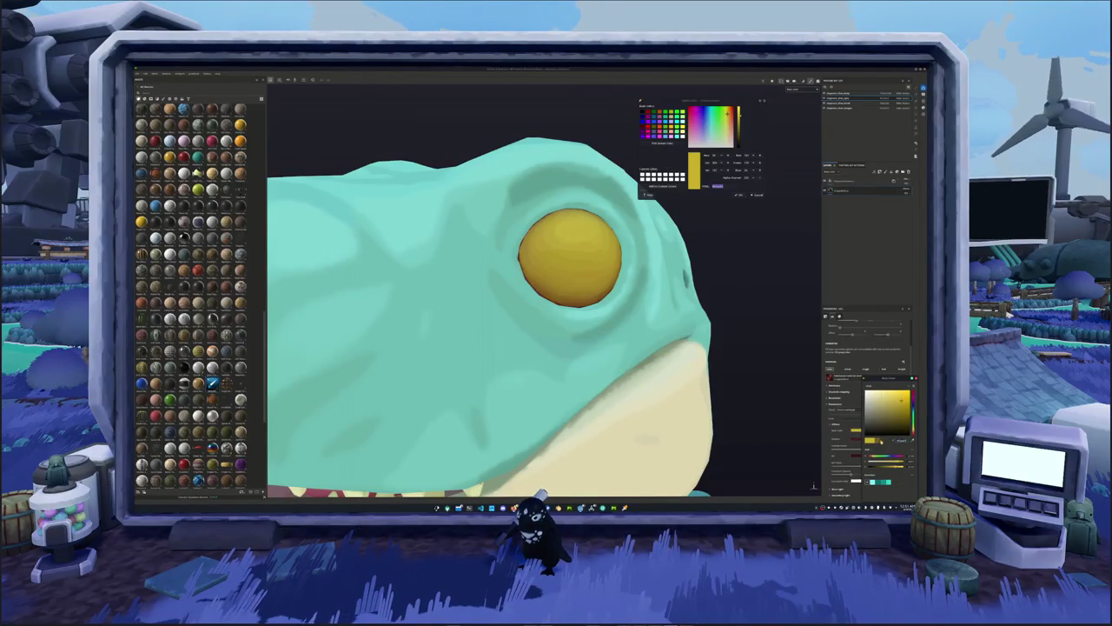
click(911, 394)
click(911, 398)
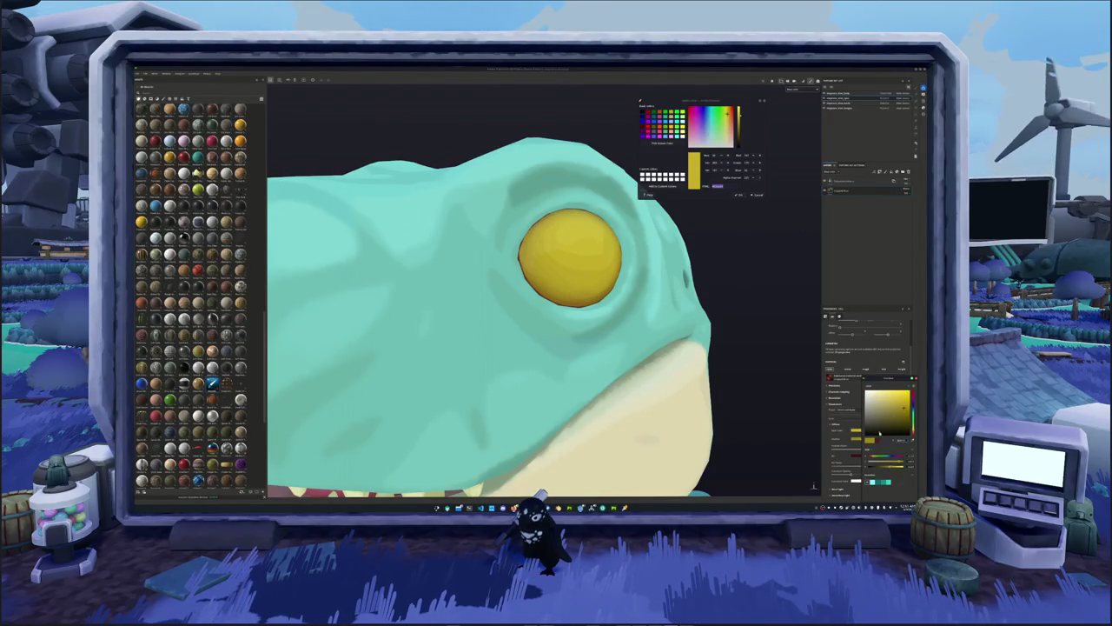
click(911, 393)
click(899, 434)
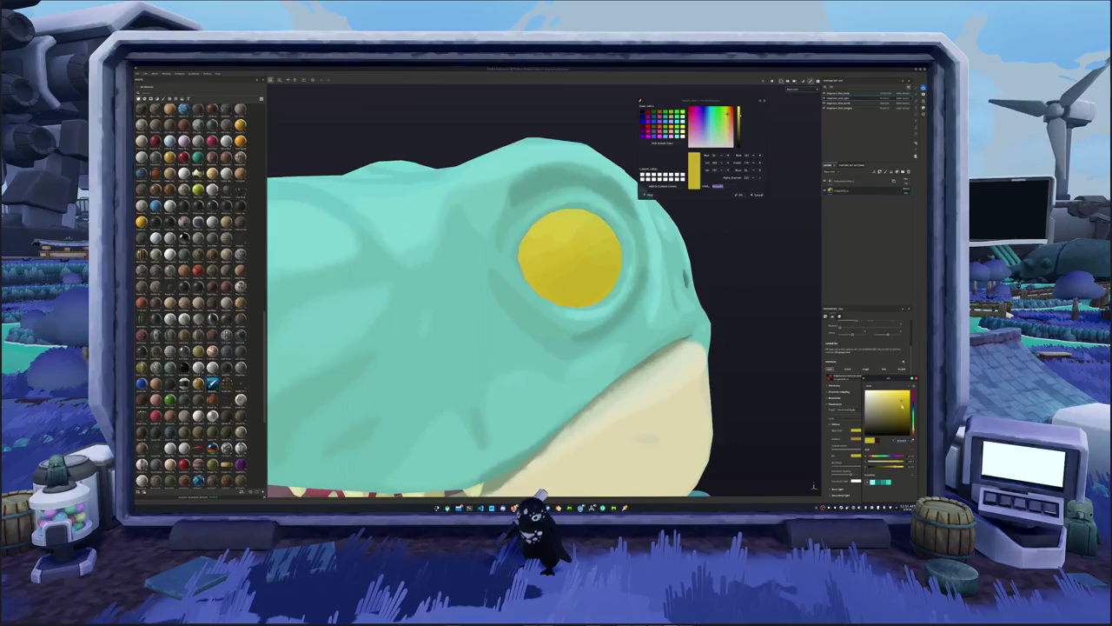
drag(901, 402, 904, 418)
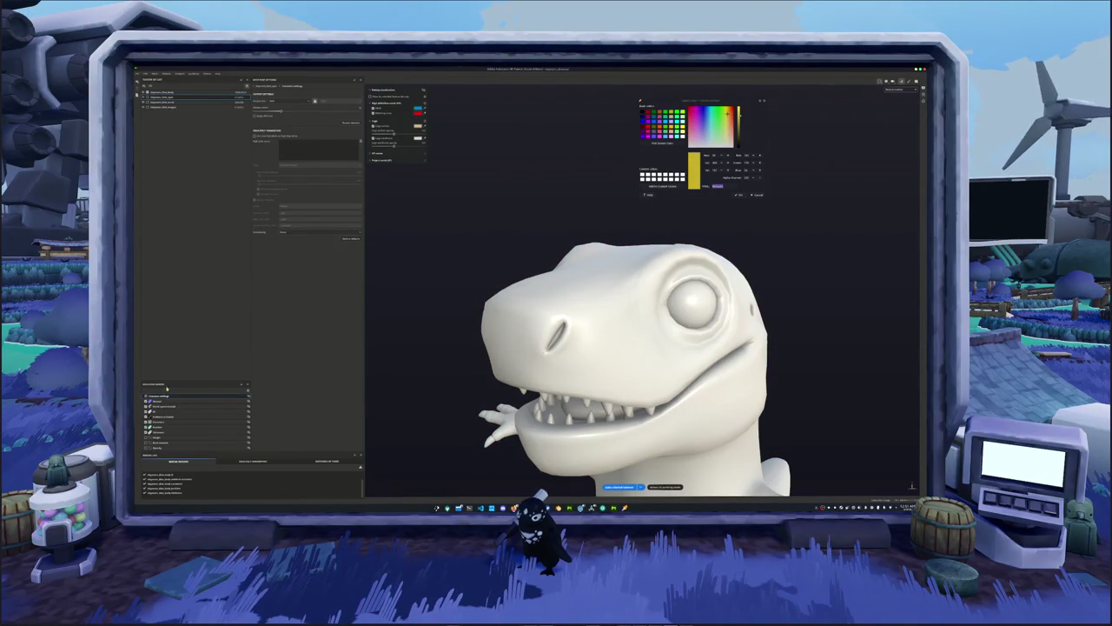
Adjust the Ambient Occlusion and Curvature bake settings, then bake the selected textures.
click(165, 417)
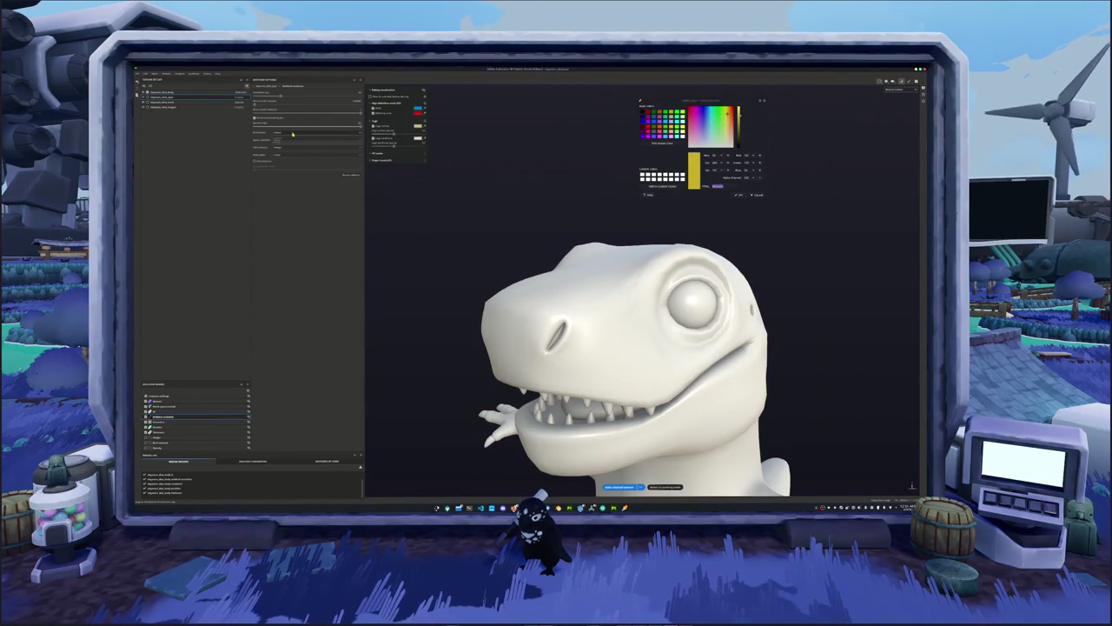
click(288, 141)
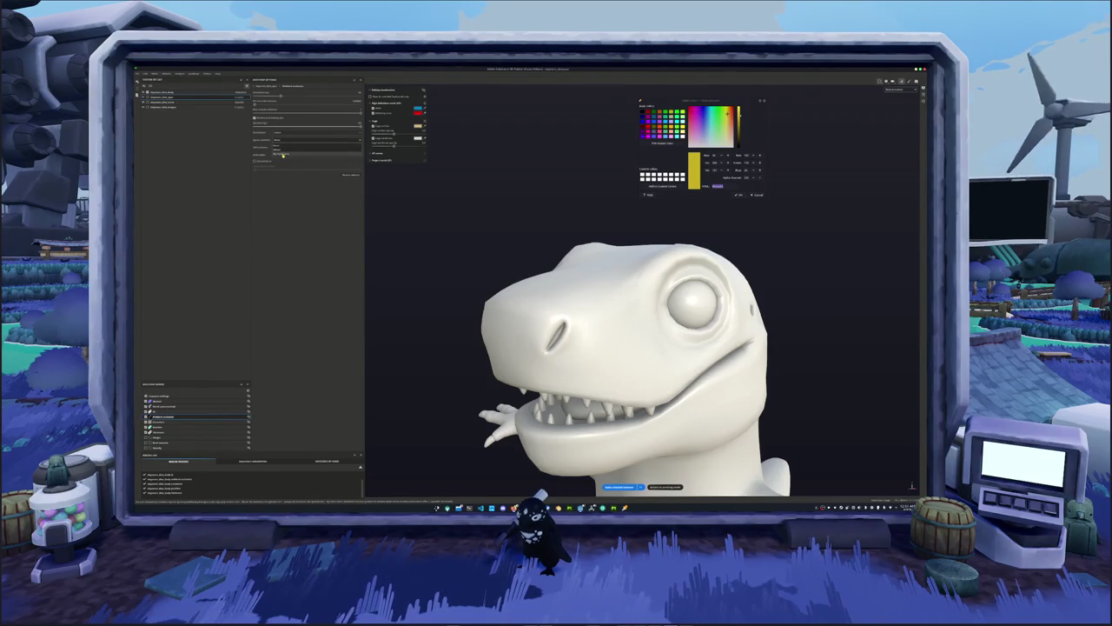
click(283, 154)
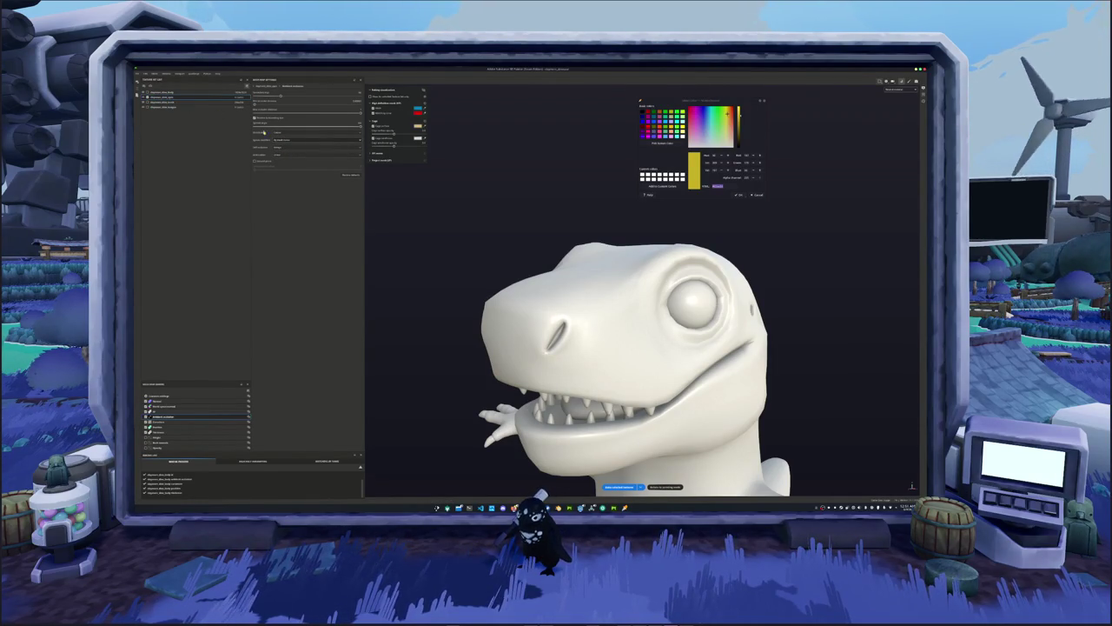
click(277, 140)
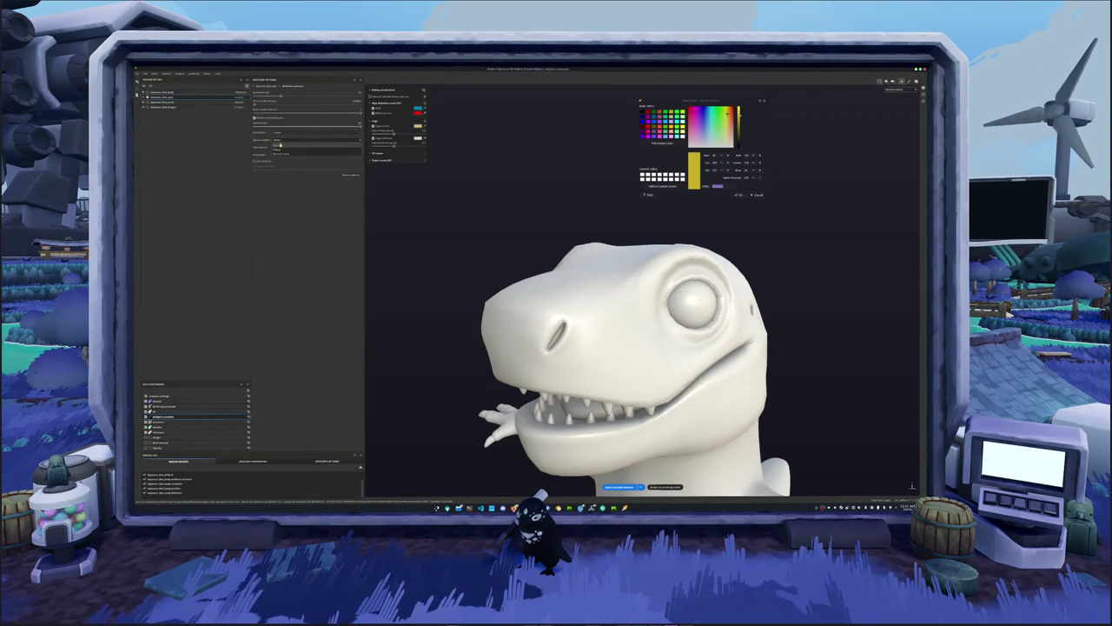
click(279, 146)
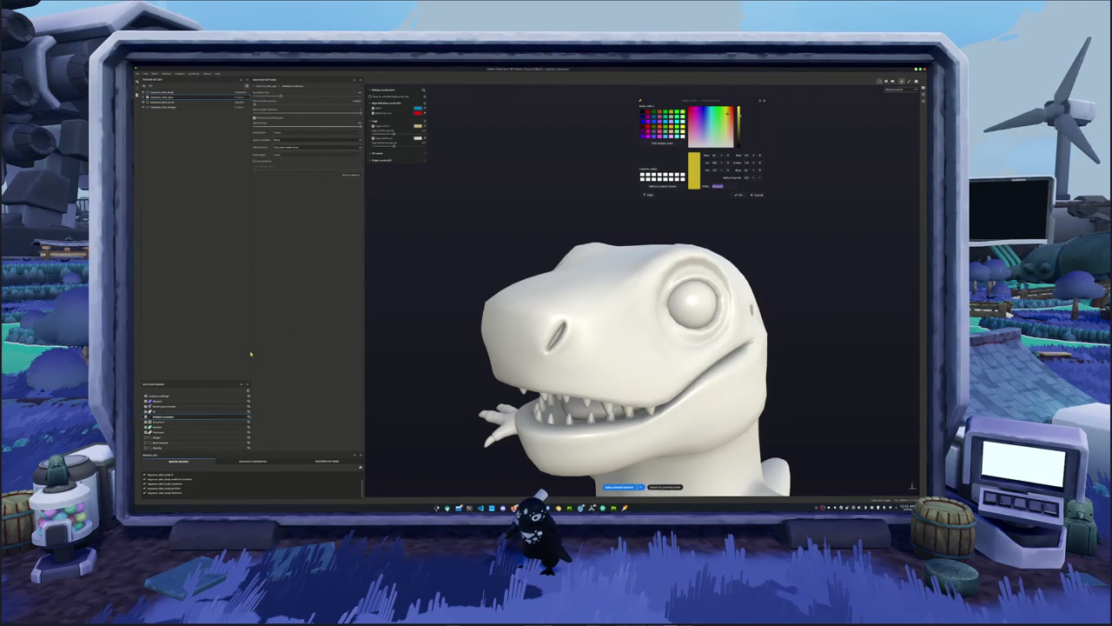
key(Down)
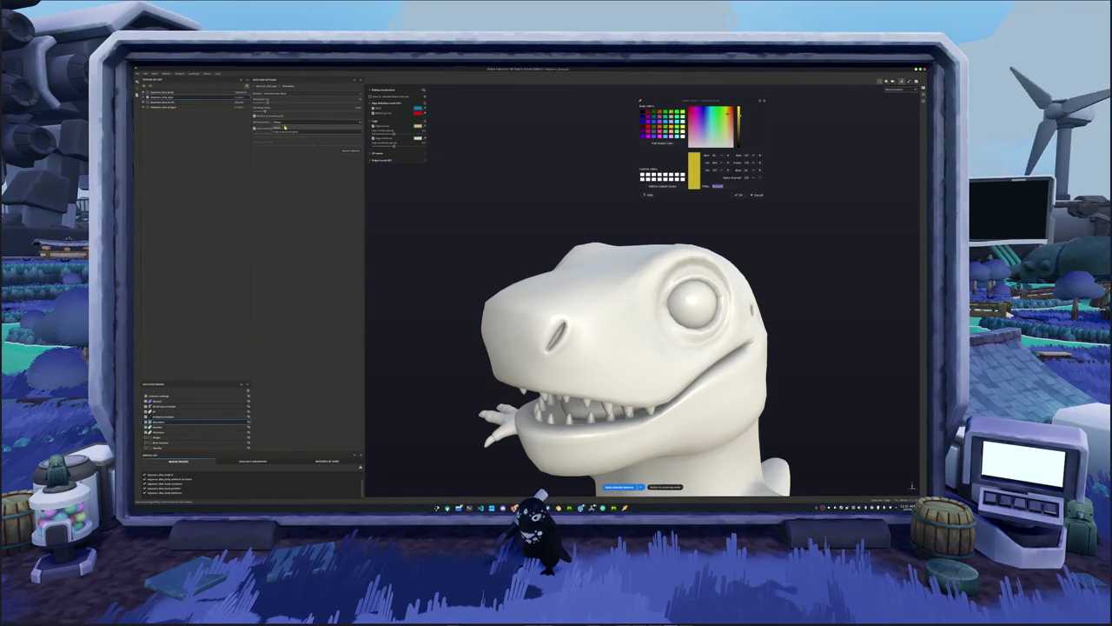
click(161, 427)
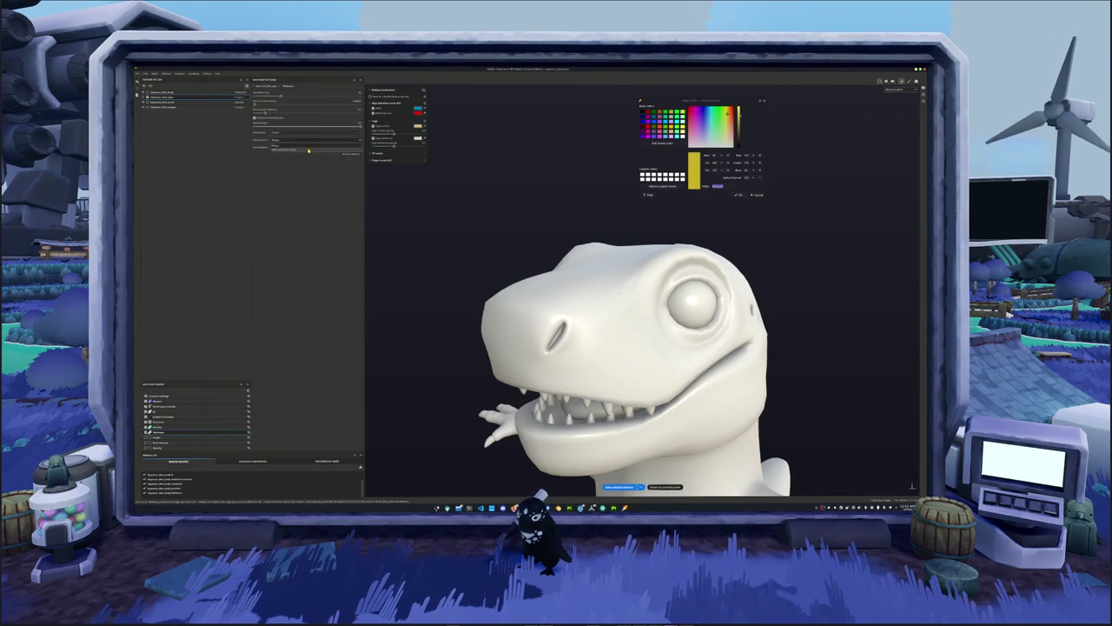
click(620, 488)
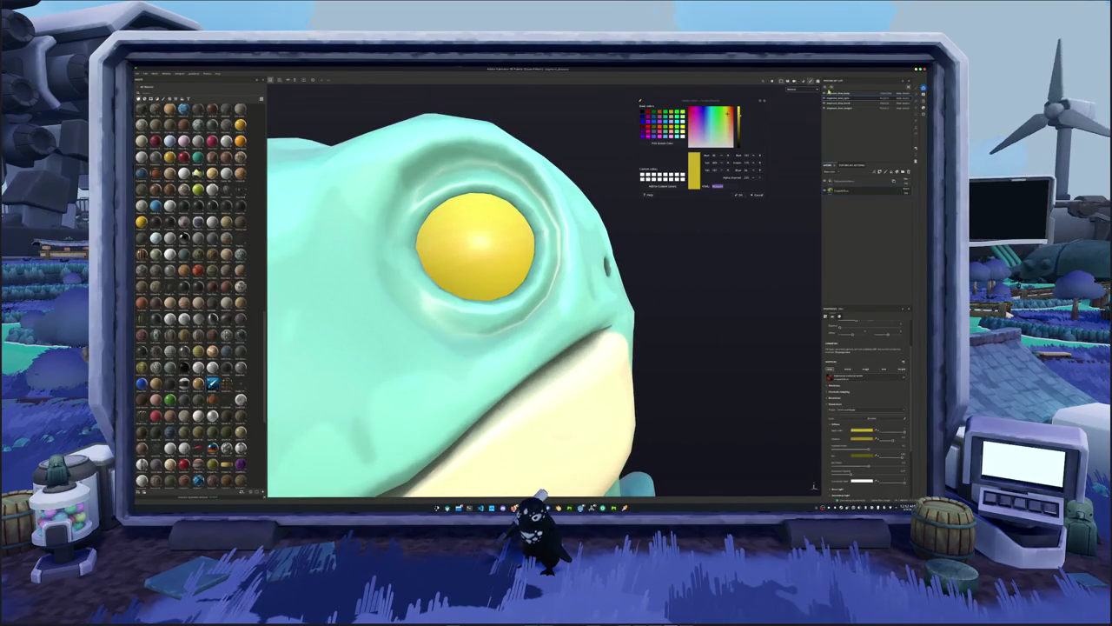
Orbit to the dinosaur's face, add a new fill layer and give it a dark brown base colour.
scroll(460, 304, up, 1)
alt+drag(579, 248, 561, 246)
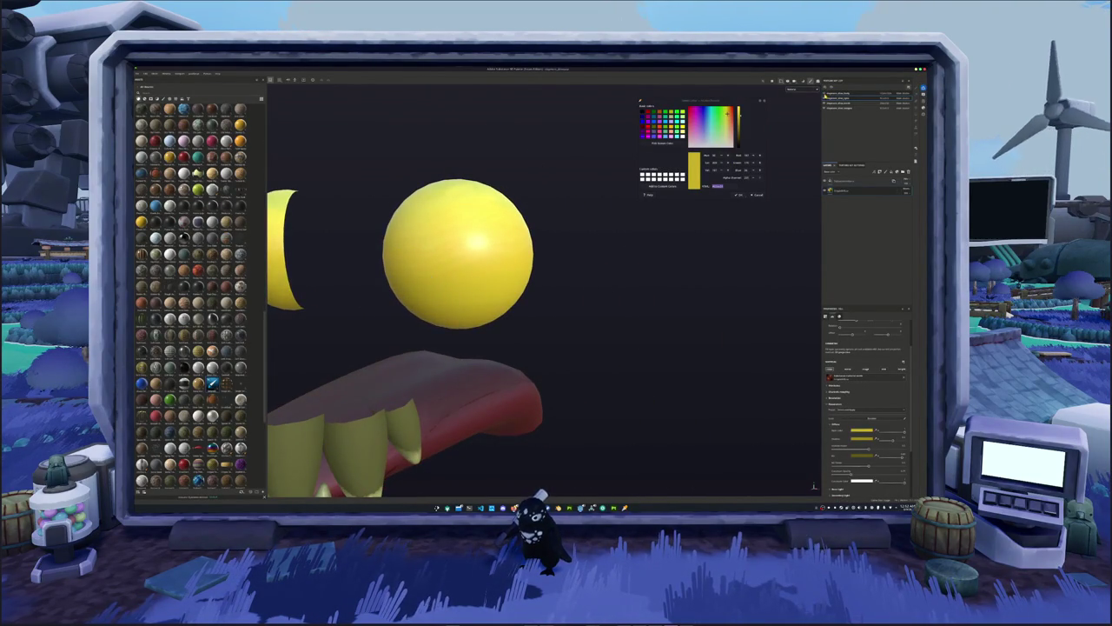
scroll(461, 304, down, 1)
scroll(460, 304, down, 1)
mouse_move(469, 293)
alt+mouse_down()
mouse_move(576, 272)
mouse_move(535, 313)
mouse_move(600, 278)
alt+mouse_up()
scroll(608, 270, up, 2)
scroll(629, 258, up, 2)
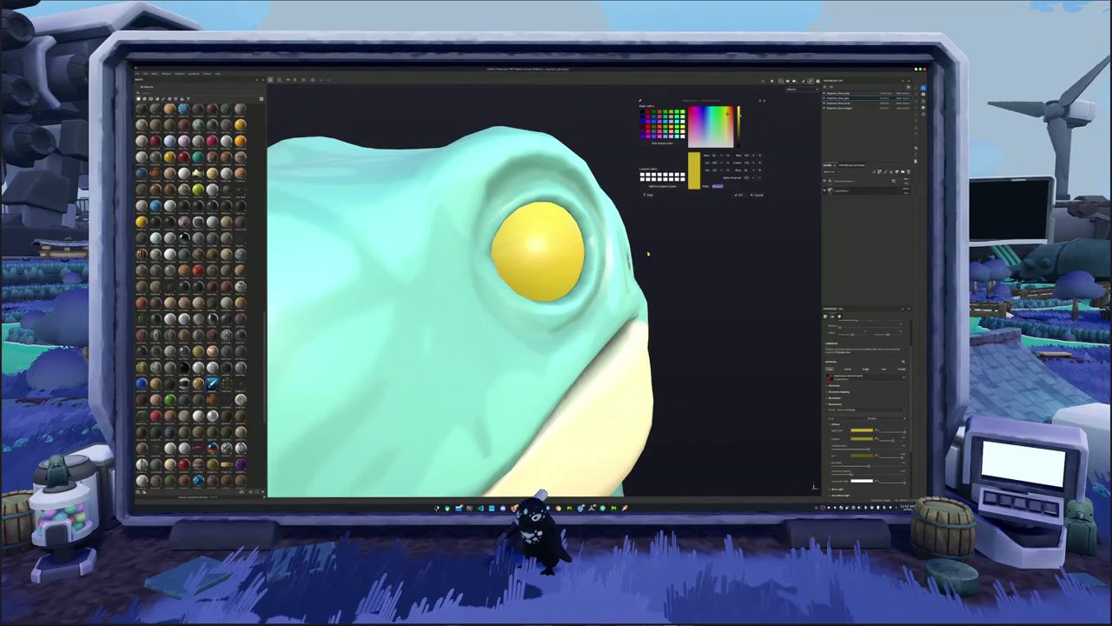
click(738, 144)
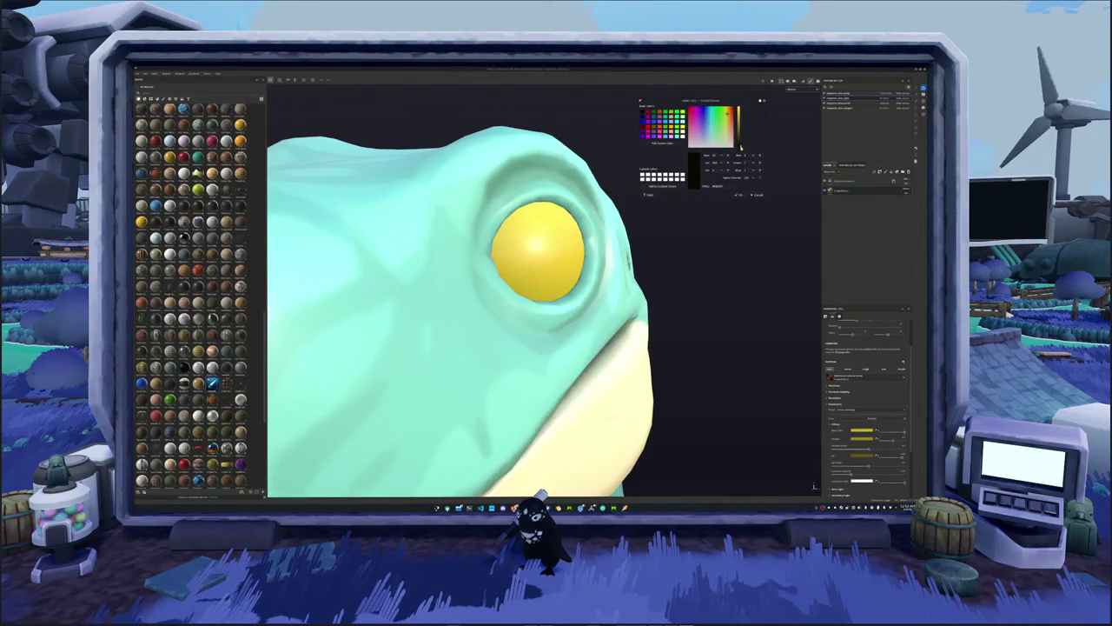
click(888, 172)
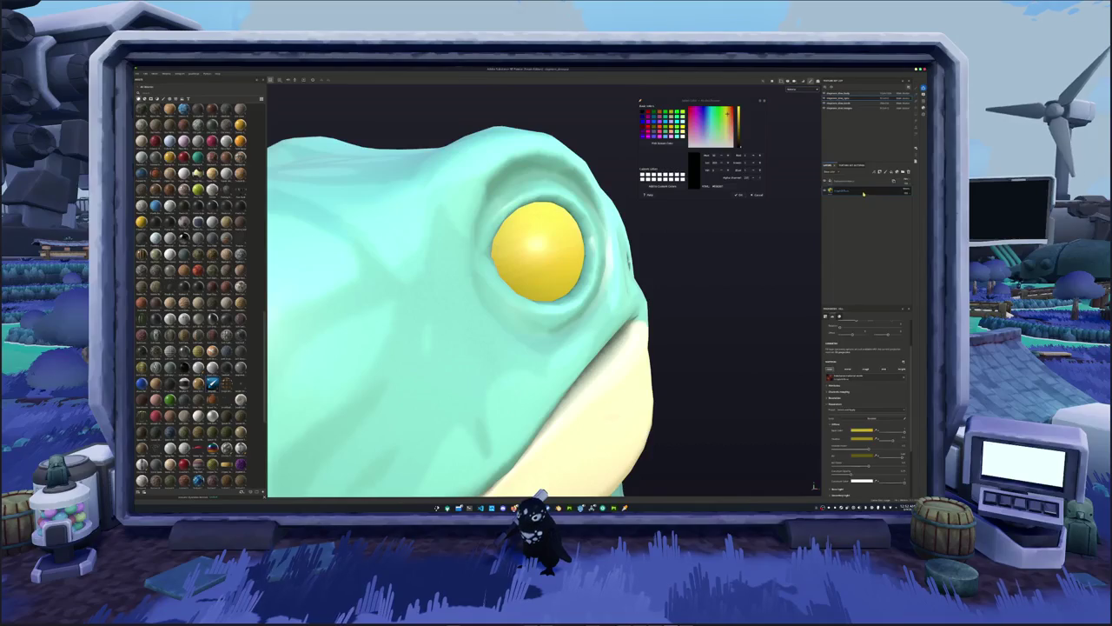
click(835, 423)
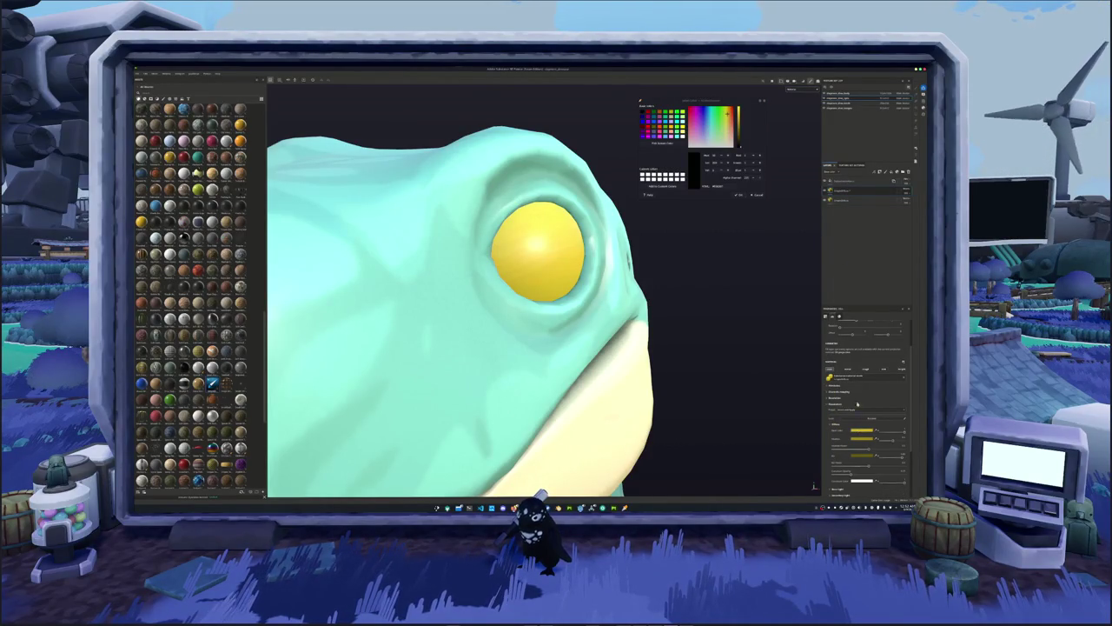
click(850, 399)
click(871, 428)
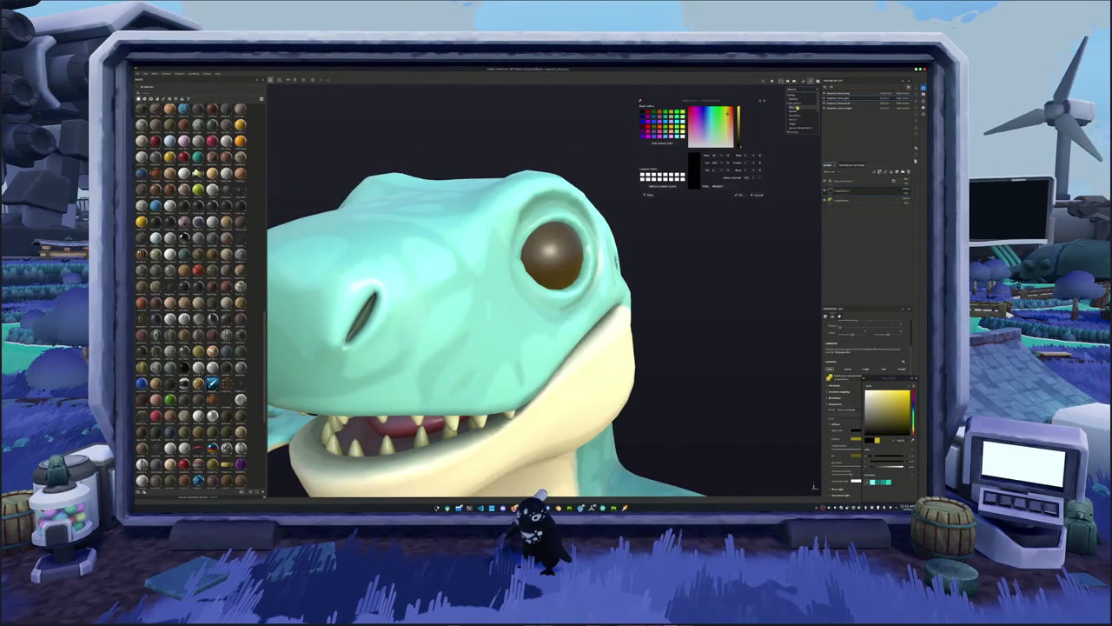
Darken the brown further and give the layer a black mask.
drag(876, 439, 870, 432)
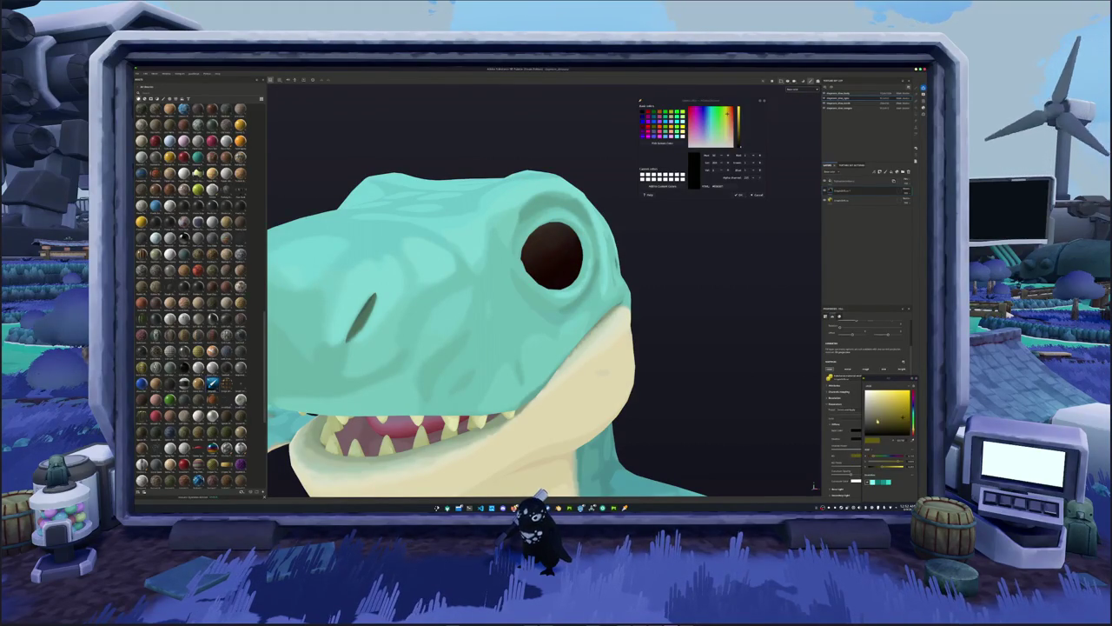
right_click(856, 197)
click(858, 199)
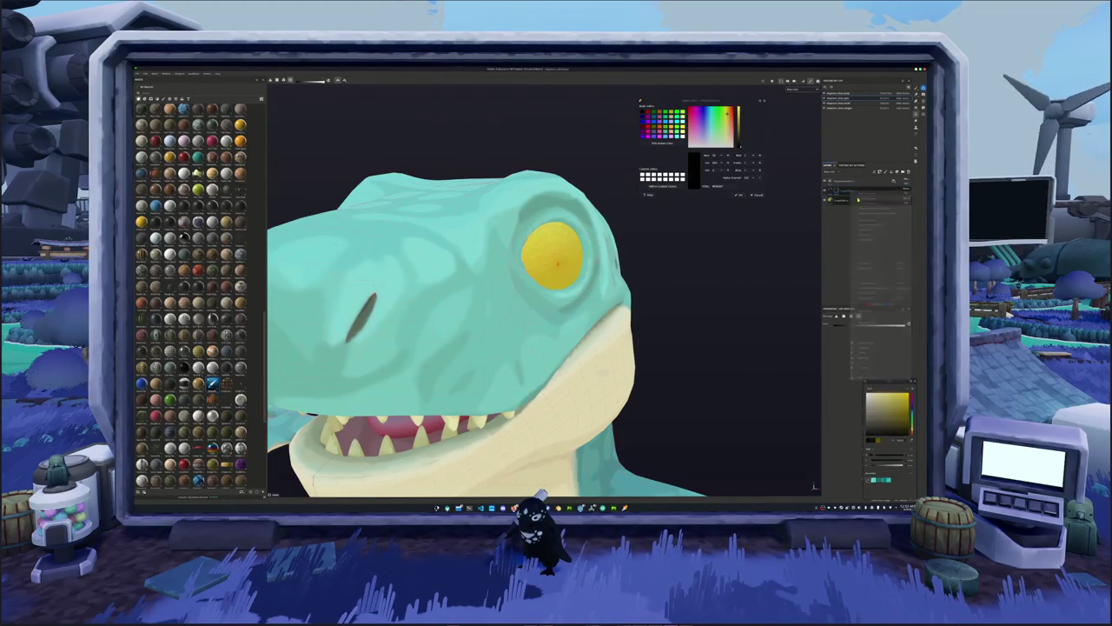
scroll(551, 238, up, 3)
scroll(551, 238, up, 2)
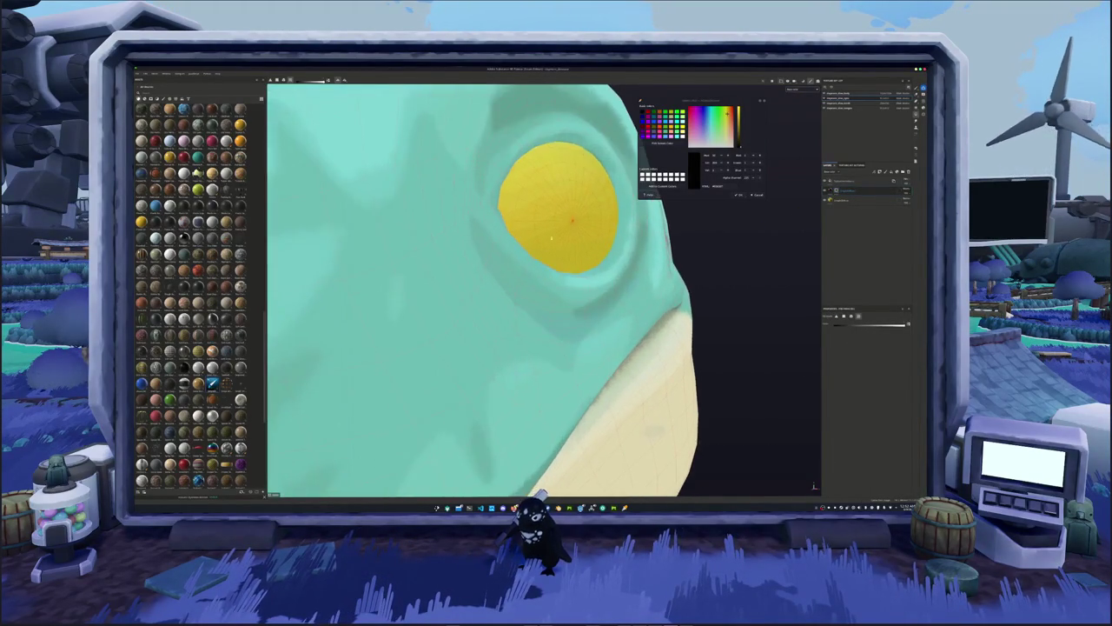
scroll(551, 237, up, 2)
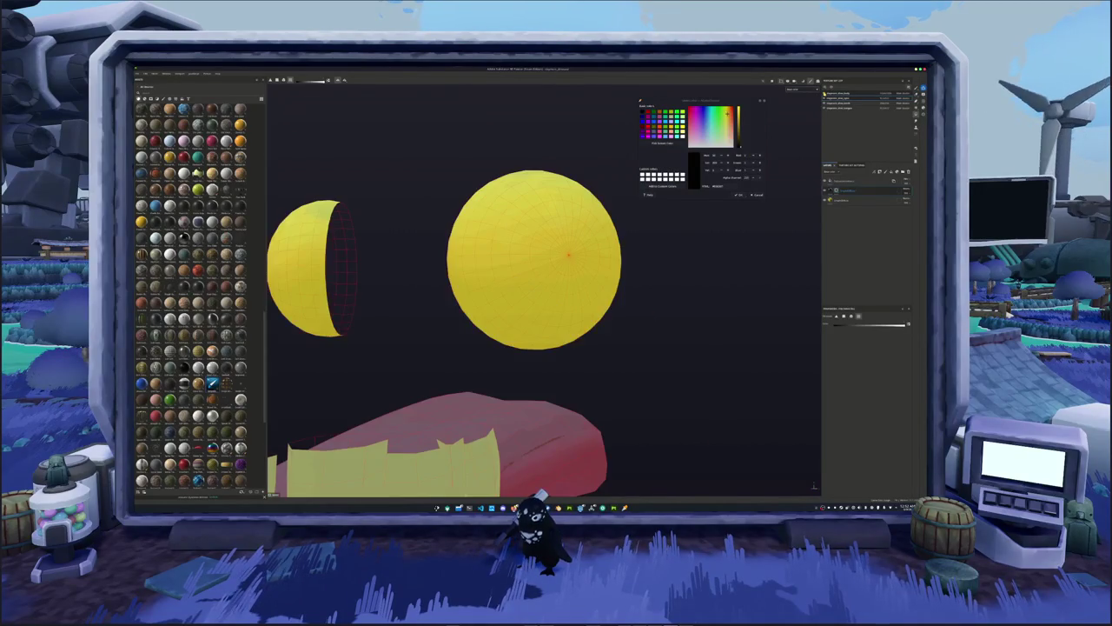
alt+drag(670, 198, 561, 237)
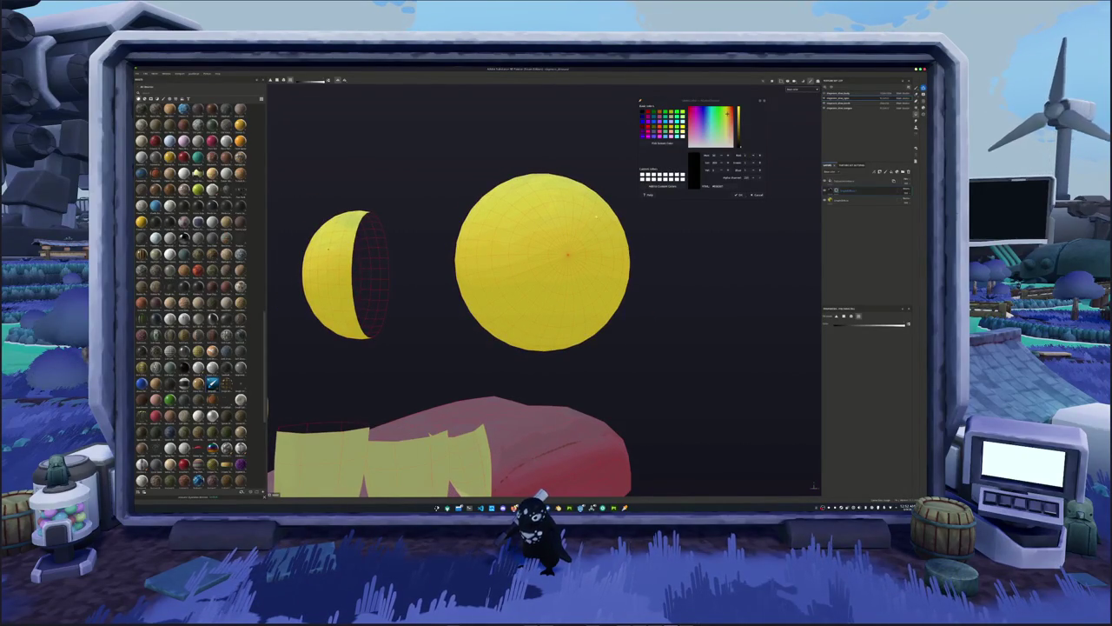
Paint a dark vertical slit pupil up the yellow eyeball with the brush.
key(1)
scroll(560, 269, up, 2)
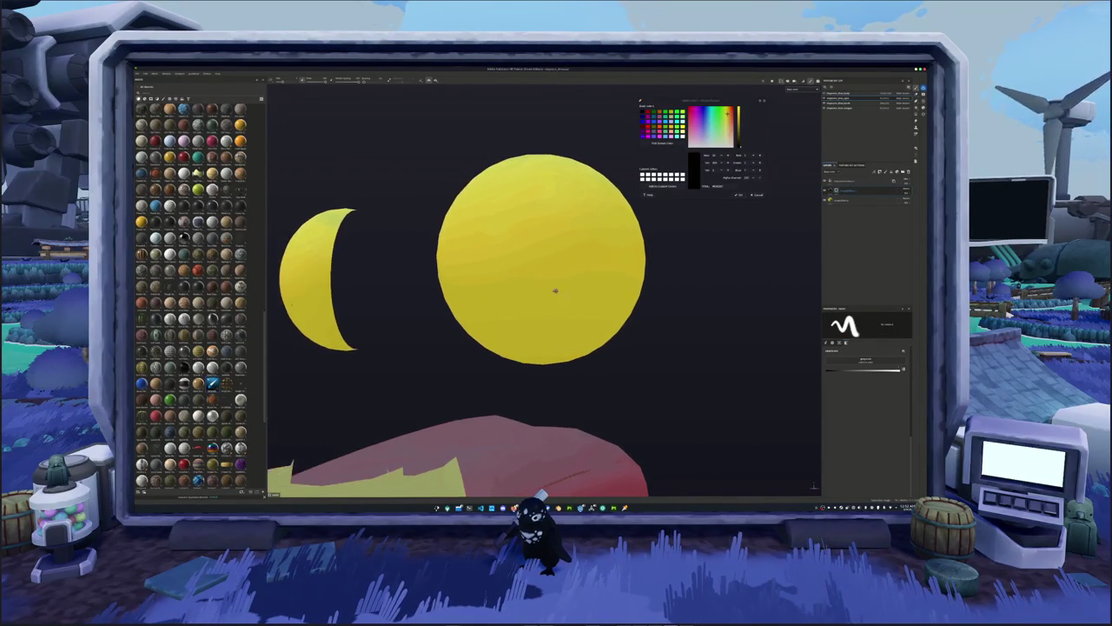
click(563, 349)
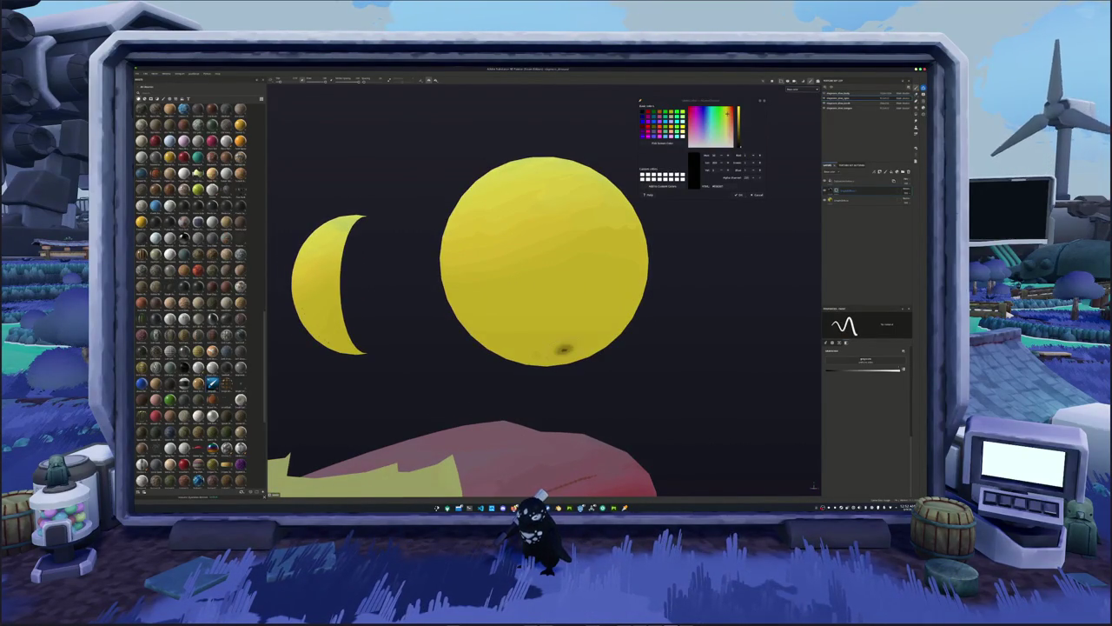
mouse_move(563, 348)
mouse_down()
mouse_move(521, 235)
mouse_move(530, 193)
mouse_up()
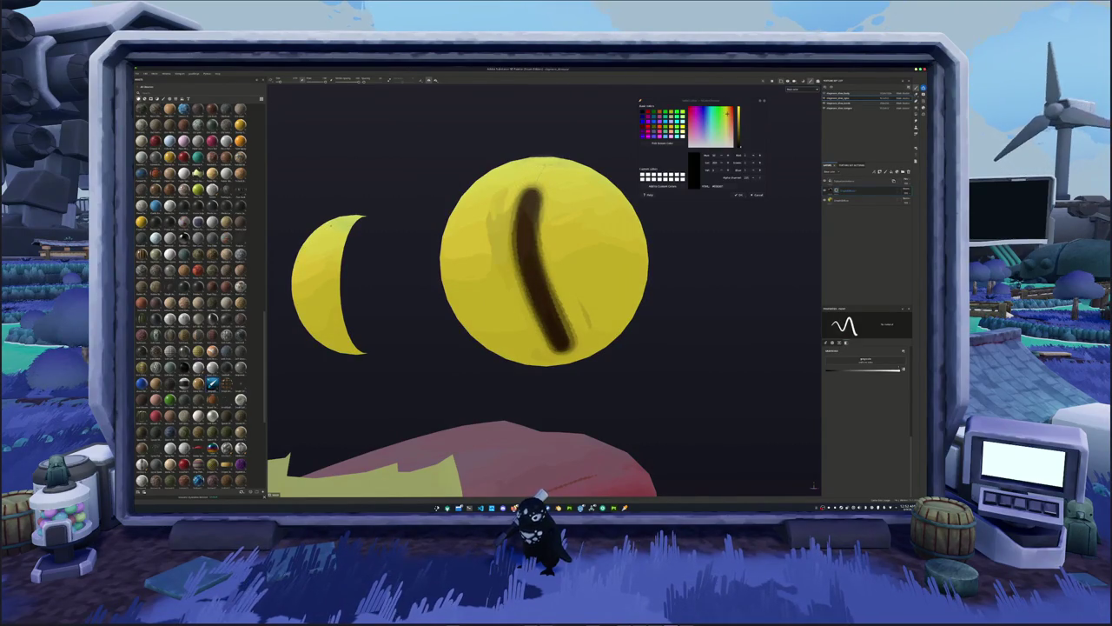
alt+drag(543, 187, 591, 157)
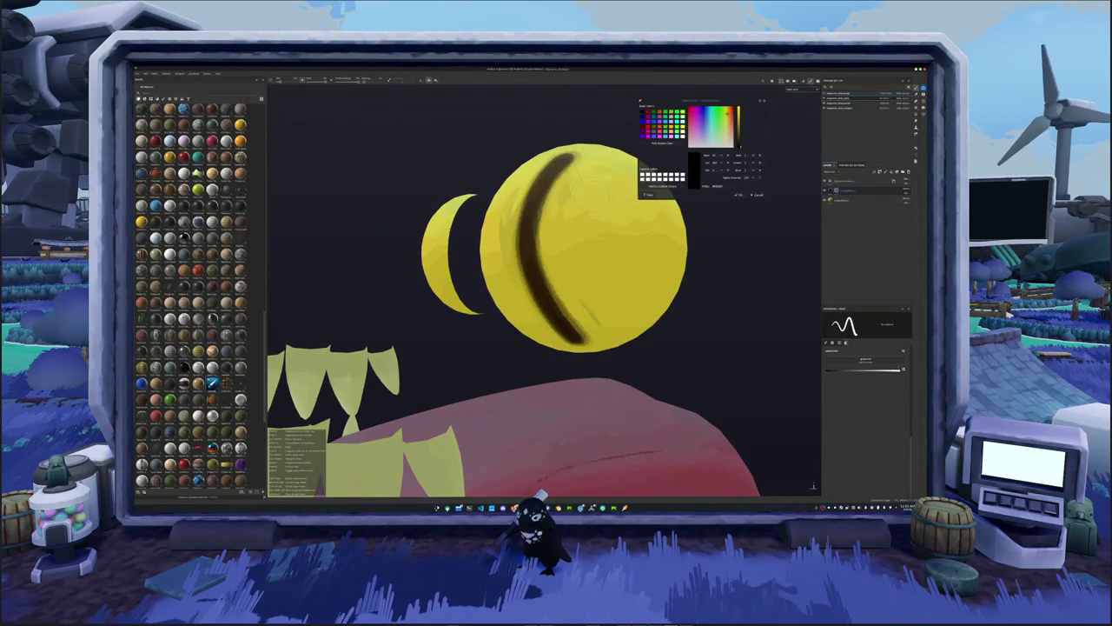
mouse_move(561, 158)
mouse_down()
mouse_move(595, 199)
mouse_move(614, 280)
mouse_move(604, 323)
mouse_move(581, 330)
mouse_up()
Thicken and darken the slit pupil, filling its interior dark brown.
scroll(586, 323, down, 2)
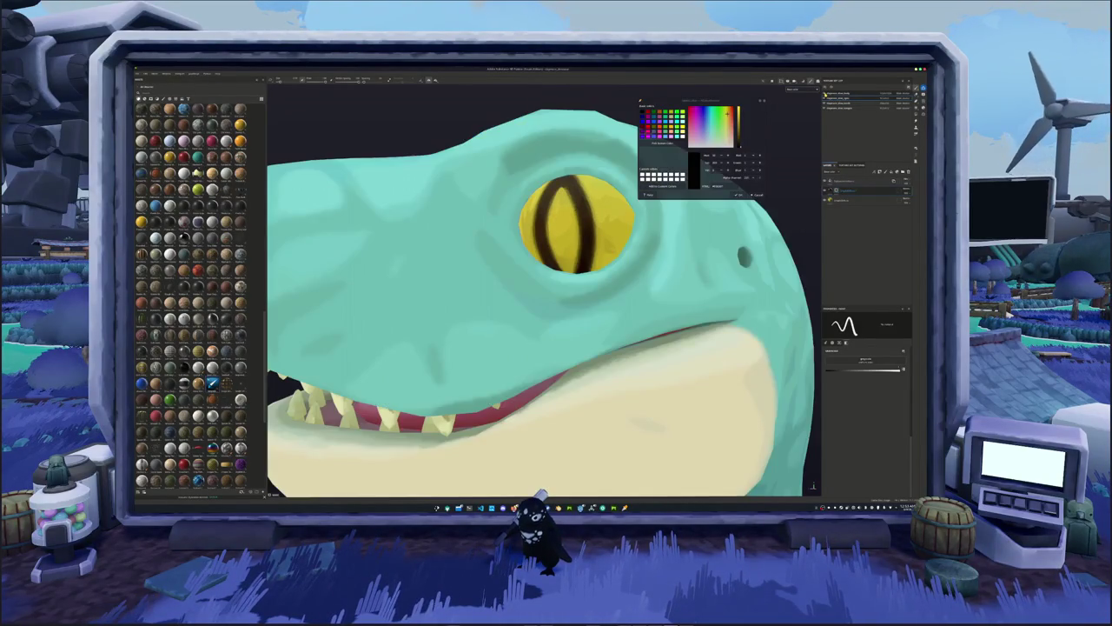
scroll(547, 287, up, 1)
drag(565, 300, 565, 184)
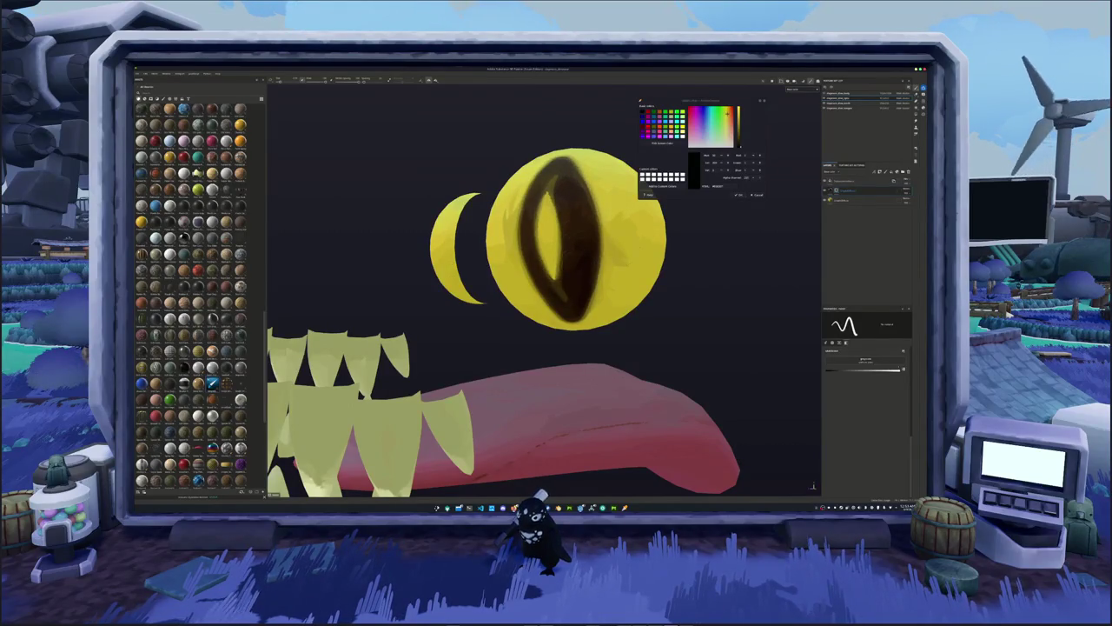
drag(565, 304, 561, 173)
scroll(556, 260, up, 1)
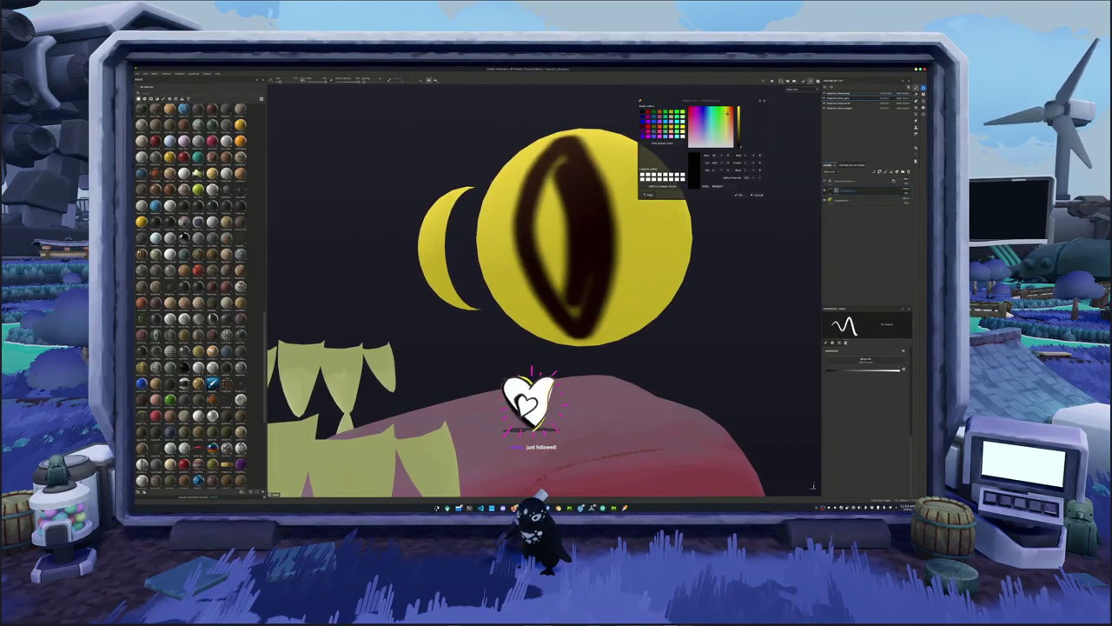
alt+drag(556, 261, 495, 273)
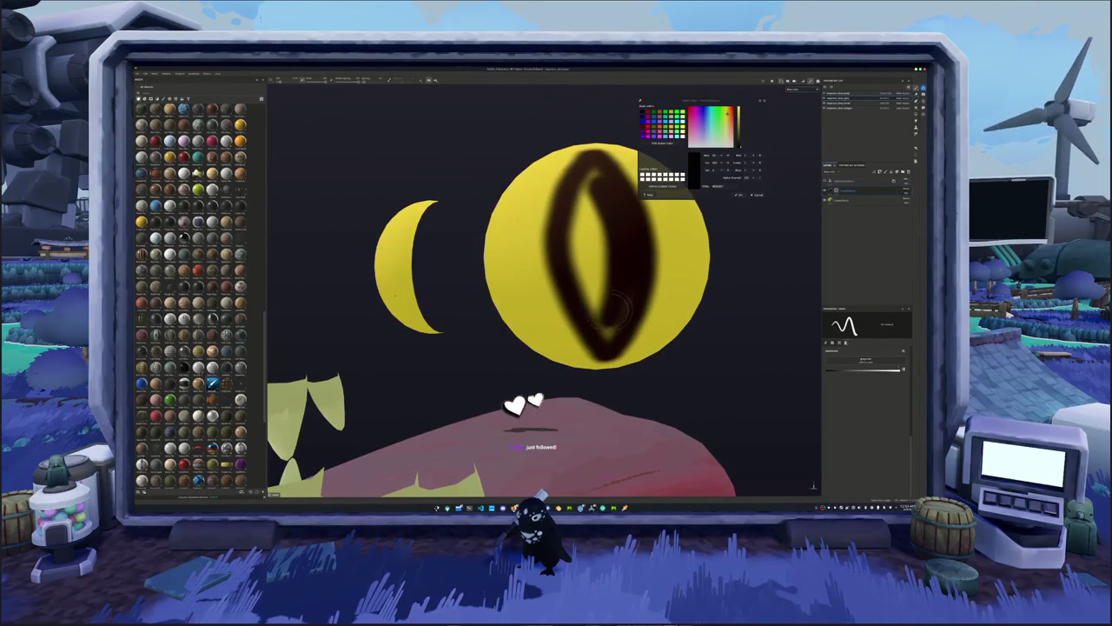
drag(611, 308, 606, 338)
mouse_move(621, 274)
mouse_down()
mouse_move(591, 300)
mouse_move(584, 228)
mouse_move(595, 173)
mouse_move(571, 228)
mouse_up()
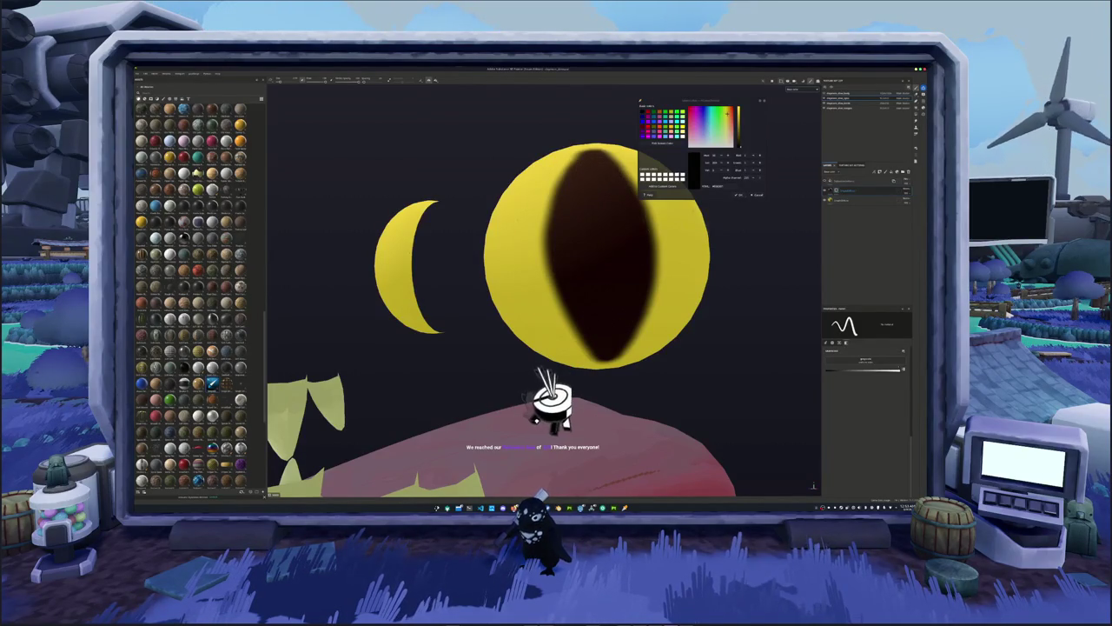
Add a new layer above the eye paint and expand its colour settings.
scroll(677, 296, down, 3)
scroll(677, 296, down, 1)
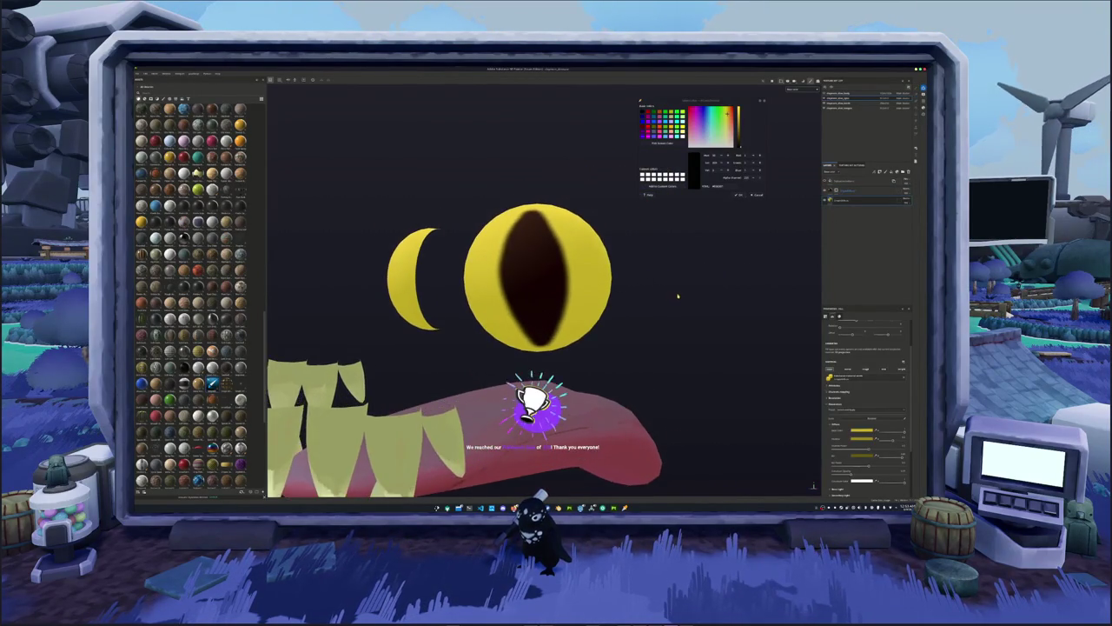
scroll(678, 296, up, 2)
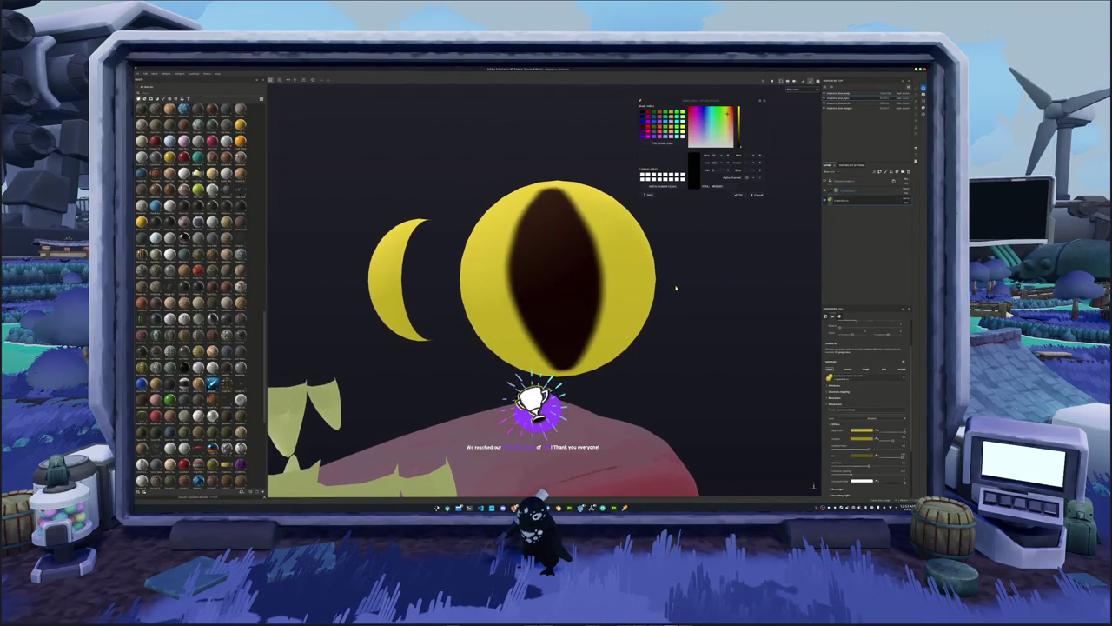
right_click(847, 199)
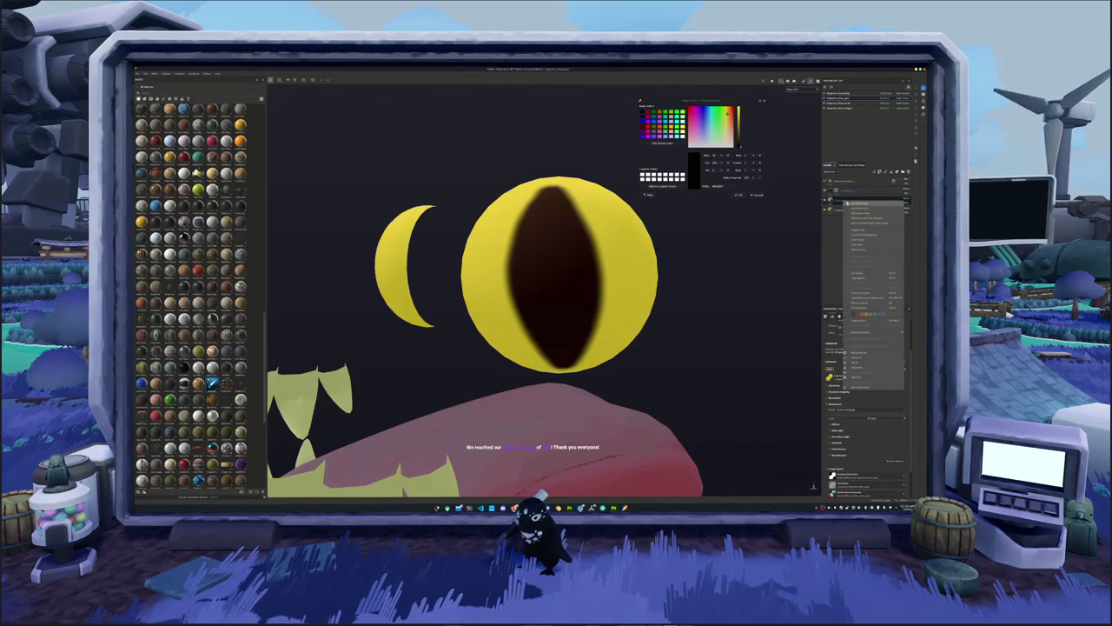
click(859, 205)
click(831, 396)
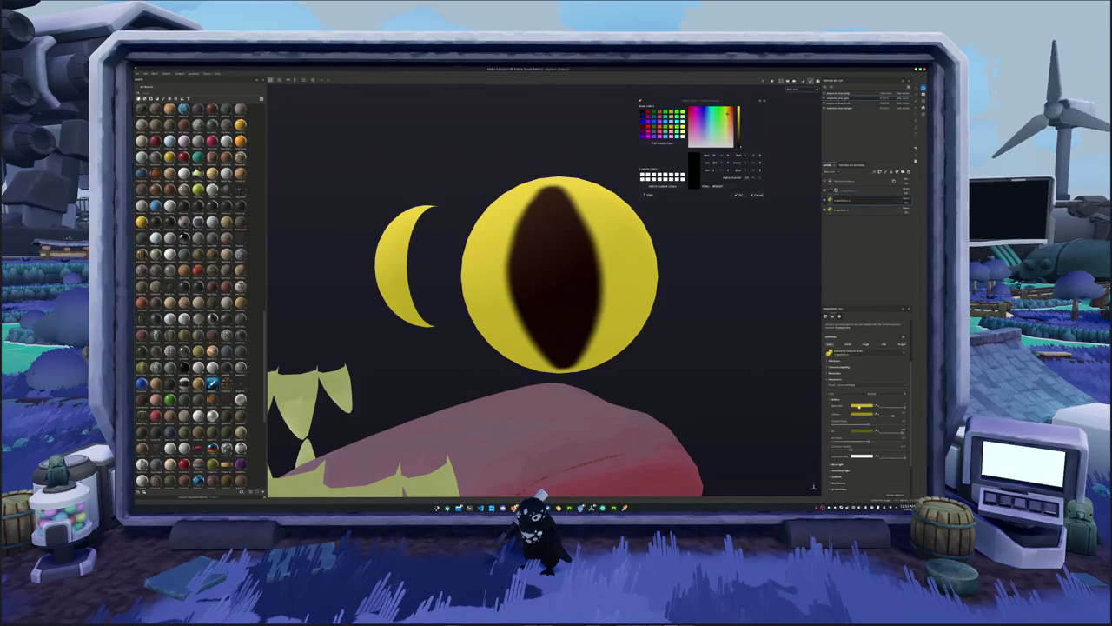
Shift the new layer's colour to a darker olive yellow.
click(862, 406)
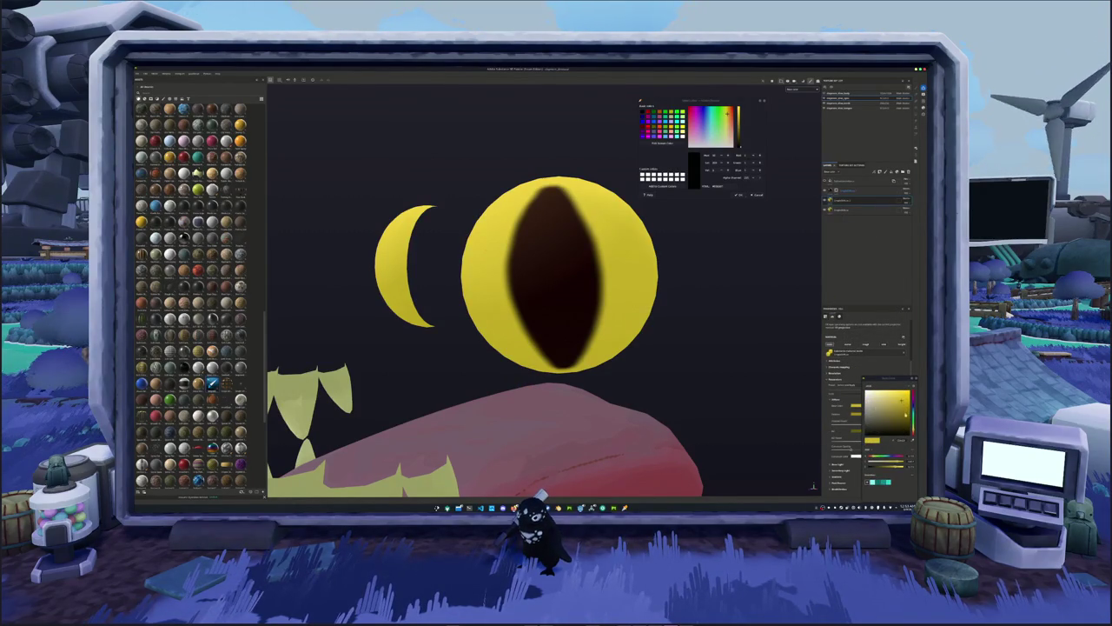
drag(906, 417, 907, 421)
click(836, 200)
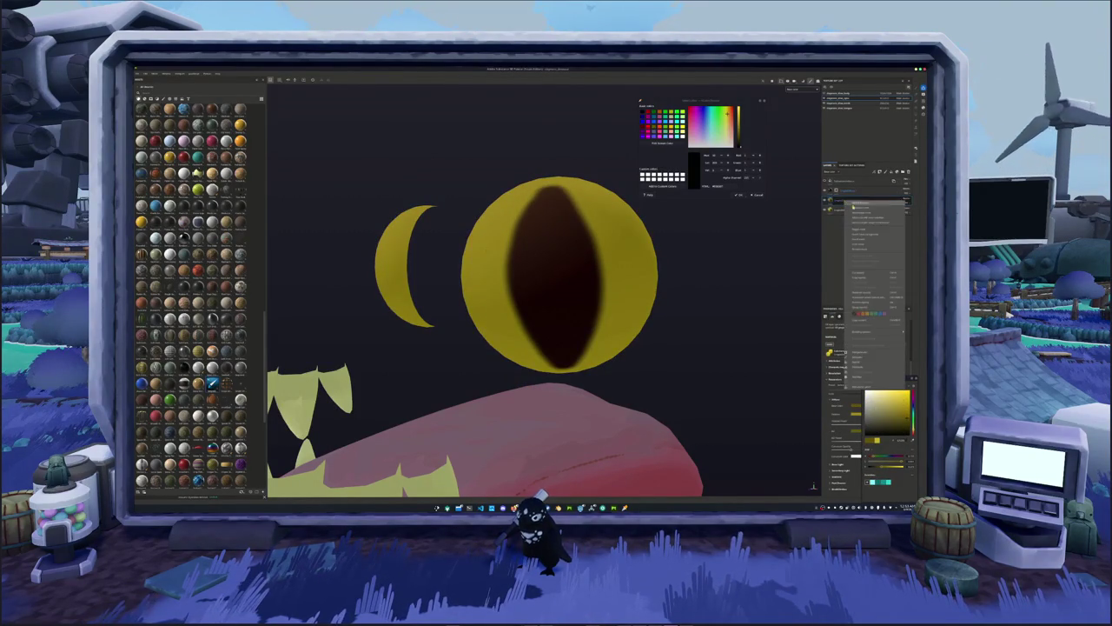
Add a generator to the eye layer's mask, removing an accidentally added sub-layer.
right_click(836, 200)
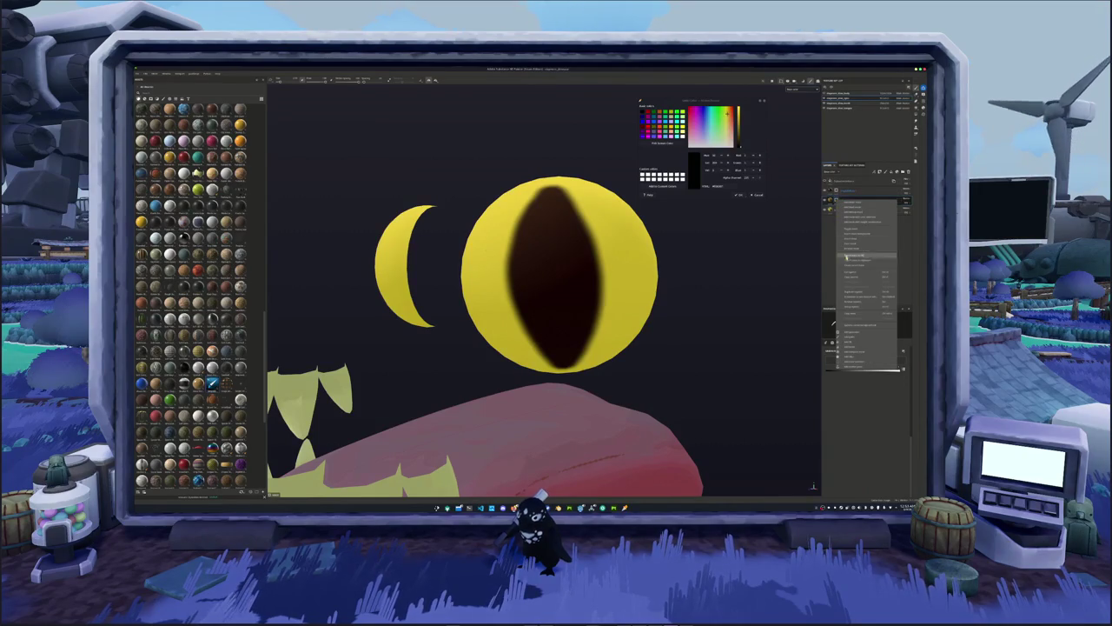
click(853, 336)
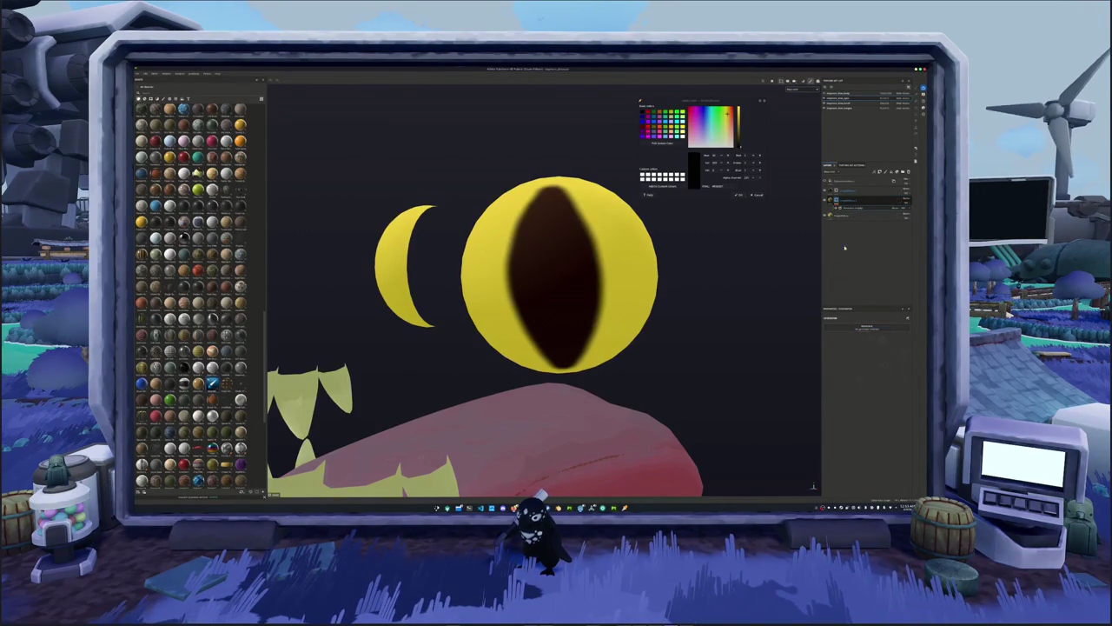
click(860, 201)
right_click(836, 201)
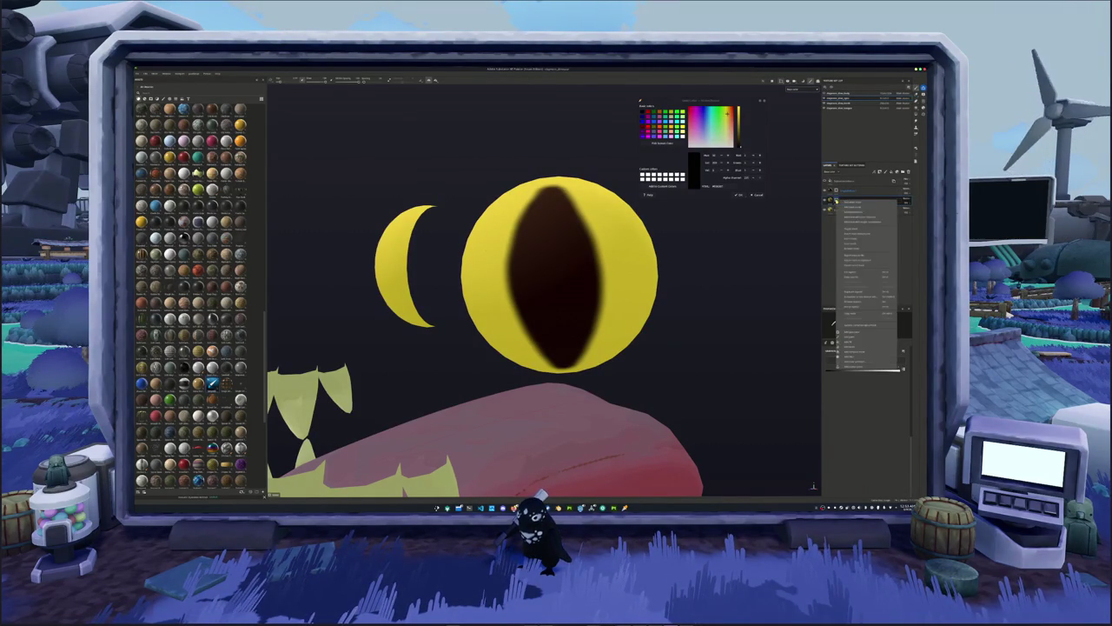
click(853, 344)
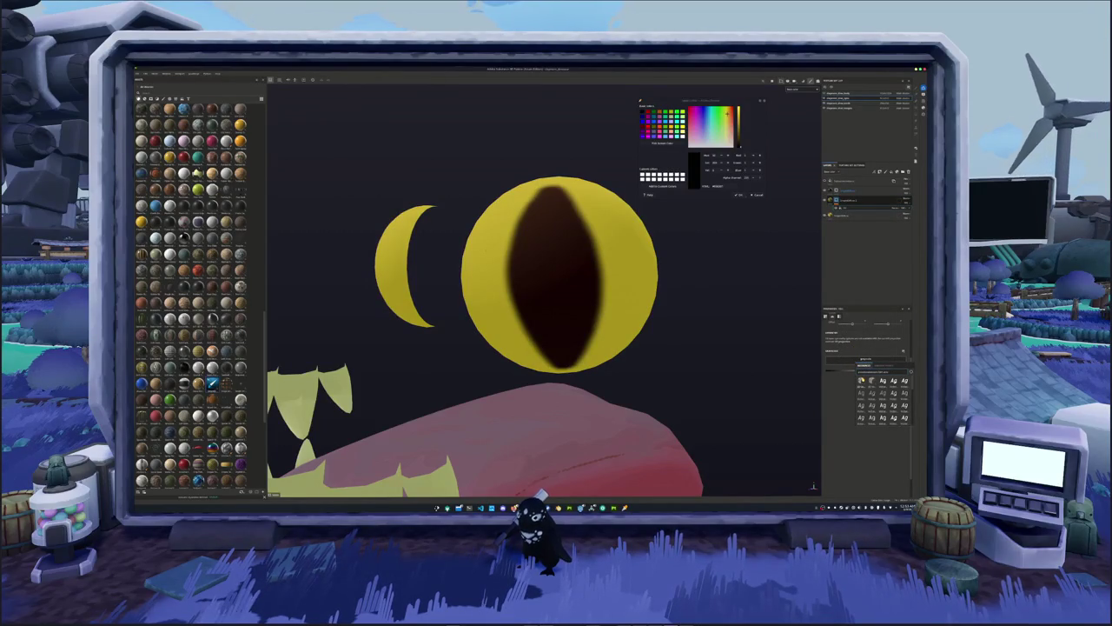
Apply a generator preset to the eye mask and tune its mottled noise scale and variation.
click(903, 404)
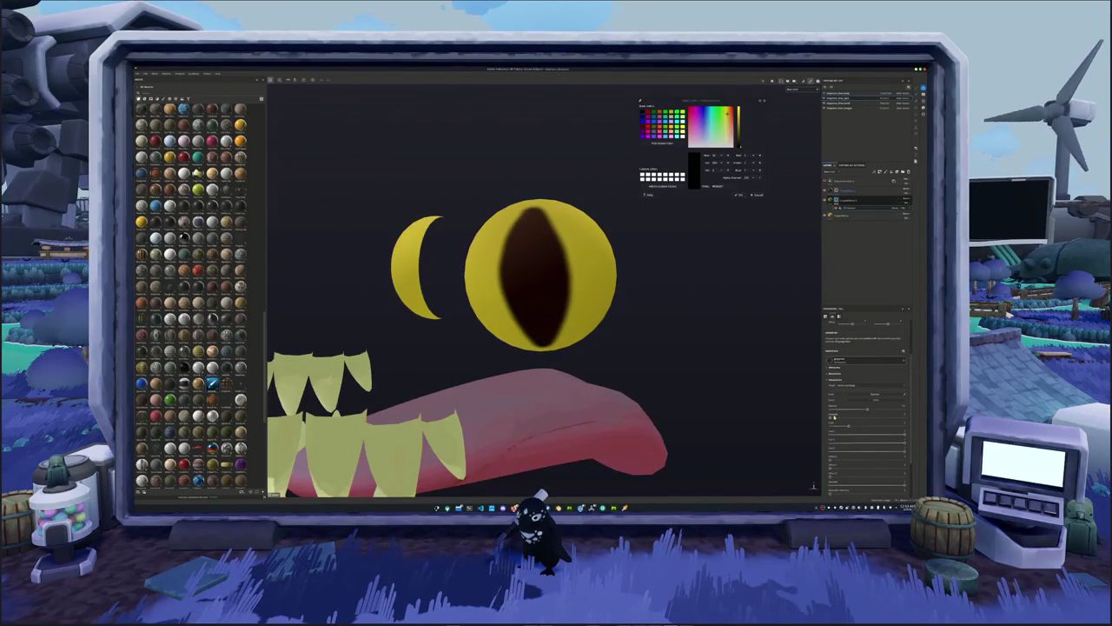
drag(830, 419, 904, 415)
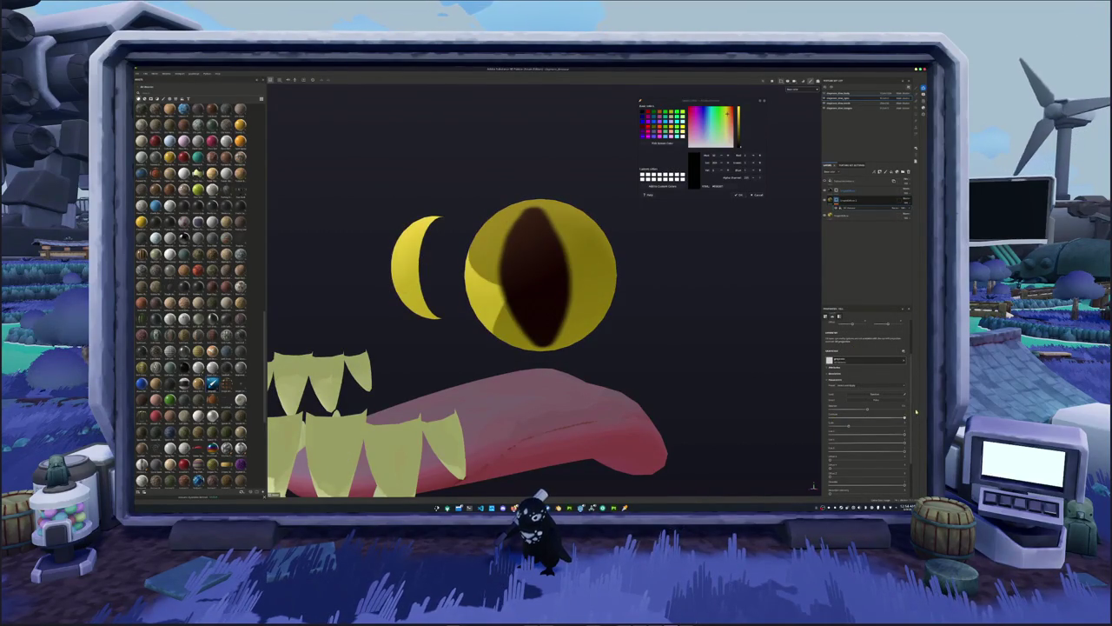
click(884, 425)
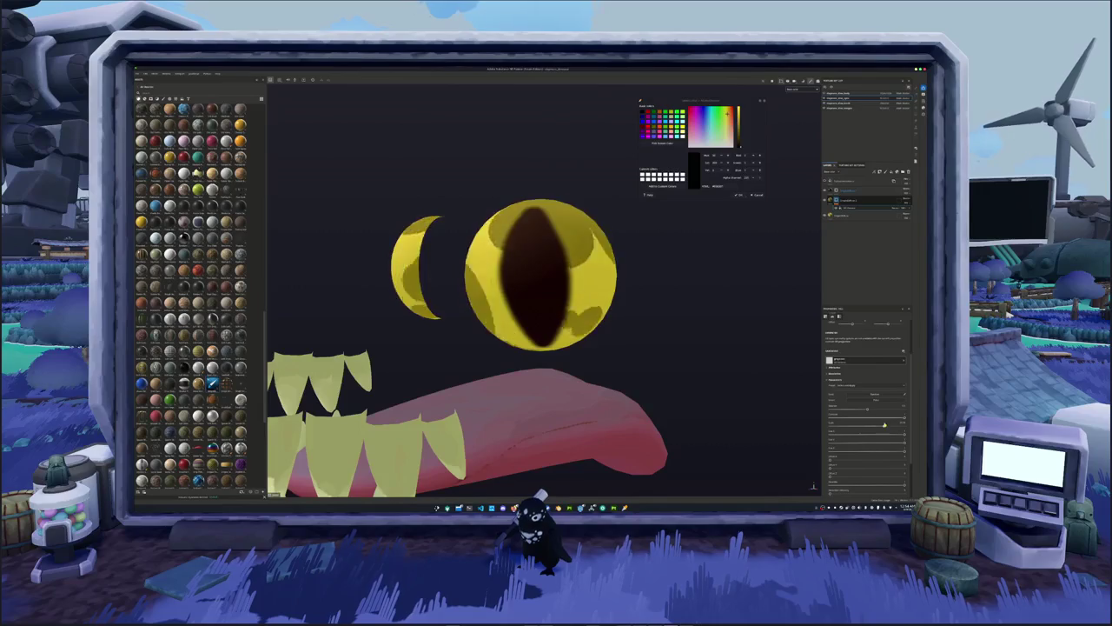
click(861, 398)
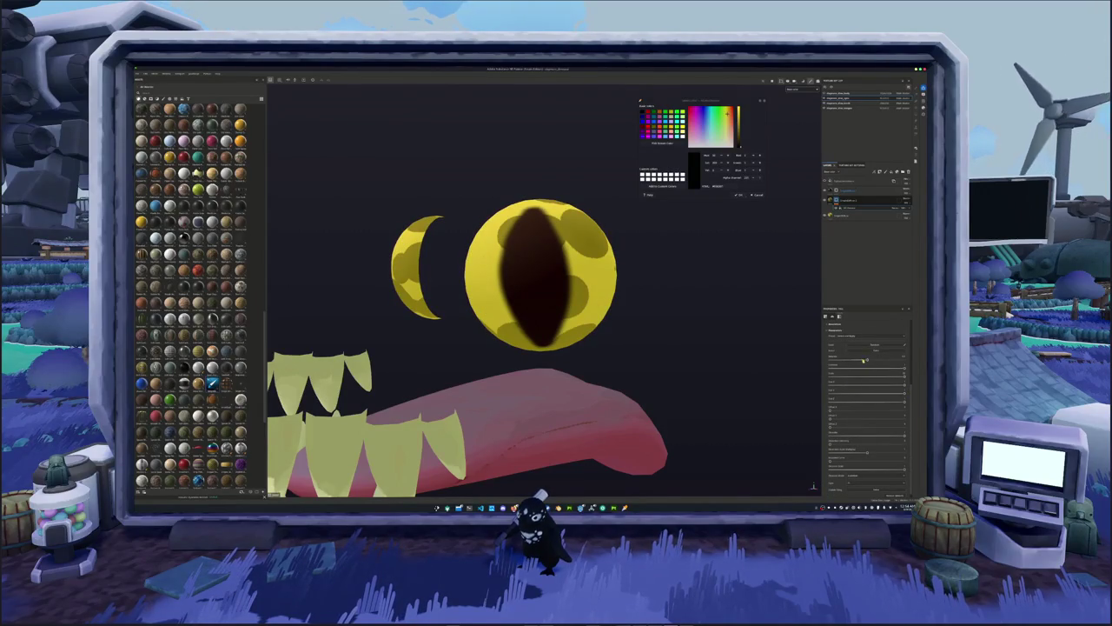
drag(865, 359, 866, 361)
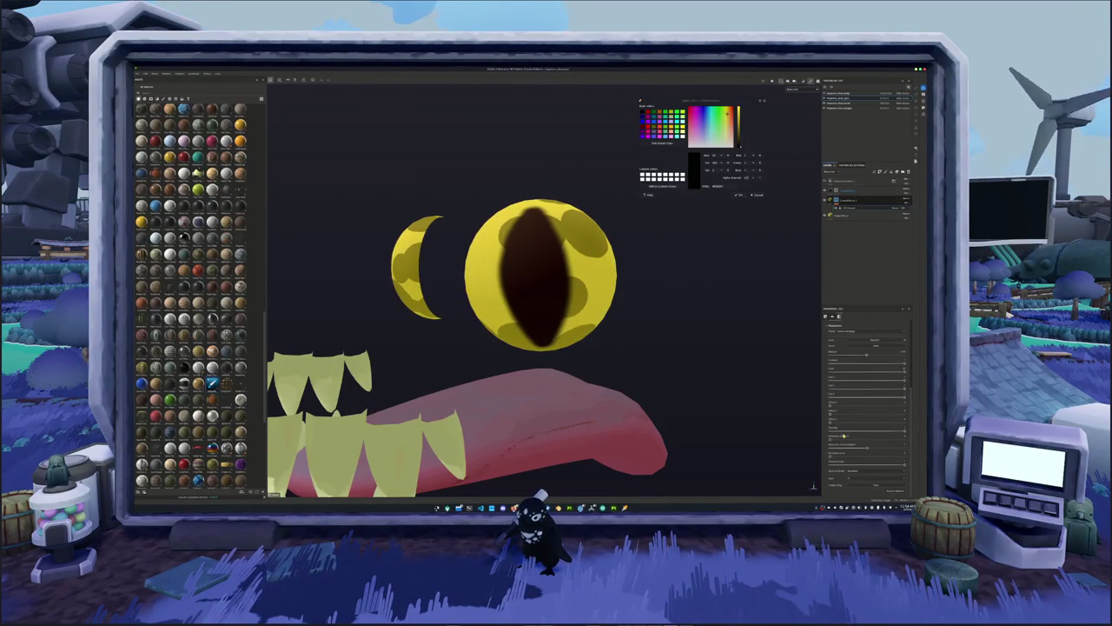
Switch the generator pattern type to cells and make the cells smaller and denser.
click(856, 483)
click(856, 497)
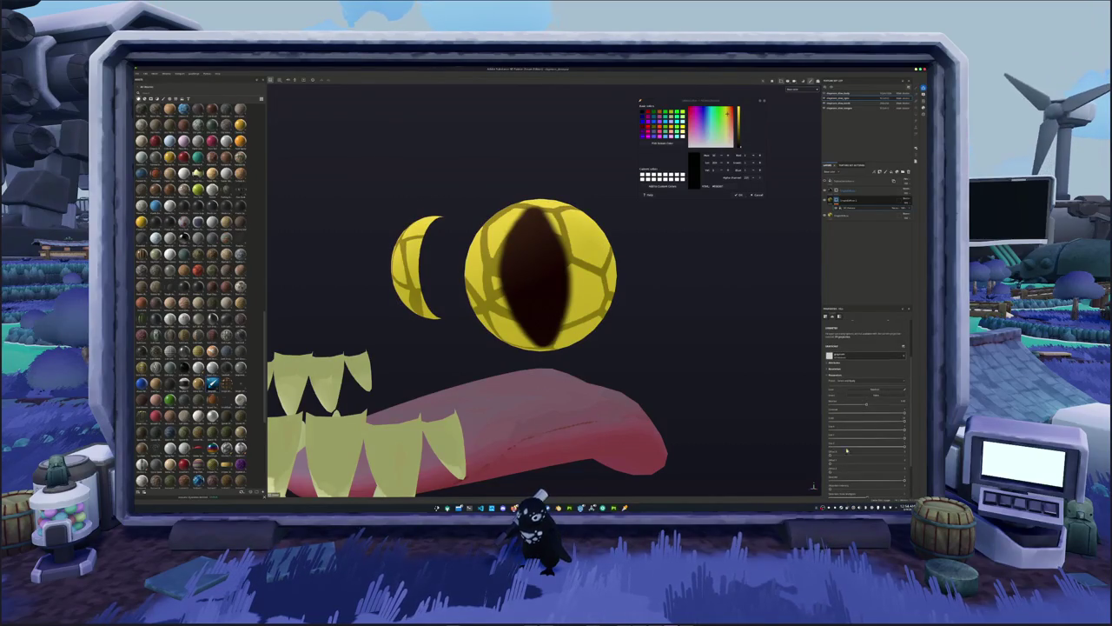
scroll(859, 432, down, 1)
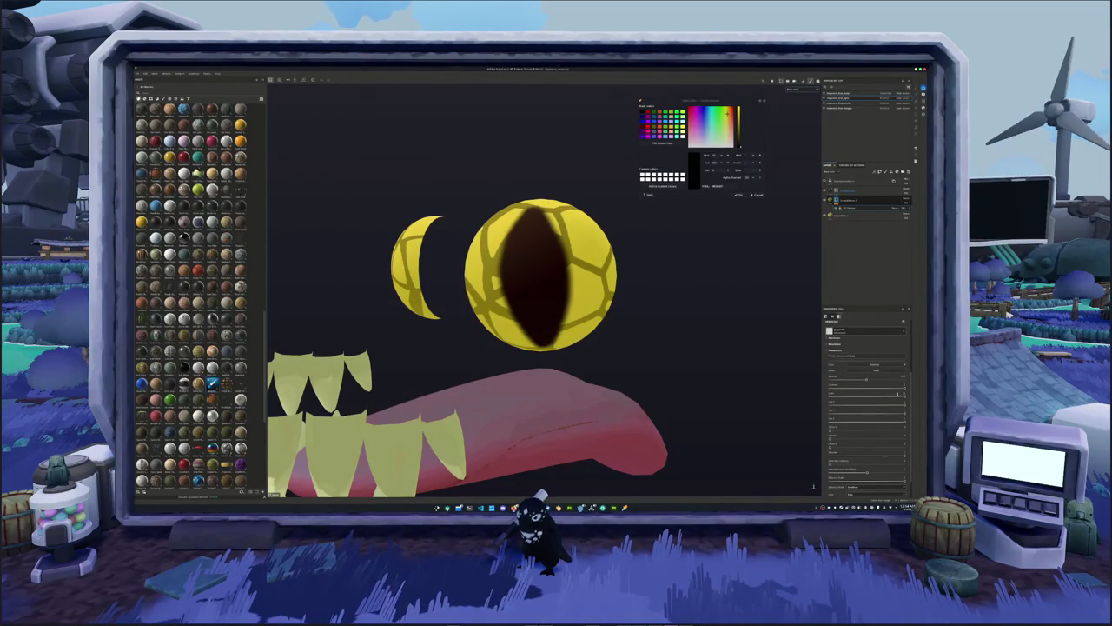
click(899, 392)
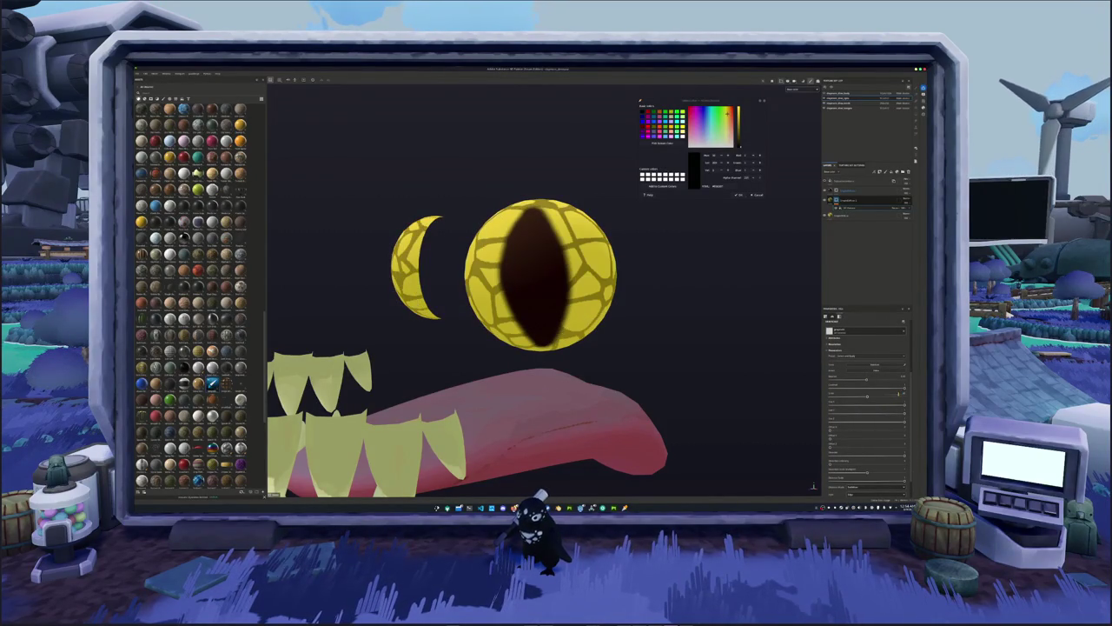
Toggle the cell pattern and top layer visibility to compare against plain yellow.
click(903, 212)
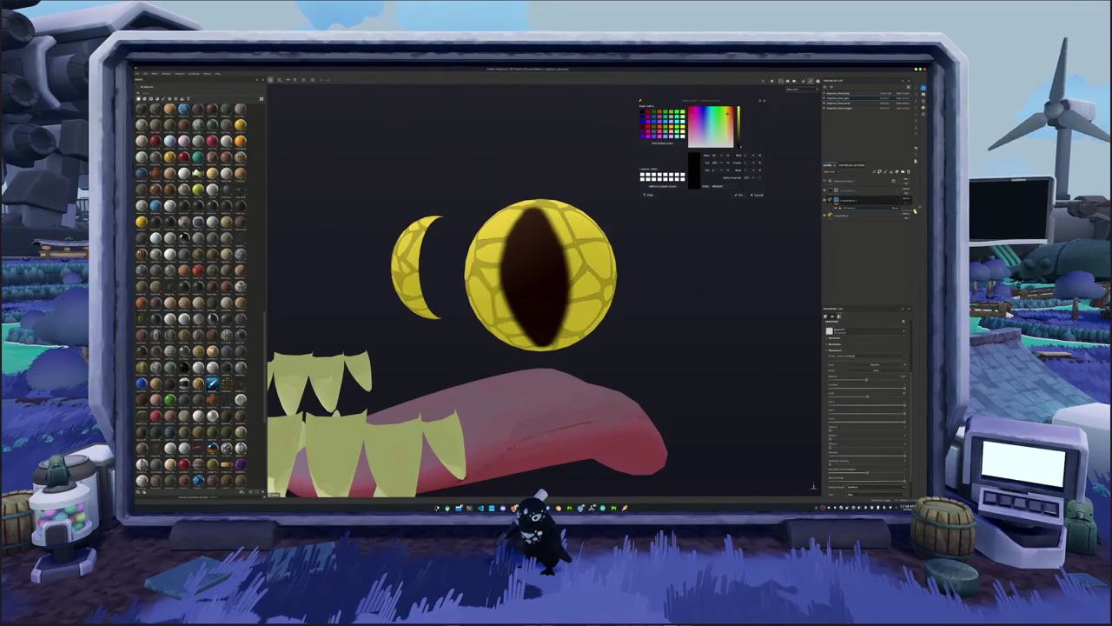
click(834, 182)
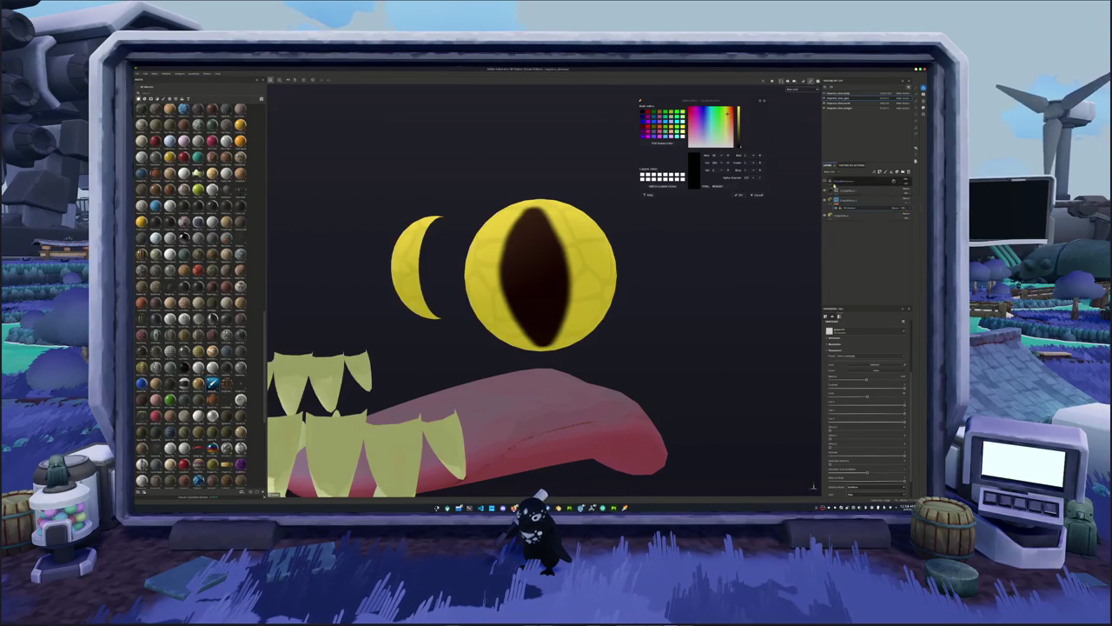
click(826, 198)
mouse_move(708, 248)
alt+mouse_down()
mouse_move(702, 236)
mouse_move(698, 296)
mouse_move(723, 202)
alt+mouse_up()
key(f)
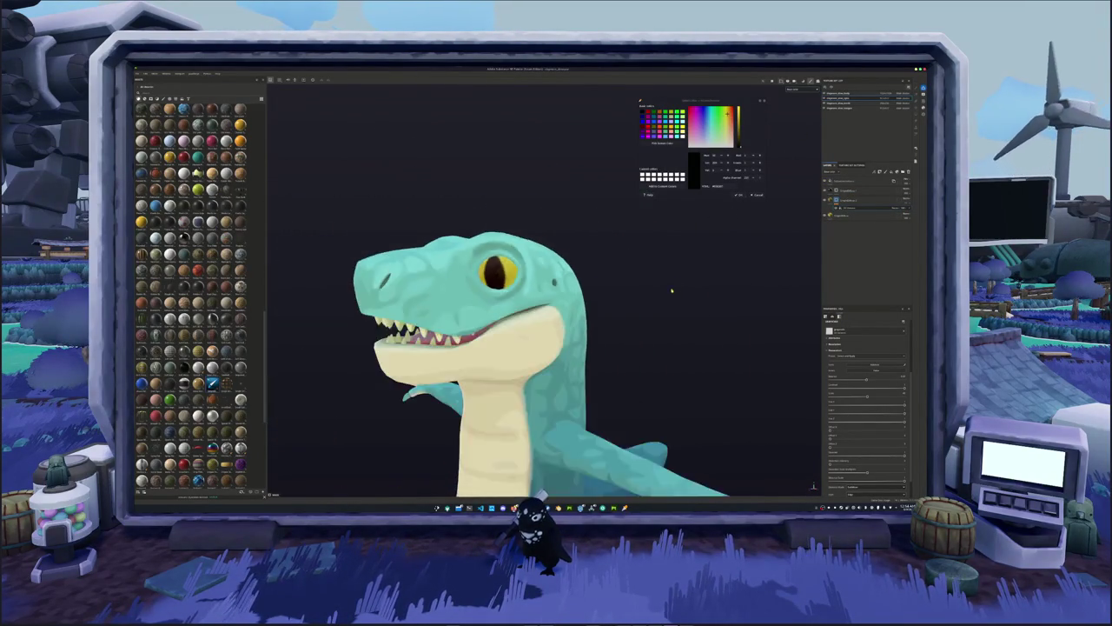
click(827, 98)
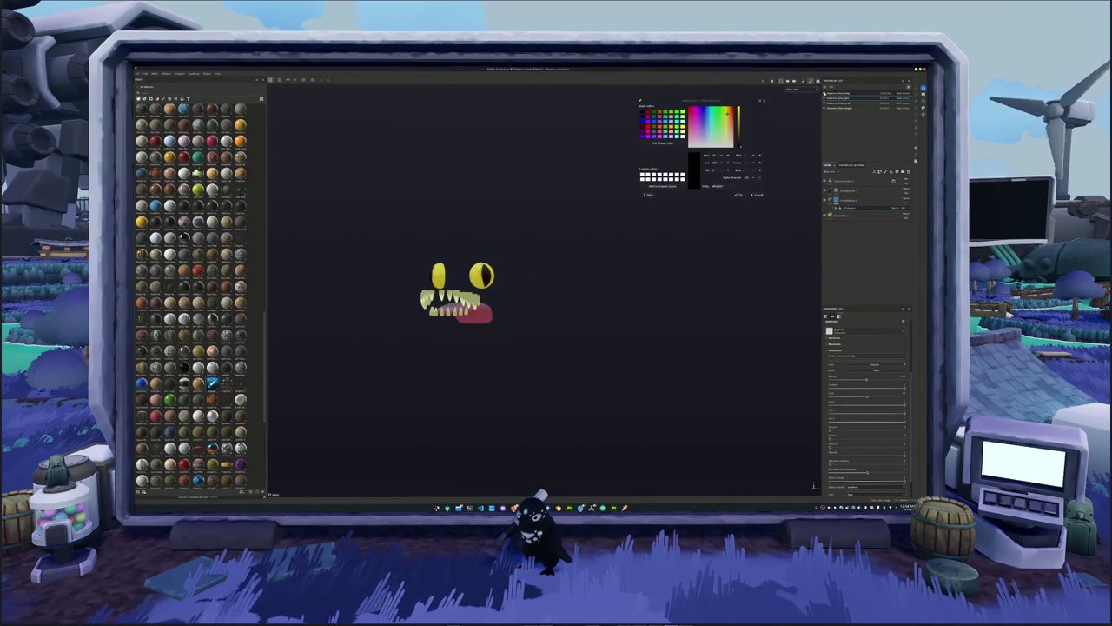
click(860, 191)
scroll(516, 296, up, 2)
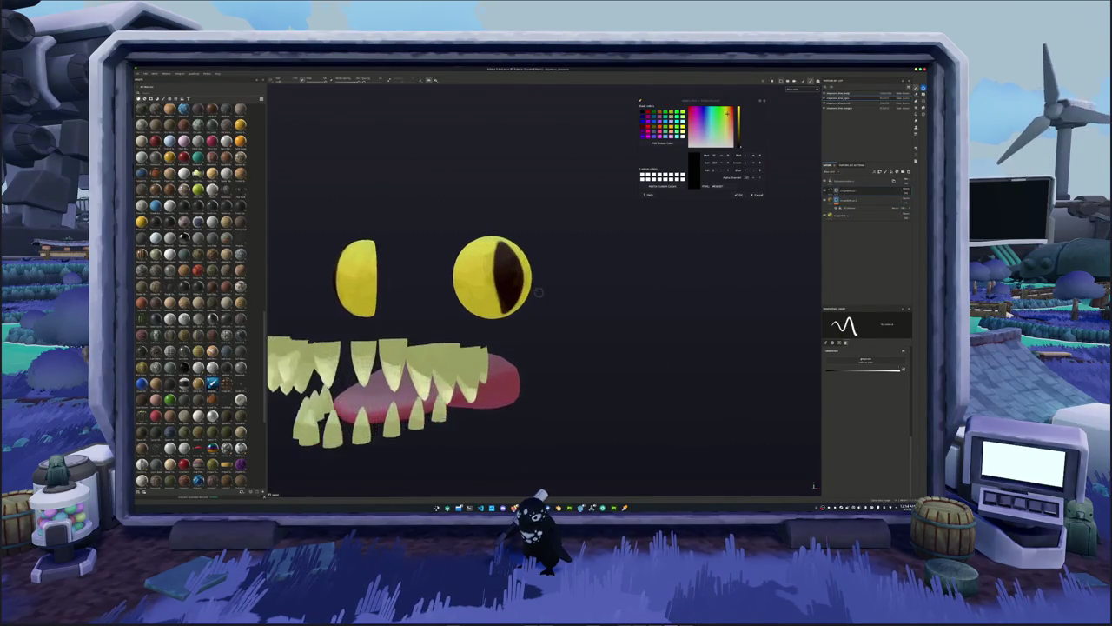
scroll(517, 295, up, 3)
scroll(556, 292, up, 3)
scroll(596, 290, up, 2)
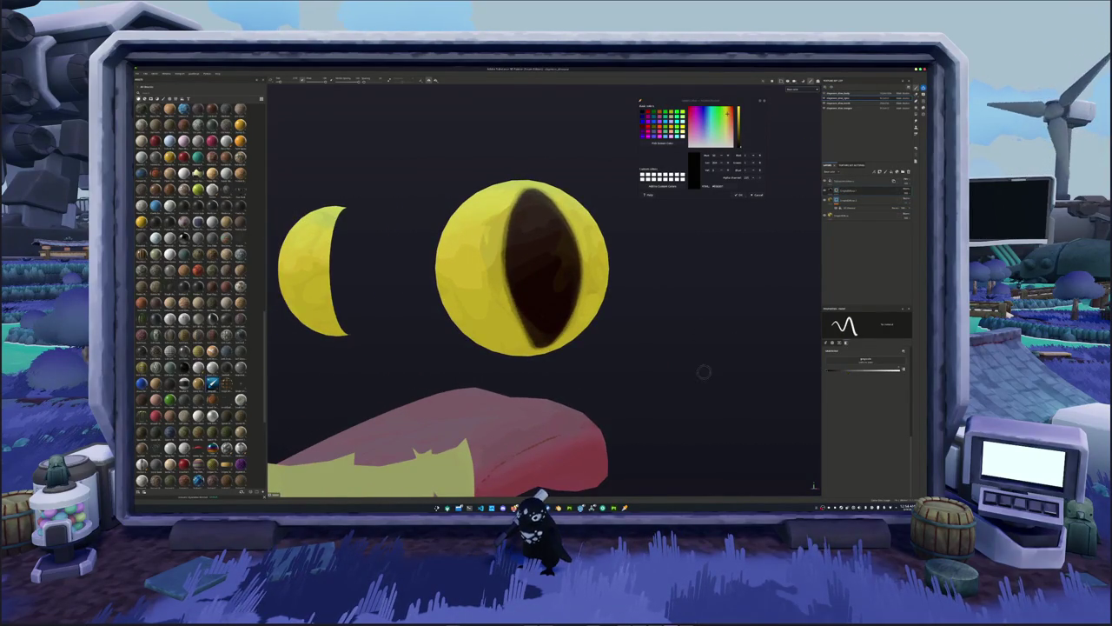
alt+drag(703, 373, 678, 361)
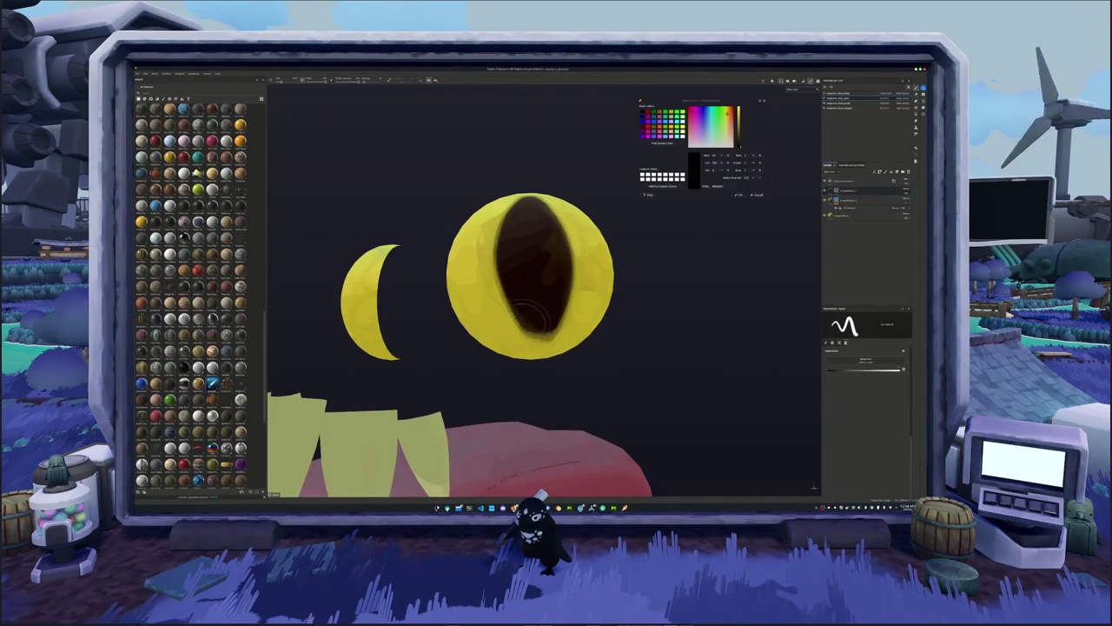
drag(549, 334, 503, 261)
drag(523, 300, 502, 232)
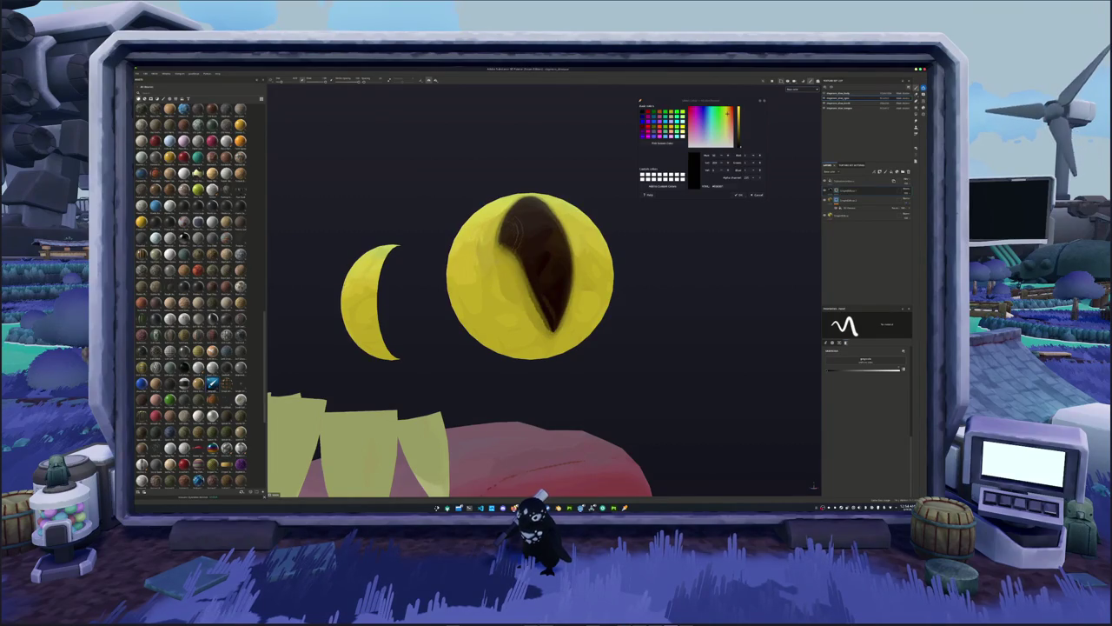
drag(497, 274, 525, 204)
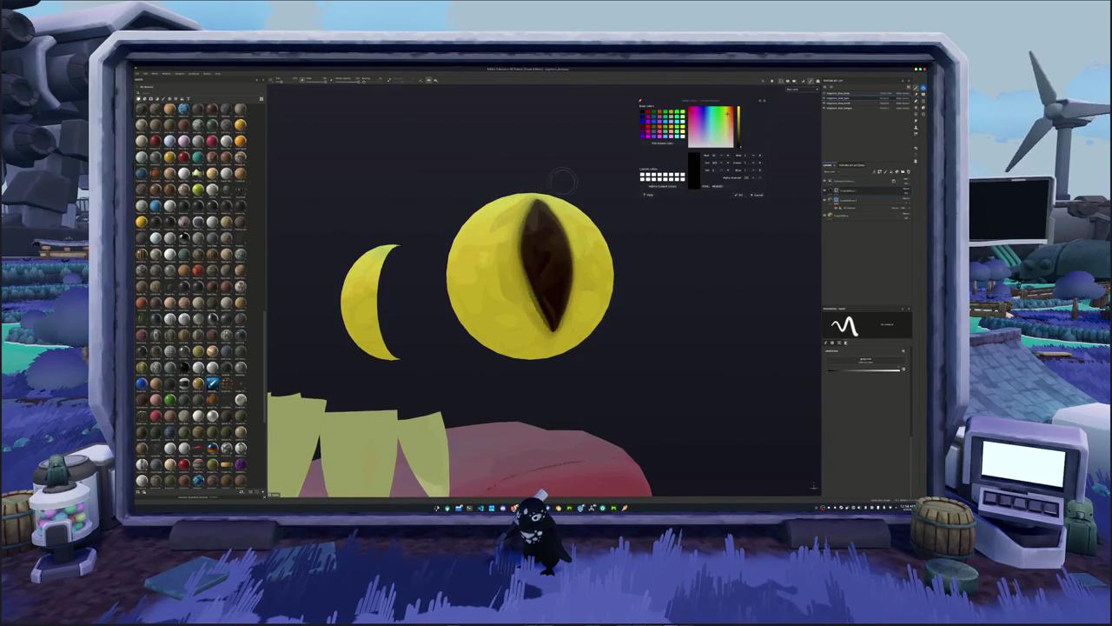
click(841, 93)
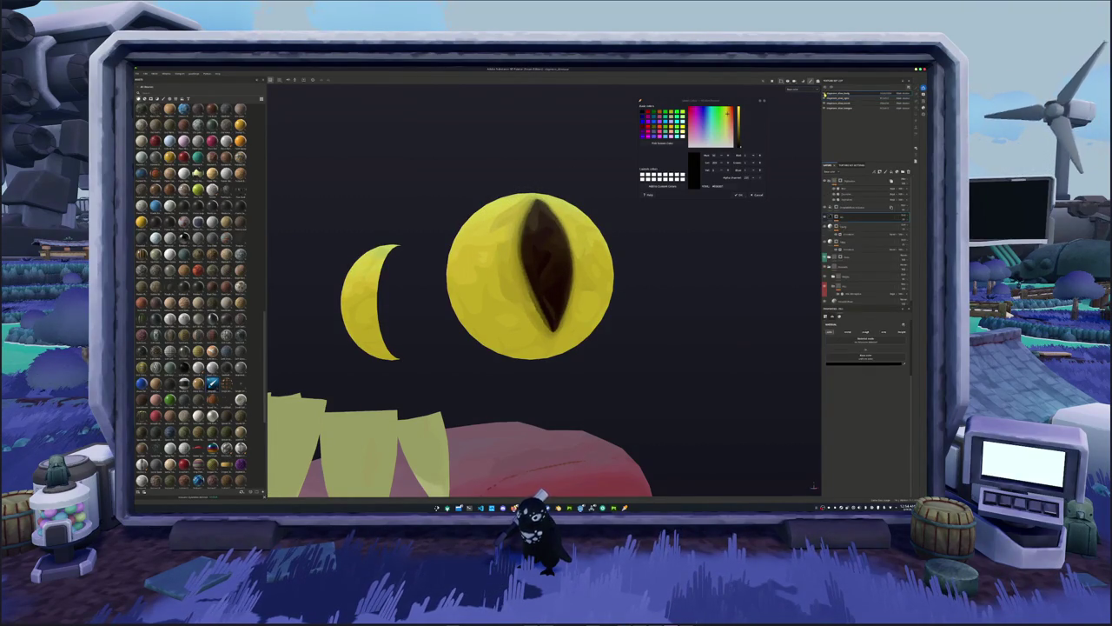
scroll(553, 281, down, 5)
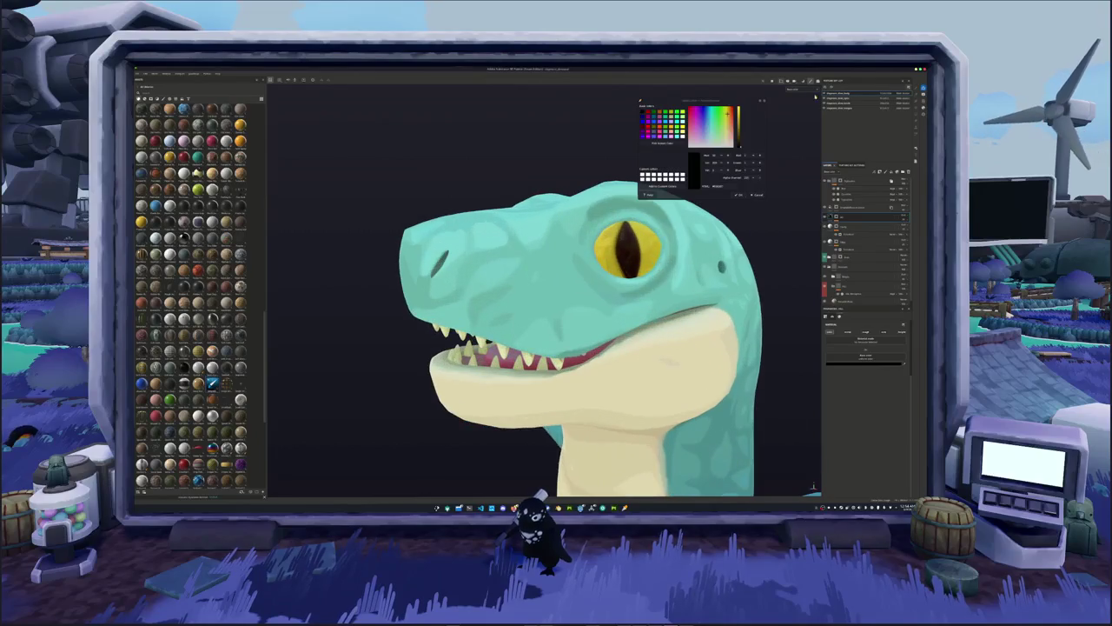
Add a new layer on the second texture set and dab a round dark pupil in the eye centre.
scroll(640, 274, up, 3)
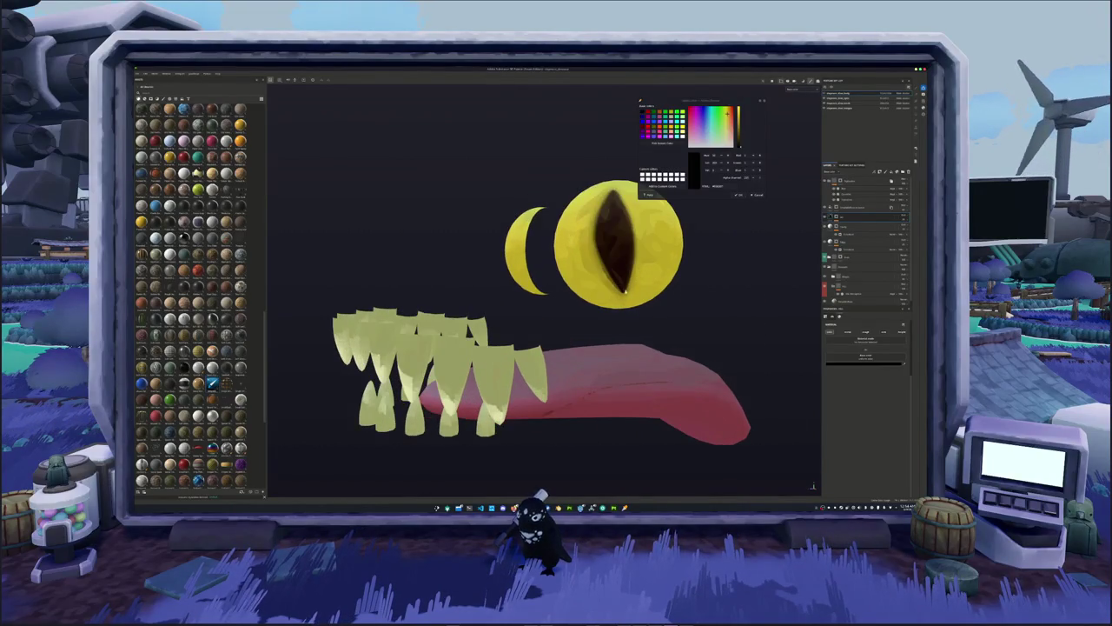
click(847, 98)
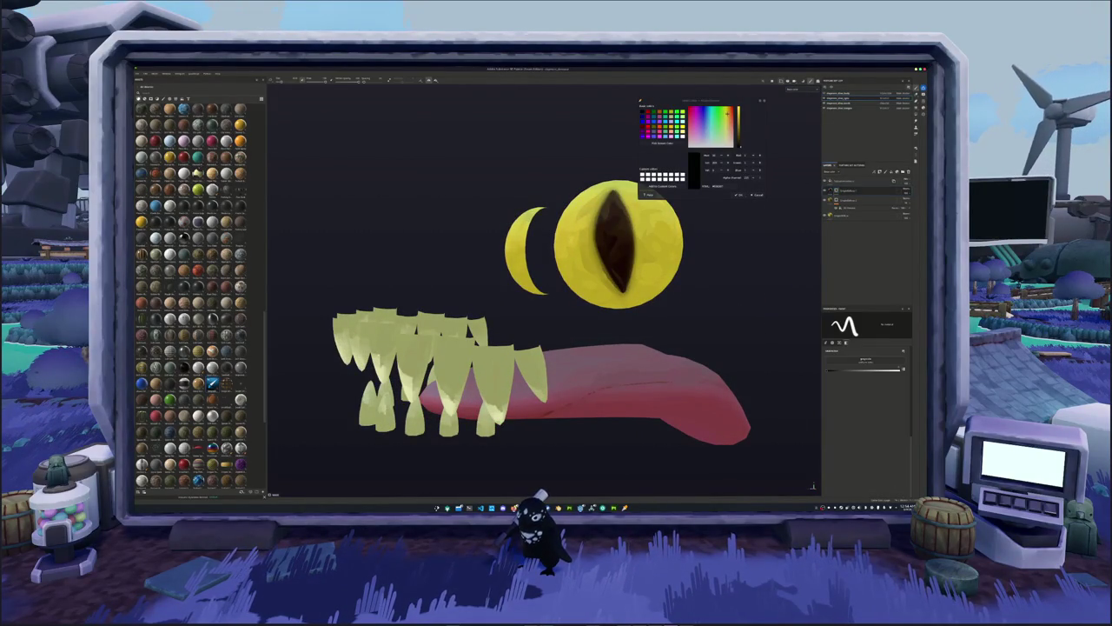
right_click(839, 190)
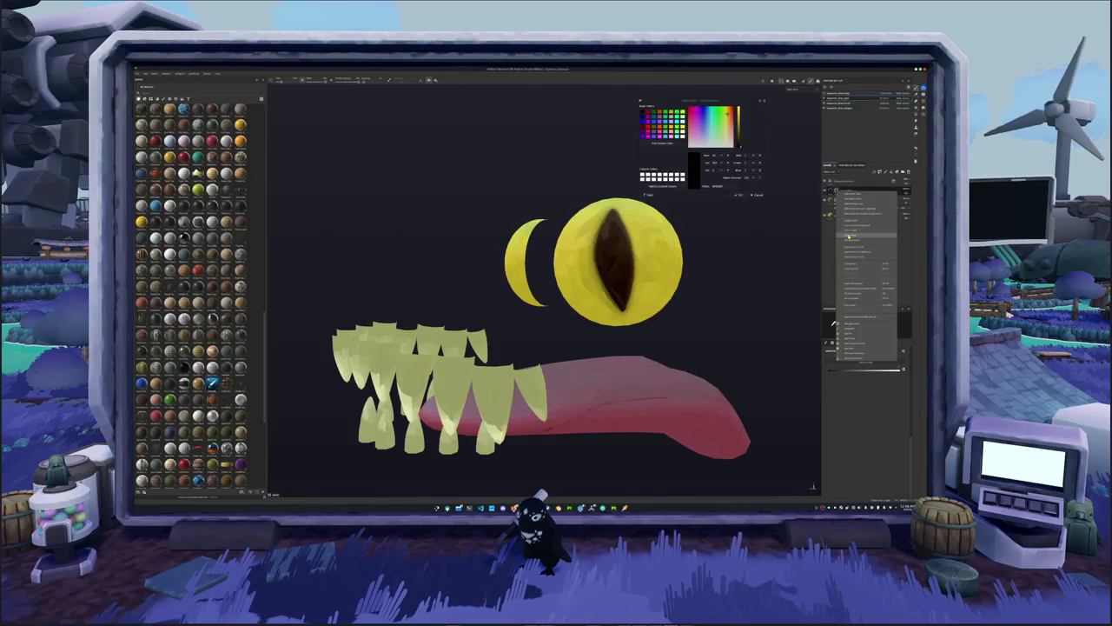
click(856, 225)
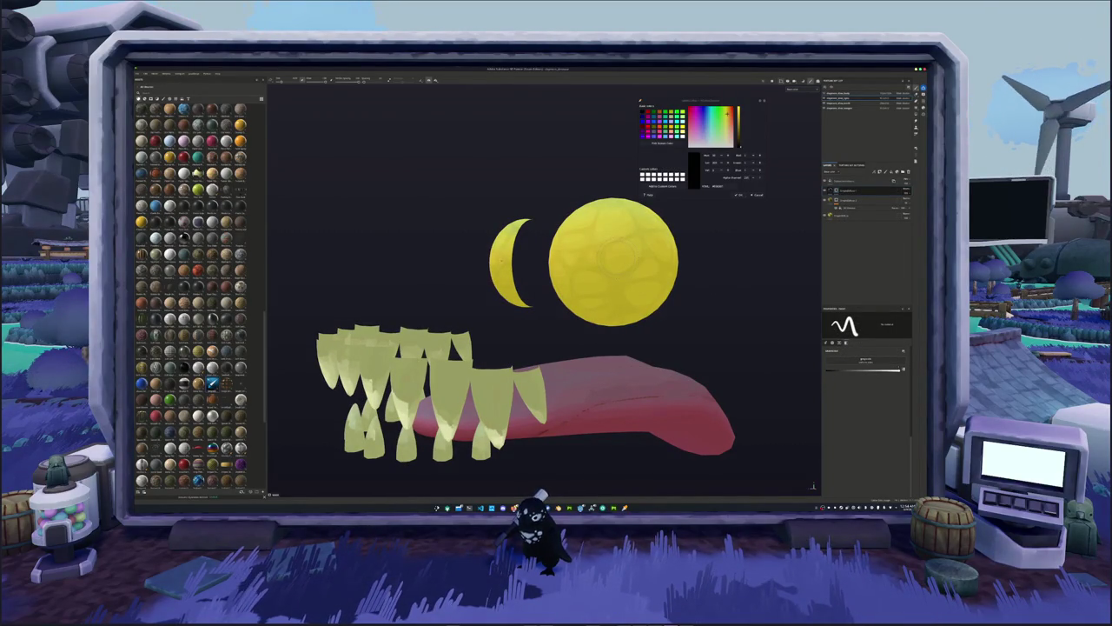
click(617, 258)
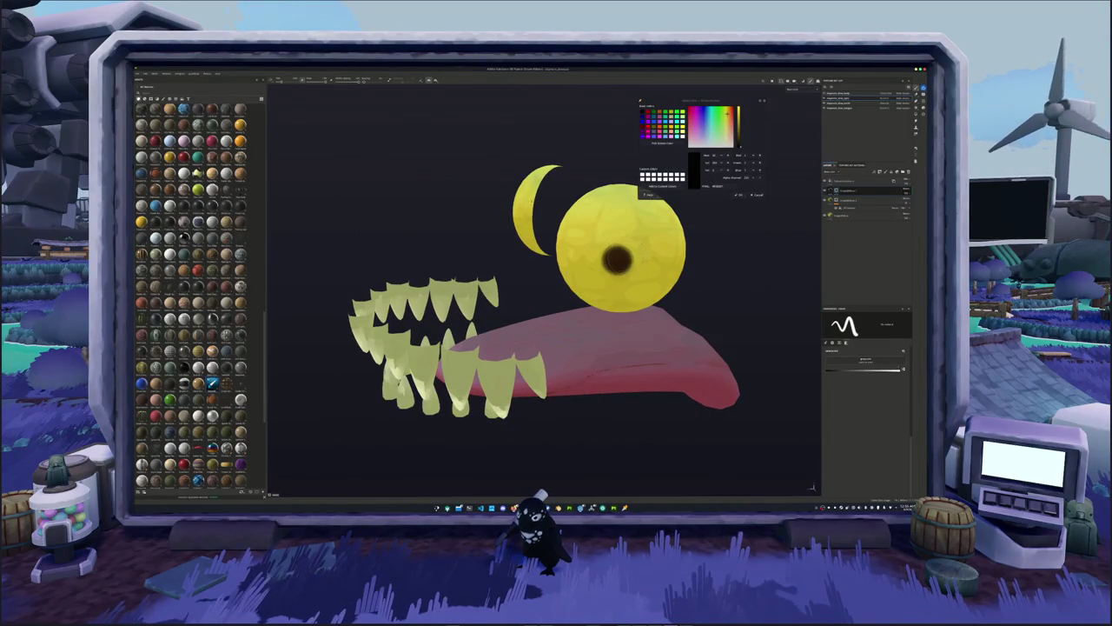
Zoom in and paint trial pupil strokes, undoing the excess back to a round dark dot.
scroll(539, 286, up, 3)
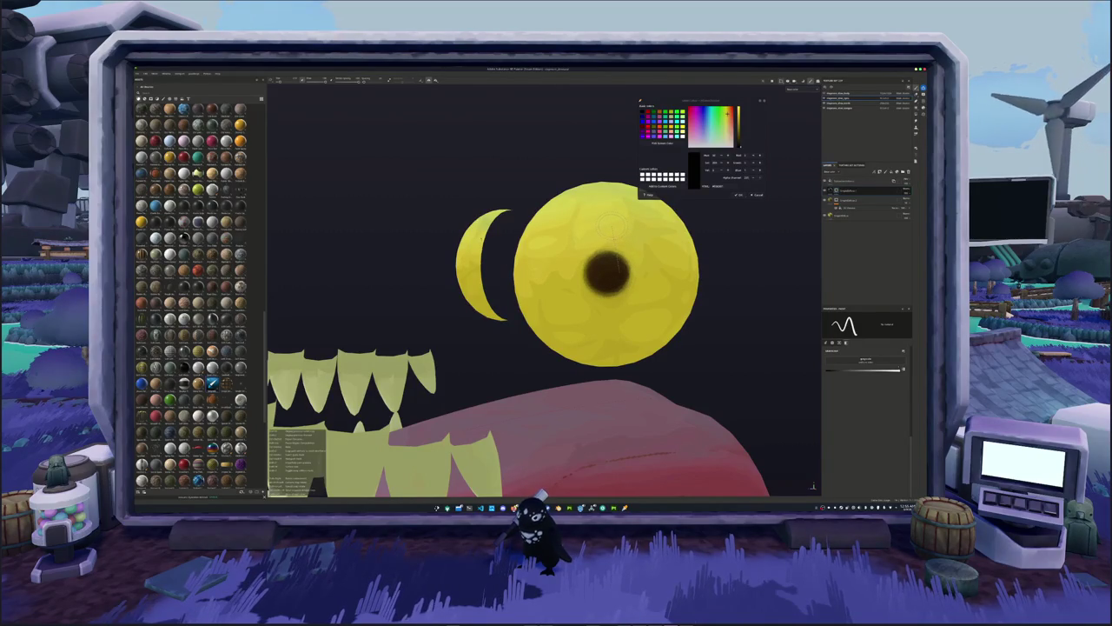
drag(606, 221, 609, 271)
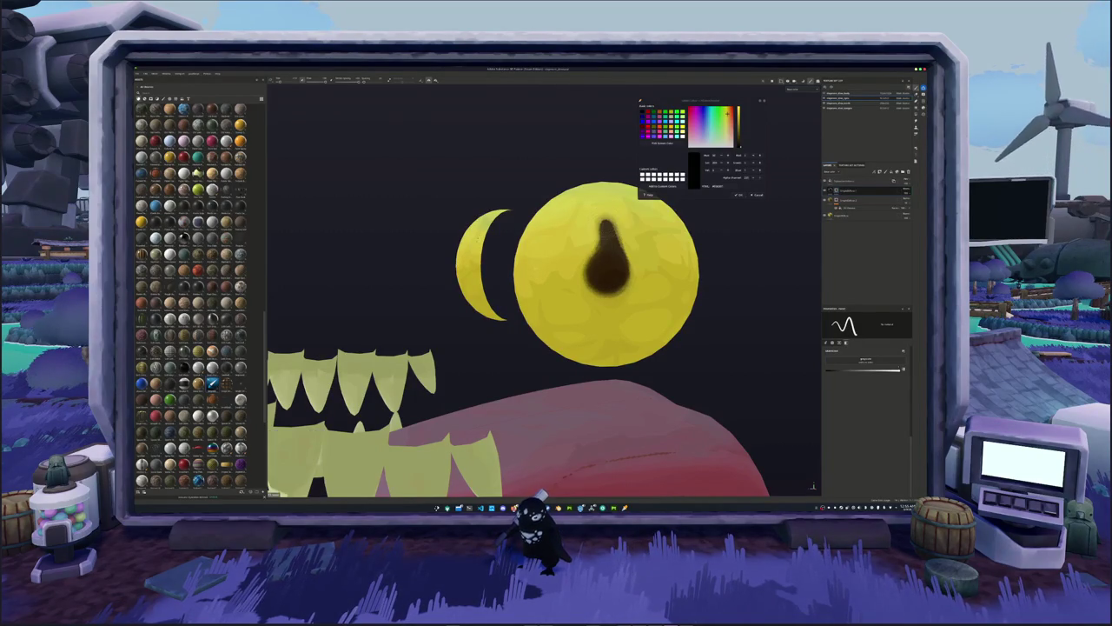
mouse_move(601, 228)
mouse_down()
mouse_move(607, 323)
mouse_move(619, 273)
mouse_move(608, 233)
mouse_up()
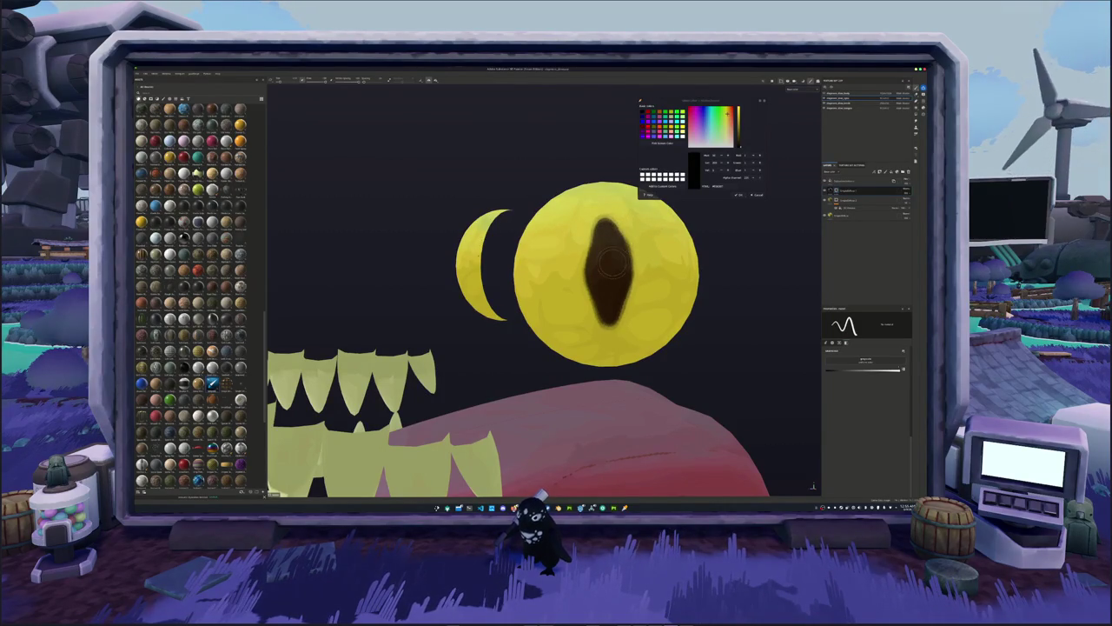
key(ctrl+z)
key(ctrl+z)
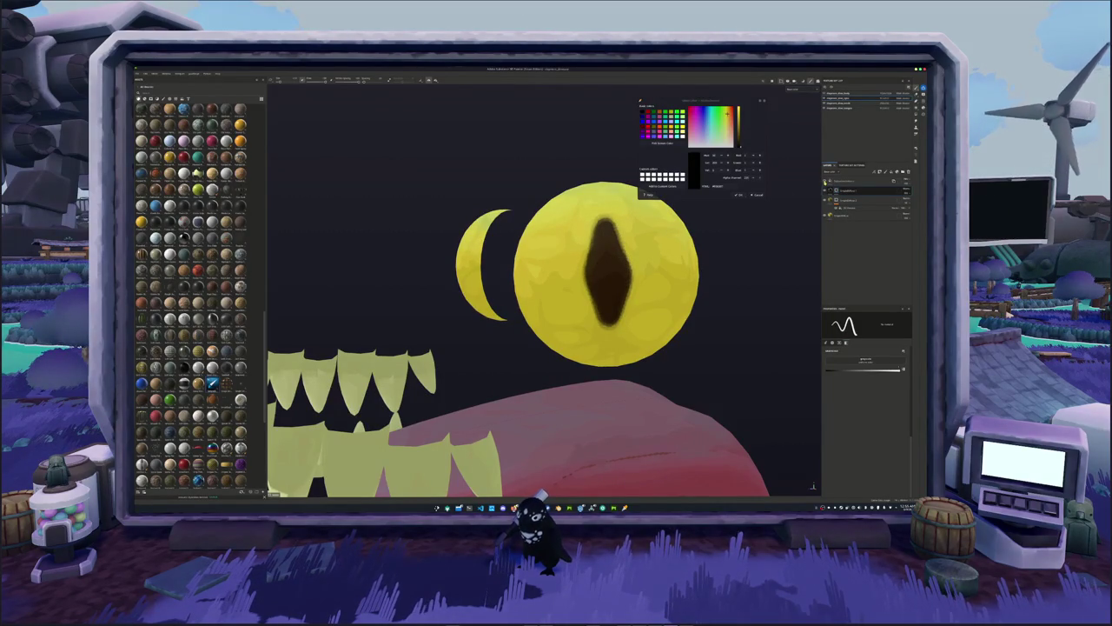
click(617, 276)
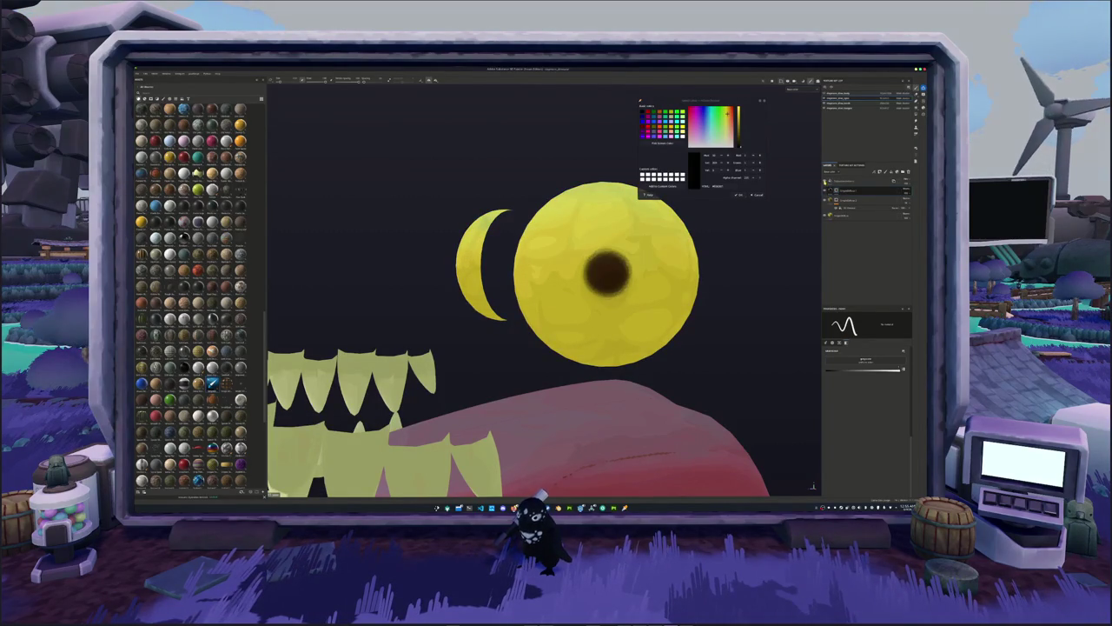
click(613, 271)
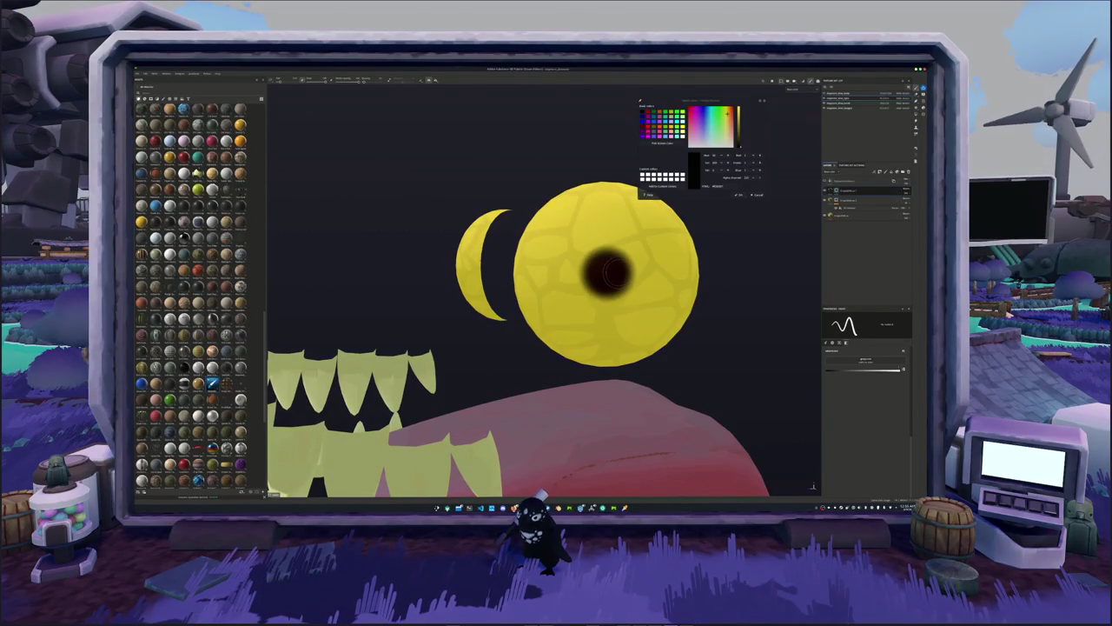
Extend the pupil upward and downward into a tall, symmetric diamond slit.
mouse_move(611, 267)
mouse_down()
mouse_move(606, 224)
mouse_move(595, 271)
mouse_up()
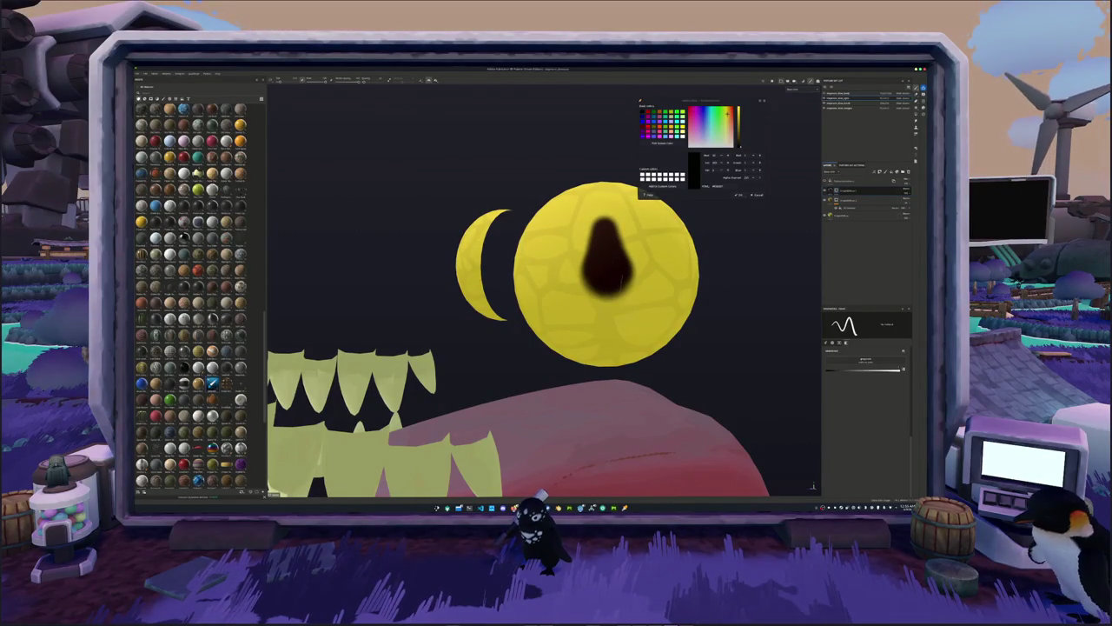
drag(617, 282, 610, 317)
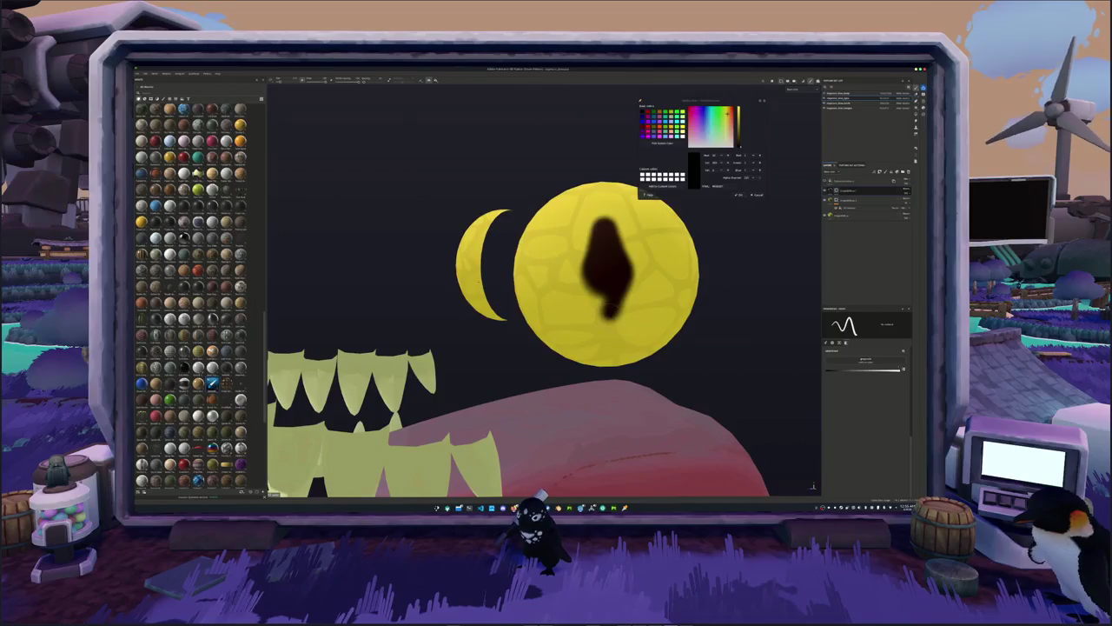
drag(618, 277, 614, 315)
drag(598, 269, 600, 322)
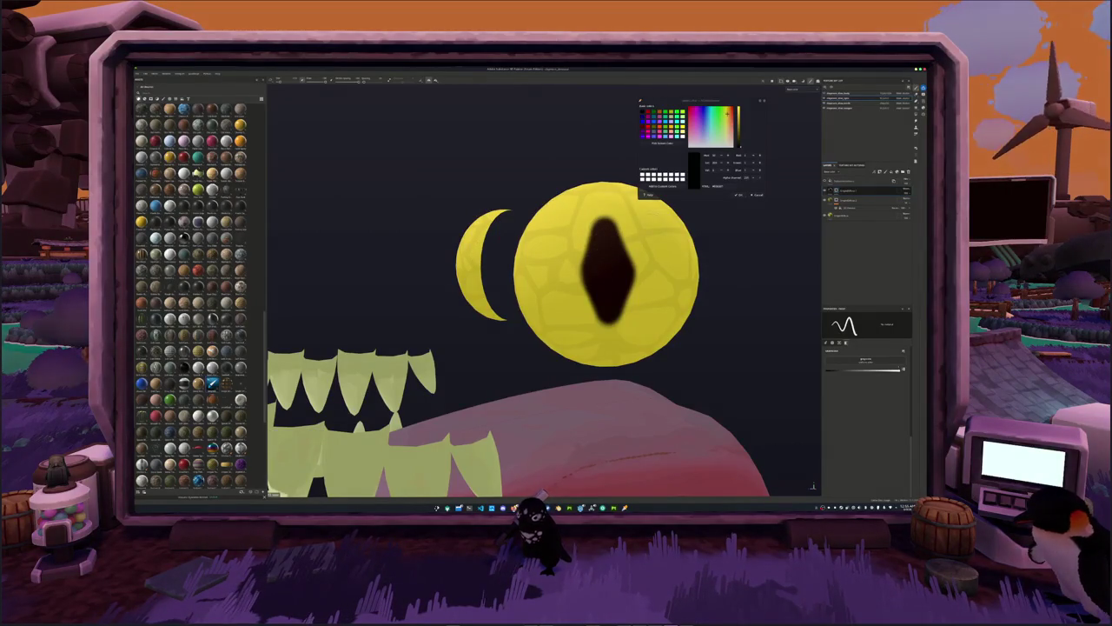
Exit isolation with Alt+Q, frame the whole dinosaur, and orbit and zoom to its head.
scroll(604, 240, down, 2)
key(alt+q)
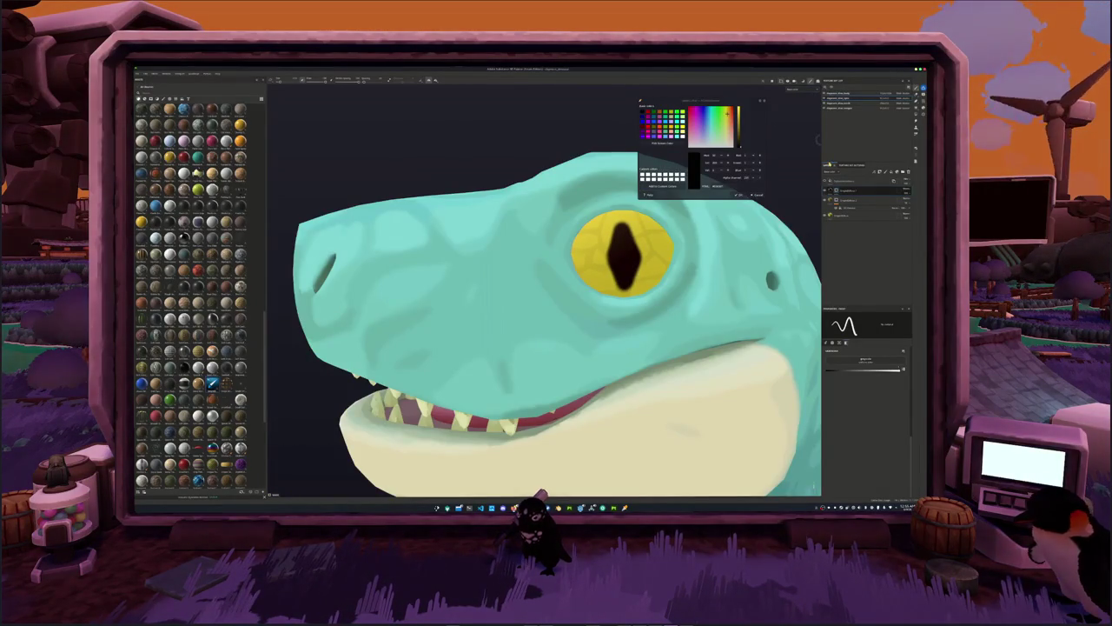
key(f)
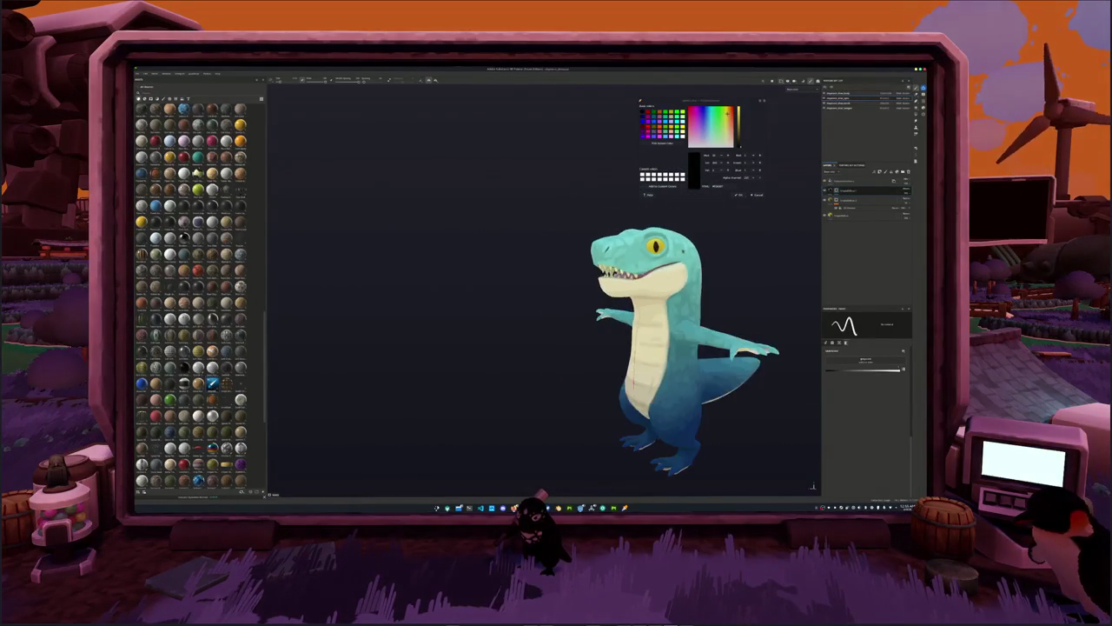
mouse_move(768, 257)
alt+mouse_down()
mouse_move(762, 270)
mouse_move(660, 300)
alt+mouse_up()
scroll(762, 273, up, 3)
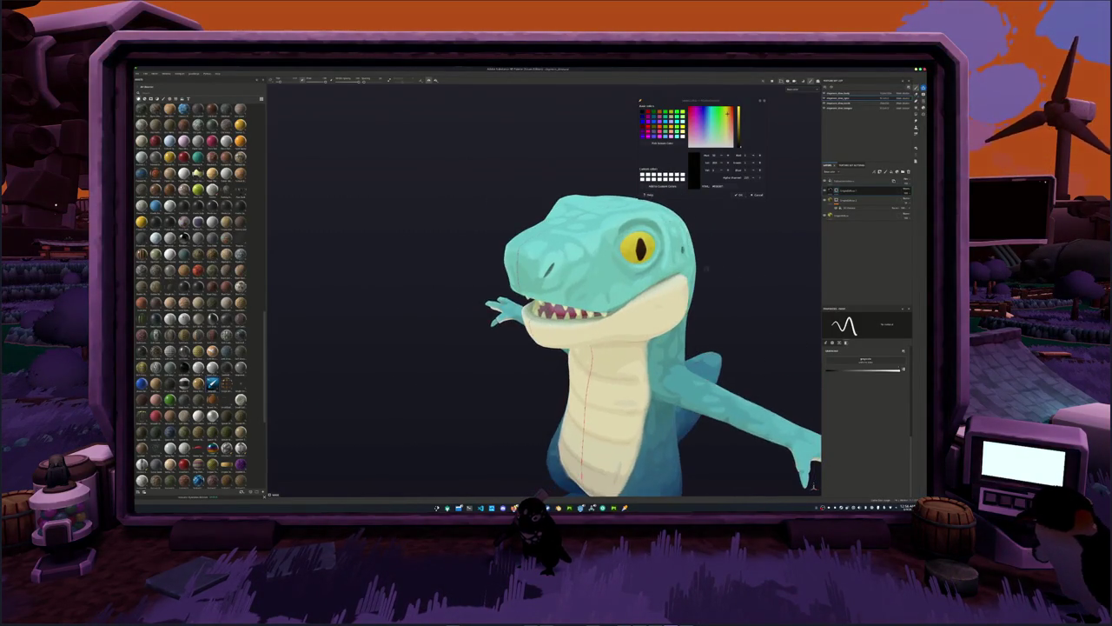
scroll(608, 295, up, 3)
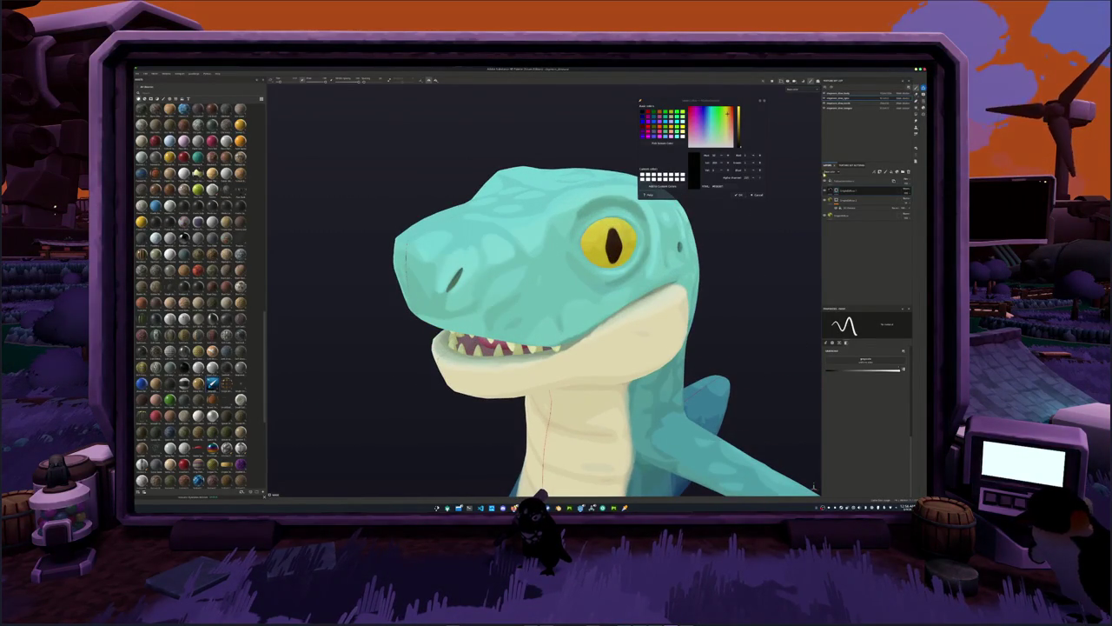
Toggle the pupil layer to compare, then open the top layer's options and expand brush properties.
click(827, 191)
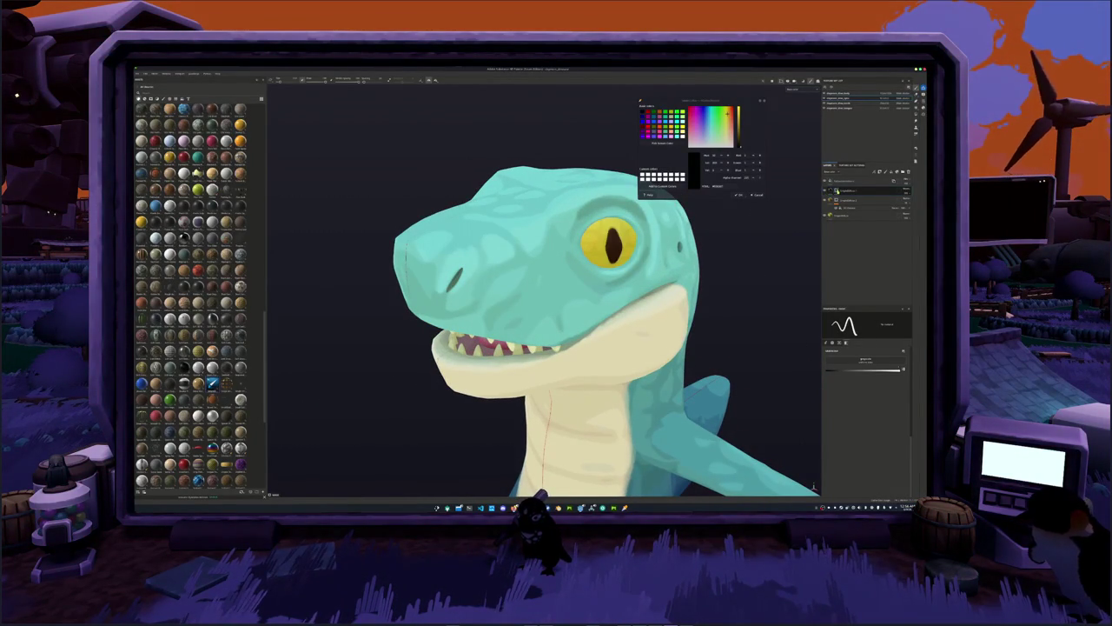
right_click(836, 189)
click(847, 289)
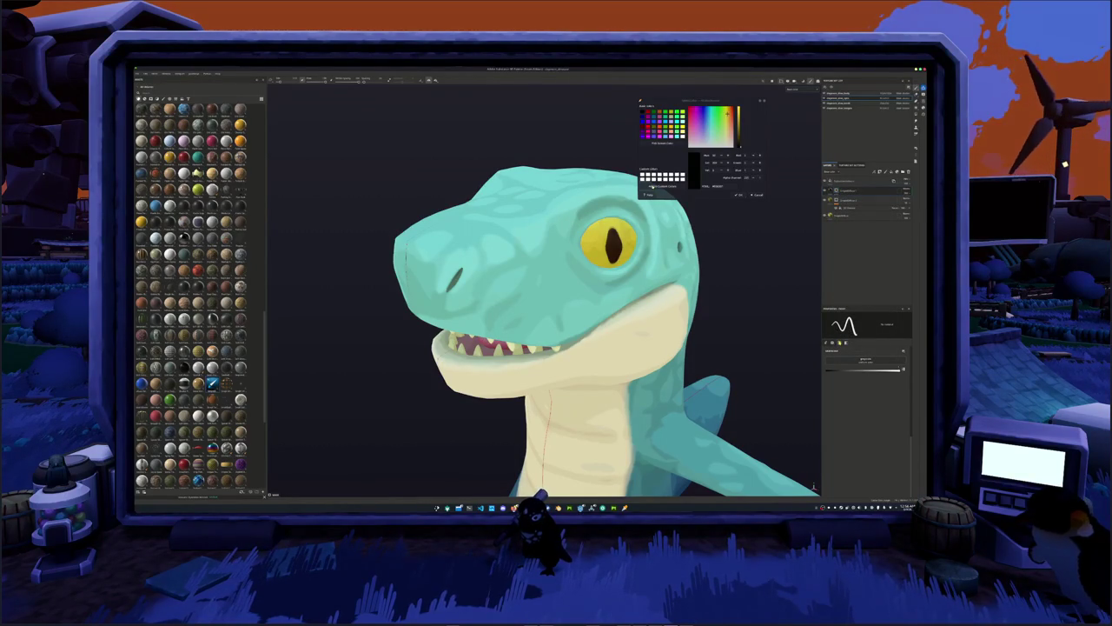
click(840, 343)
Clear the pupil layer's contents and zoom in close on the eye to repaint.
scroll(694, 259, up, 3)
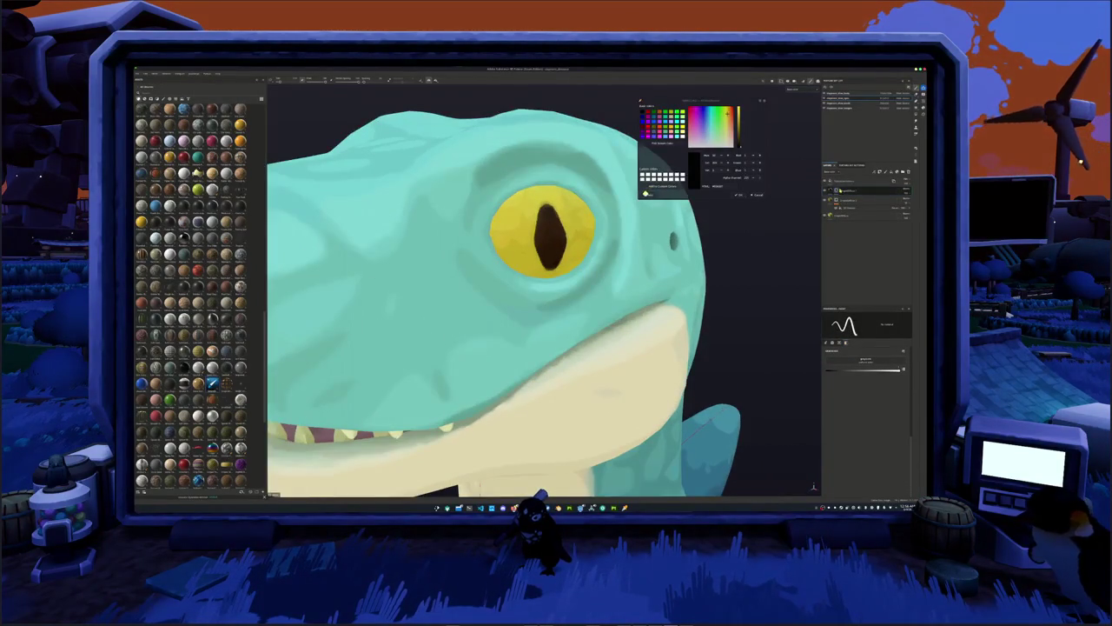
right_click(838, 189)
click(844, 238)
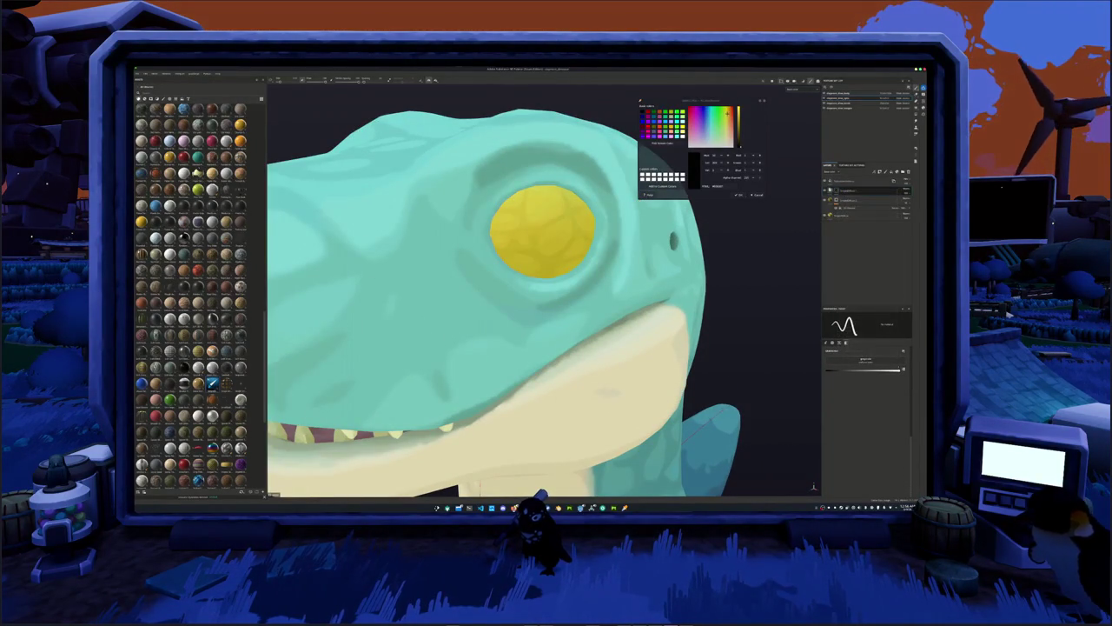
scroll(486, 287, up, 3)
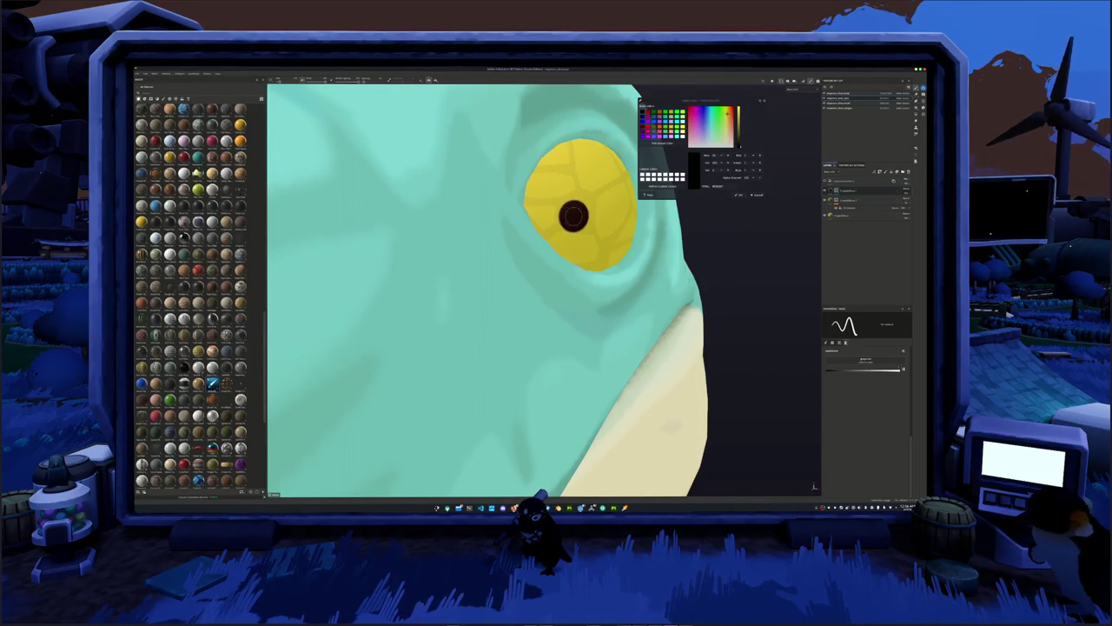
scroll(573, 216, up, 2)
scroll(565, 221, up, 2)
scroll(556, 228, up, 2)
scroll(543, 233, up, 1)
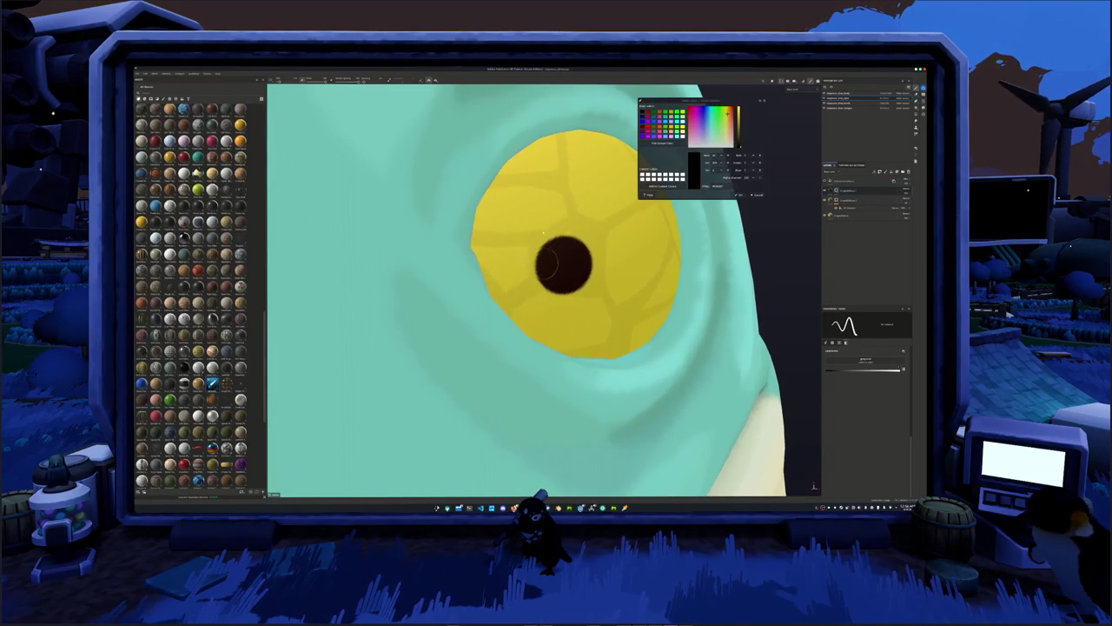
key(ctrl)
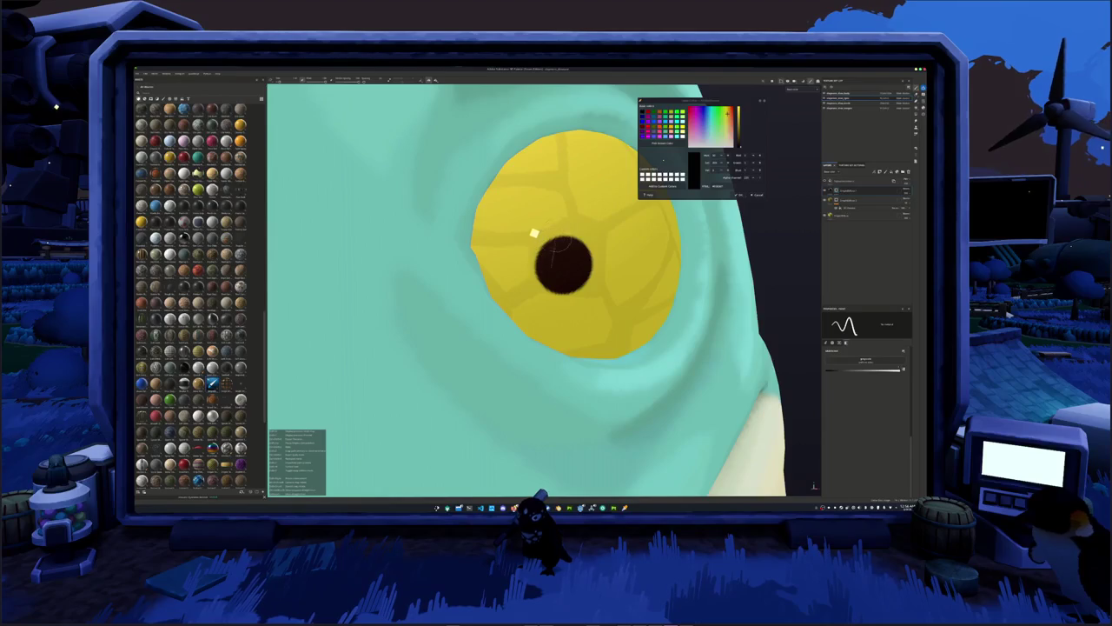
Paint a dark vertical pupil stroke, undoing and redoing attempts until the teardrop shape stays.
mouse_move(559, 210)
mouse_down()
mouse_move(573, 268)
mouse_move(566, 260)
mouse_up()
key(ctrl+z)
drag(562, 222, 563, 295)
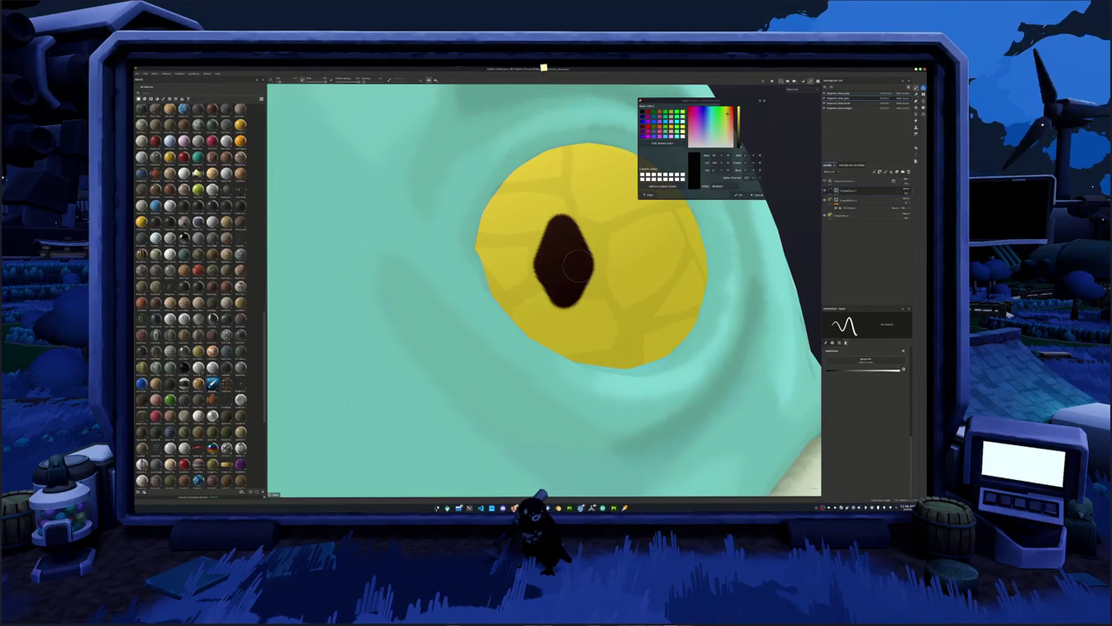
key(ctrl+z)
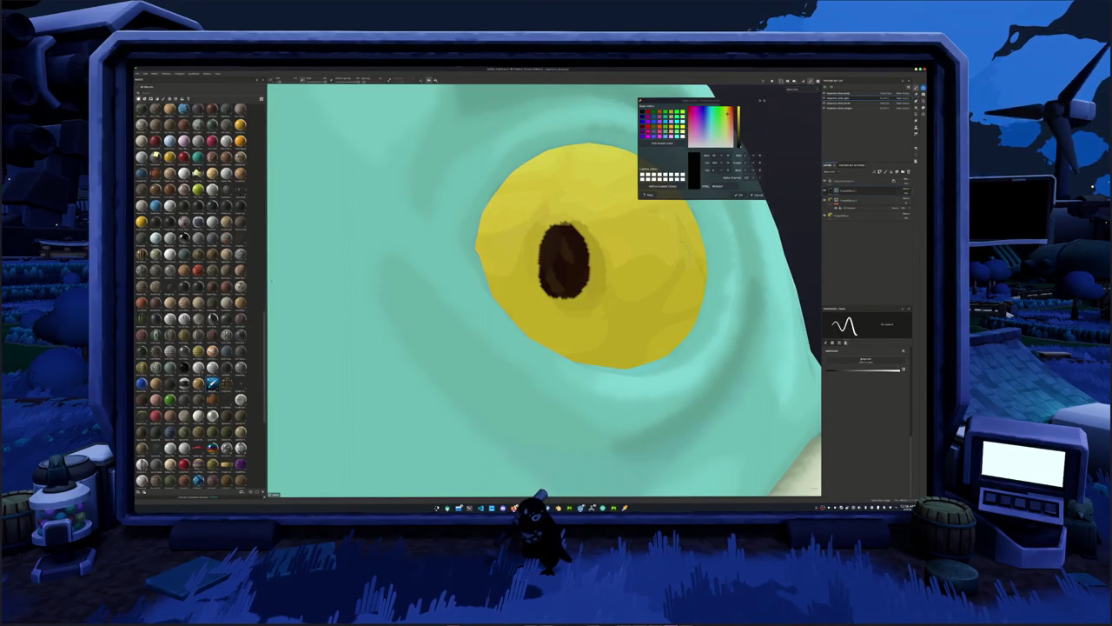
key(ctrl+y)
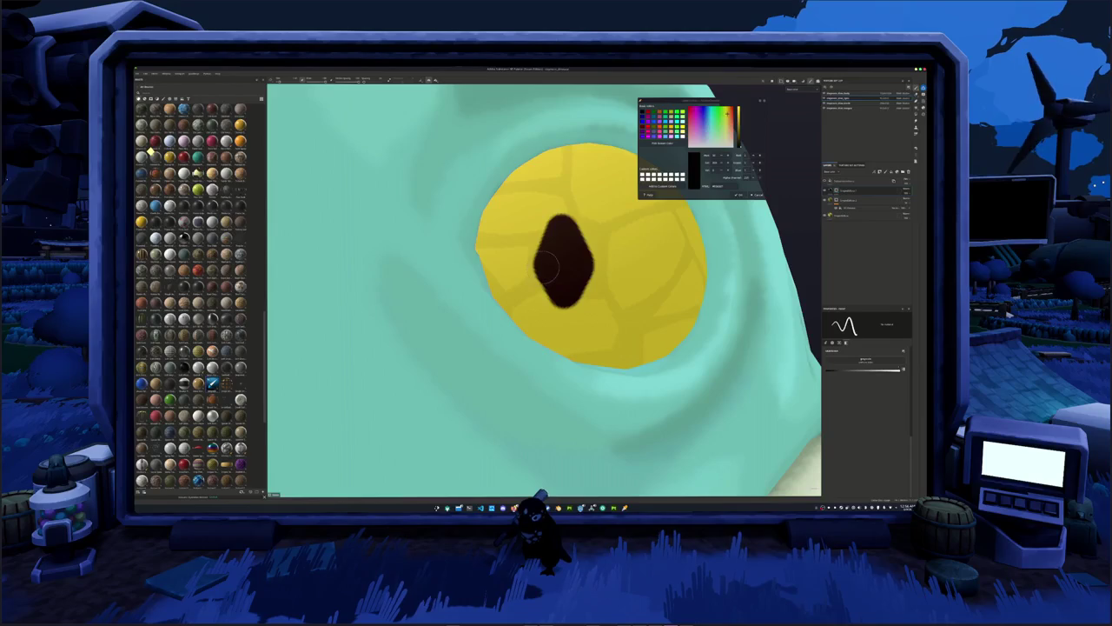
Enlarge the pupil's bottom, add a straight-edged right bulge, and extend its top to a point.
key(ctrl)
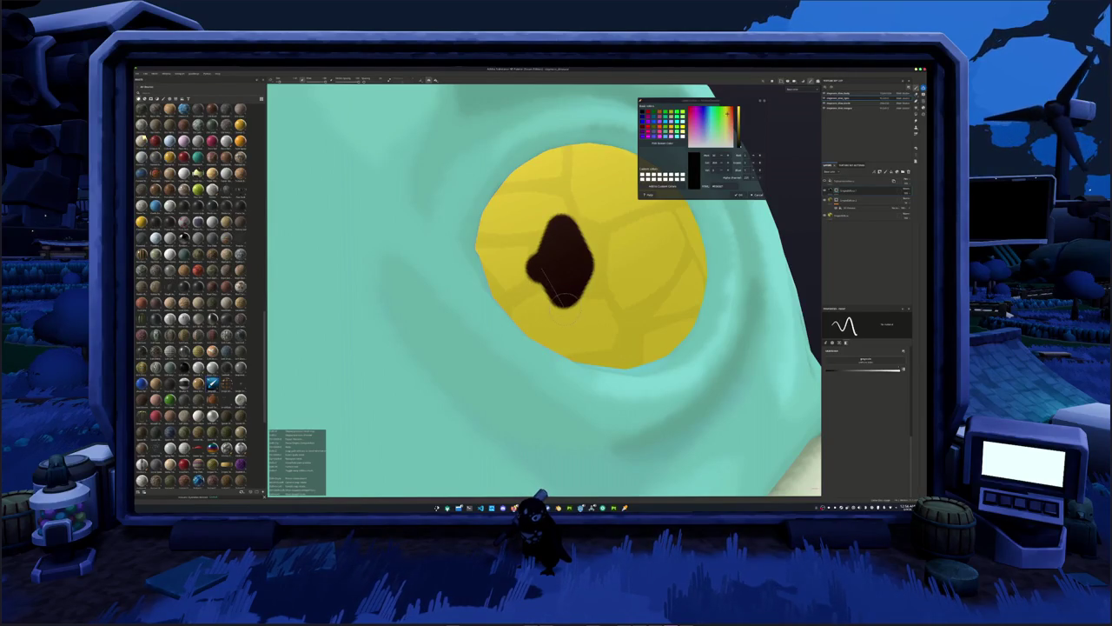
drag(563, 299, 569, 294)
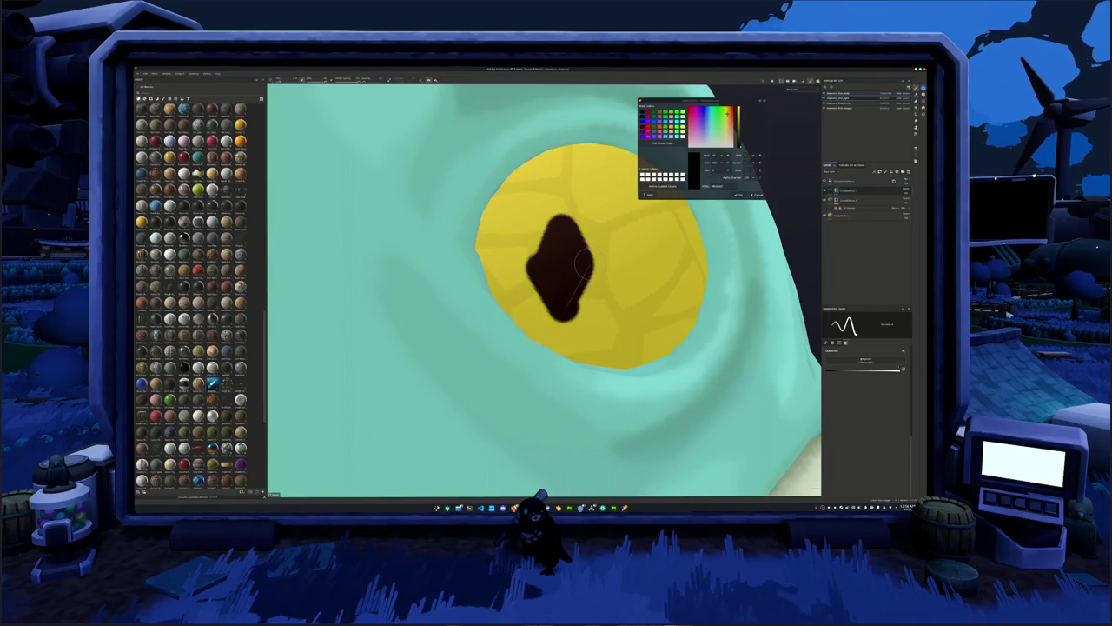
shift+click(585, 264)
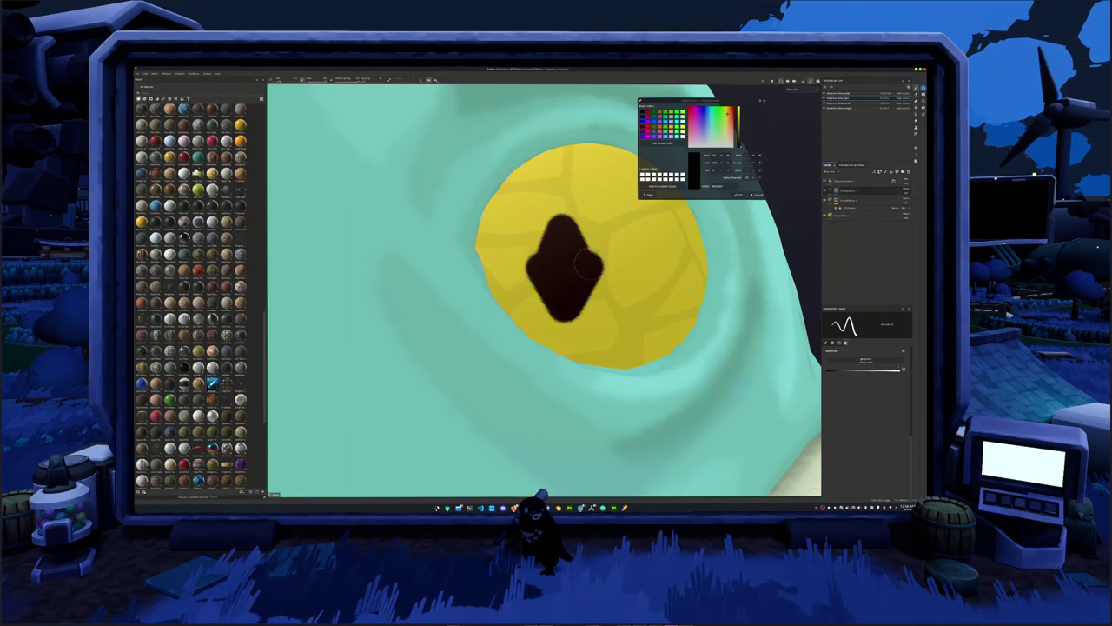
shift+click(564, 207)
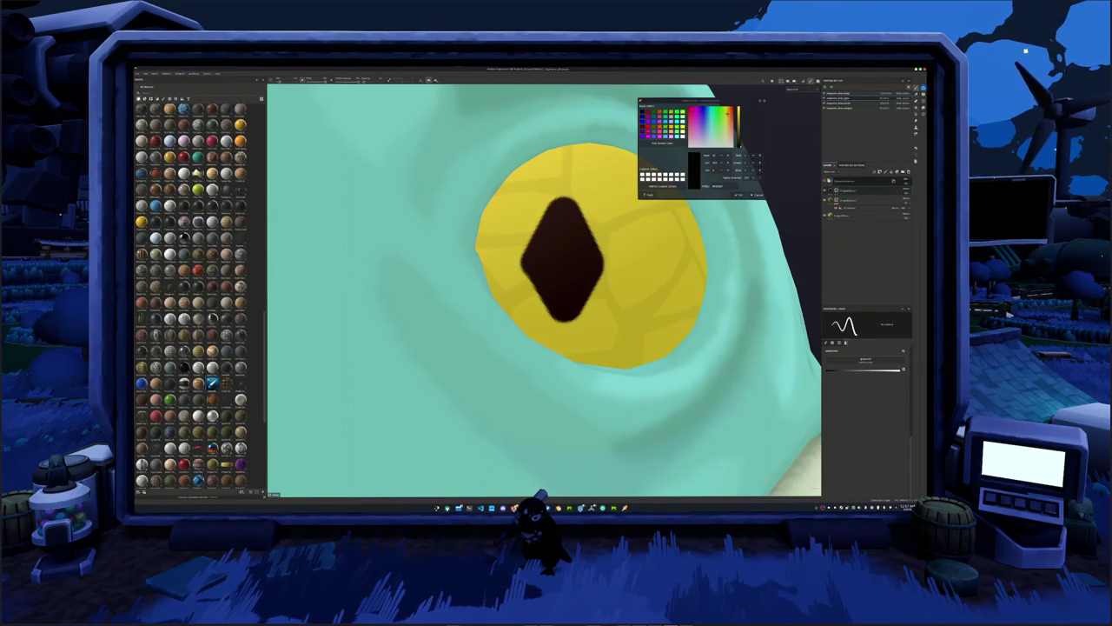
Widen the pupil with straight-line strokes, revert, then fill it solid and trim edges in yellow.
scroll(582, 278, down, 5)
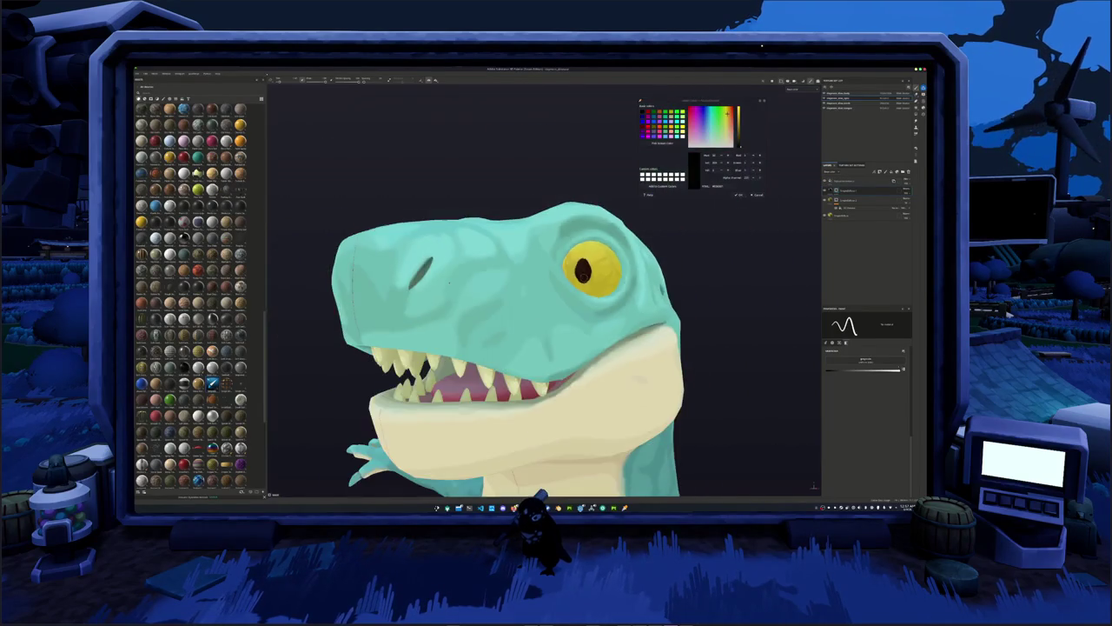
scroll(582, 278, up, 5)
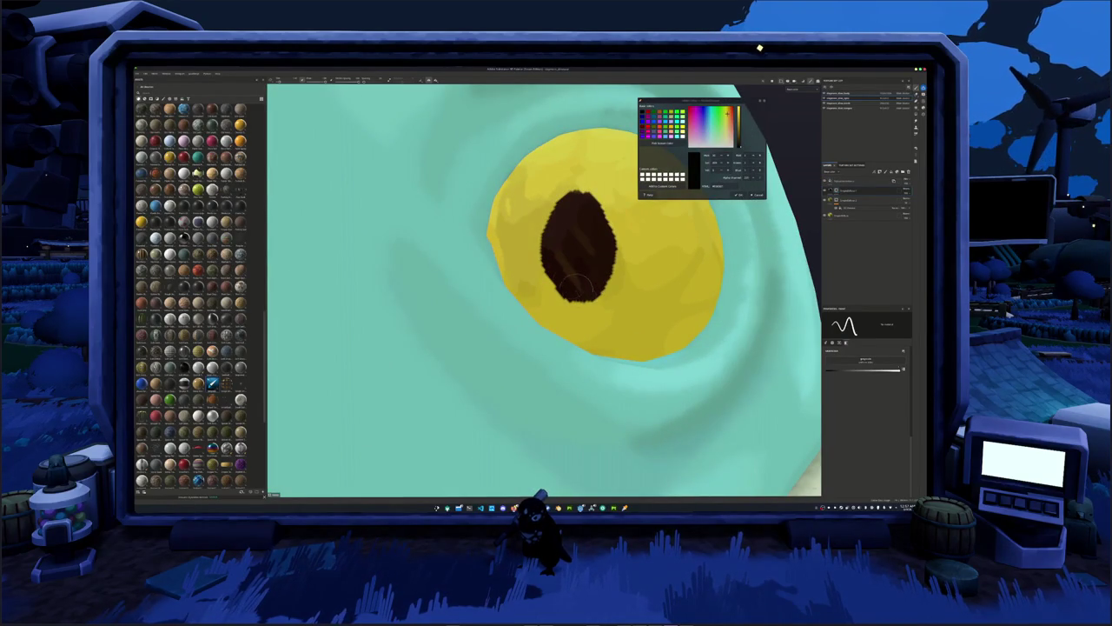
key(shift)
shift+click(547, 247)
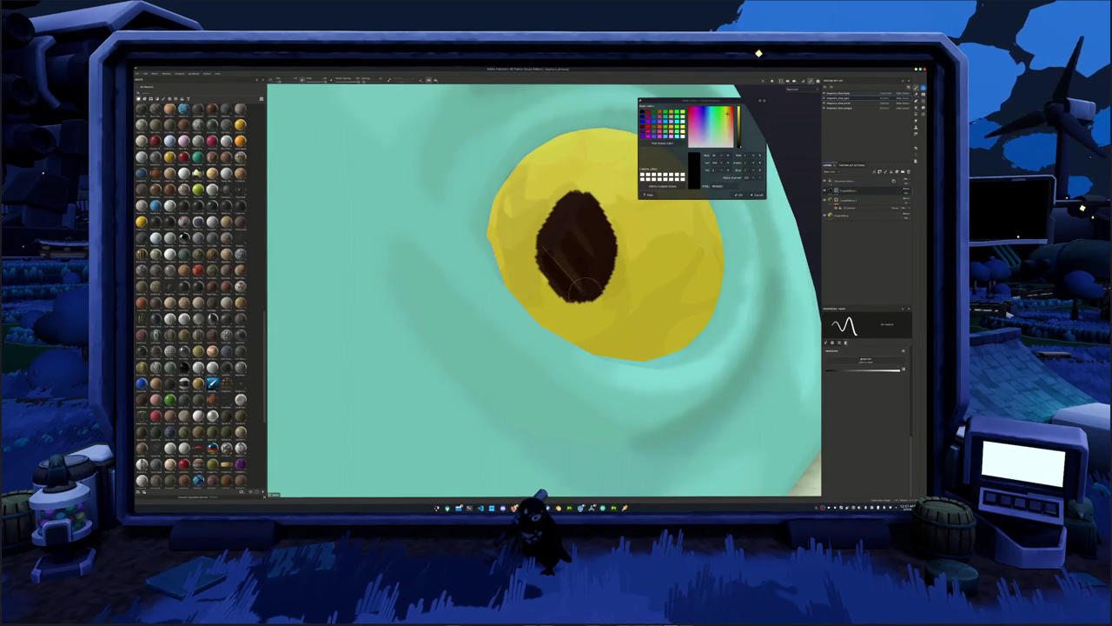
shift+click(614, 236)
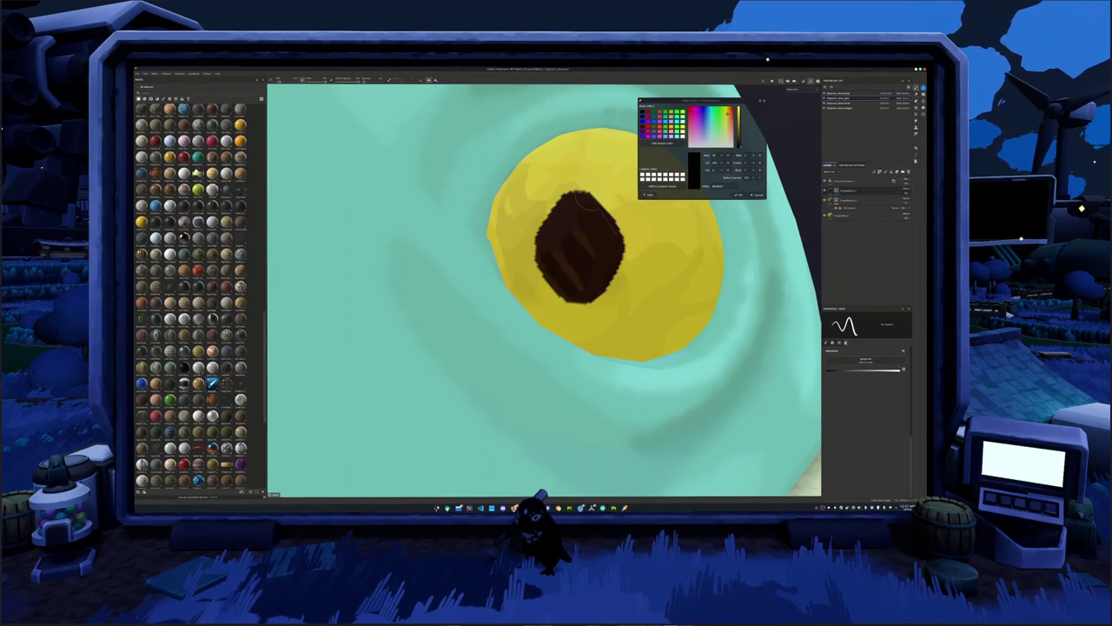
key(ctrl+z)
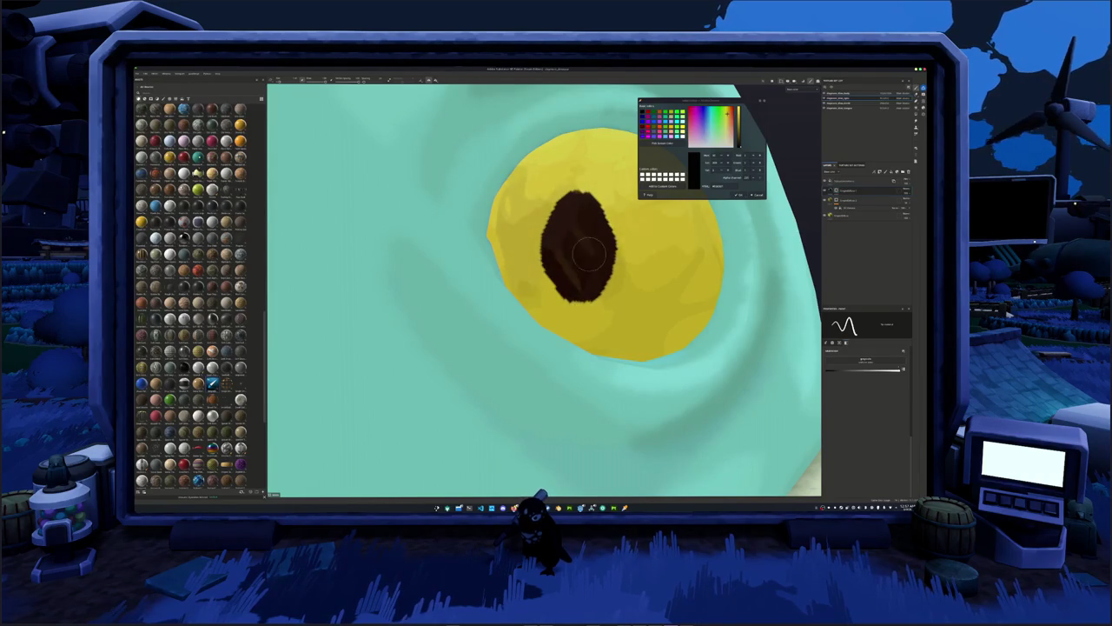
mouse_move(577, 208)
mouse_down()
mouse_move(593, 253)
mouse_move(573, 278)
mouse_move(580, 251)
mouse_move(604, 278)
mouse_move(564, 291)
mouse_up()
drag(556, 252, 599, 213)
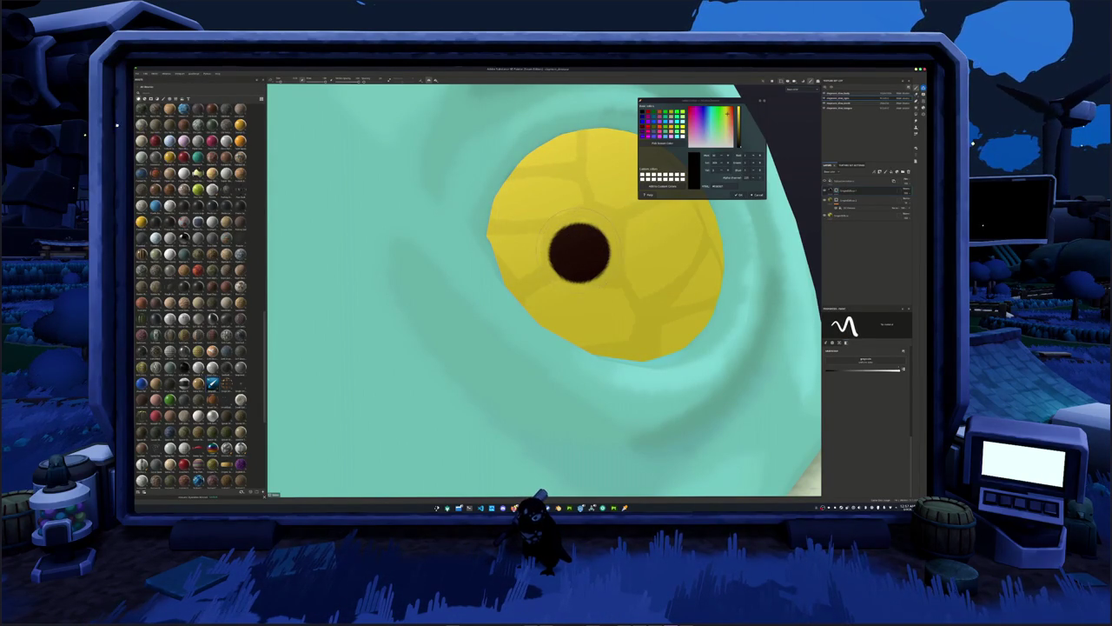
click(579, 252)
With a smaller brush, draw straight strokes up, right, down and left into a diamond pupil.
key(bracketleft)
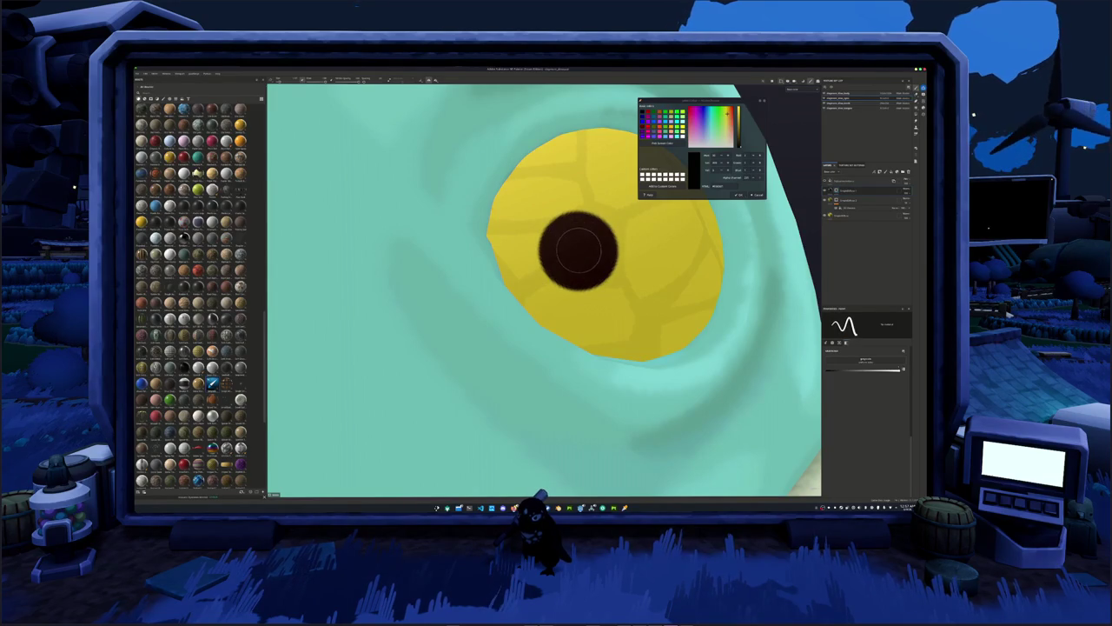
alt+drag(576, 250, 565, 250)
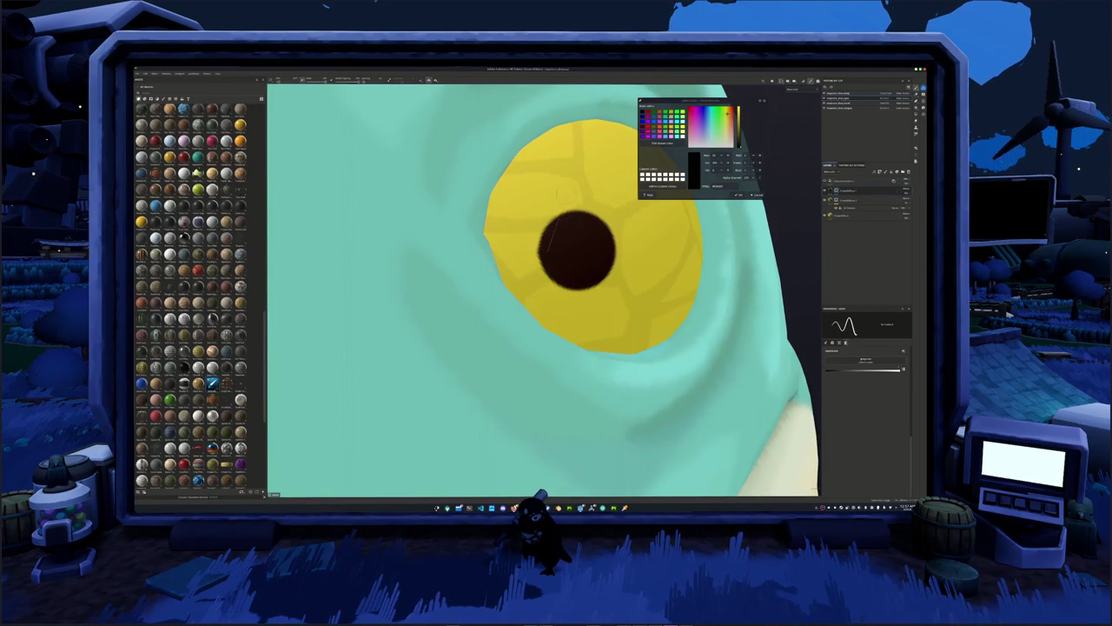
shift+click(571, 180)
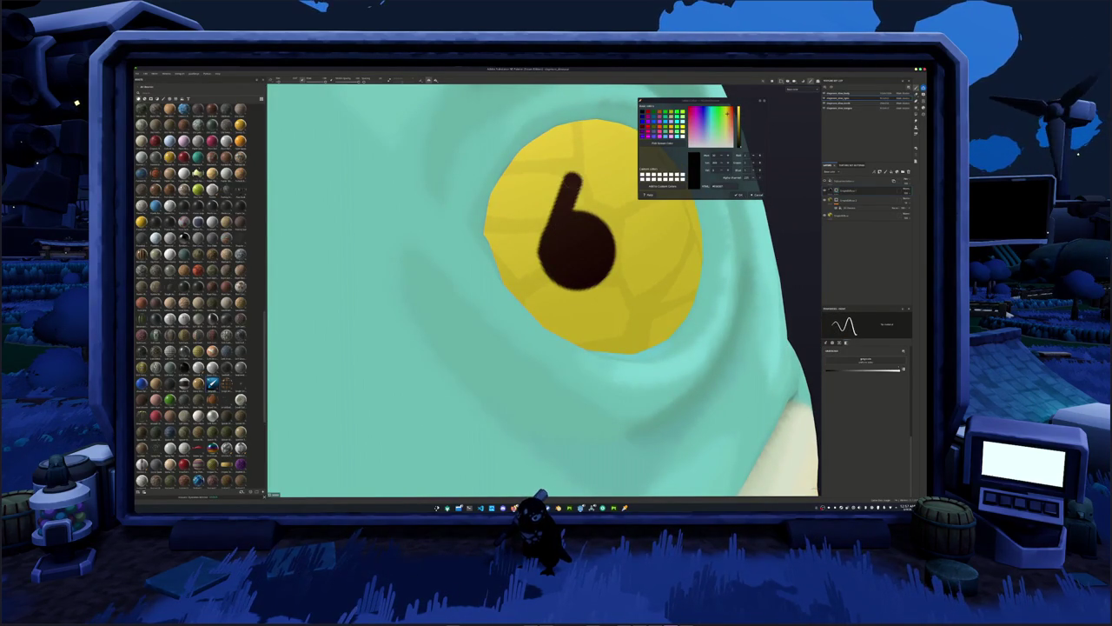
shift+click(607, 249)
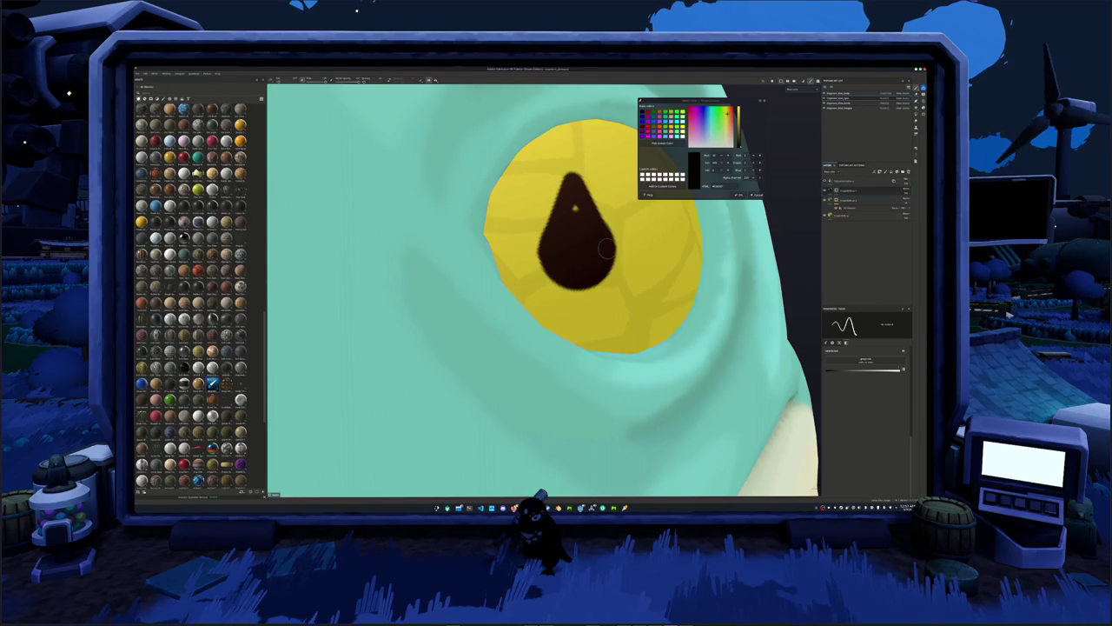
shift+click(581, 317)
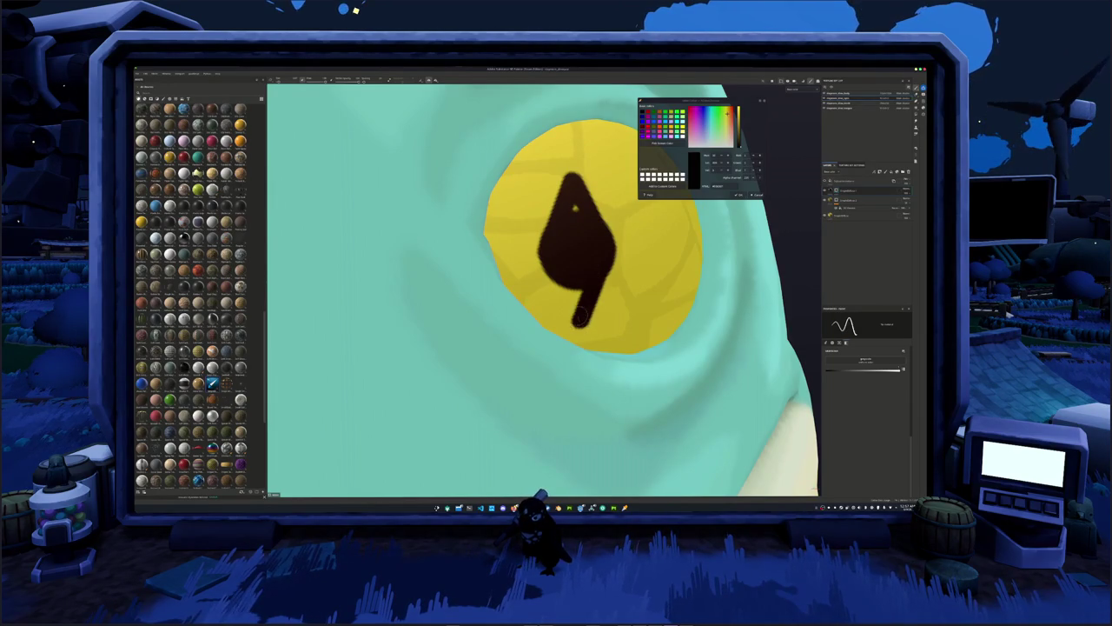
shift+click(548, 254)
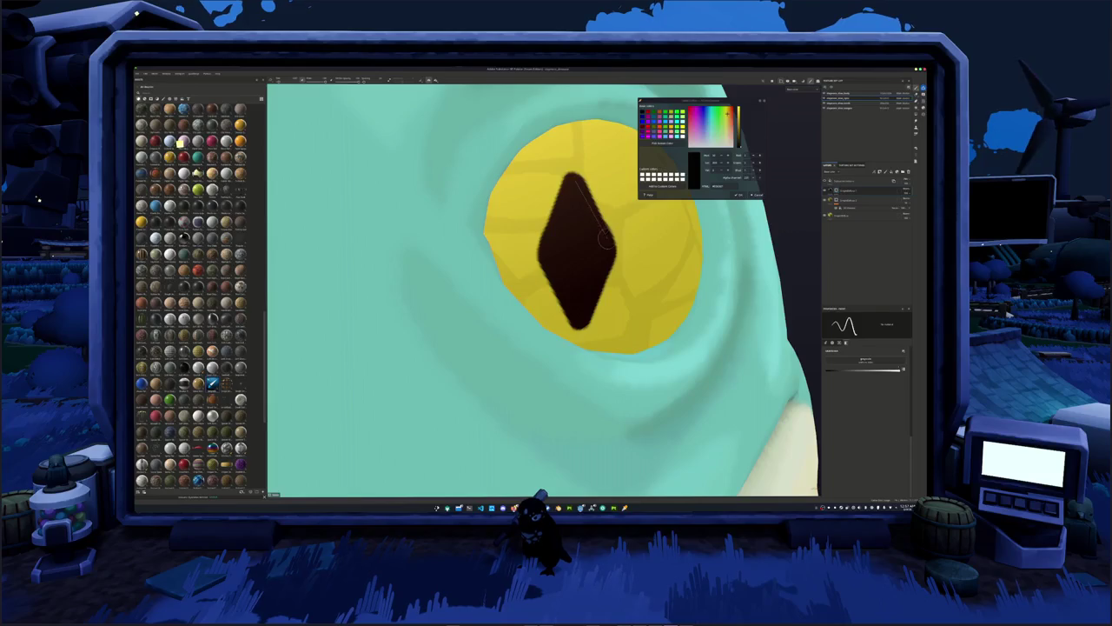
scroll(605, 238, down, 3)
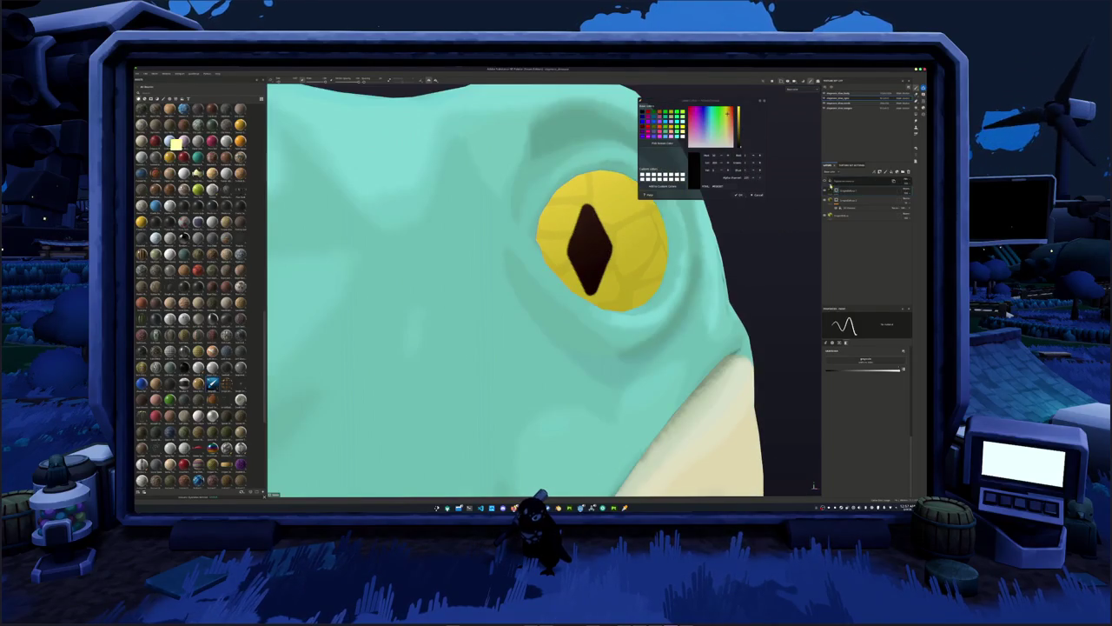
Zoom out, orbit the dinosaur to its other side, and zoom in on the other eye.
scroll(606, 239, down, 3)
scroll(606, 239, down, 2)
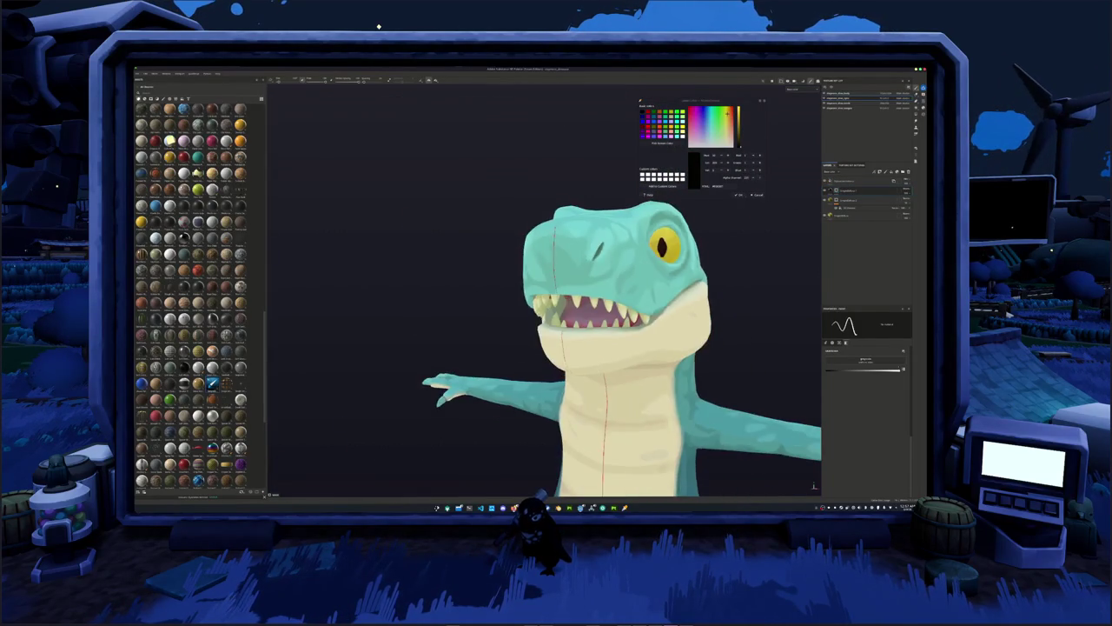
mouse_move(745, 257)
alt+mouse_down()
mouse_move(702, 267)
mouse_move(730, 261)
alt+mouse_up()
scroll(702, 267, up, 3)
scroll(702, 266, up, 2)
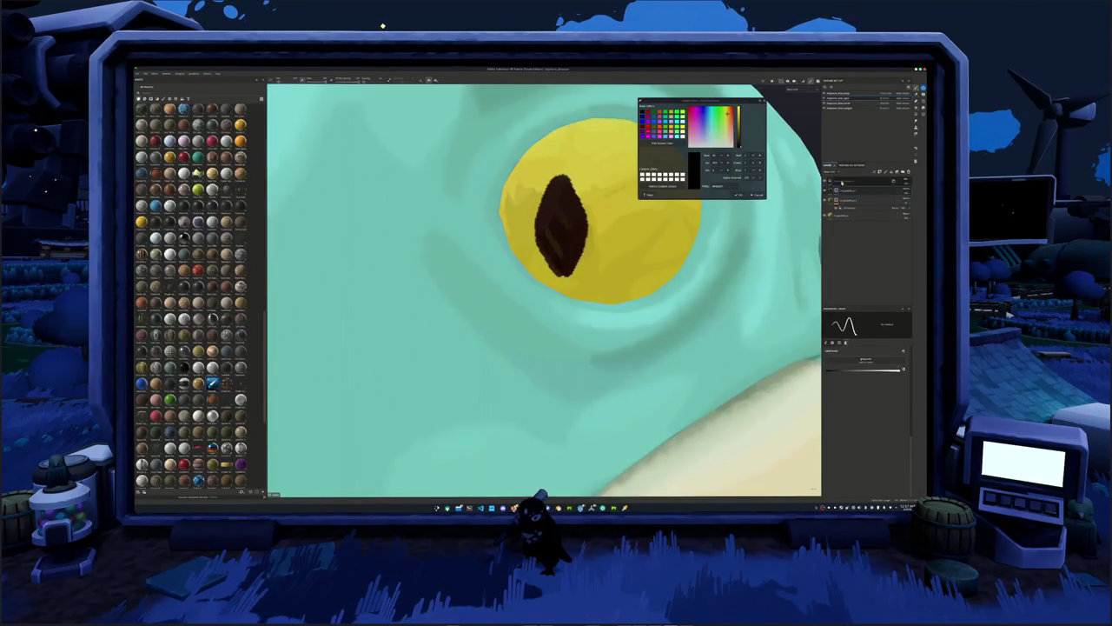
scroll(566, 271, up, 2)
scroll(572, 276, up, 2)
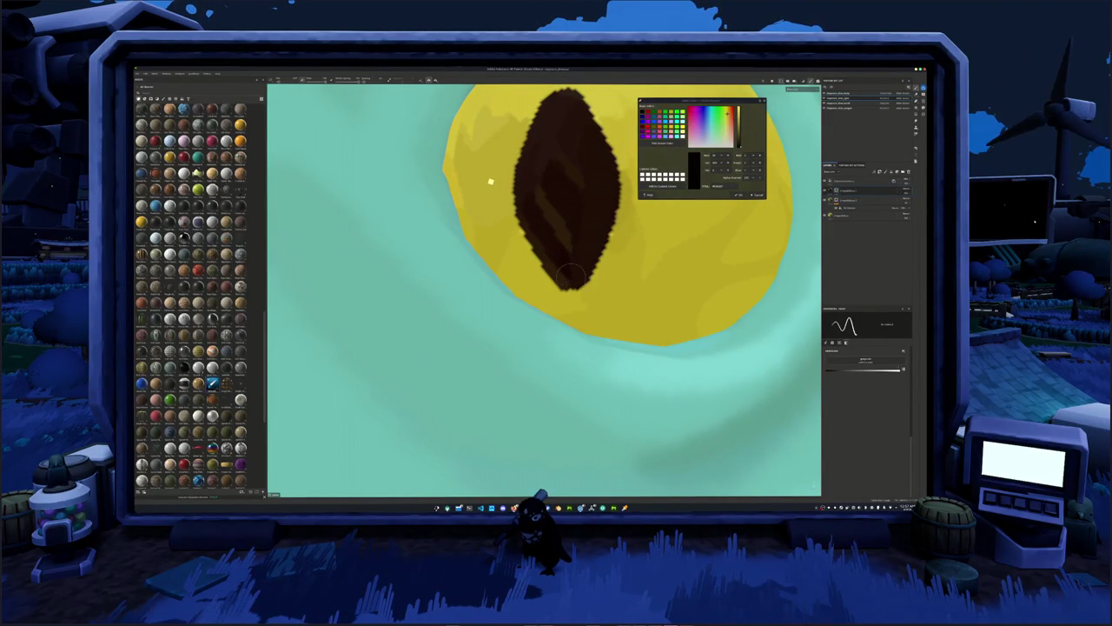
scroll(569, 276, down, 1)
scroll(572, 275, down, 1)
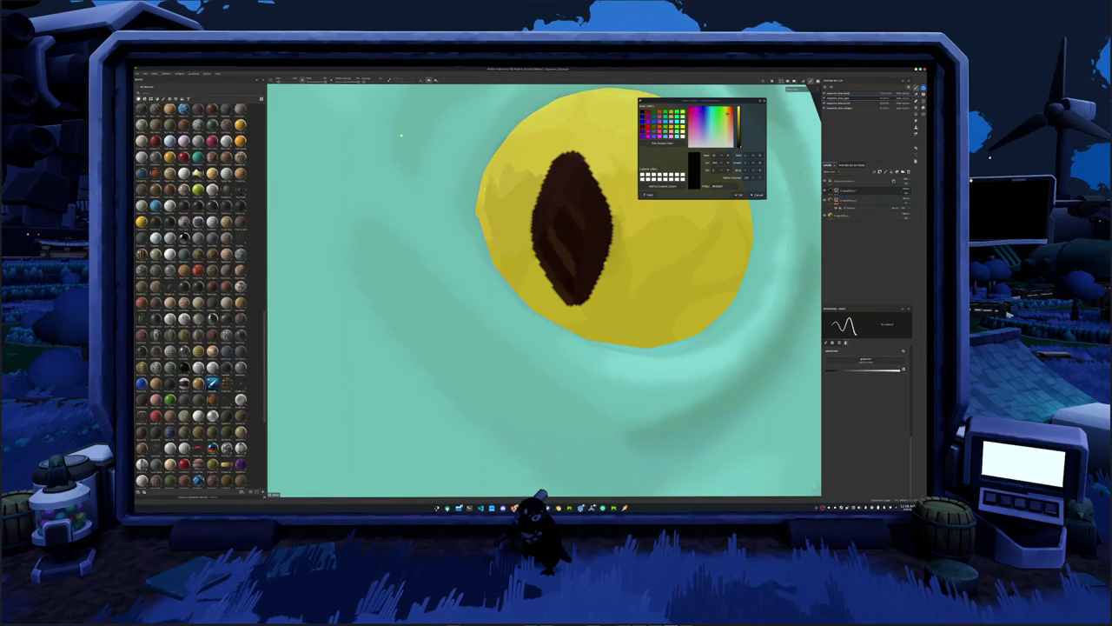
Undo and redo the latest pupil strokes to compare, then zoom back in on the eye.
key(ctrl+z)
key(ctrl+shift+z)
scroll(589, 290, down, 2)
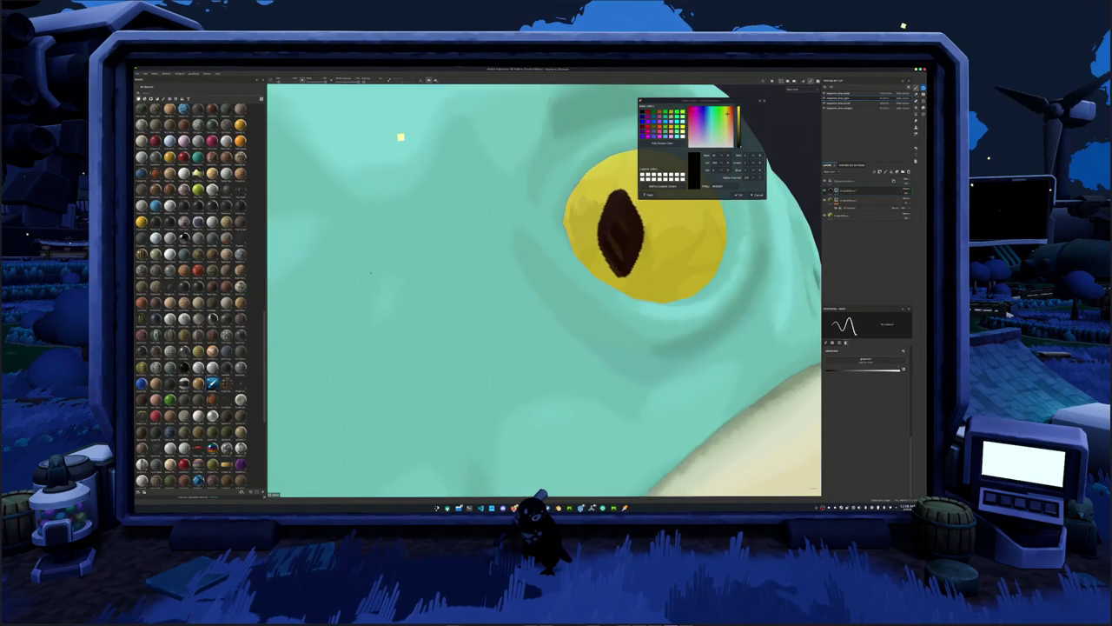
scroll(606, 269, up, 1)
scroll(607, 278, up, 1)
scroll(607, 289, up, 1)
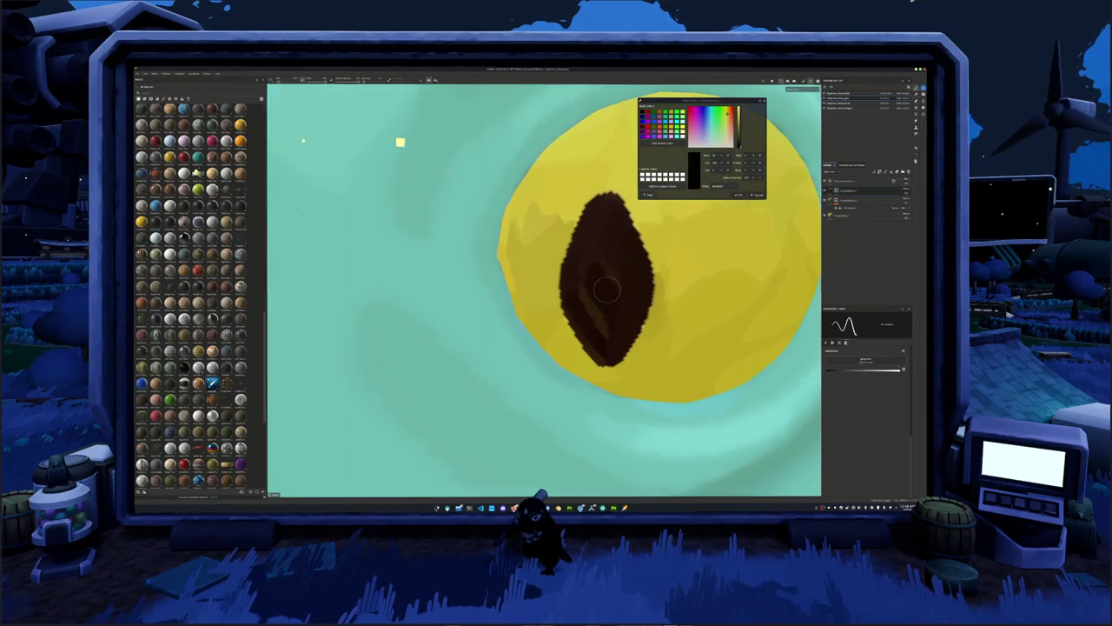
Select the pupil paint layer and change its base colour to a near-black shade.
click(834, 190)
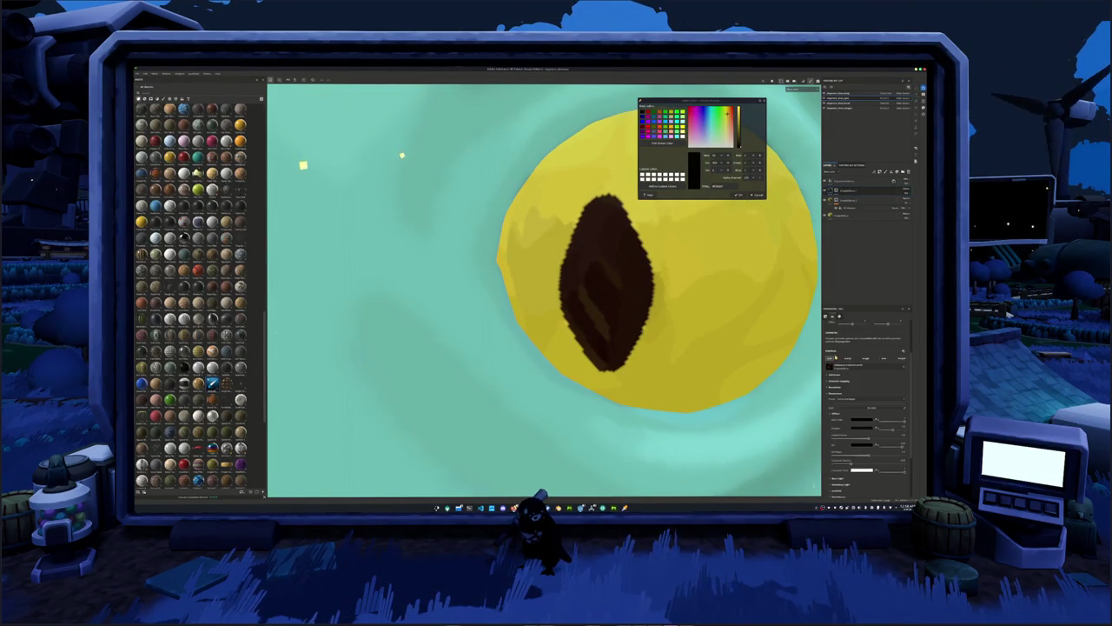
scroll(854, 413, down, 2)
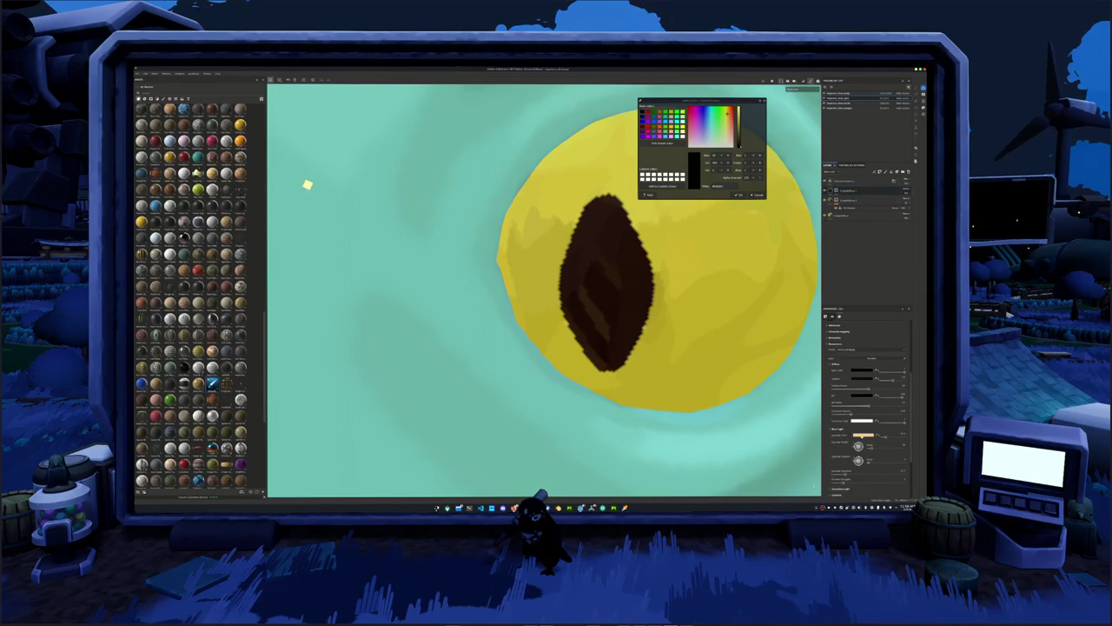
click(860, 423)
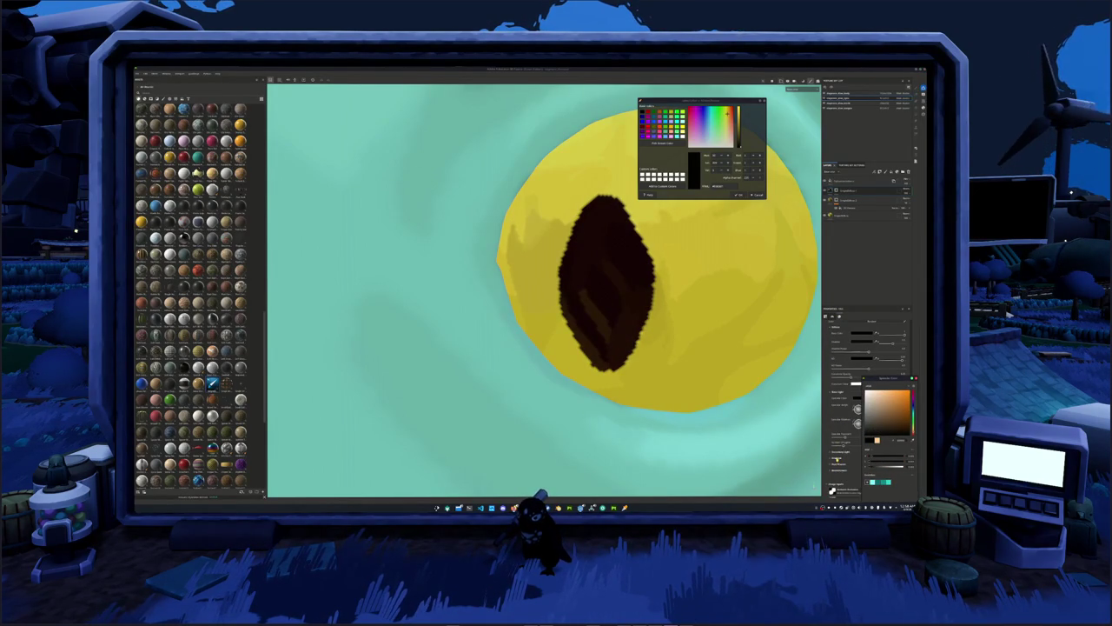
scroll(868, 391, down, 2)
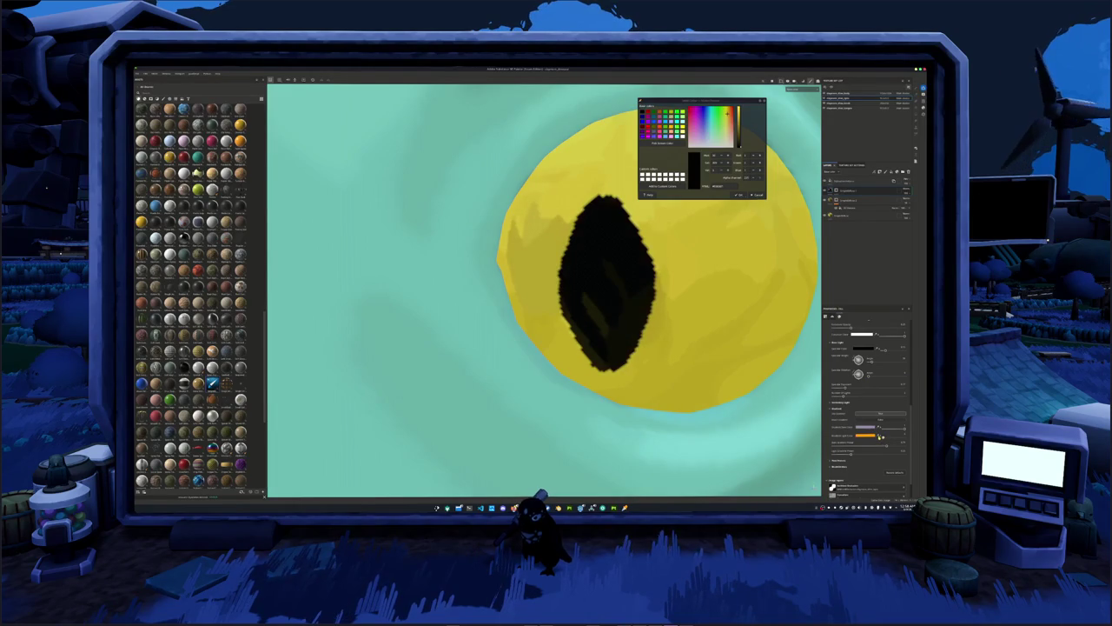
scroll(753, 426, down, 3)
scroll(739, 427, down, 3)
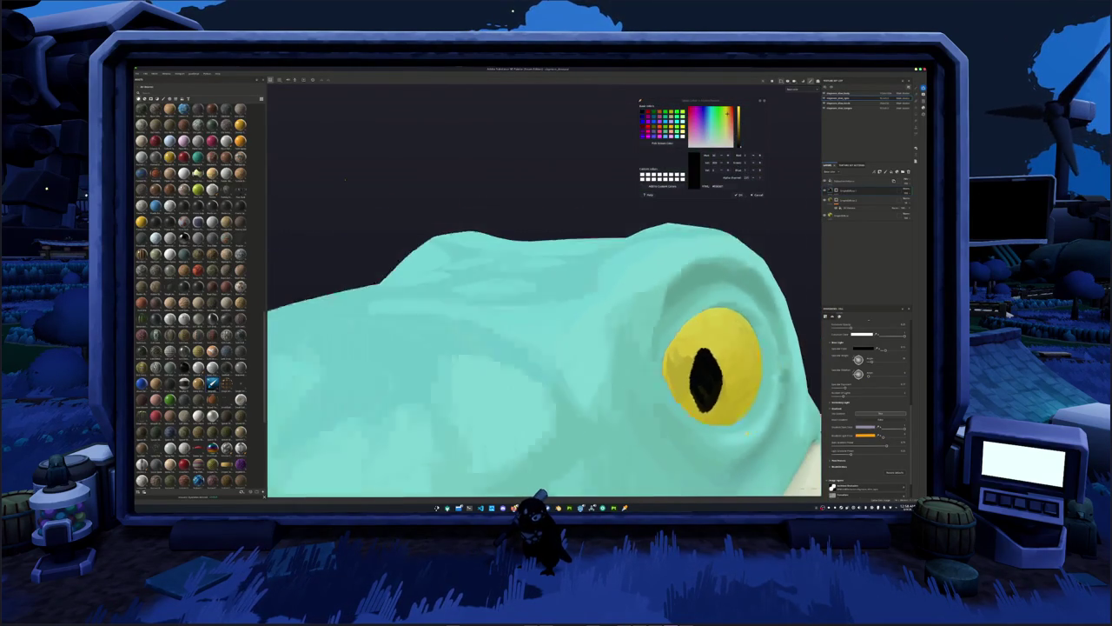
scroll(721, 428, down, 2)
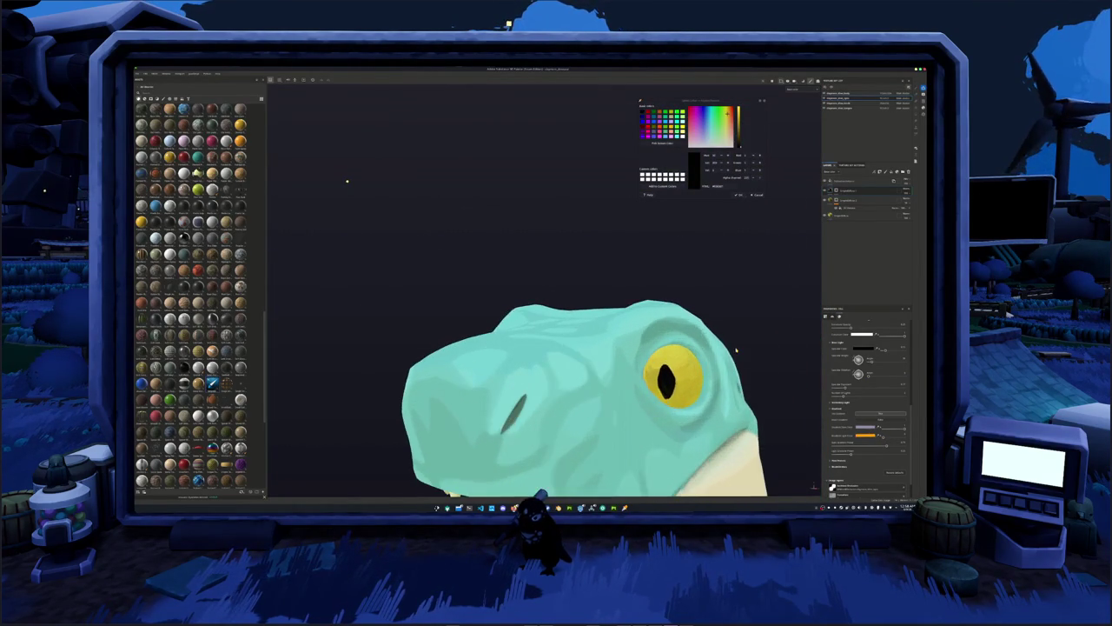
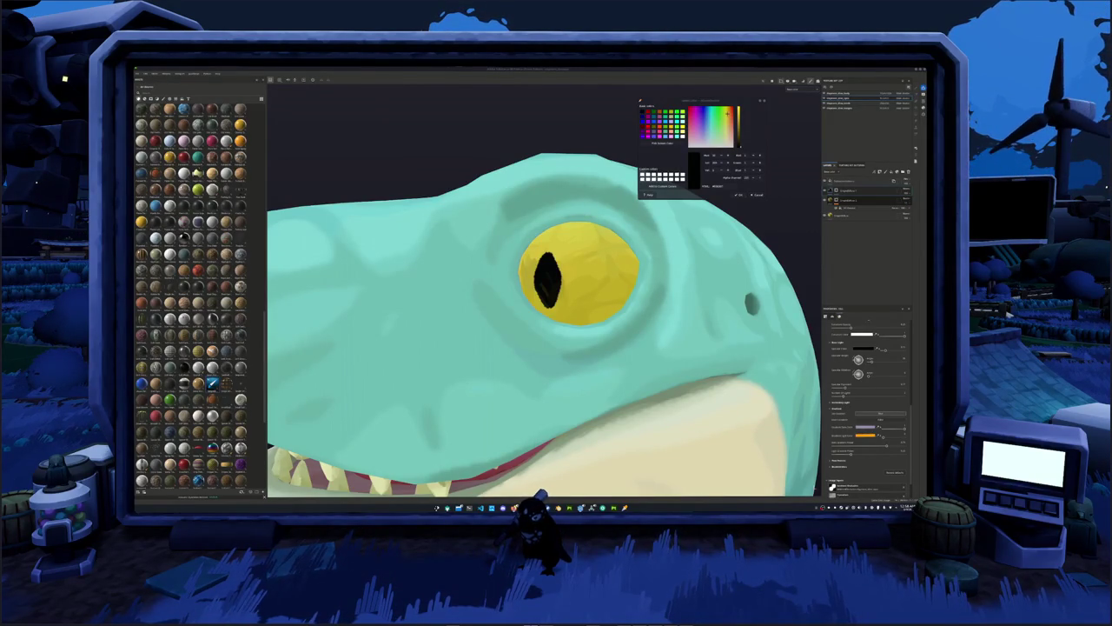
Check the dinosaur from the side, then export its textures.
scroll(643, 252, down, 3)
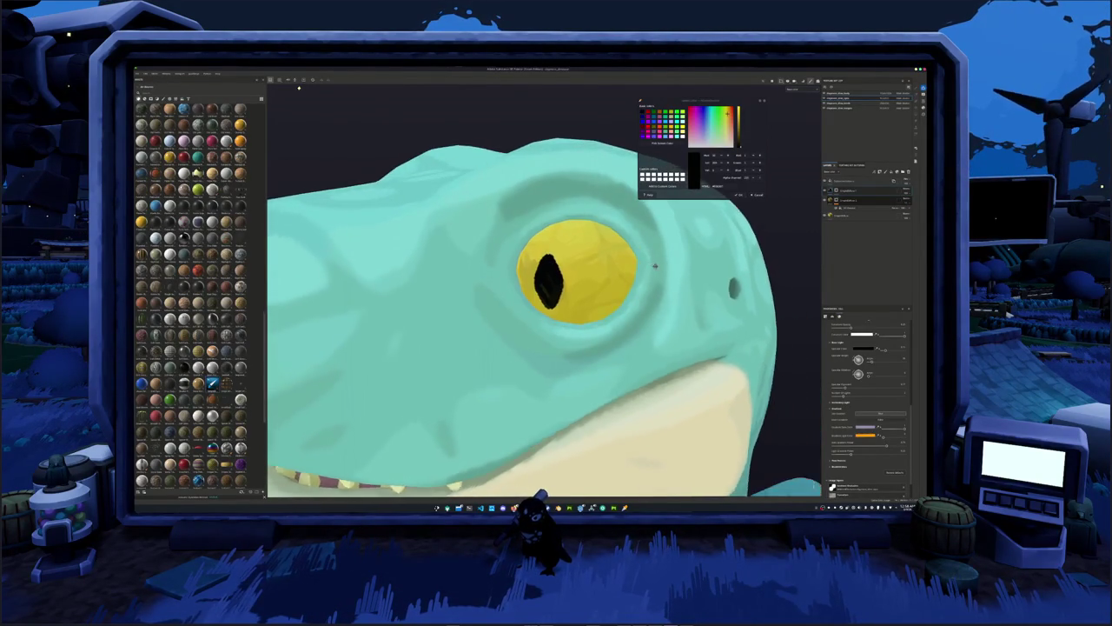
scroll(718, 256, down, 3)
scroll(713, 266, down, 4)
scroll(701, 284, down, 3)
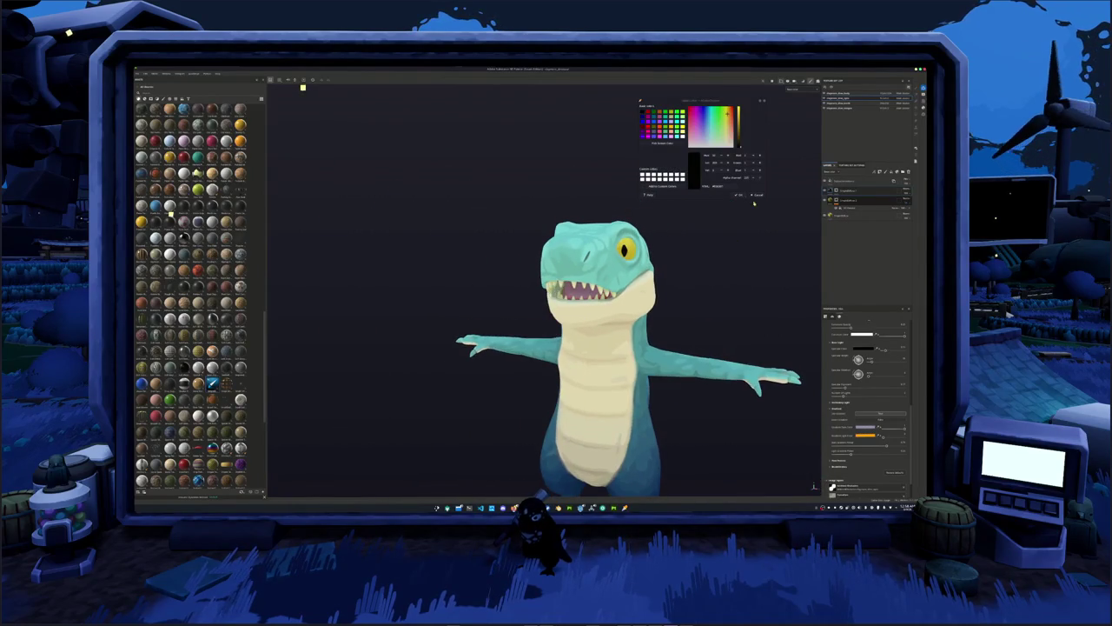
mouse_move(719, 240)
alt+mouse_down()
mouse_move(403, 281)
mouse_move(521, 276)
mouse_move(608, 243)
mouse_move(687, 277)
alt+mouse_up()
scroll(678, 276, down, 3)
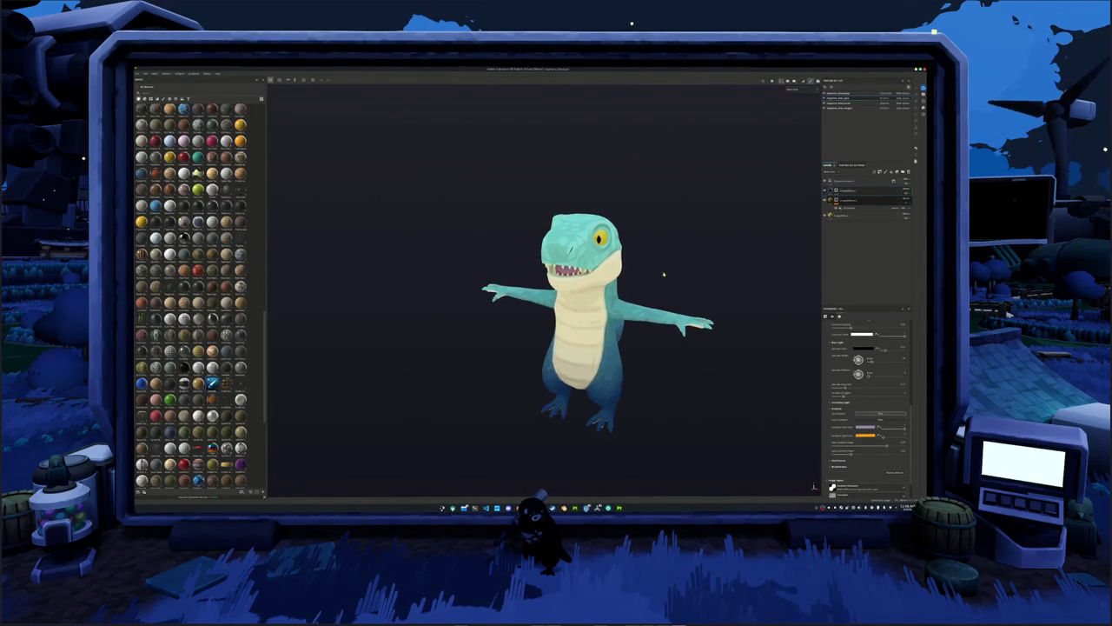
key(ctrl+shift+e)
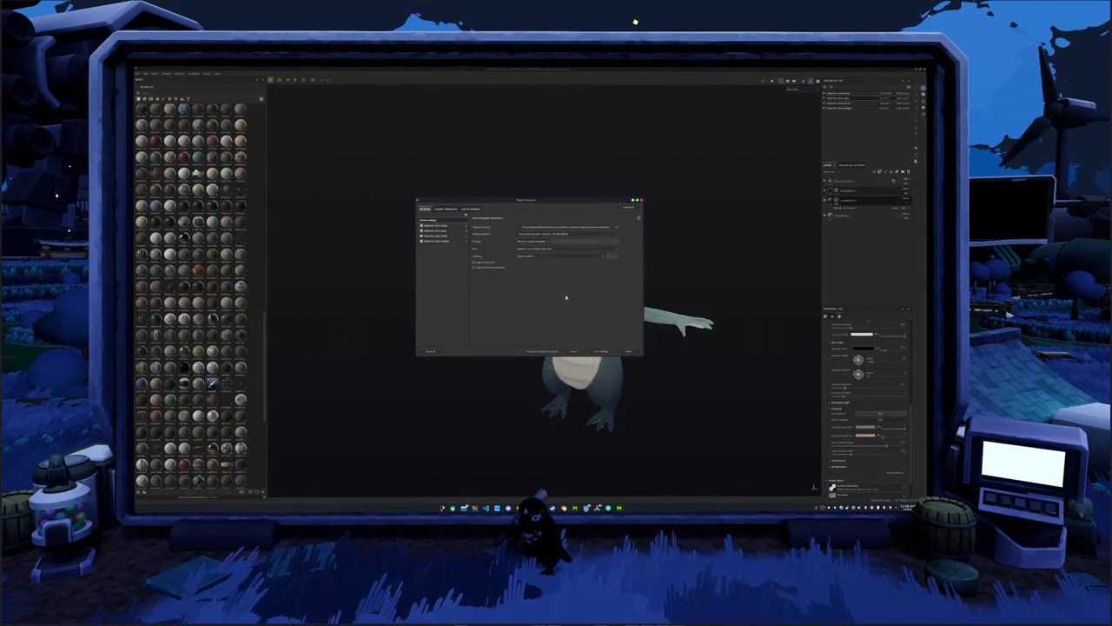
click(627, 349)
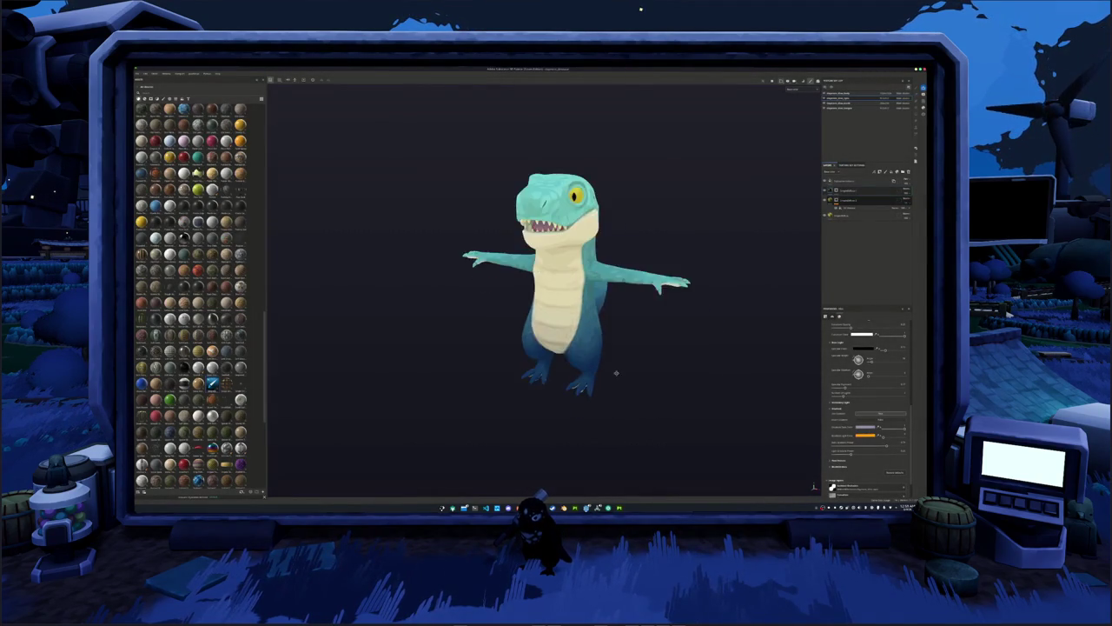
Turn the dinosaur's right arm forward and switch to another texture set's layers.
scroll(663, 311, up, 3)
alt+drag(663, 310, 712, 298)
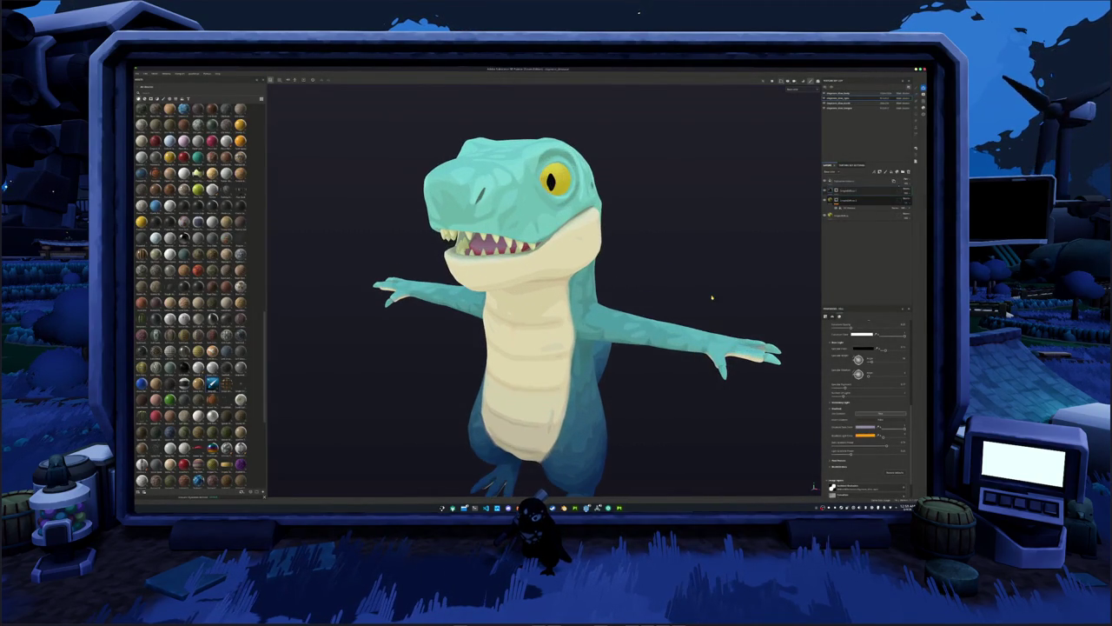
click(835, 101)
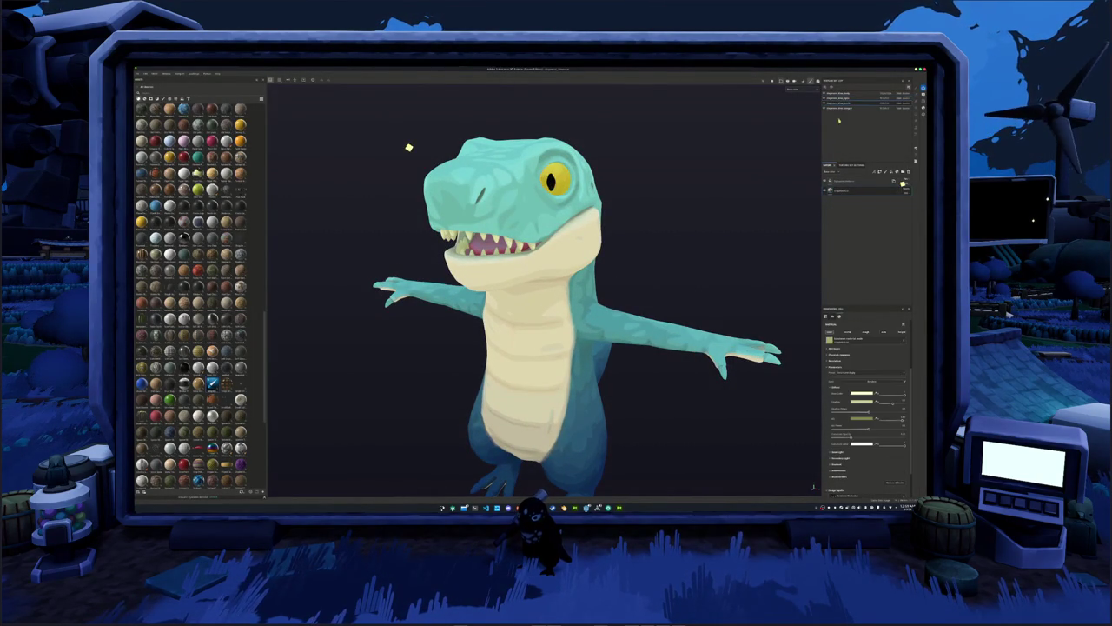
Copy the pale fill layer to the chosen other texture sets.
right_click(845, 190)
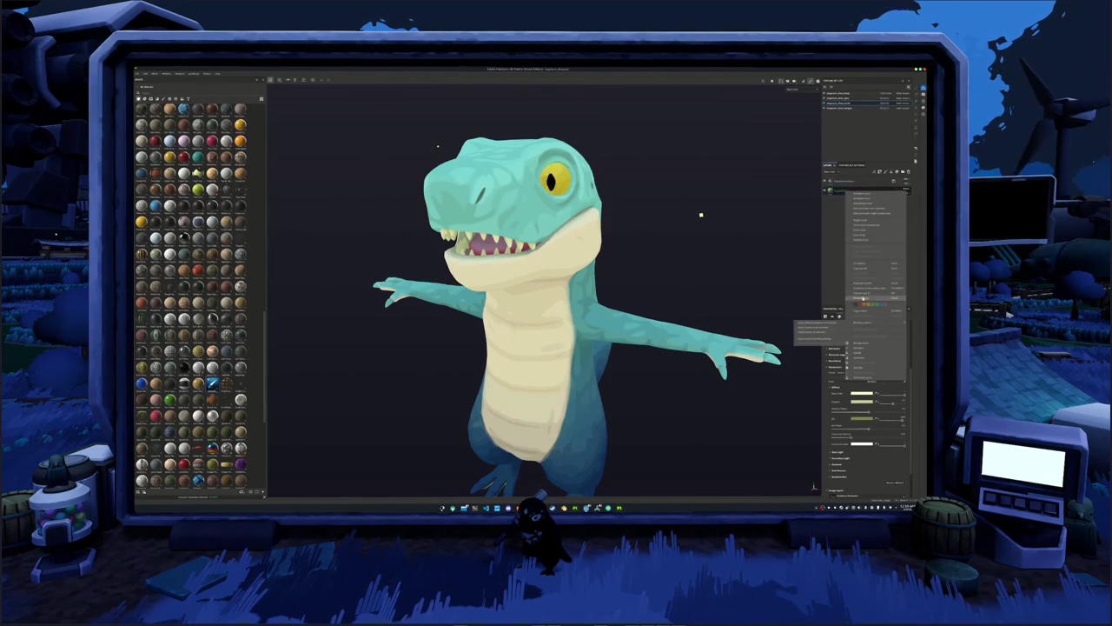
click(869, 285)
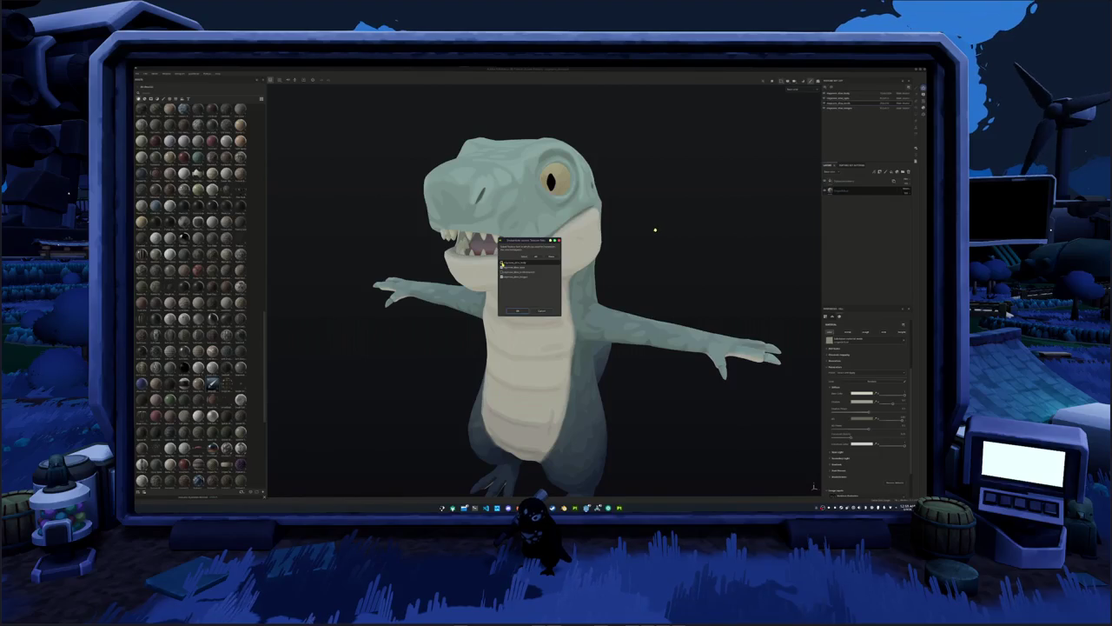
click(517, 310)
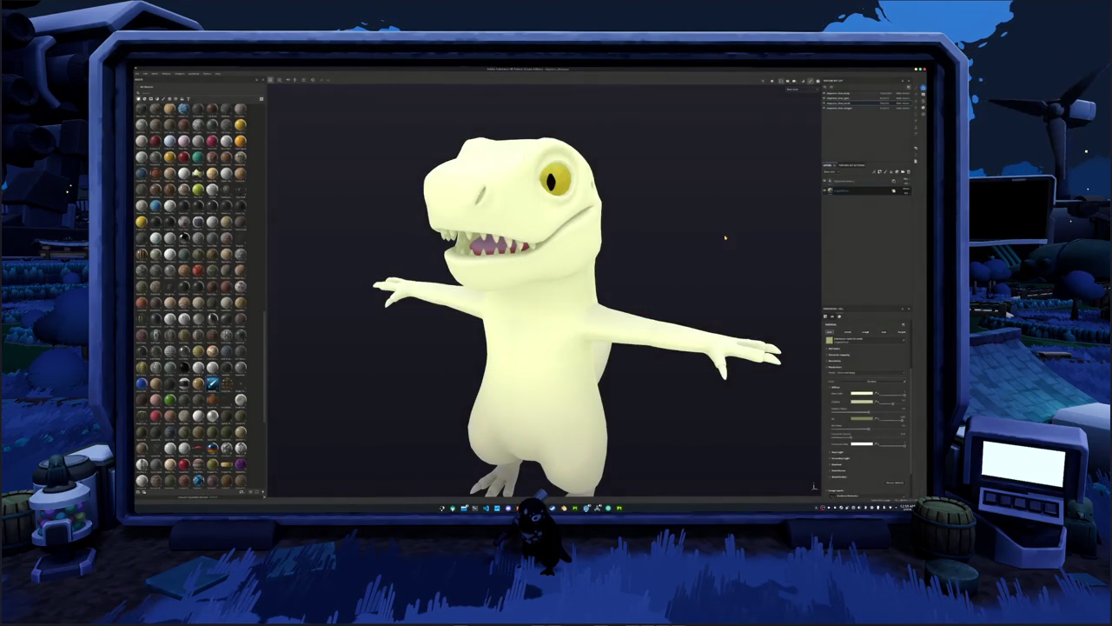
On the top texture set, apply the copied layer's option so the teal paint shows again.
click(839, 93)
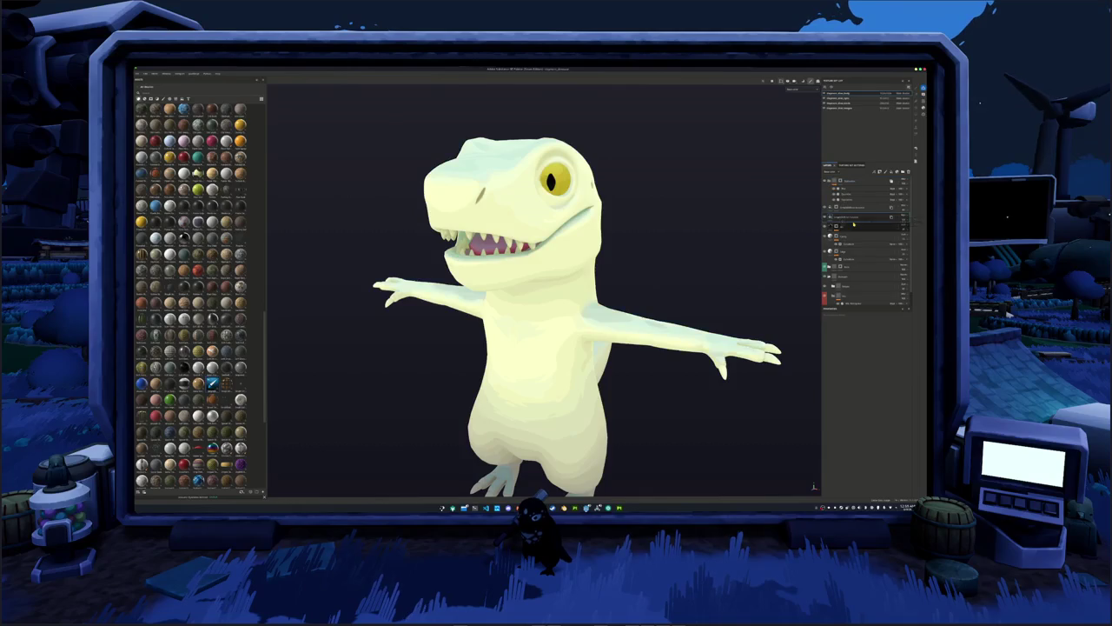
right_click(845, 218)
click(864, 233)
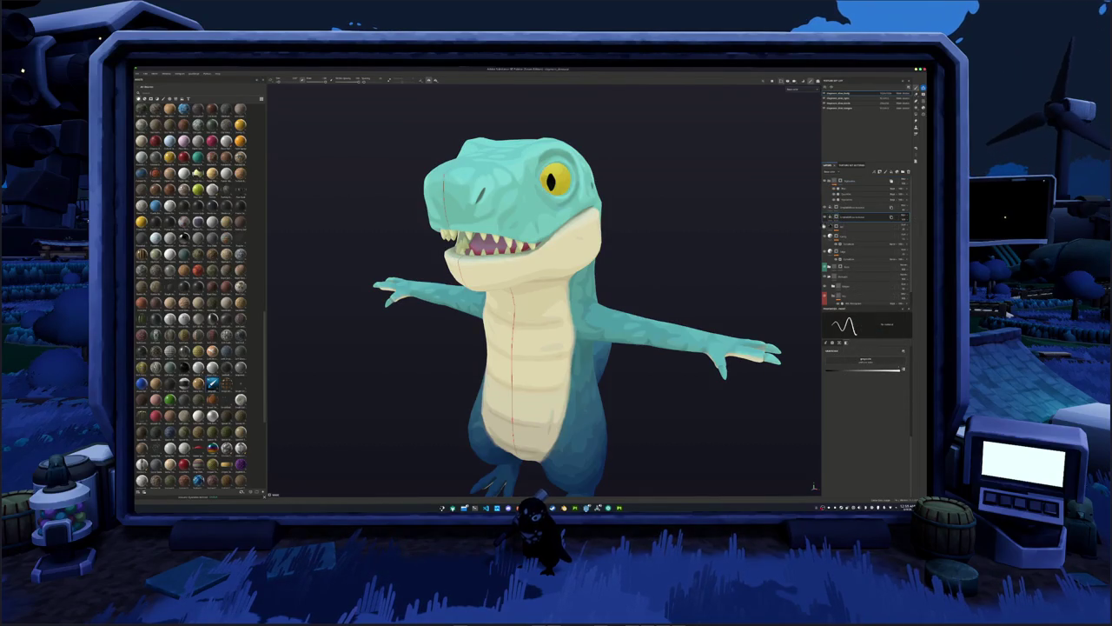
Switch to Polygon Fill mode and frame the dinosaur to inspect its polygons.
key(4)
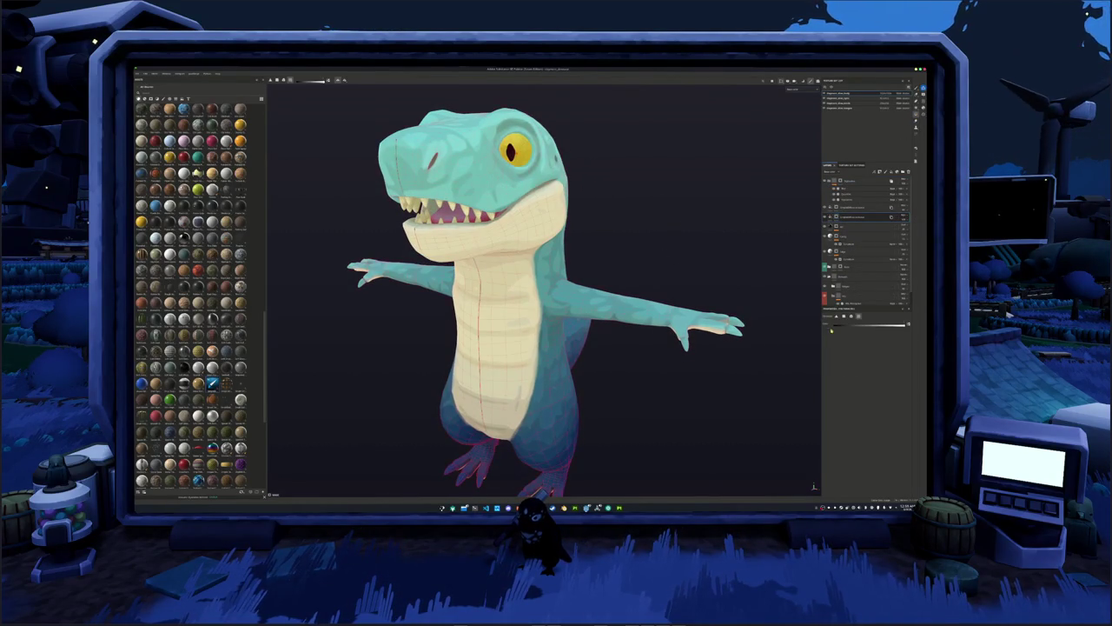
scroll(779, 350, up, 2)
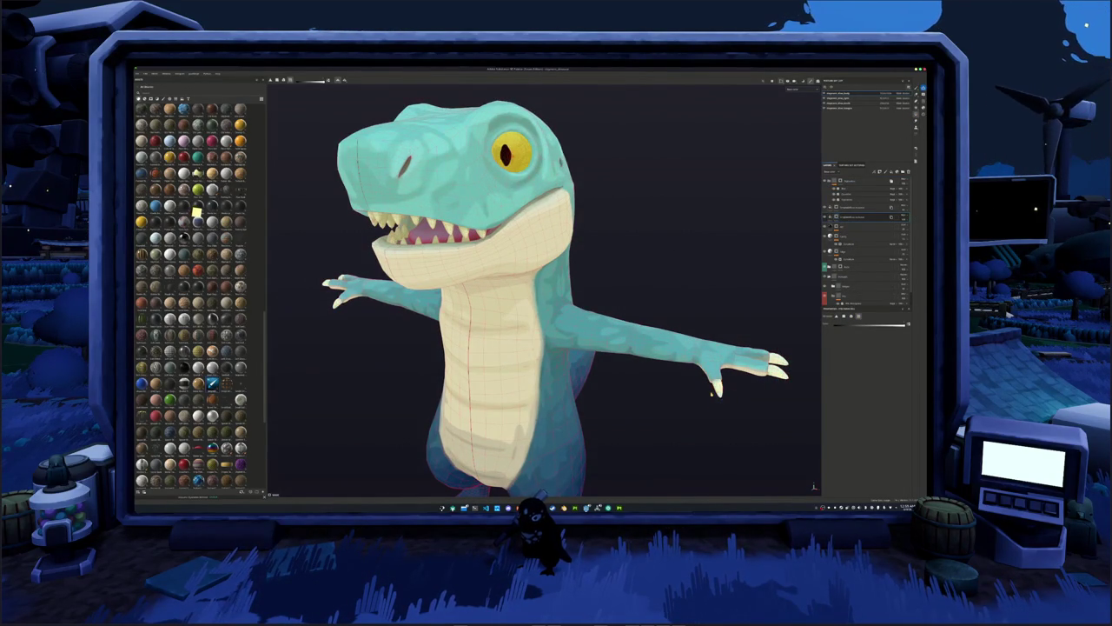
key(f)
scroll(634, 420, up, 3)
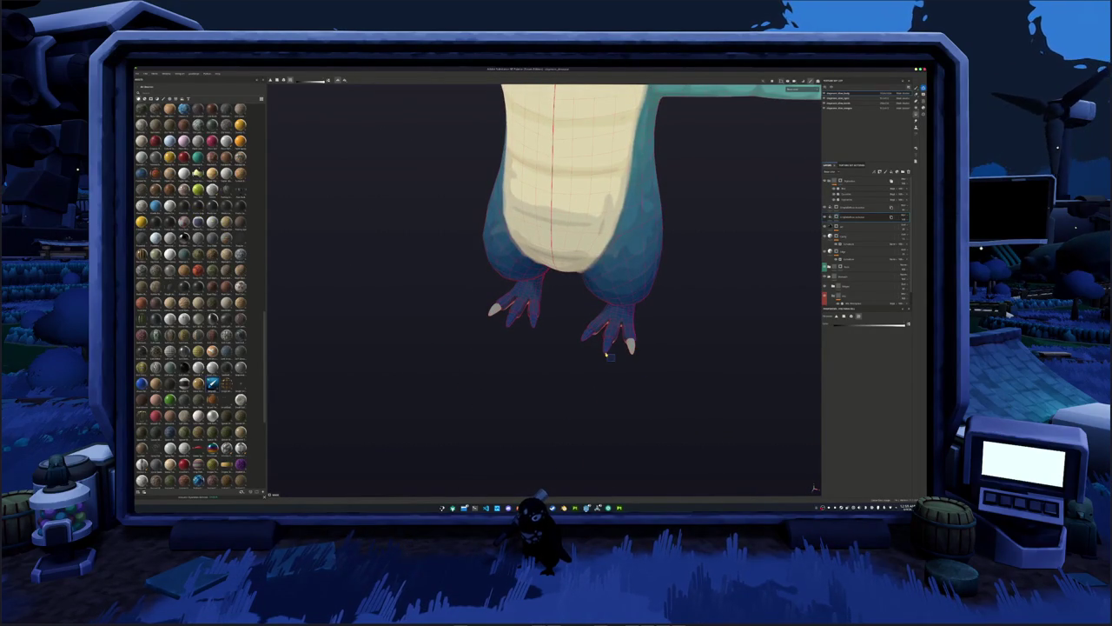
scroll(585, 350, down, 2)
scroll(556, 330, down, 2)
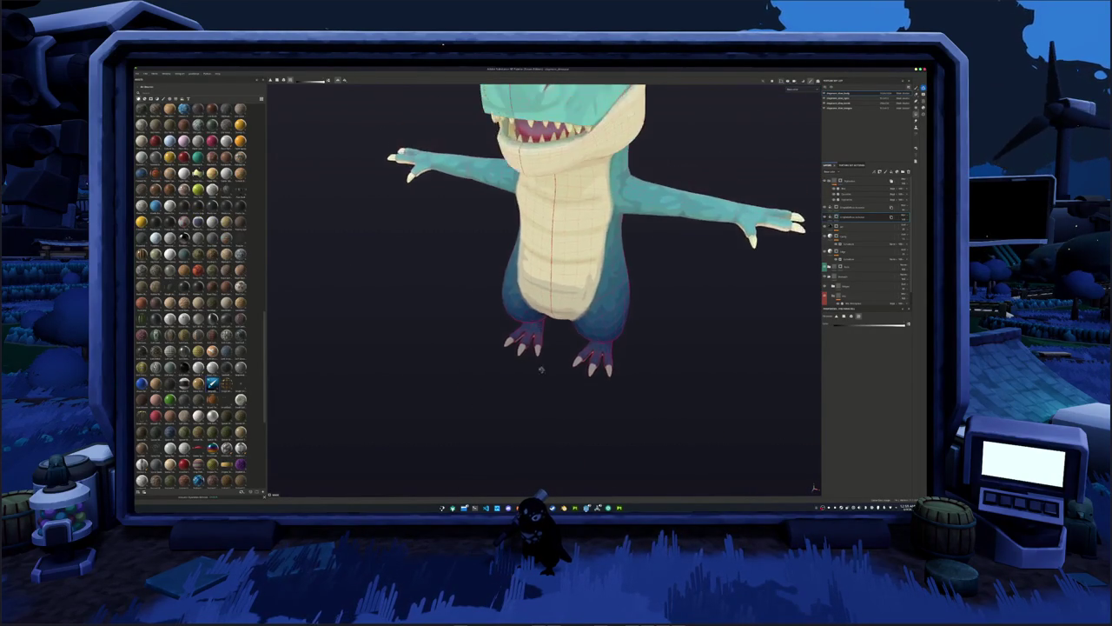
scroll(512, 307, down, 1)
scroll(512, 307, down, 2)
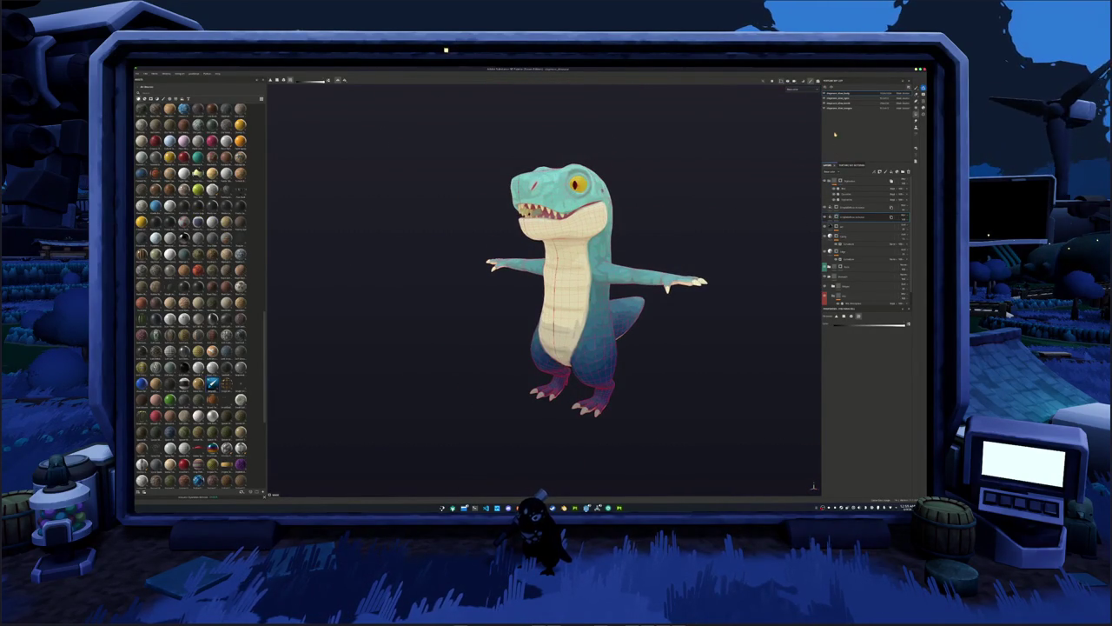
Select the layer above, then switch to the texture set with a single layer.
click(828, 208)
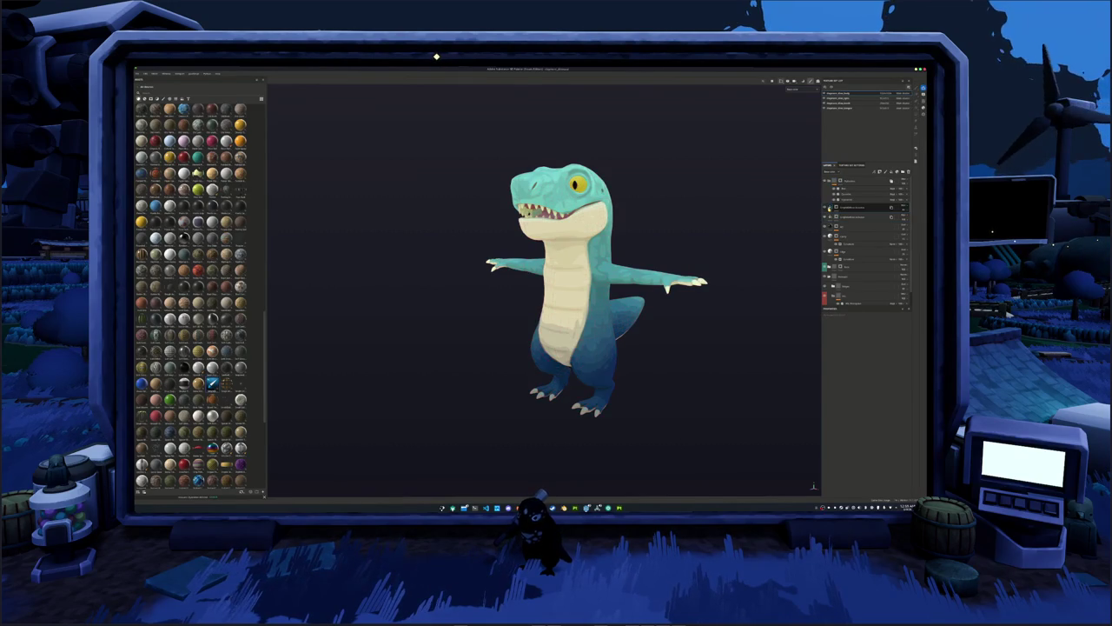
alt+drag(765, 217, 808, 217)
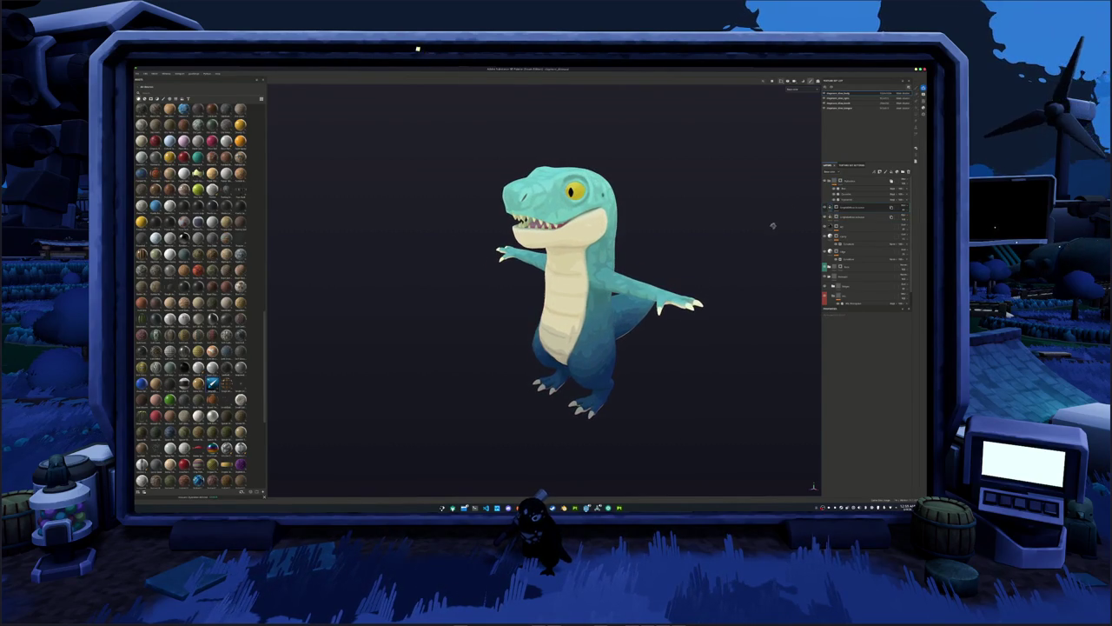
click(842, 104)
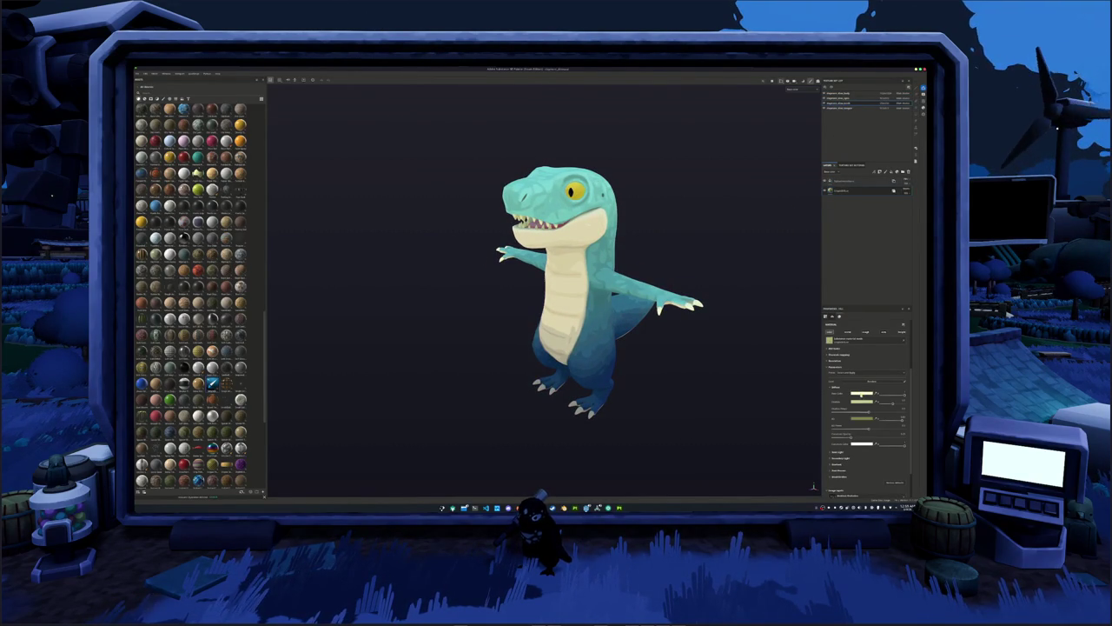
Brighten the layer's base colour to a warm orange-yellow for the teeth and claws.
click(860, 393)
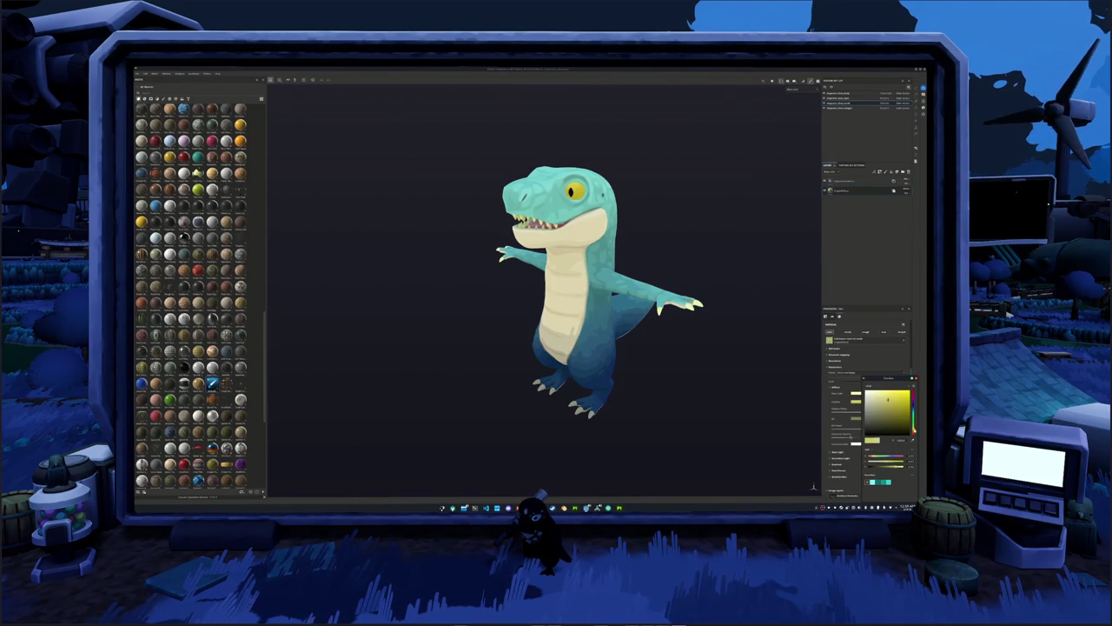
drag(888, 400, 882, 412)
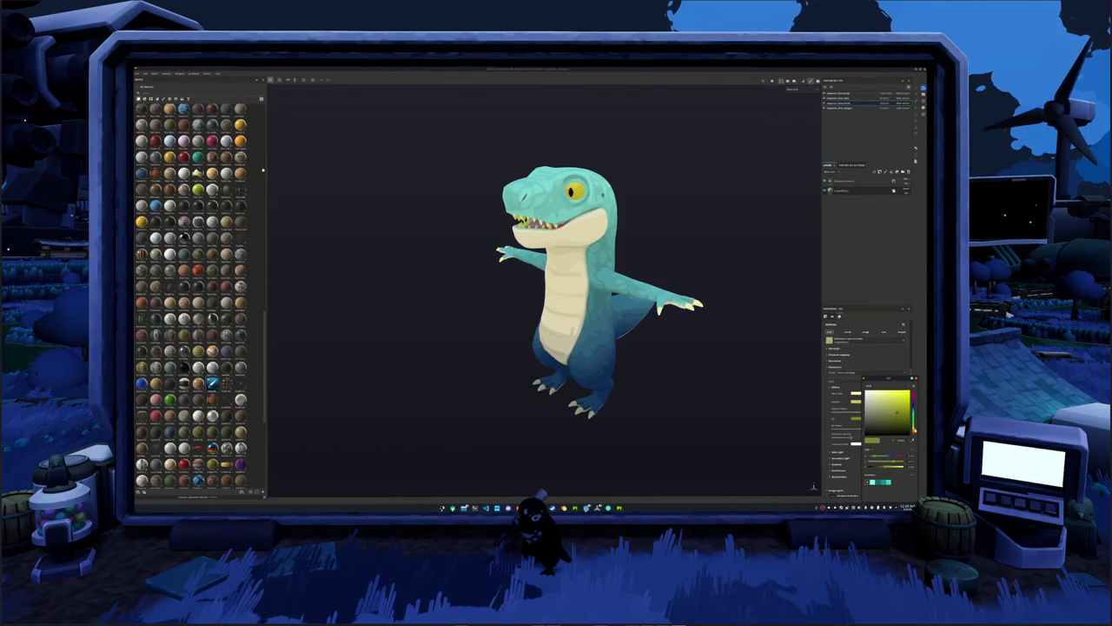
drag(913, 422, 913, 427)
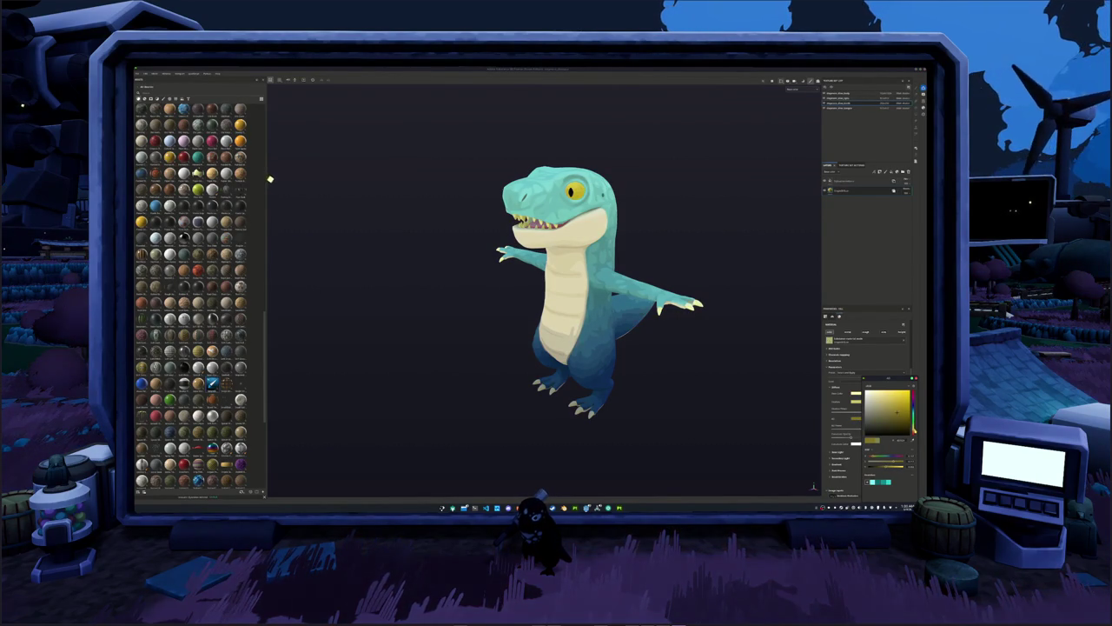
key(Escape)
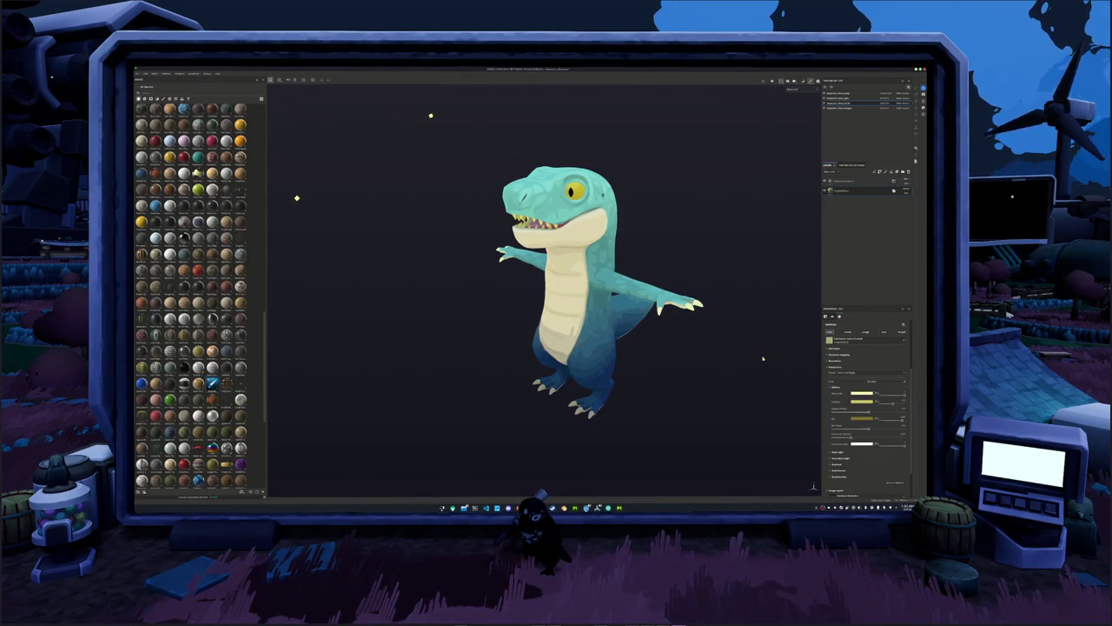
scroll(833, 393, down, 1)
scroll(833, 408, down, 1)
scroll(834, 421, down, 1)
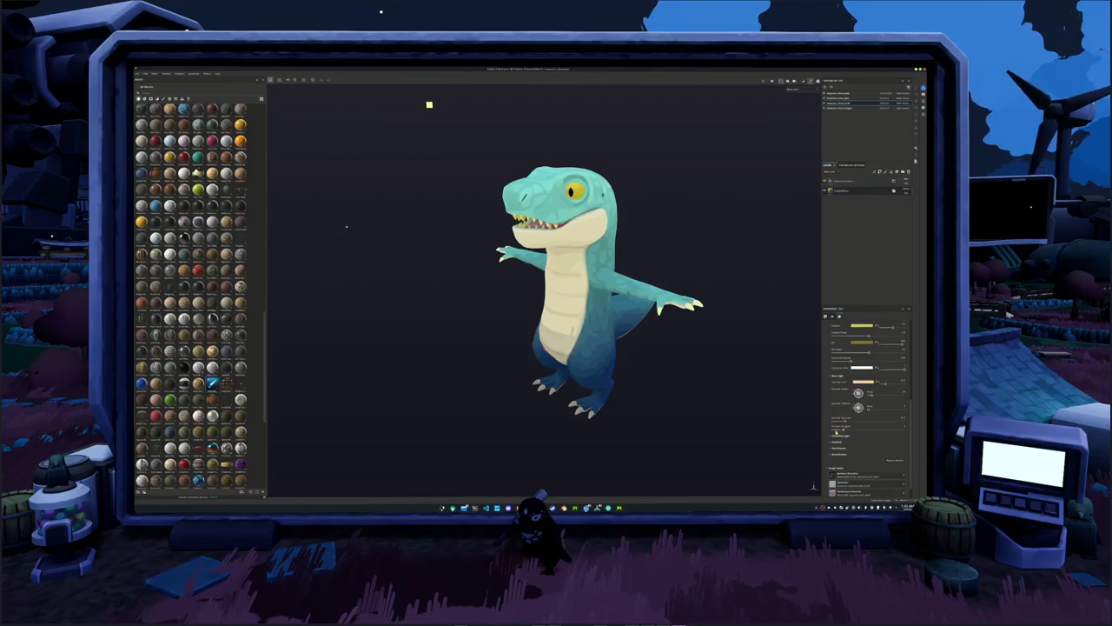
scroll(835, 437, down, 1)
scroll(836, 437, down, 1)
scroll(847, 429, down, 1)
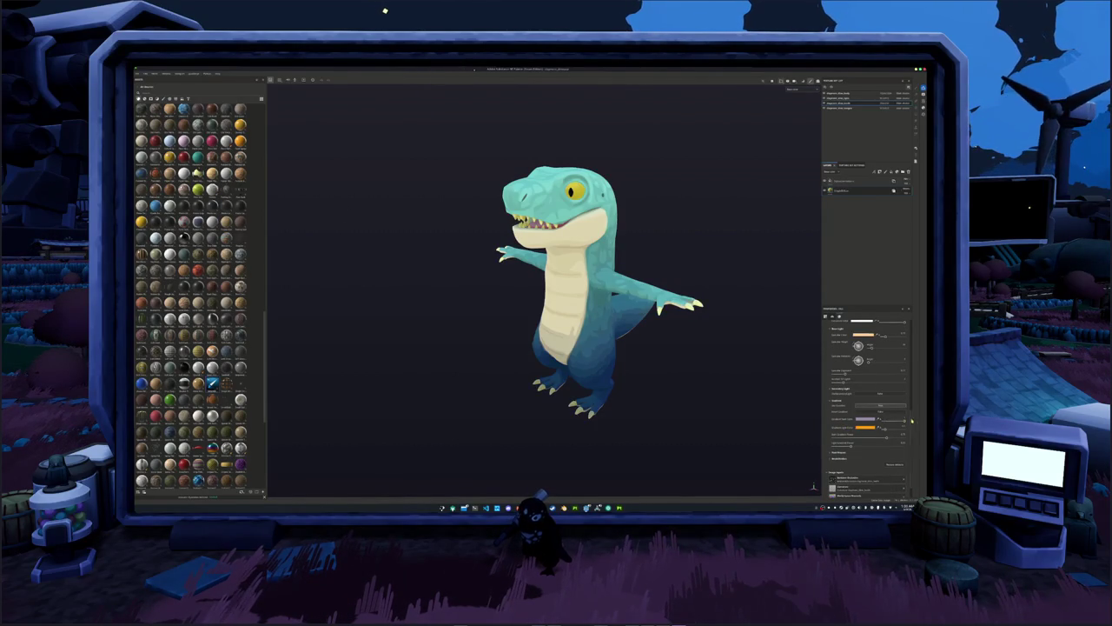
scroll(723, 369, down, 2)
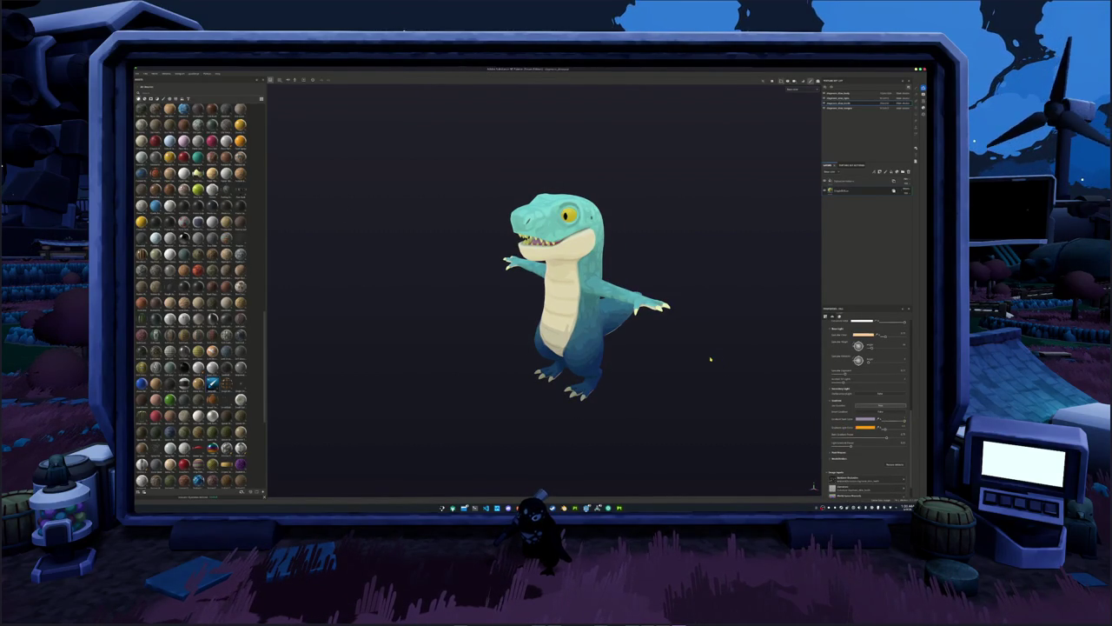
scroll(735, 387, up, 2)
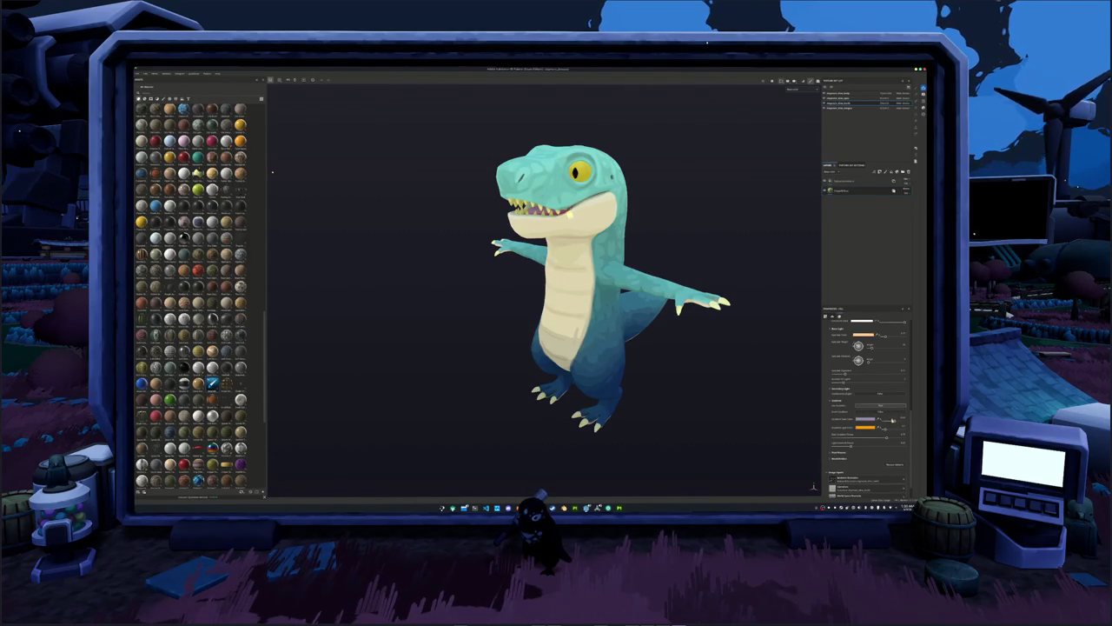
scroll(670, 346, down, 2)
Export the textures and reframe the whole dinosaur.
key(ctrl+shift+e)
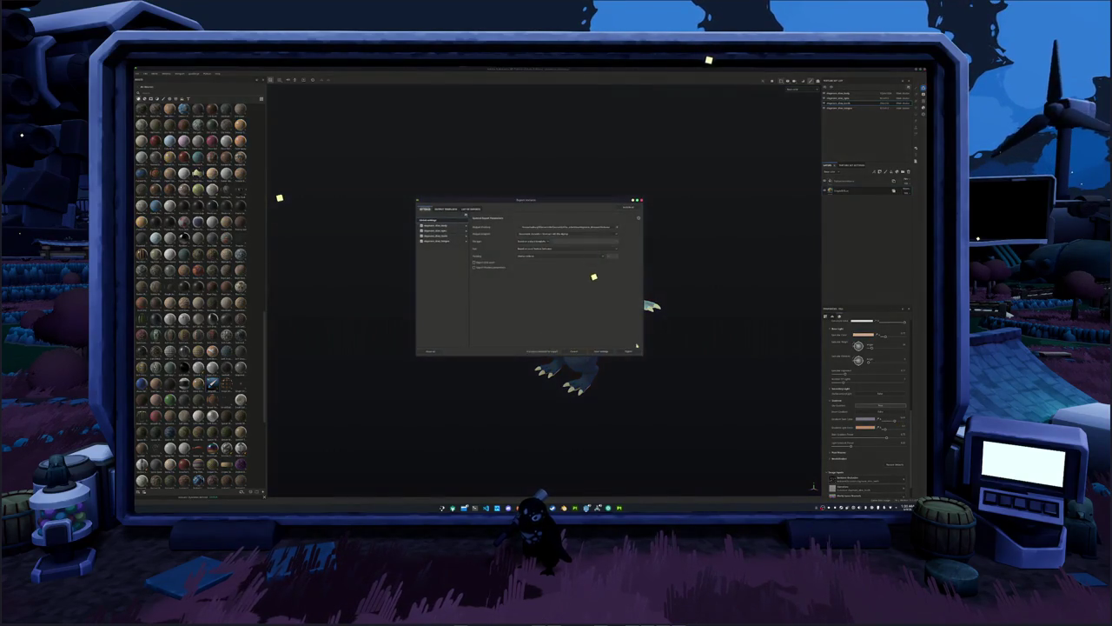
click(632, 351)
scroll(687, 339, up, 2)
scroll(695, 344, up, 2)
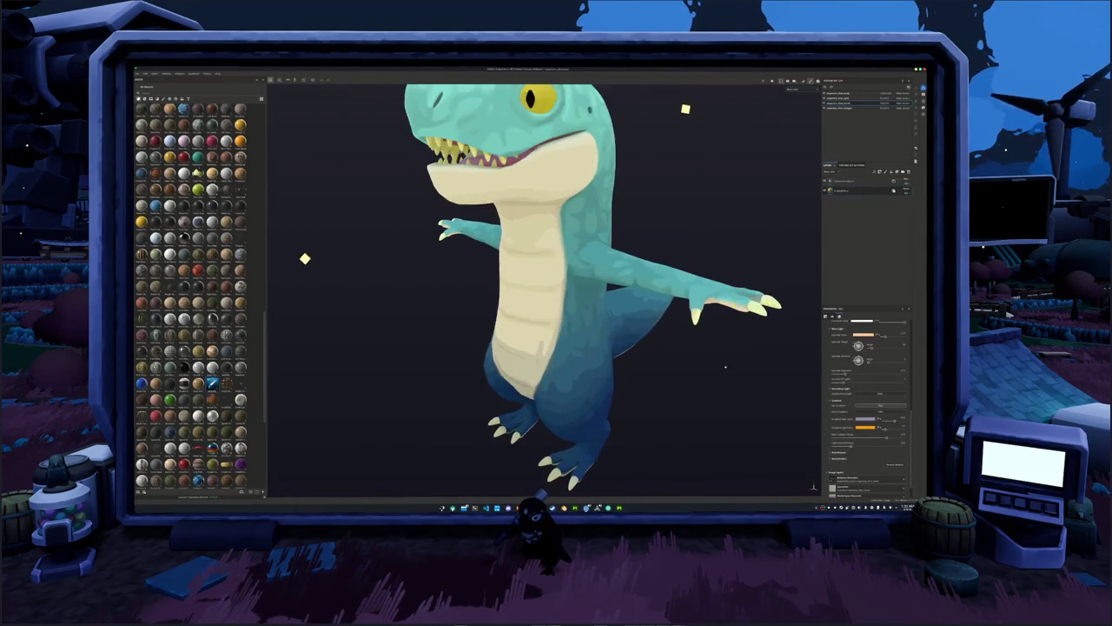
scroll(702, 349, up, 2)
key(f)
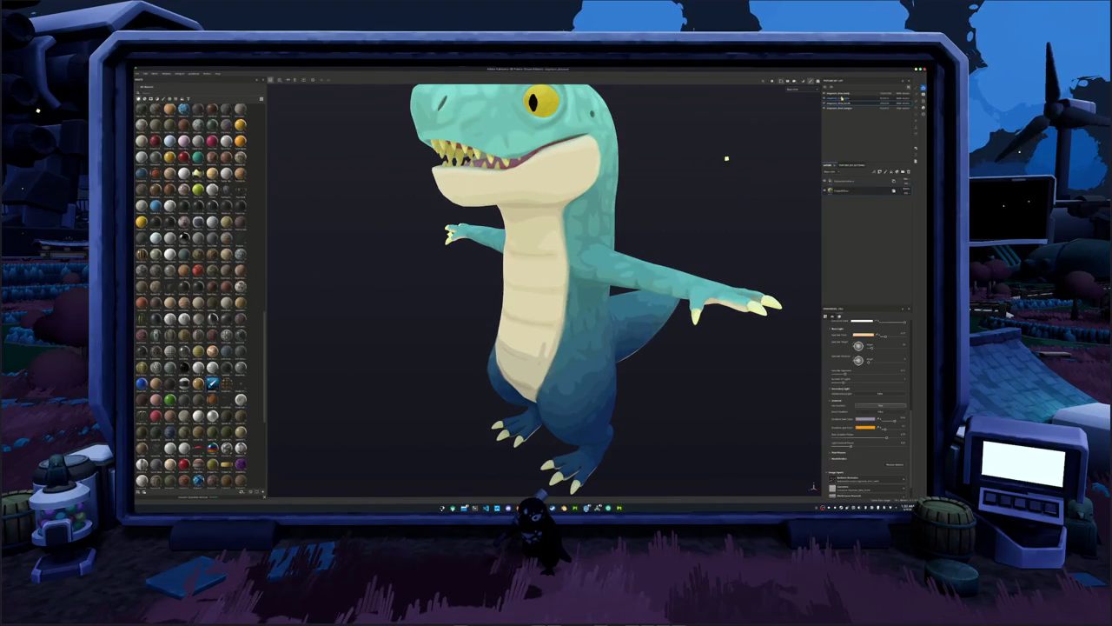
Darken the fill layer's Diffuse base colour to a golden olive.
click(871, 181)
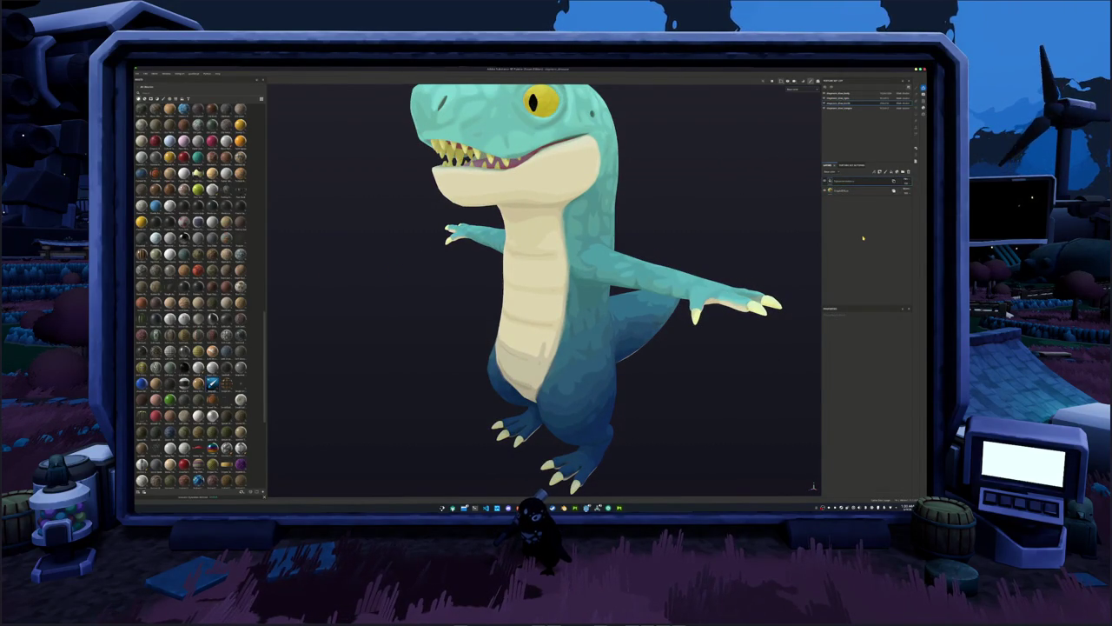
key(Delete)
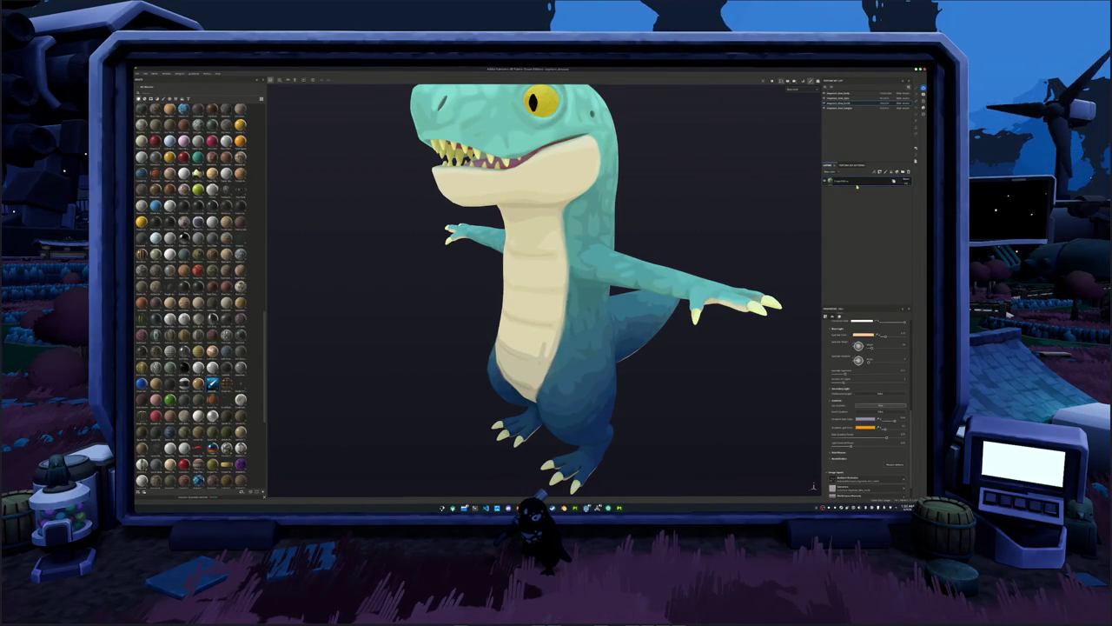
key(ctrl+z)
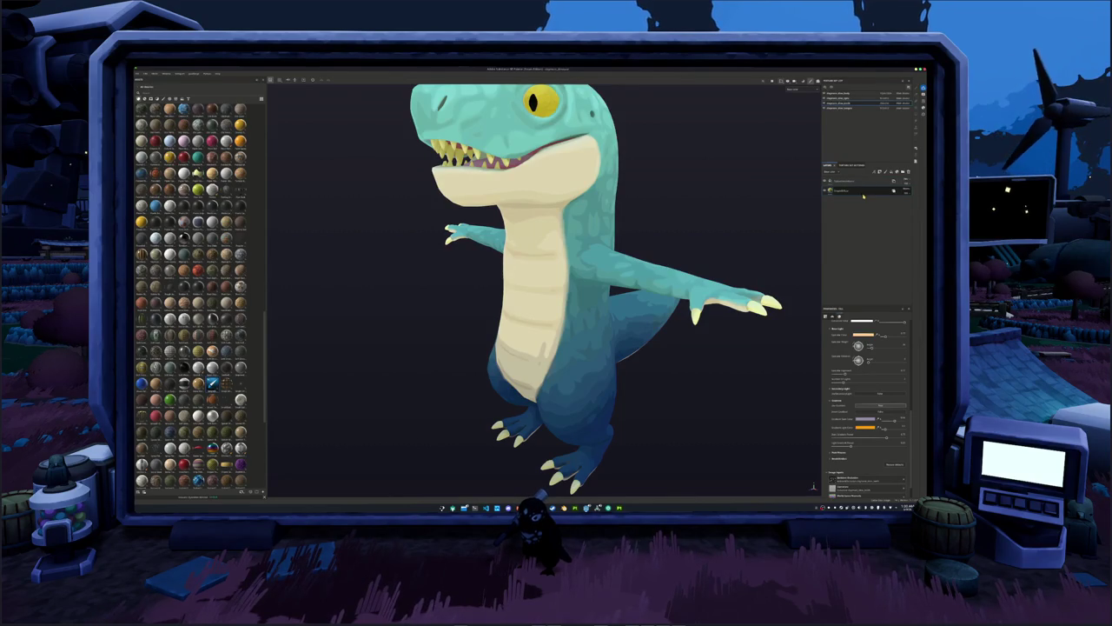
click(863, 195)
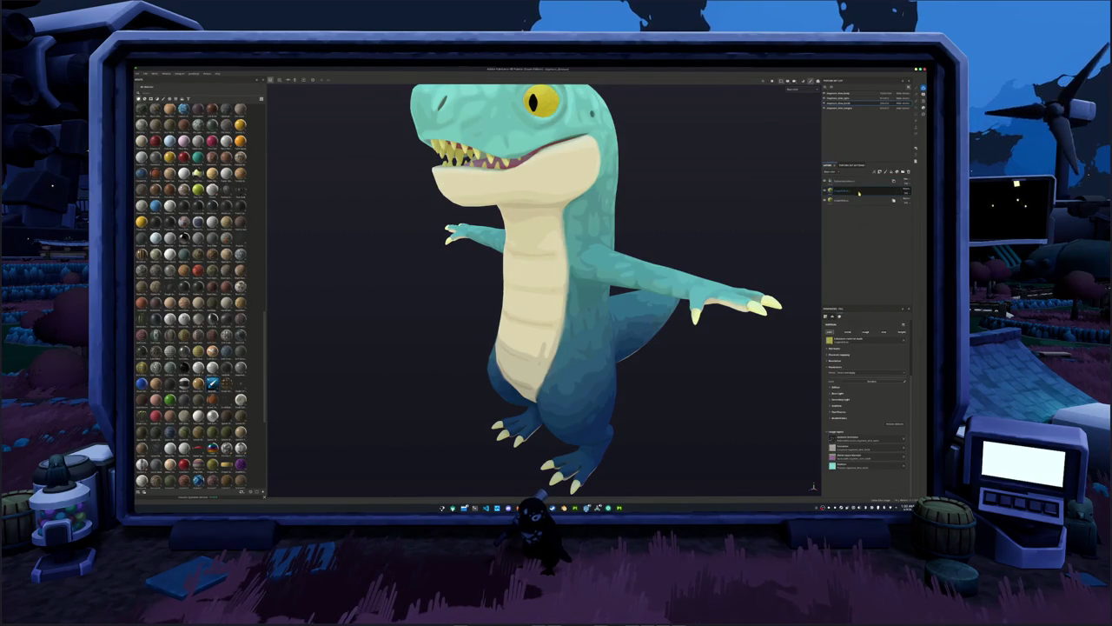
click(836, 386)
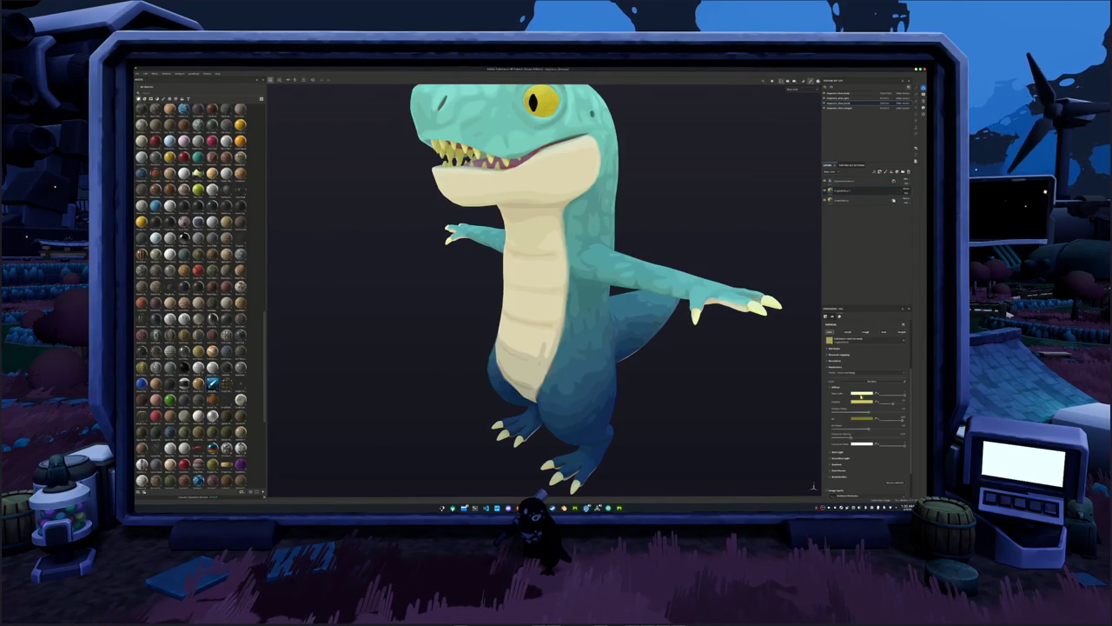
click(862, 396)
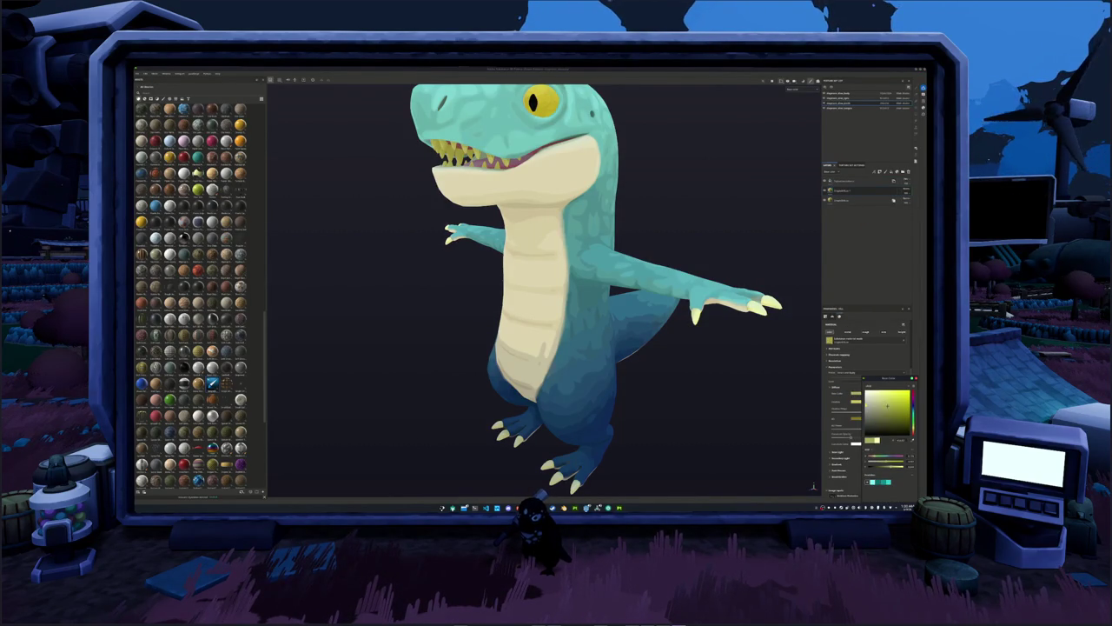
drag(887, 405, 897, 414)
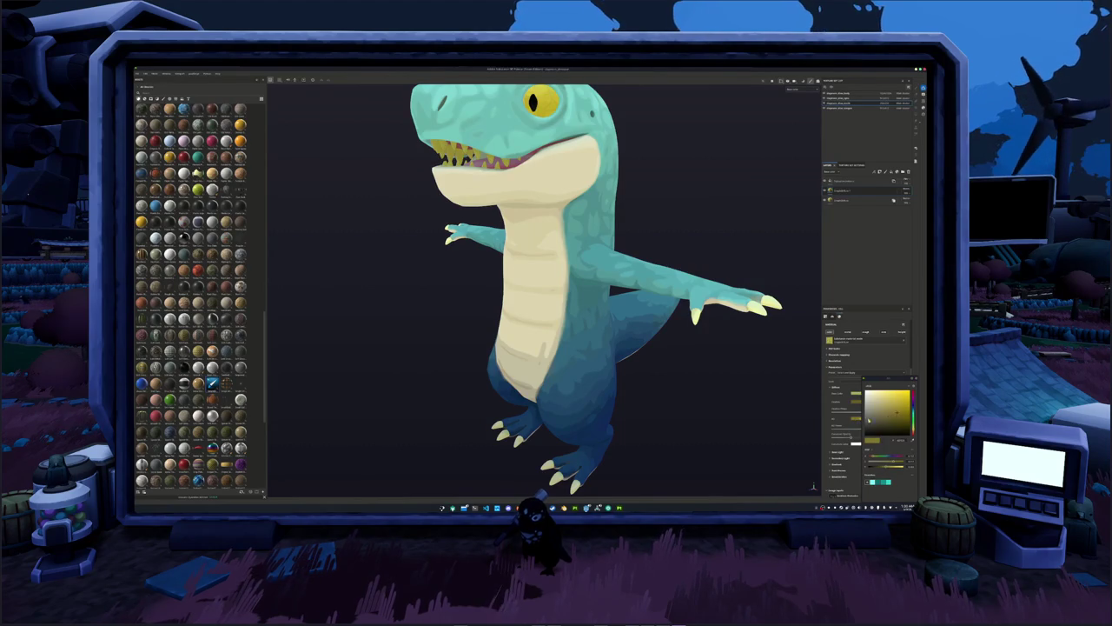
Add a filter to the golden fill layer and apply a filter preset.
right_click(841, 192)
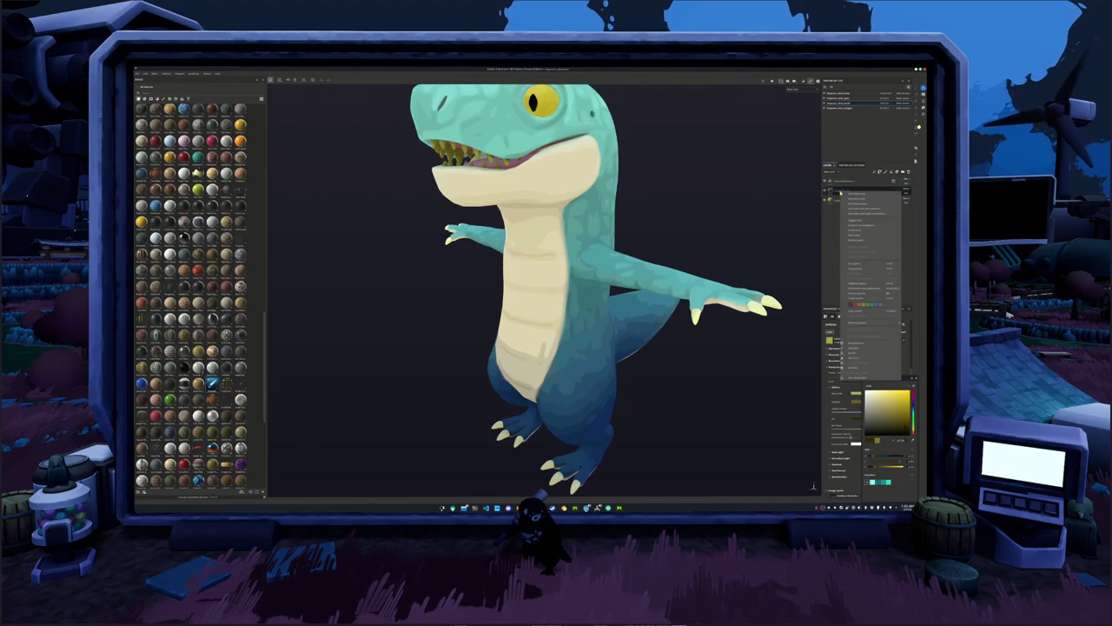
click(845, 196)
right_click(840, 191)
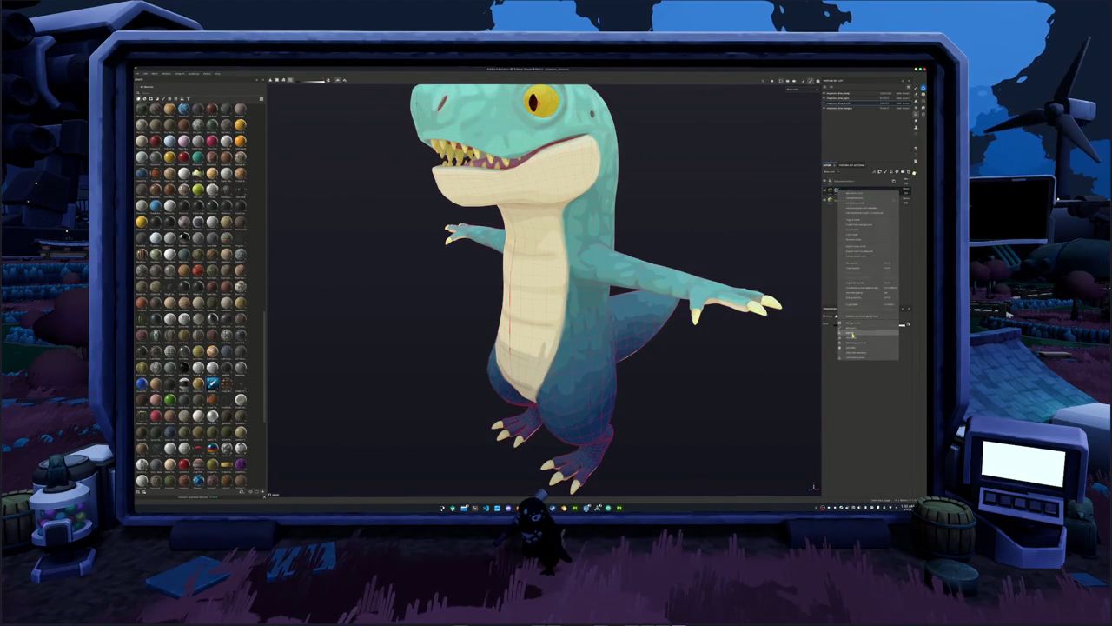
click(851, 334)
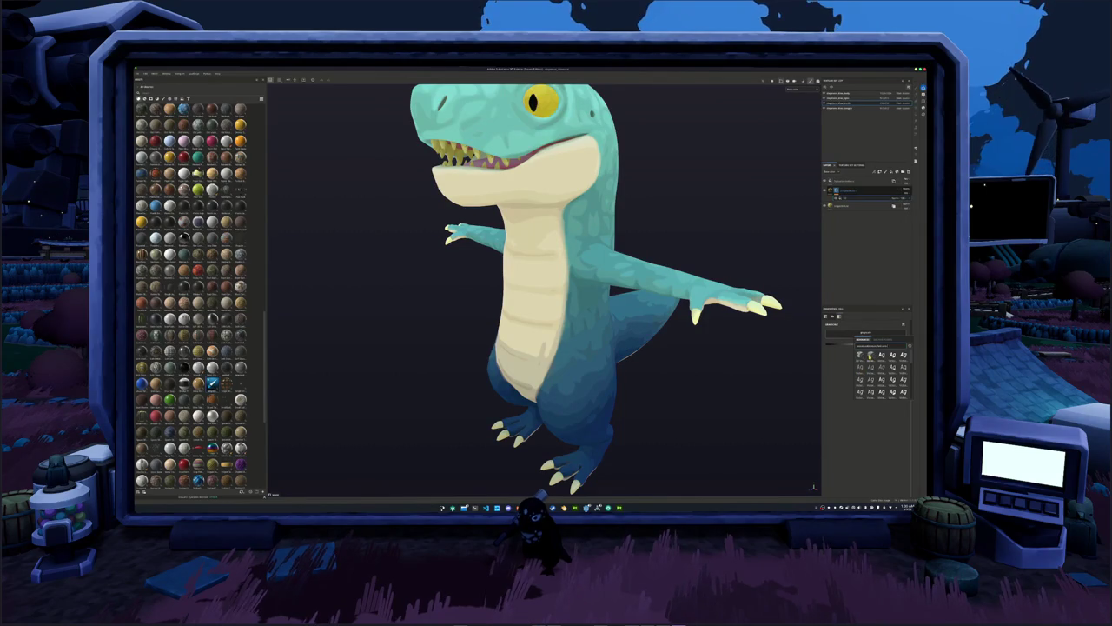
click(870, 354)
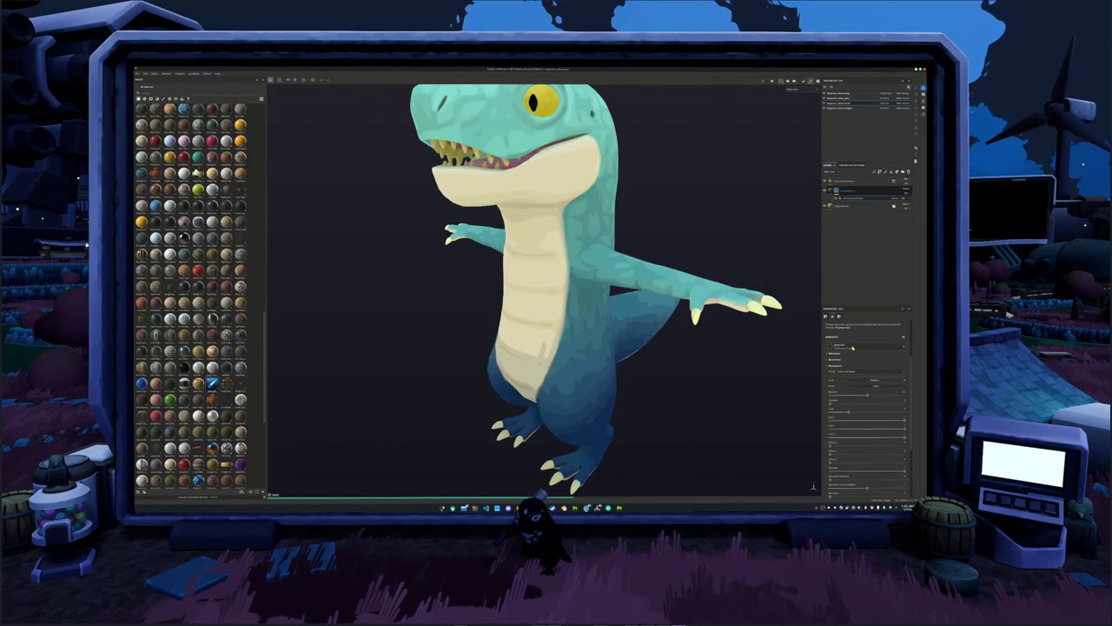
click(851, 348)
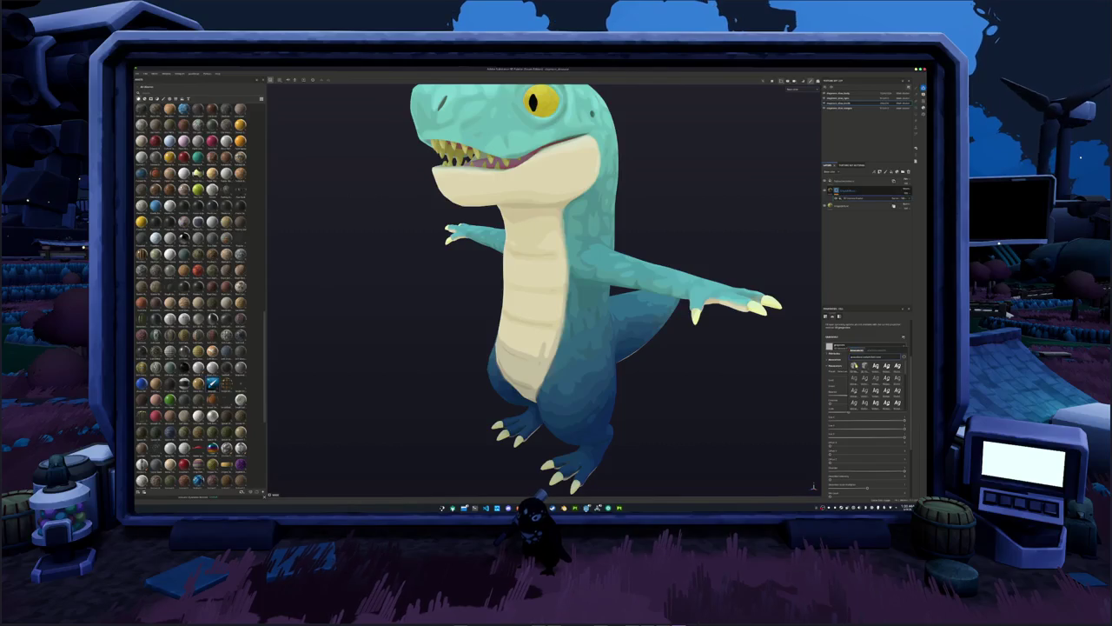
Keep the first filter preset and switch one of its settings to a different option.
click(852, 366)
scroll(844, 374, down, 2)
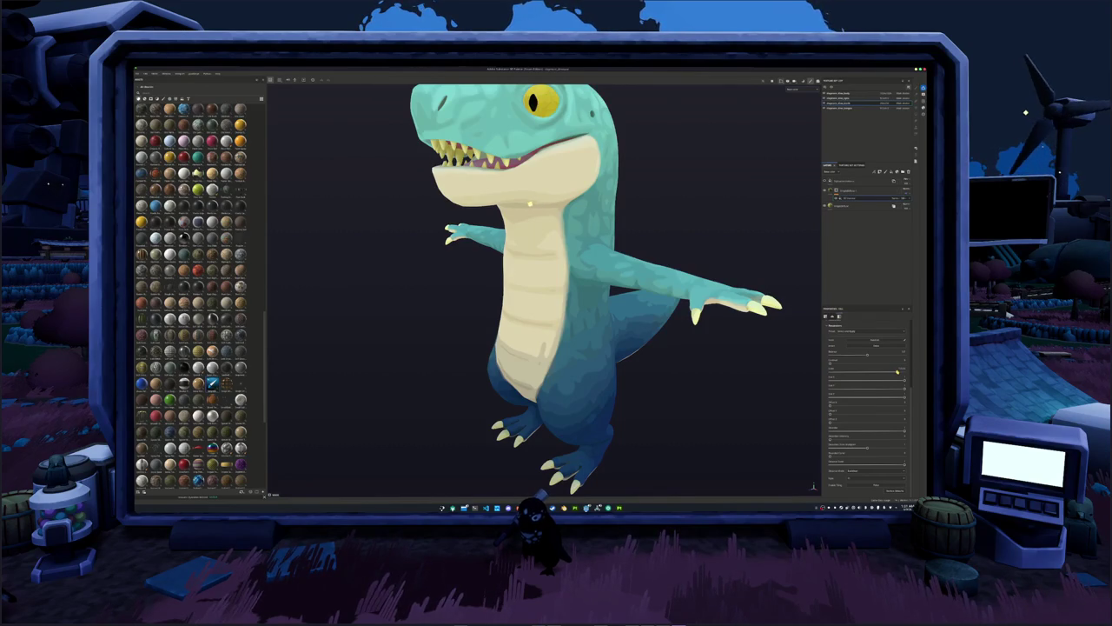
click(857, 486)
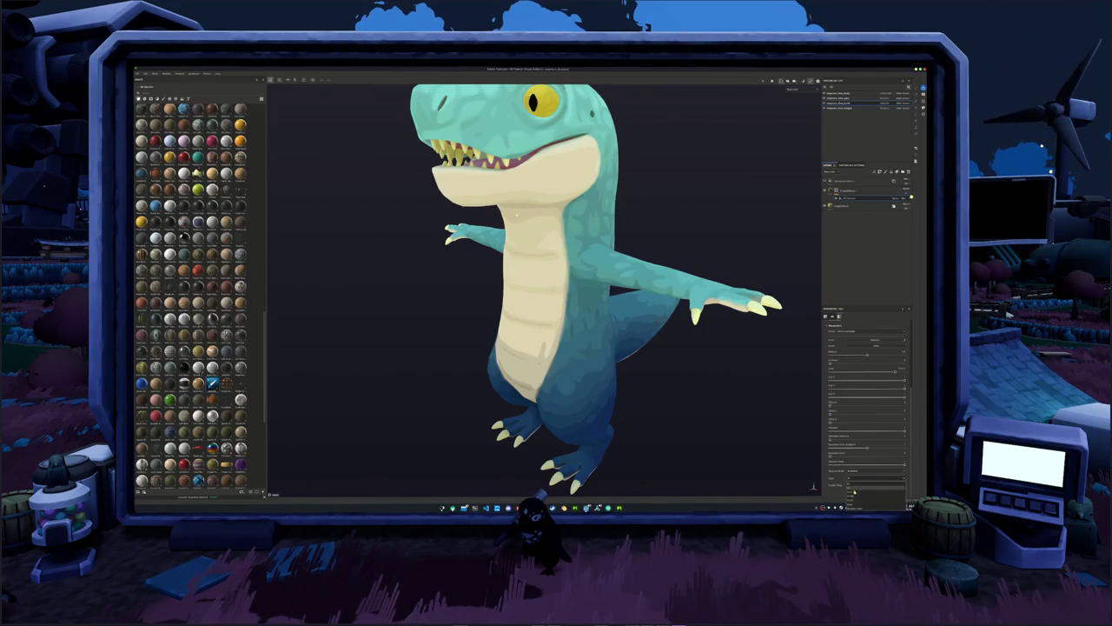
click(853, 503)
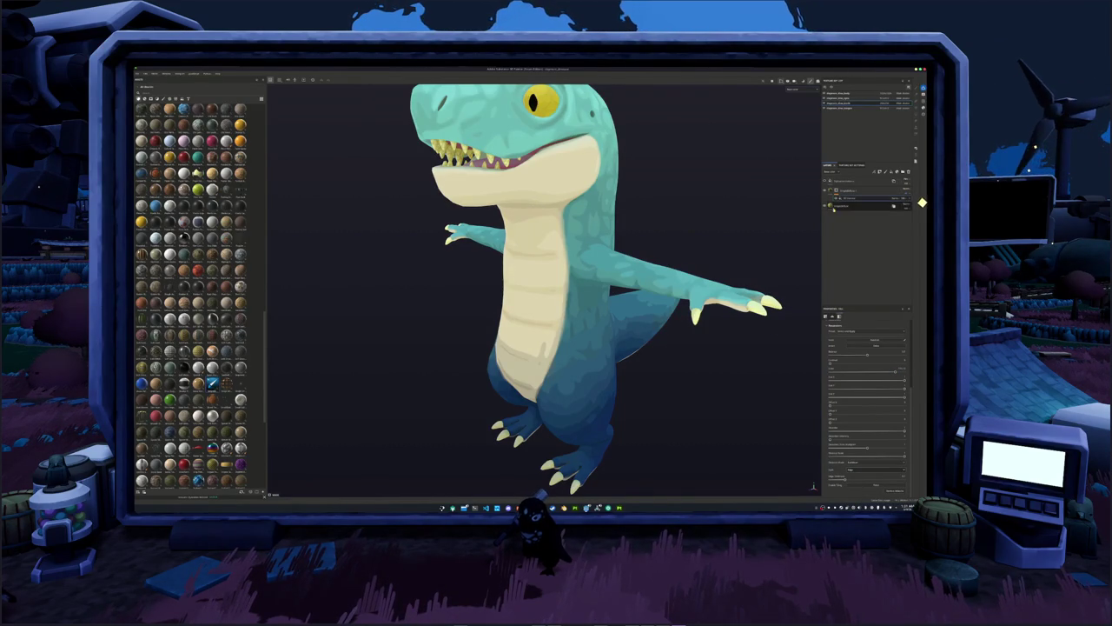
scroll(814, 186, up, 5)
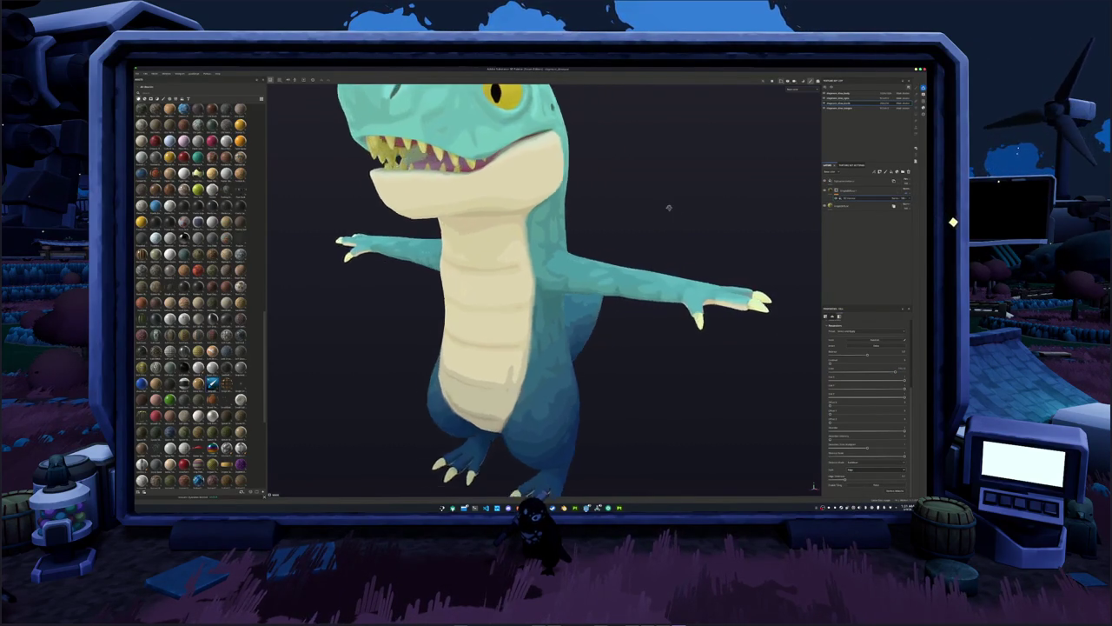
alt+drag(791, 206, 747, 208)
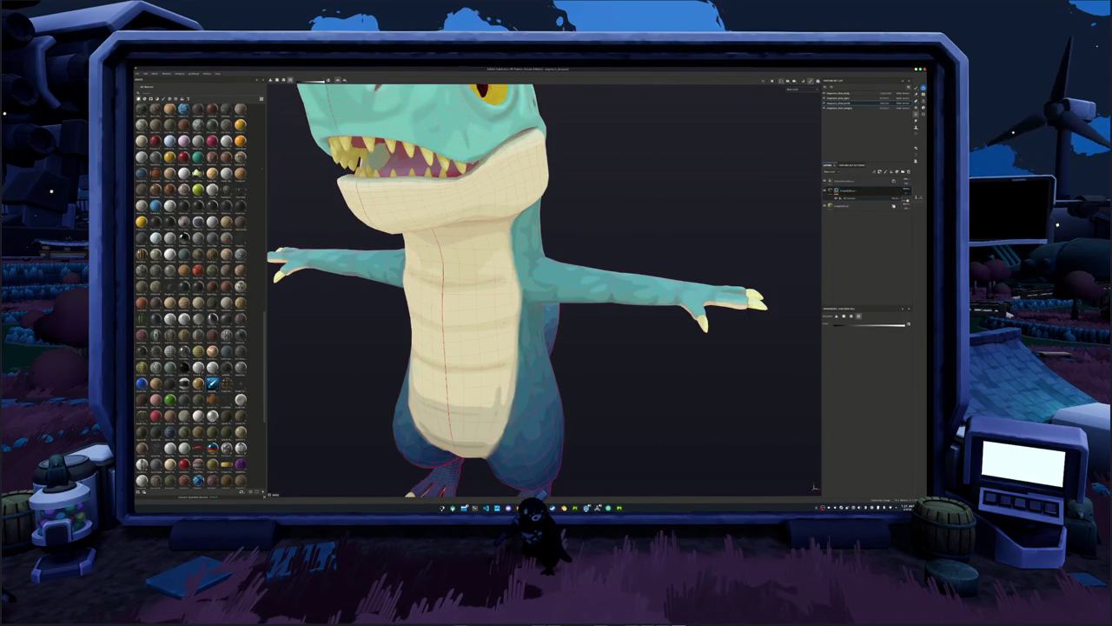
Copy the layer to the other texture sets, then open the set with many folders.
right_click(855, 192)
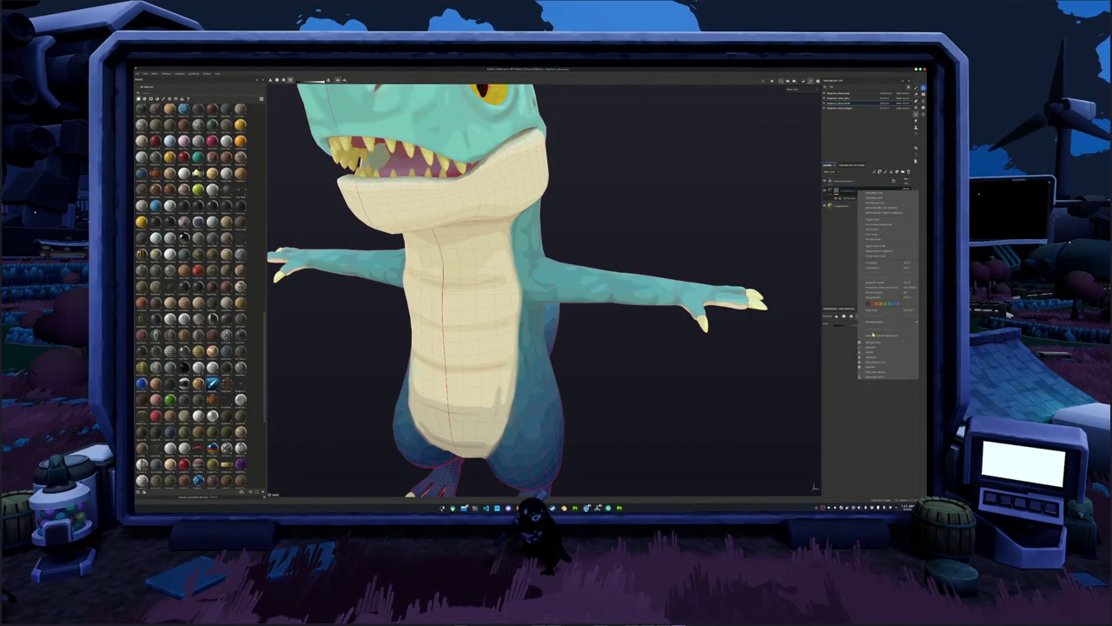
click(878, 287)
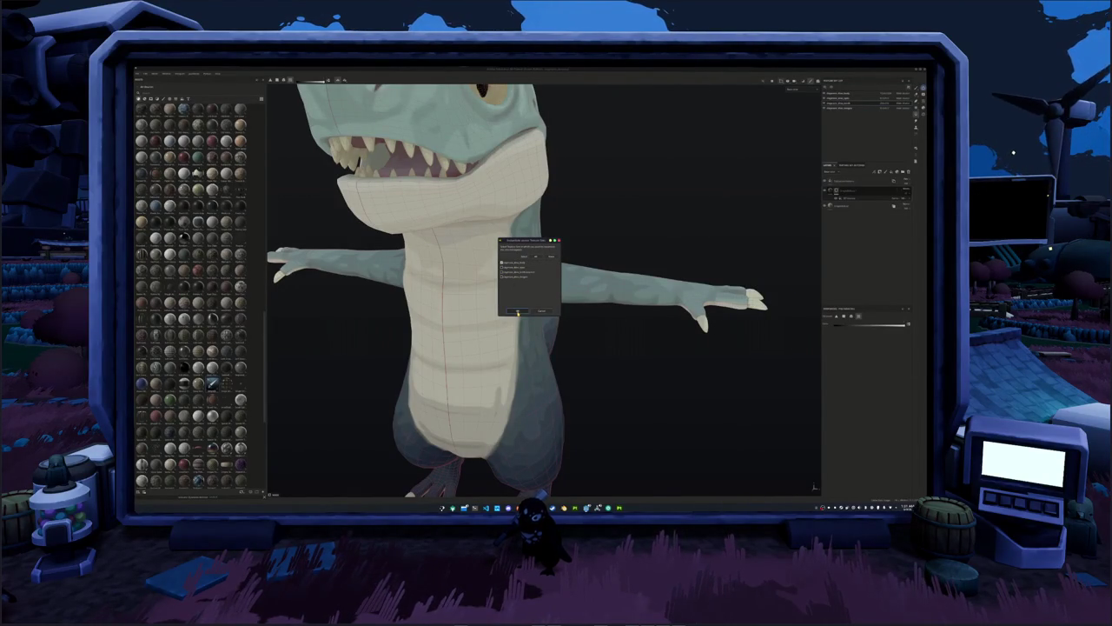
click(517, 312)
key(f)
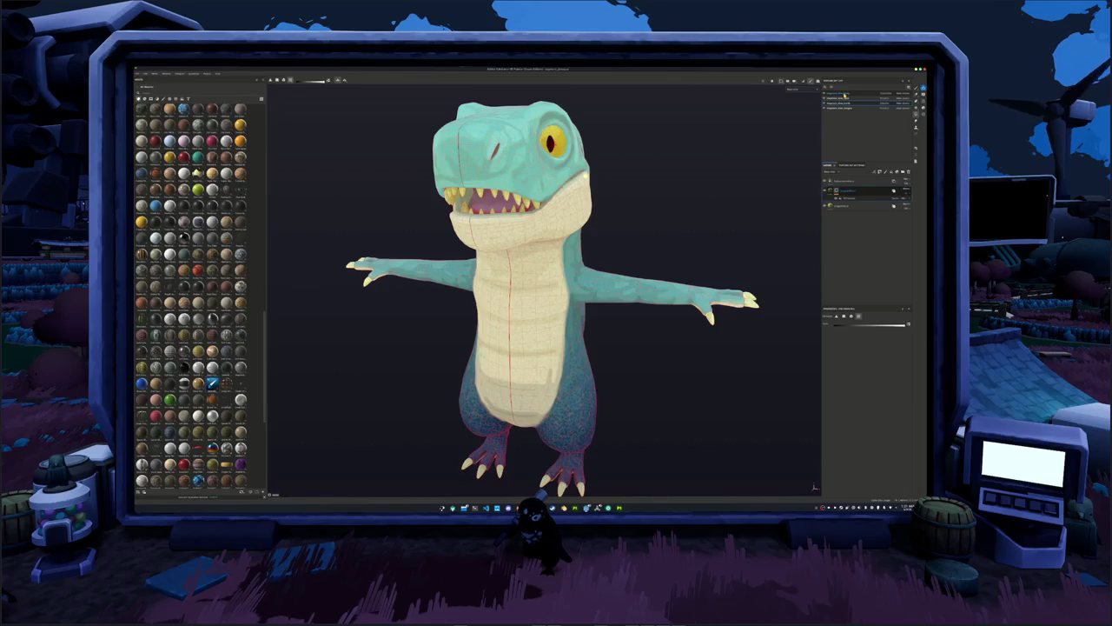
click(845, 95)
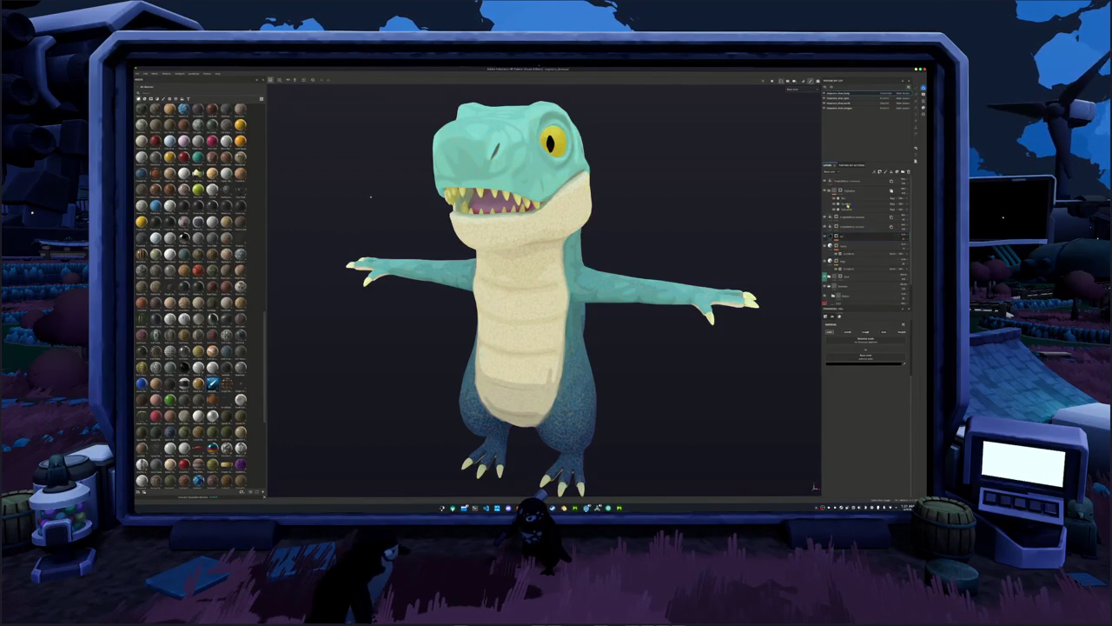
Turn off the body's grainy noise layer and paste a new layer into the stack.
click(847, 181)
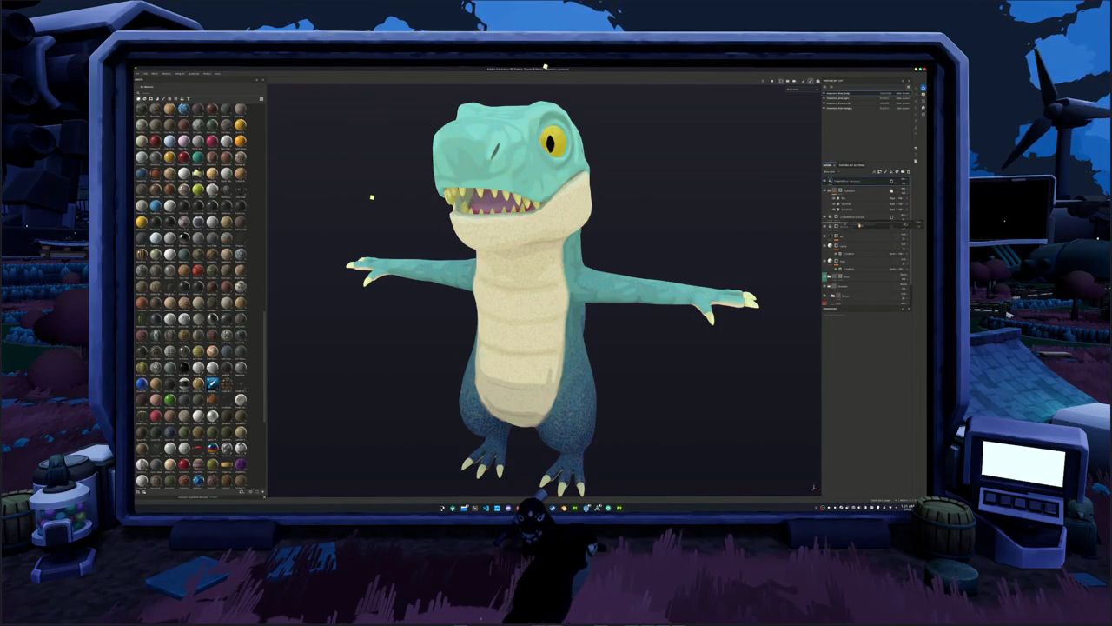
click(859, 225)
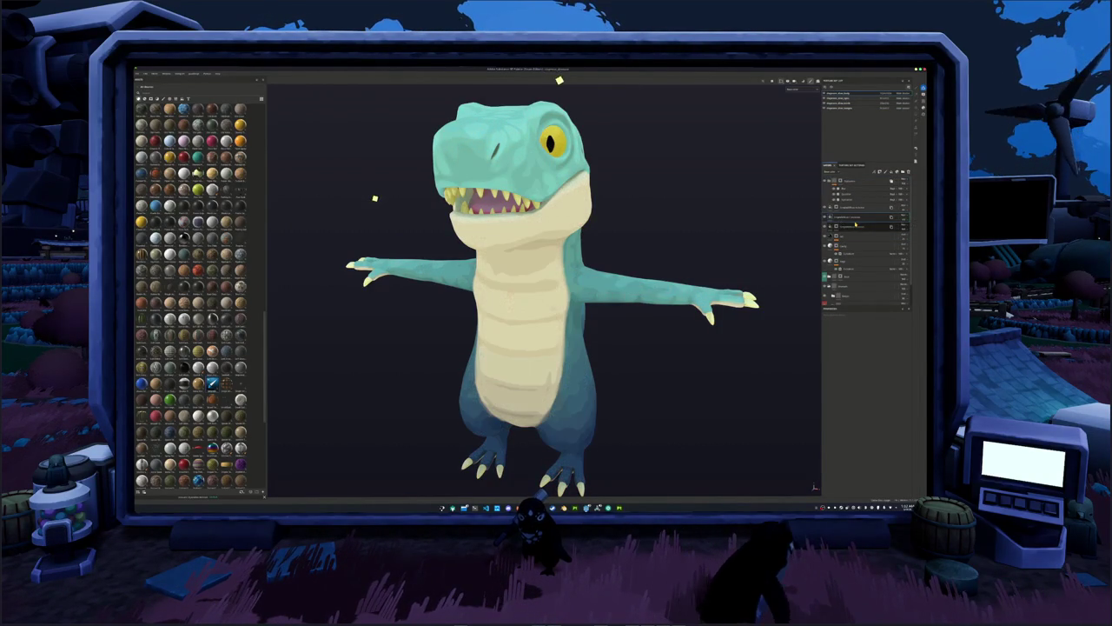
click(855, 206)
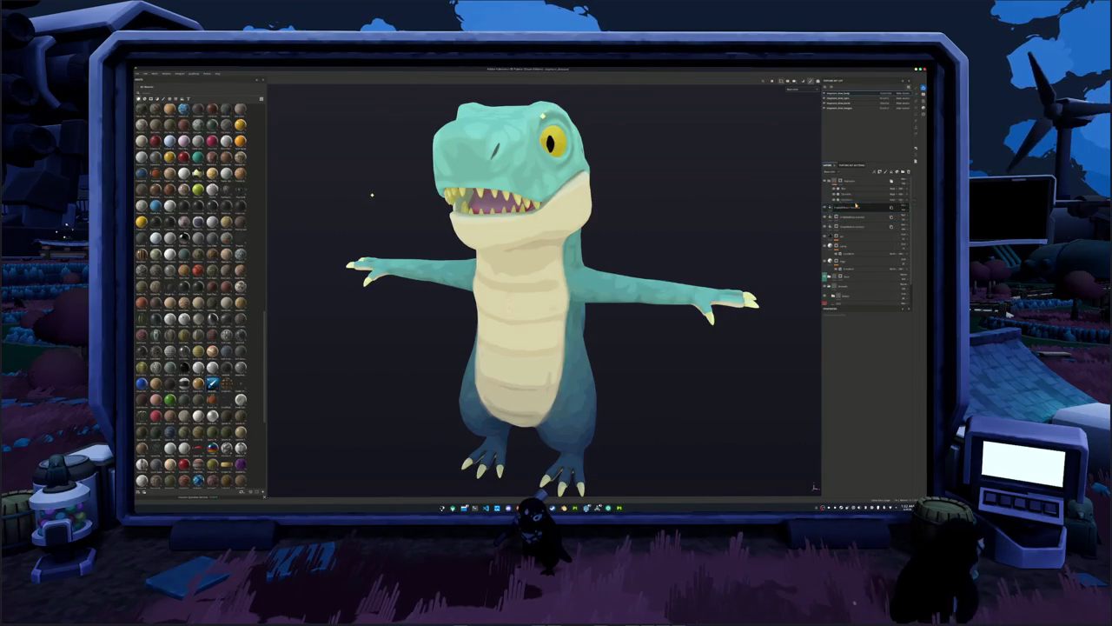
right_click(839, 206)
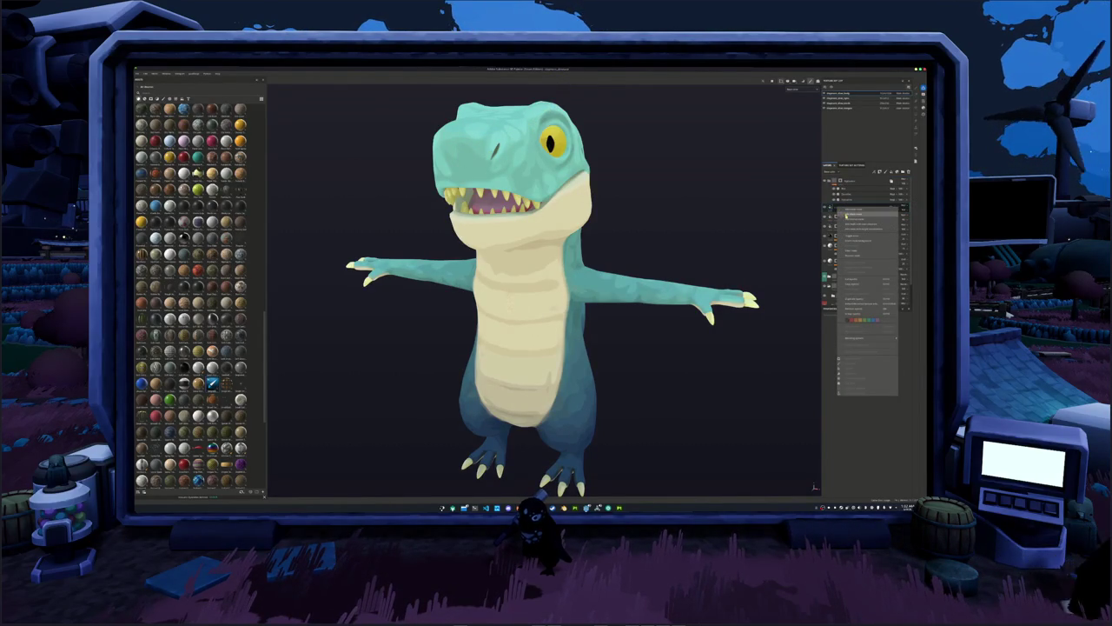
click(847, 215)
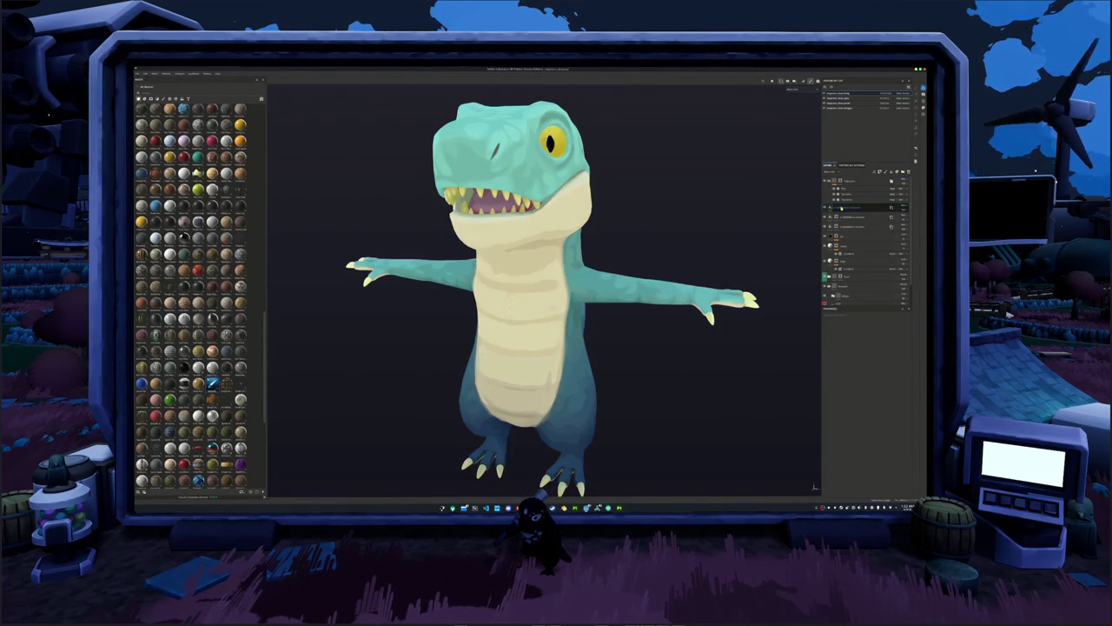
click(839, 209)
Inspect the dinosaur's body from several angles, then select the top layer folder.
mouse_move(739, 318)
alt+mouse_down()
mouse_move(761, 316)
mouse_move(653, 308)
mouse_move(602, 444)
alt+mouse_up()
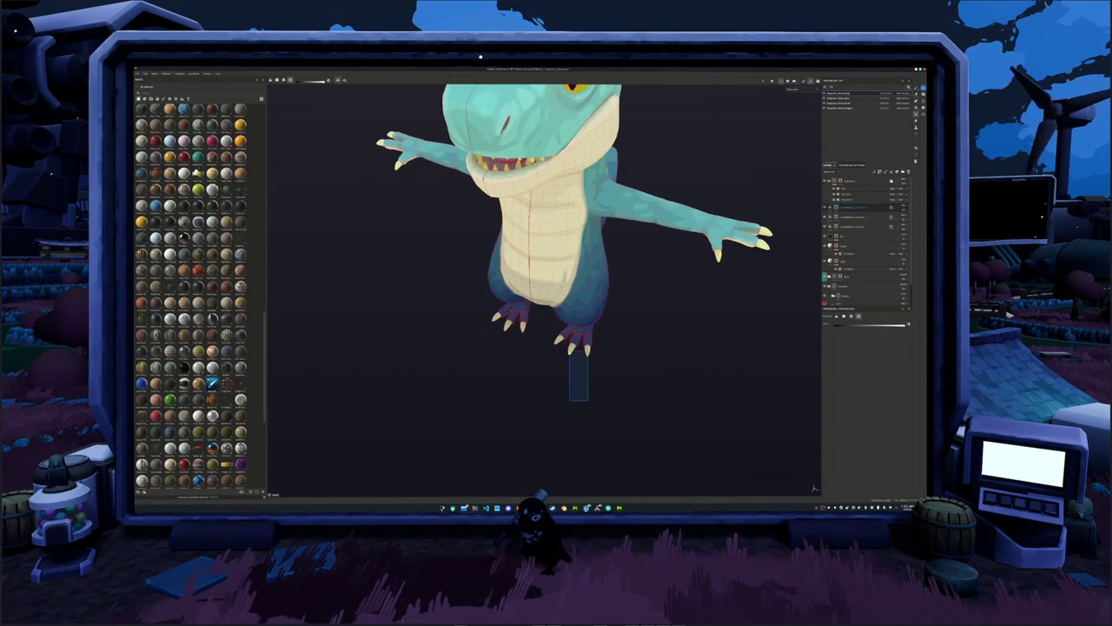
scroll(561, 351, up, 3)
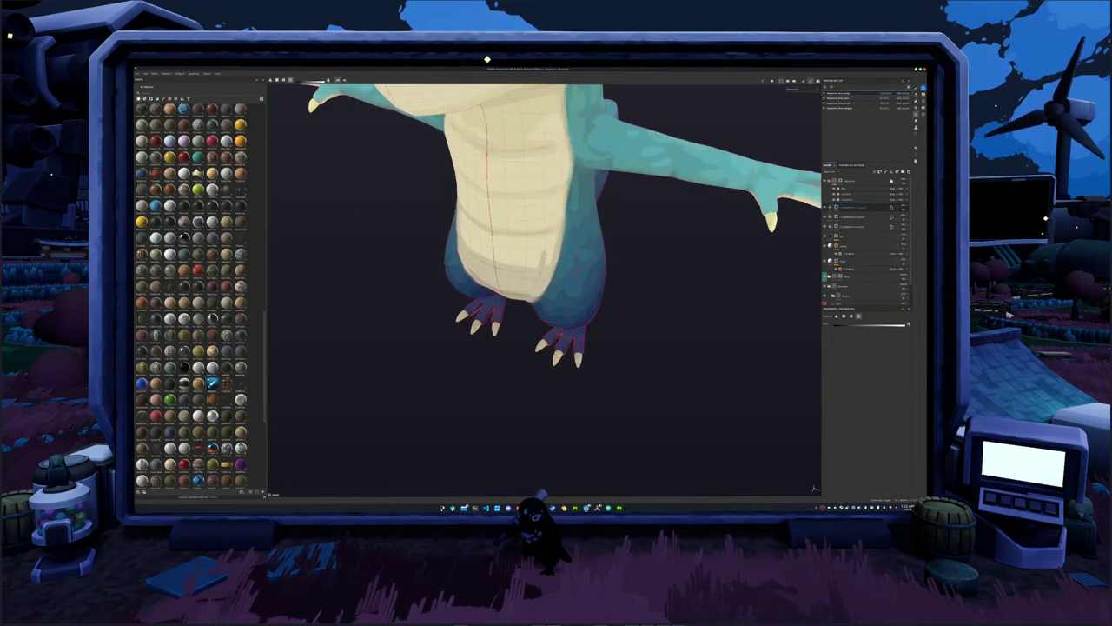
alt+drag(562, 352, 583, 356)
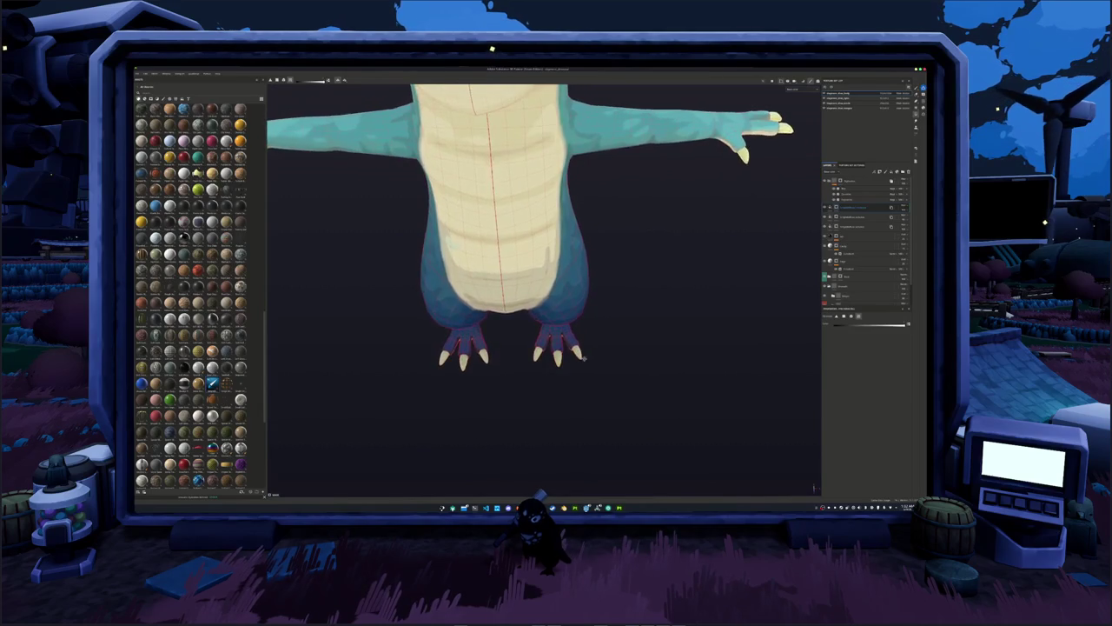
alt+middle_drag(584, 356, 615, 356)
scroll(575, 337, down, 5)
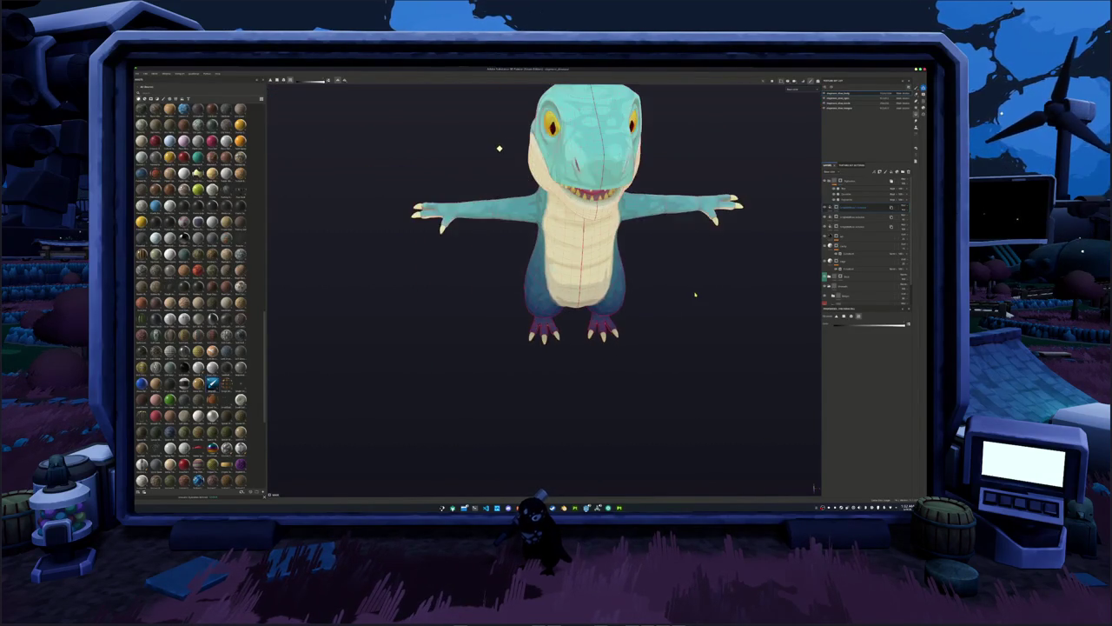
mouse_move(695, 296)
alt+mouse_down()
mouse_move(648, 350)
mouse_move(626, 356)
alt+mouse_up()
click(839, 180)
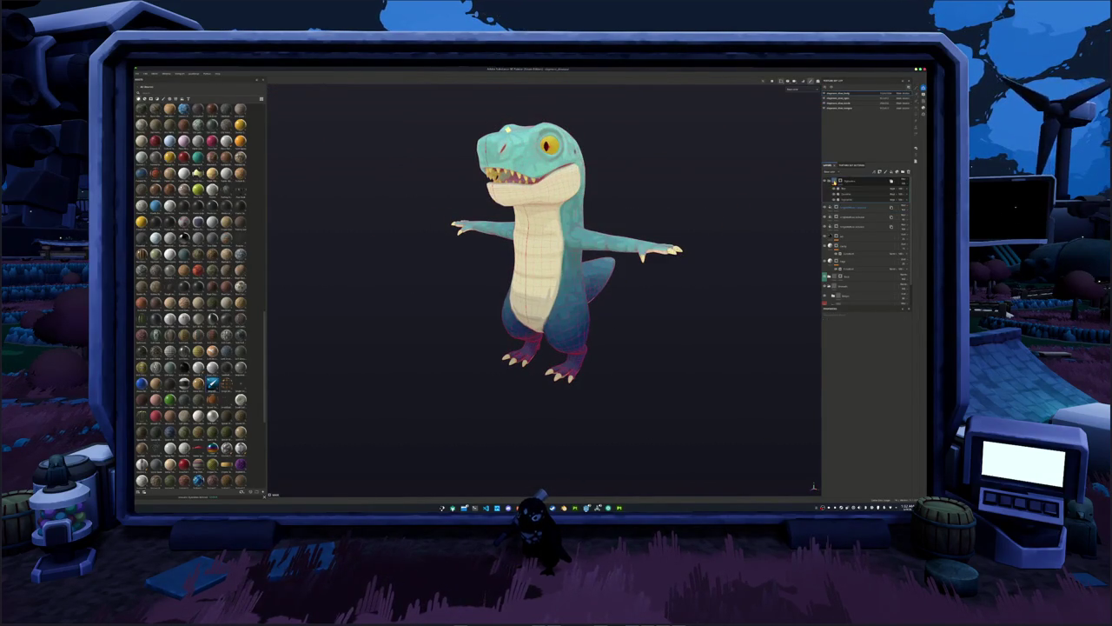
Bring up the texture export settings and close the Export Textures window.
key(ctrl+shift+e)
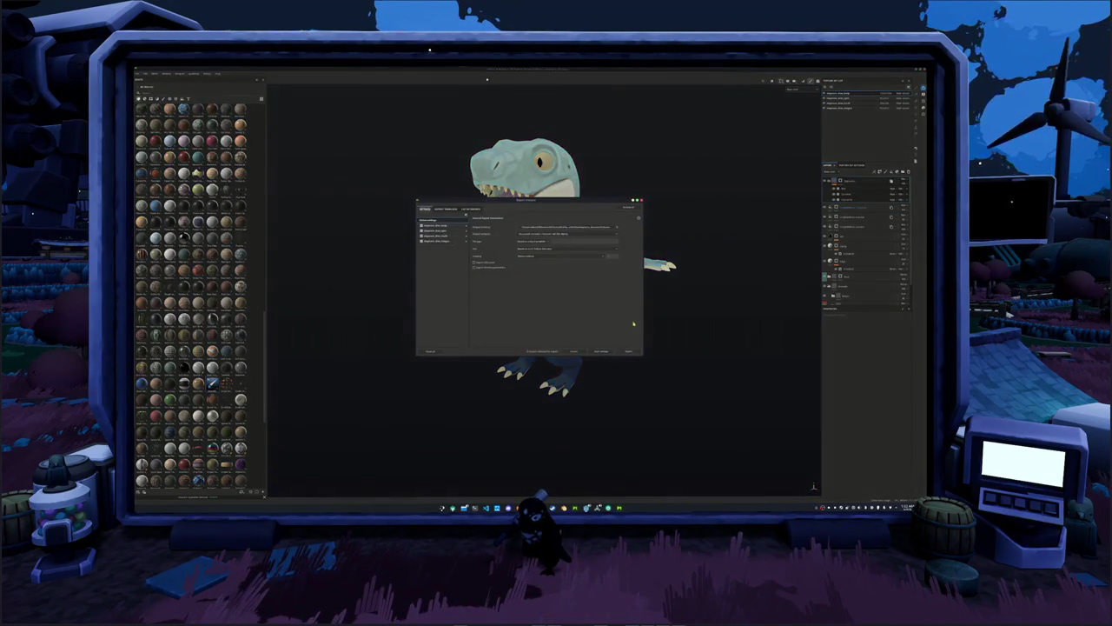
click(627, 351)
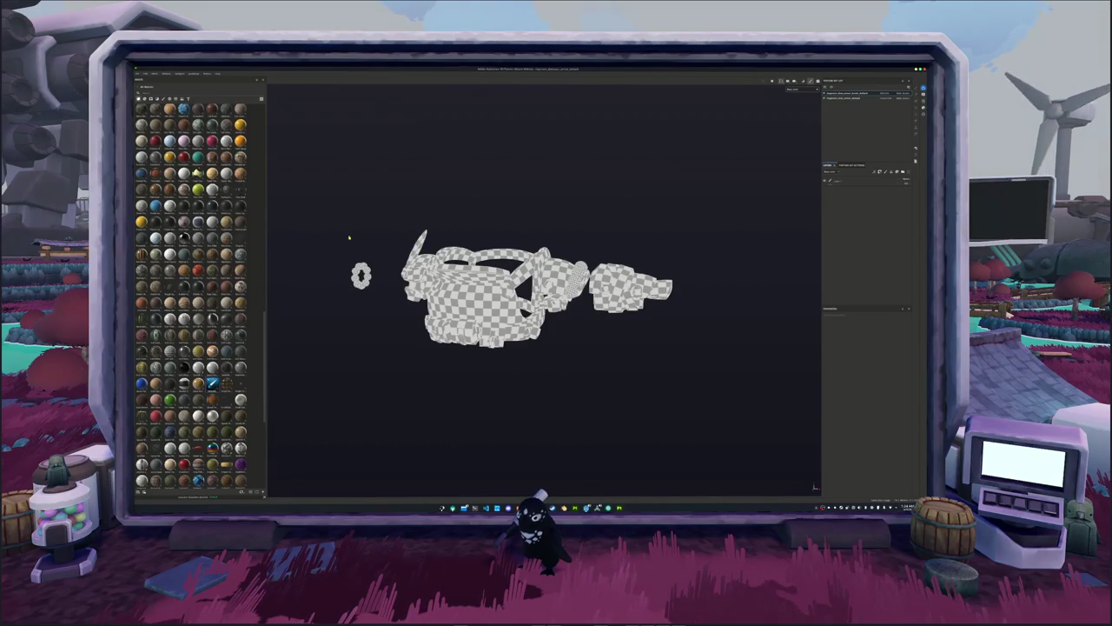
Orbit around the arm model and select the arm's fill layer.
scroll(191, 295, down, 3)
drag(212, 410, 504, 308)
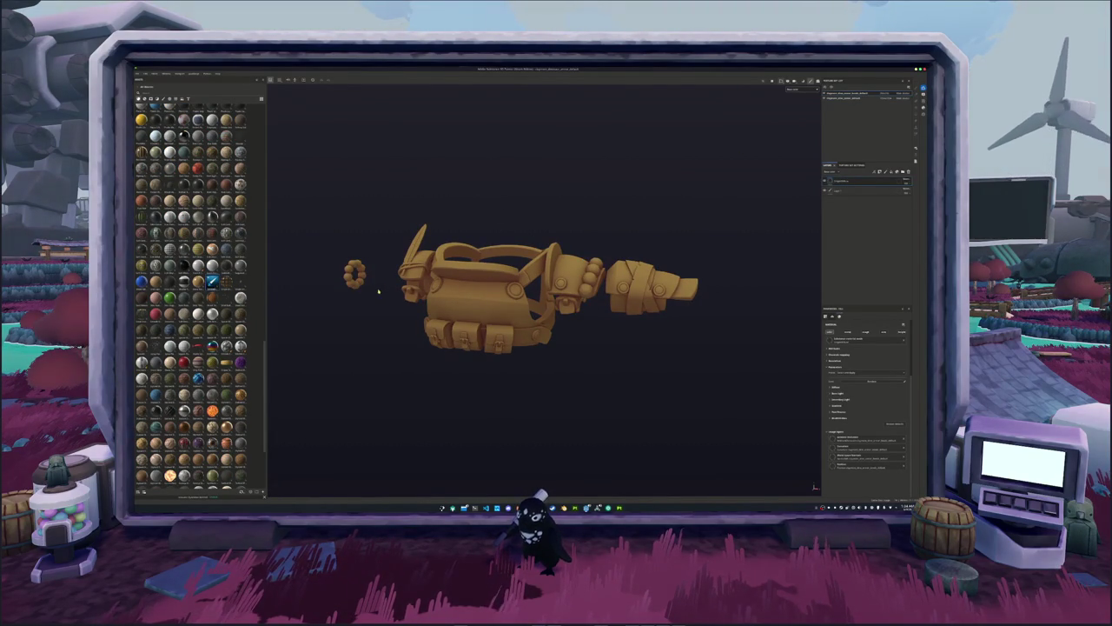
alt+drag(378, 291, 374, 288)
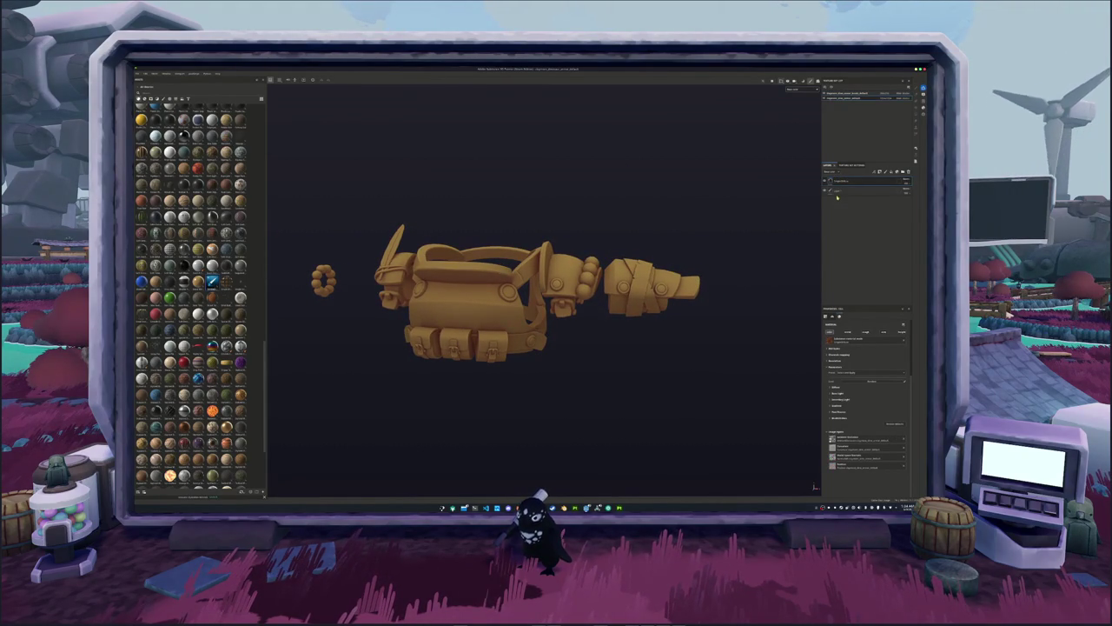
click(904, 179)
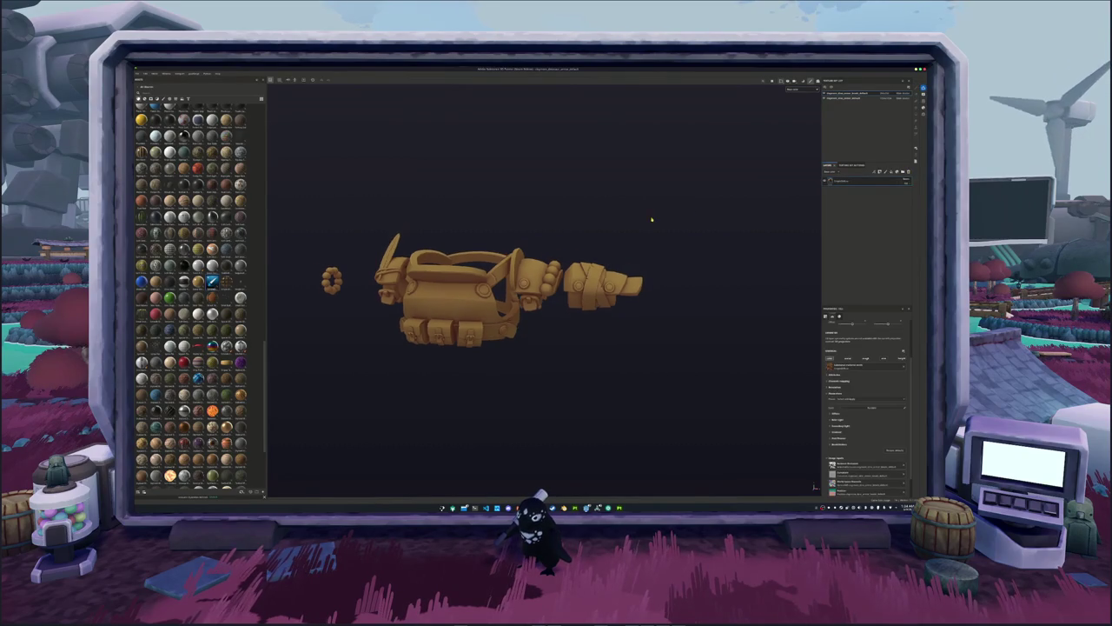
alt+drag(651, 219, 658, 211)
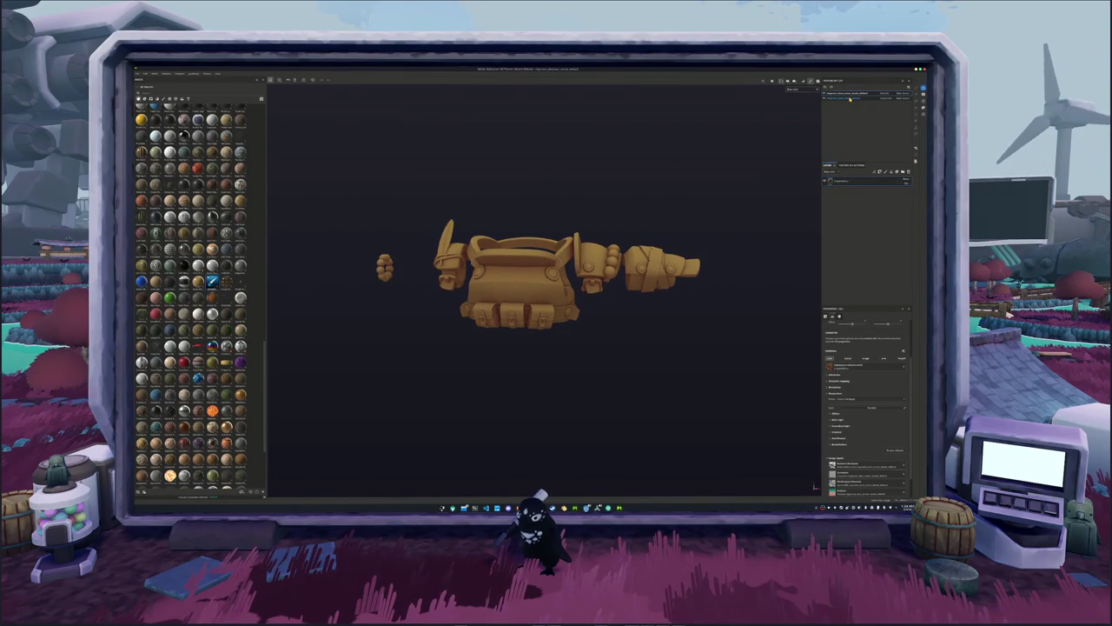
Preview the UV checker view, return to Material view, then expand the fill's base colour settings.
click(790, 92)
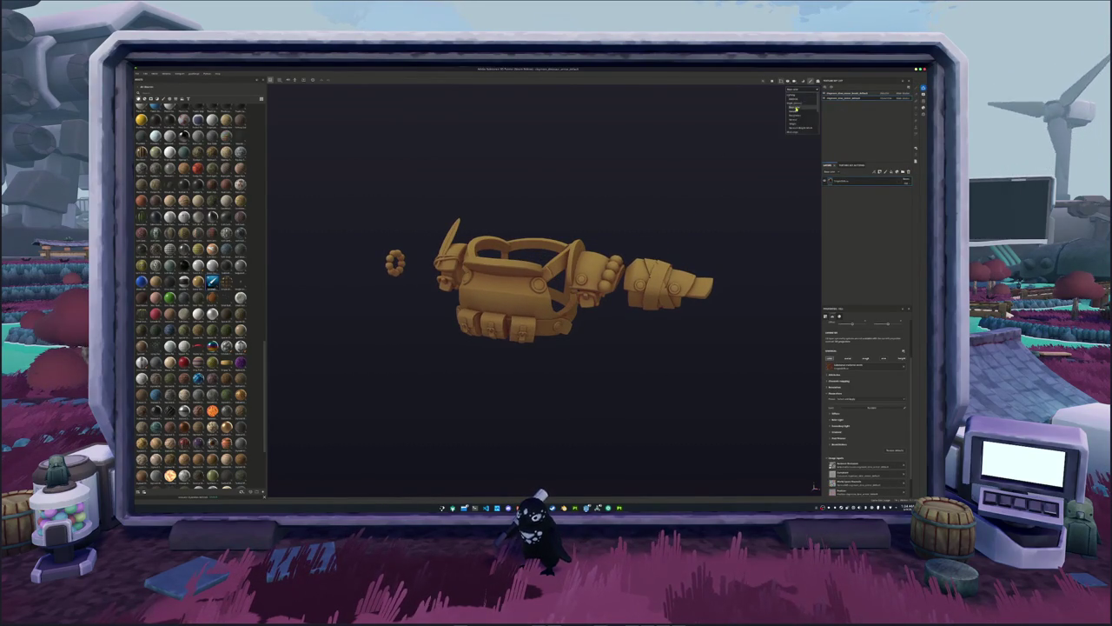
click(793, 111)
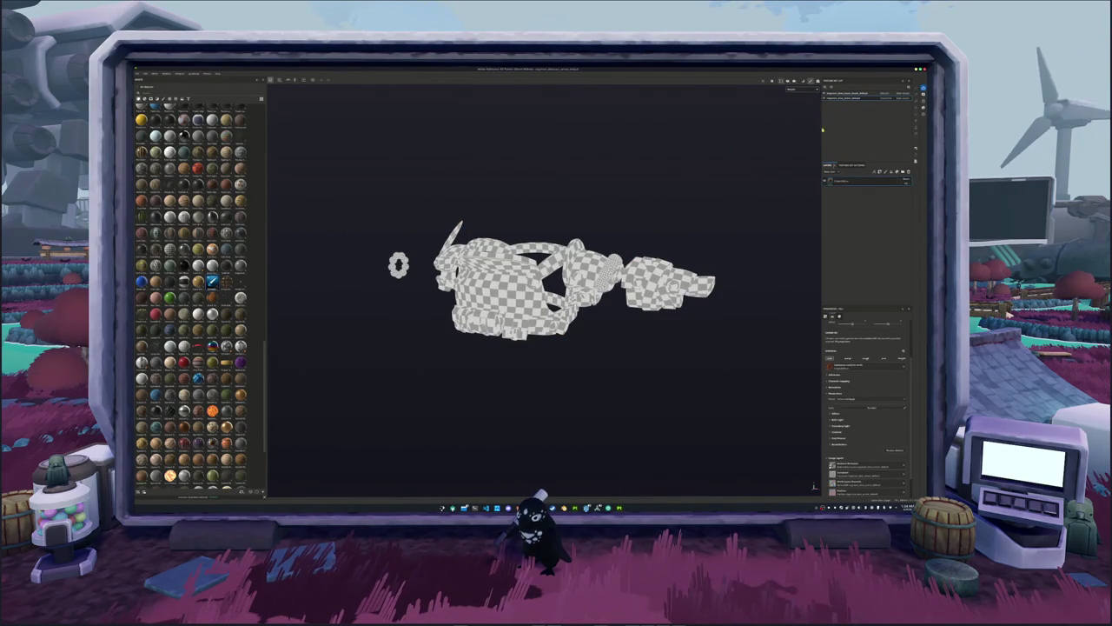
click(800, 90)
click(794, 102)
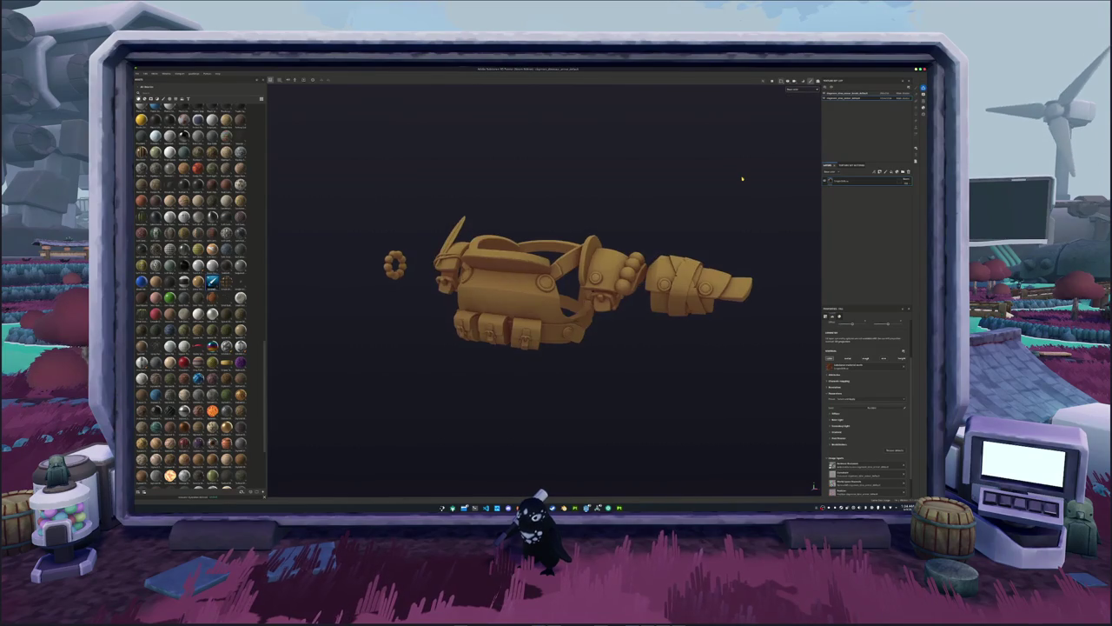
click(835, 389)
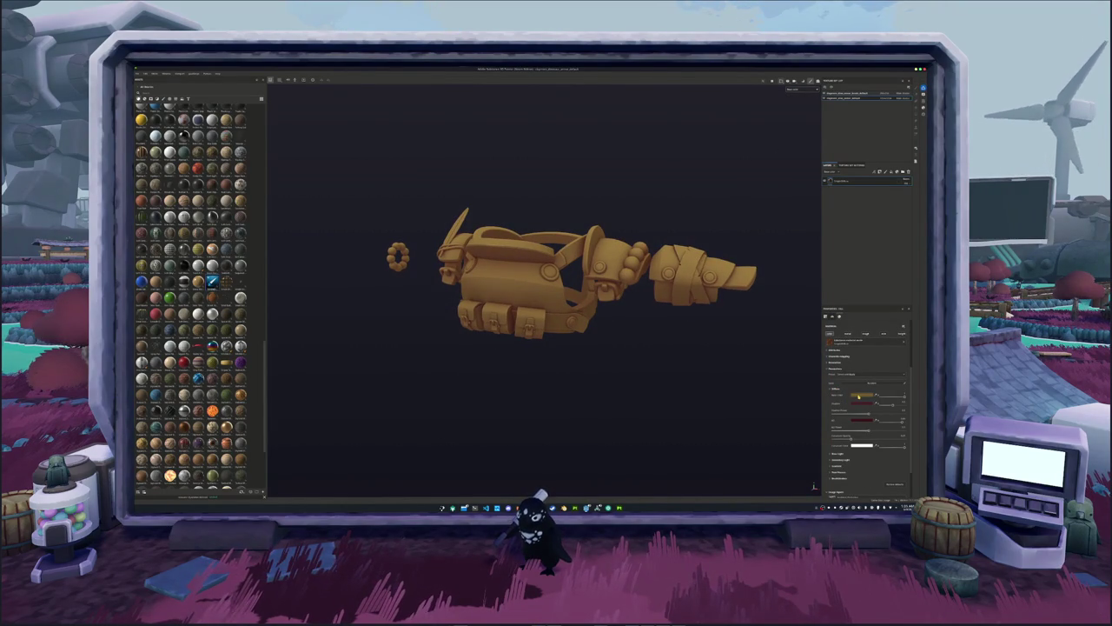
Darken the fill layer's base colour to a dark reddish-brown.
click(857, 395)
drag(895, 420, 903, 425)
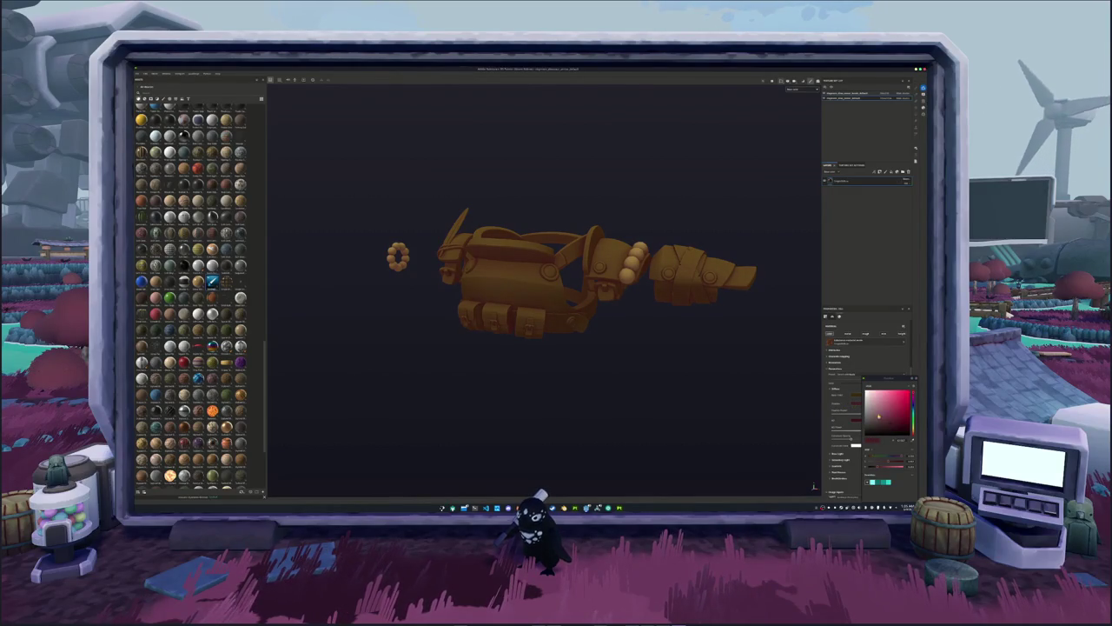
drag(913, 407, 913, 429)
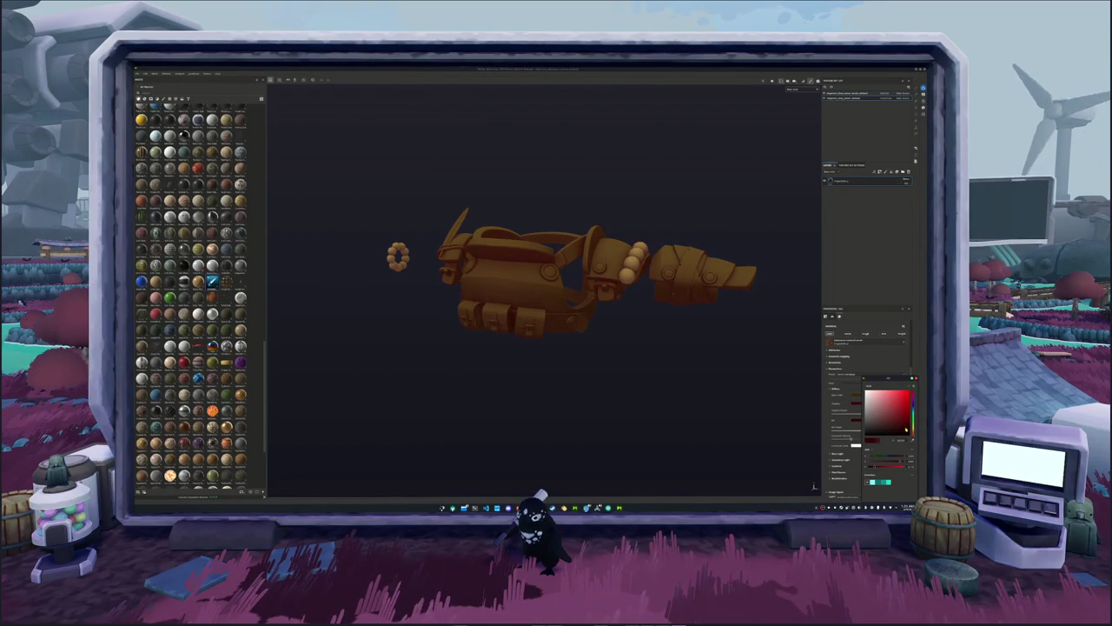
Duplicate the fill layer and rename the copy.
right_click(860, 181)
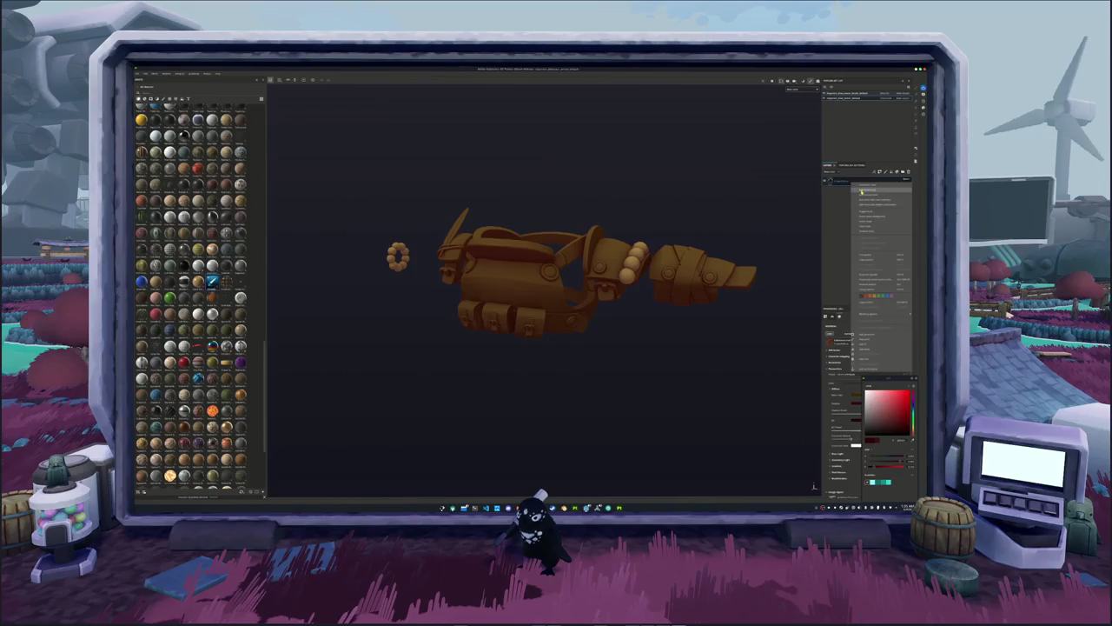
click(863, 191)
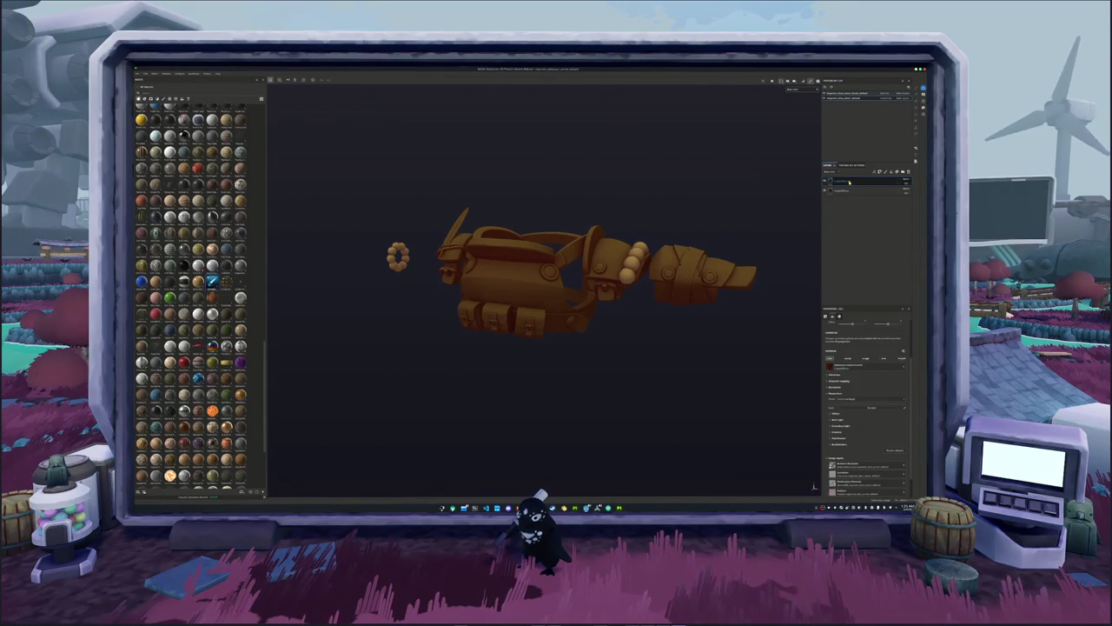
double_click(849, 182)
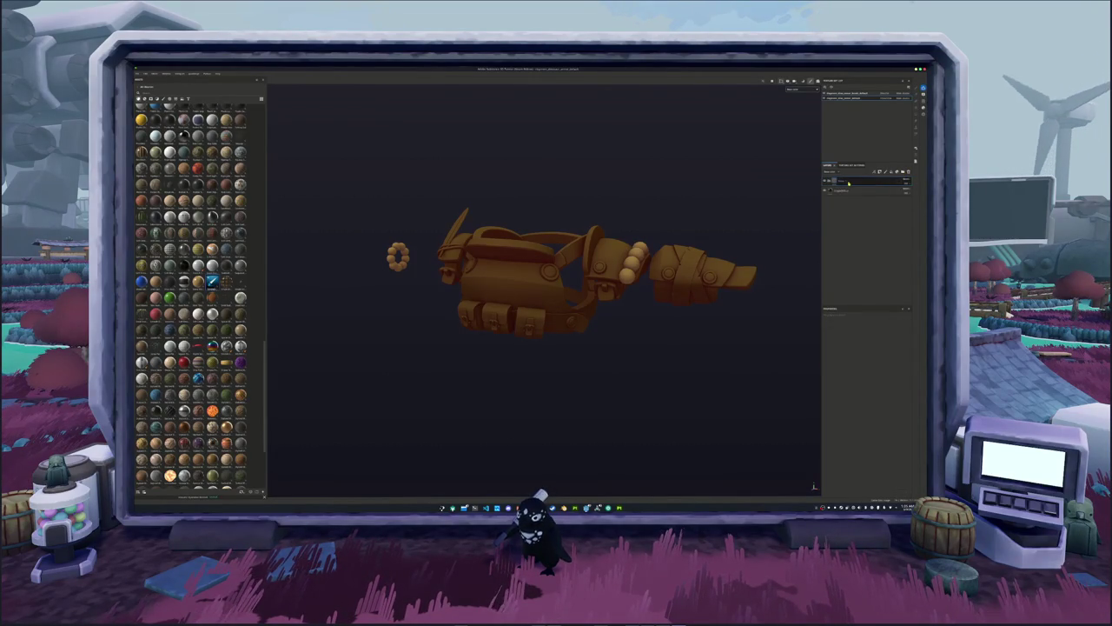
key(Return)
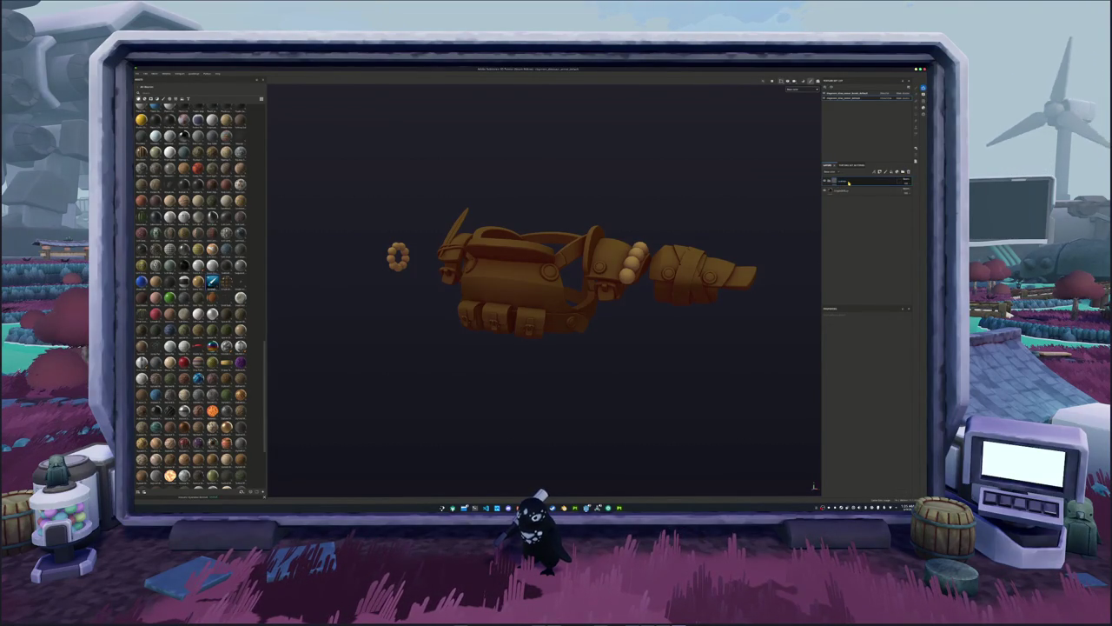
key(Return)
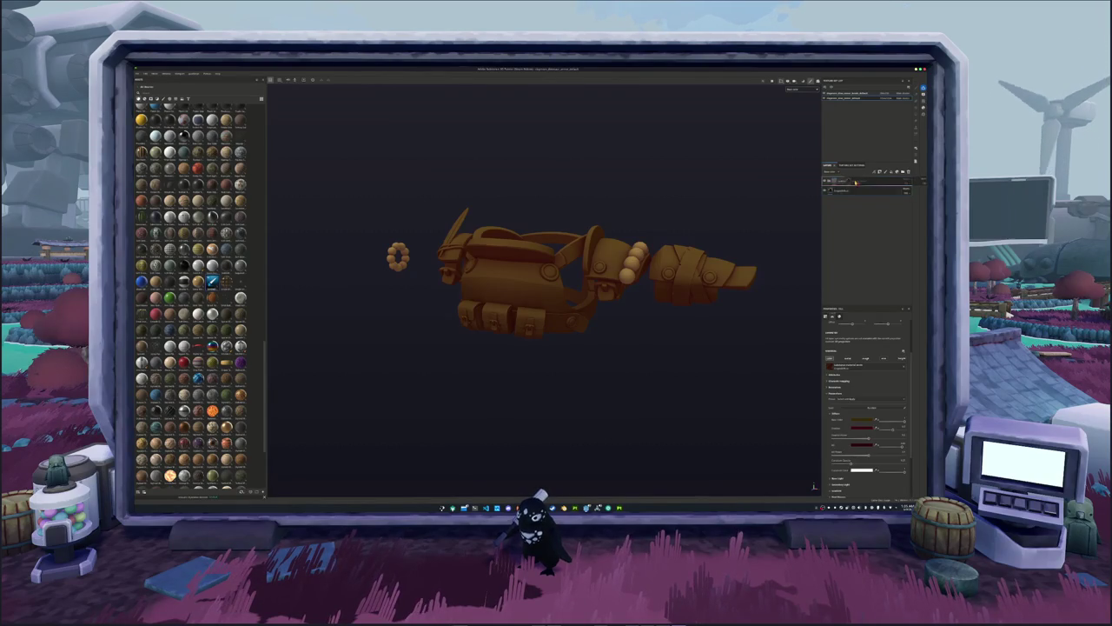
Set the duplicated layer's base colour to bright orange-yellow.
click(833, 412)
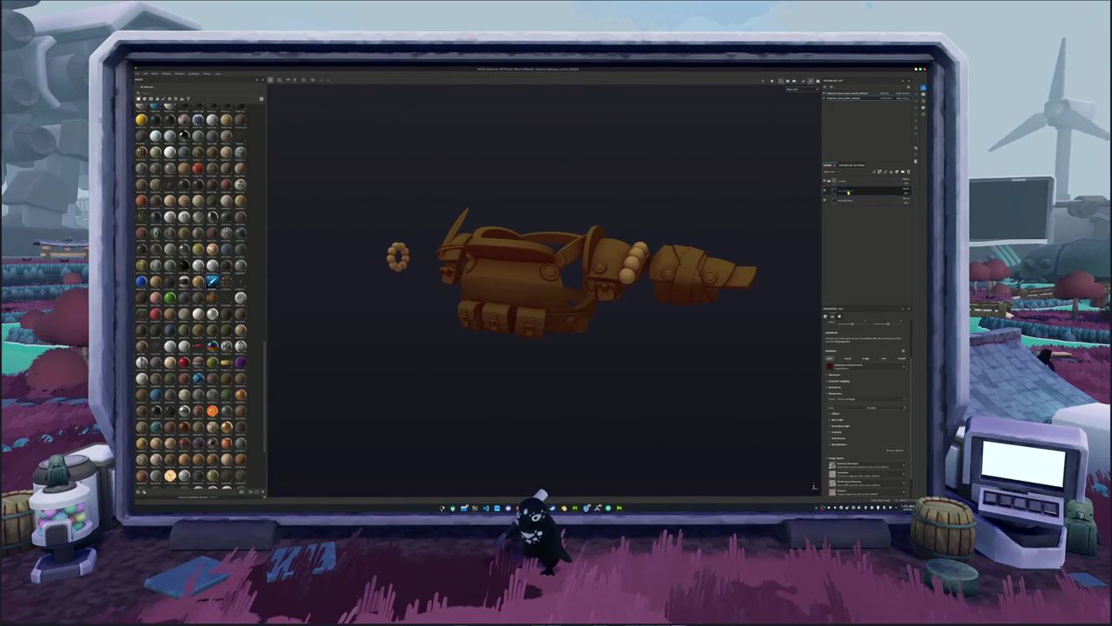
click(833, 413)
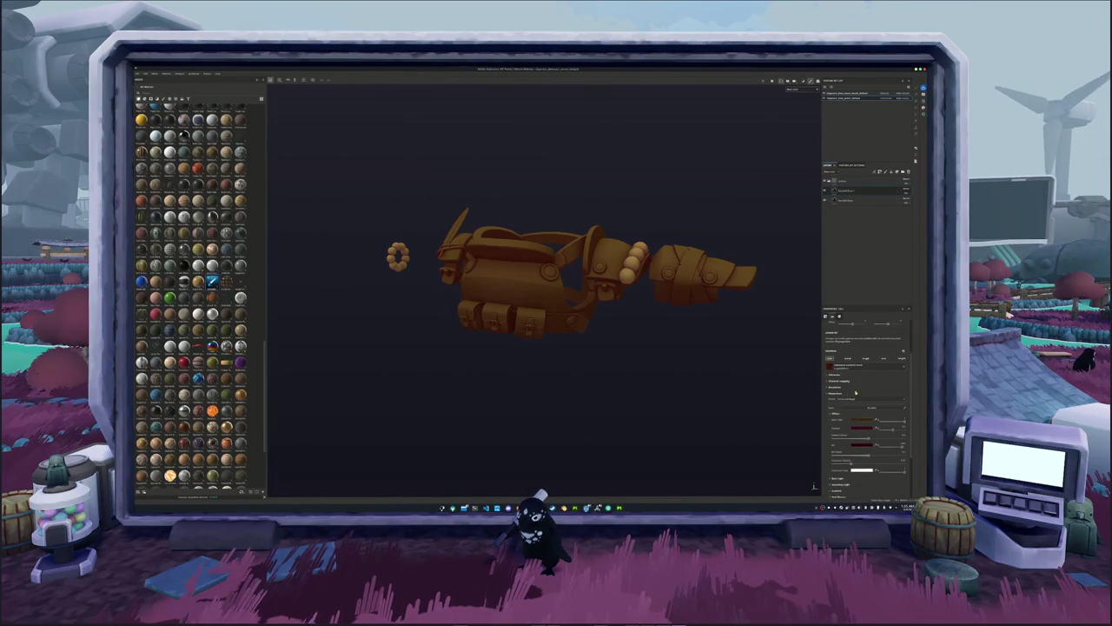
click(863, 421)
drag(887, 430, 902, 419)
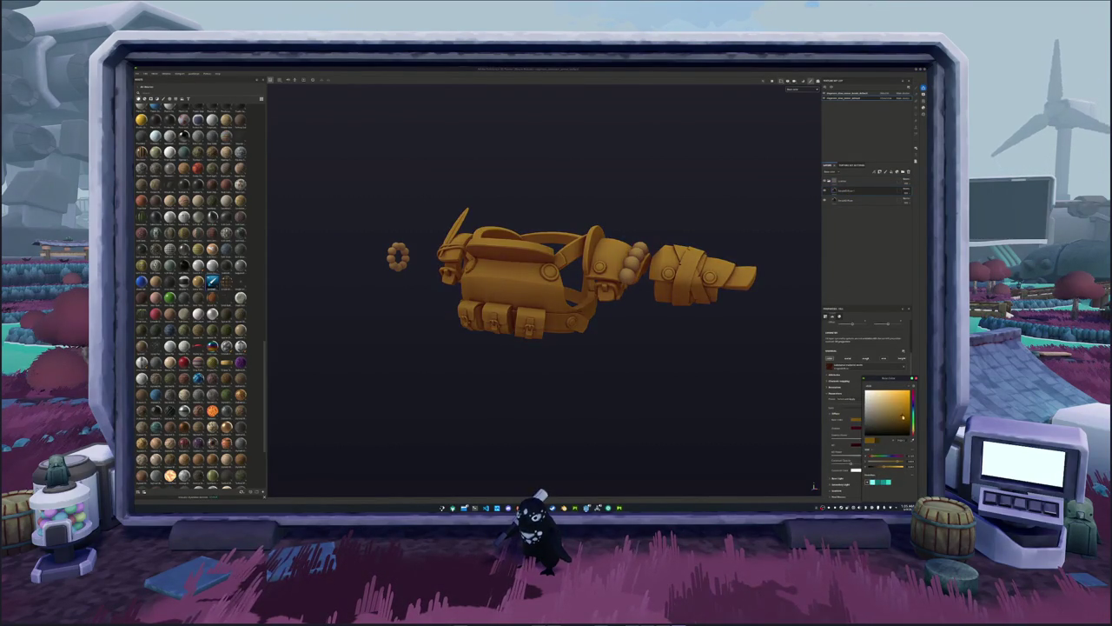
click(847, 190)
Add a black mask with a generator to the orange layer and tweak it to remove grime.
click(841, 190)
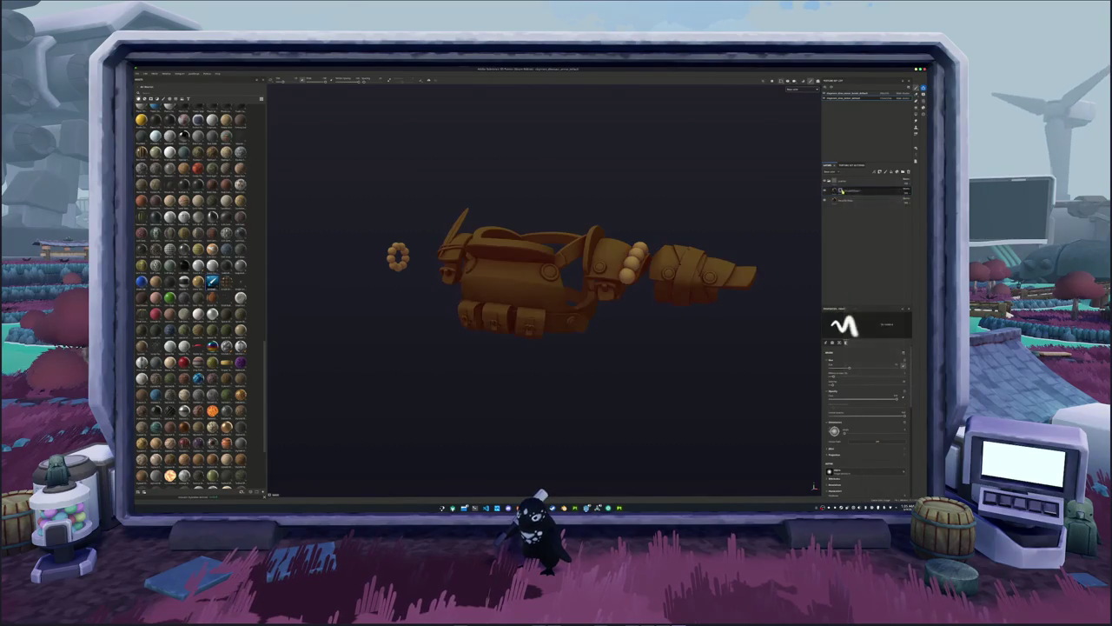
right_click(840, 190)
click(856, 324)
click(860, 329)
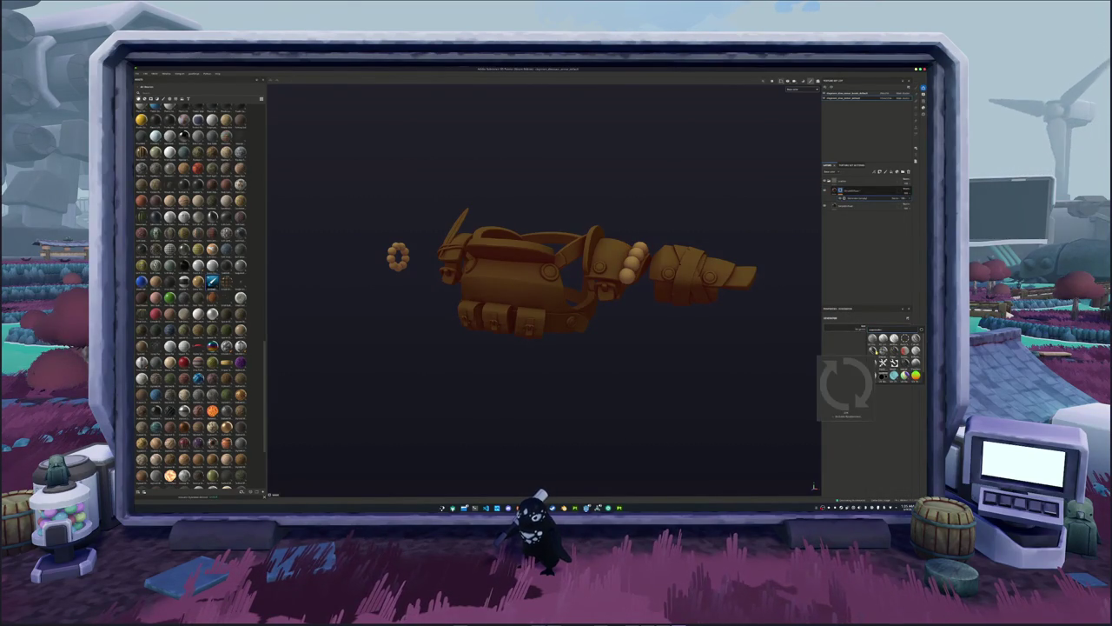
click(883, 362)
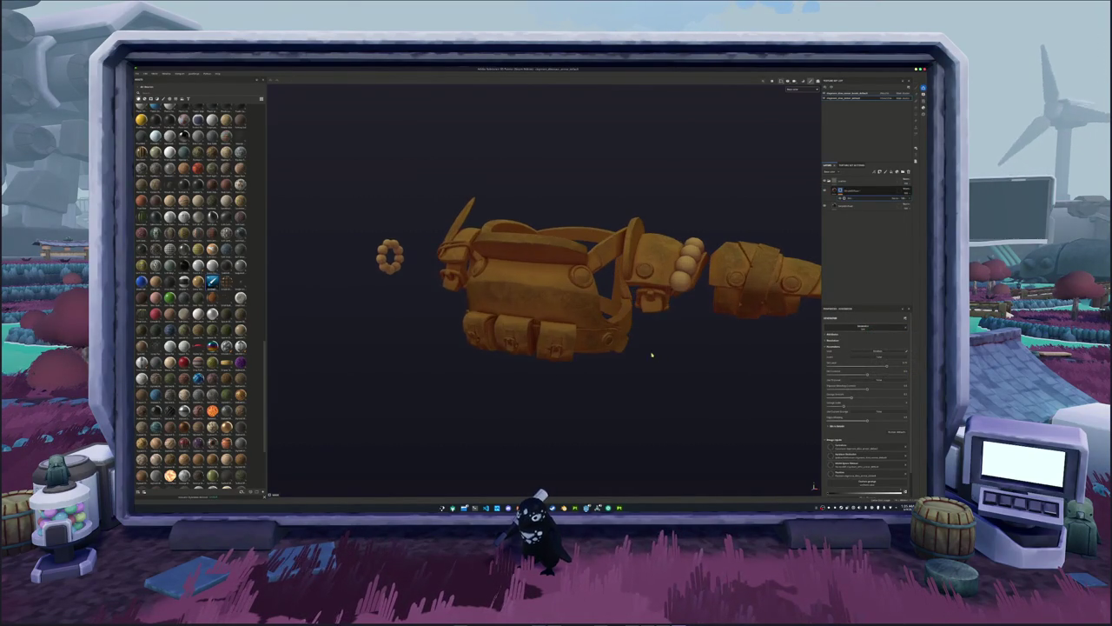
scroll(654, 348, up, 5)
alt+drag(774, 365, 683, 379)
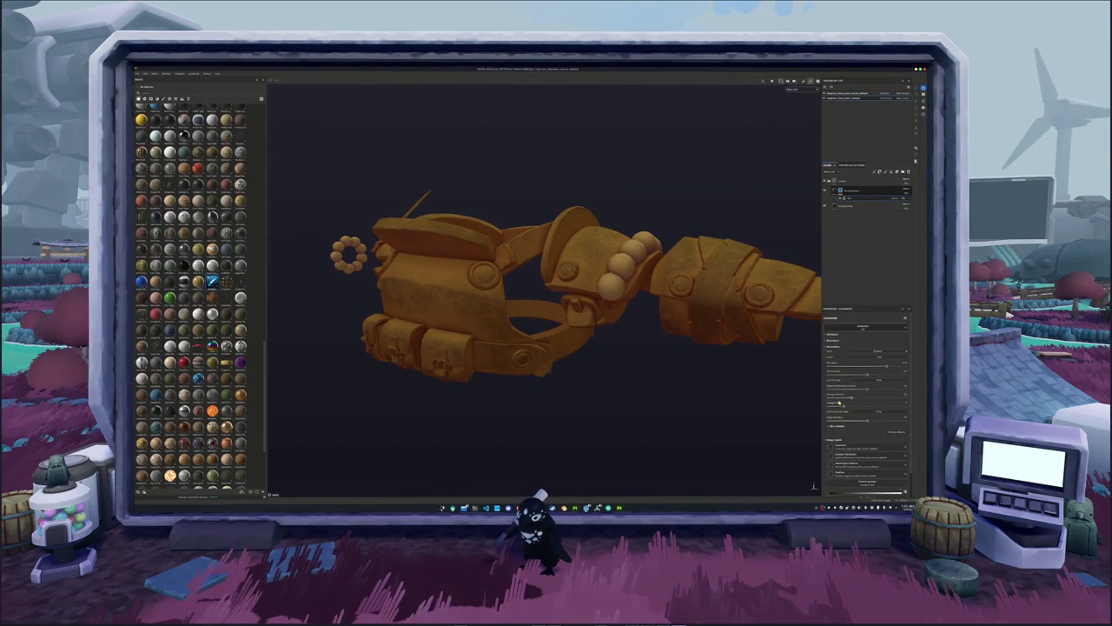
click(827, 367)
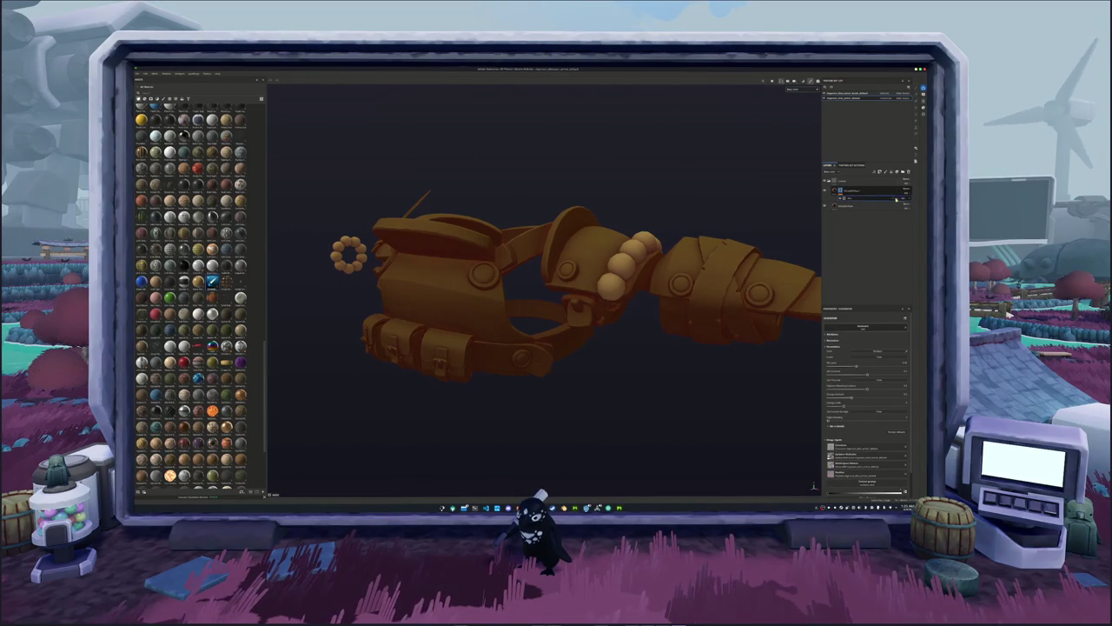
Switch the mask generator to an edge-based preset and adjust how much edge the gold covers.
click(854, 328)
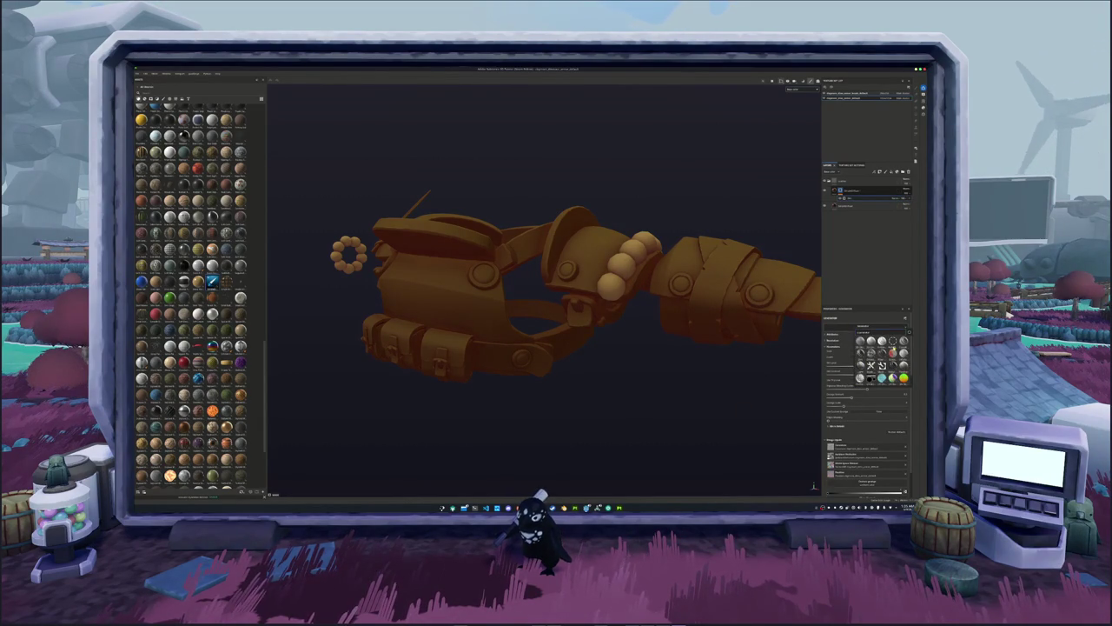
click(871, 352)
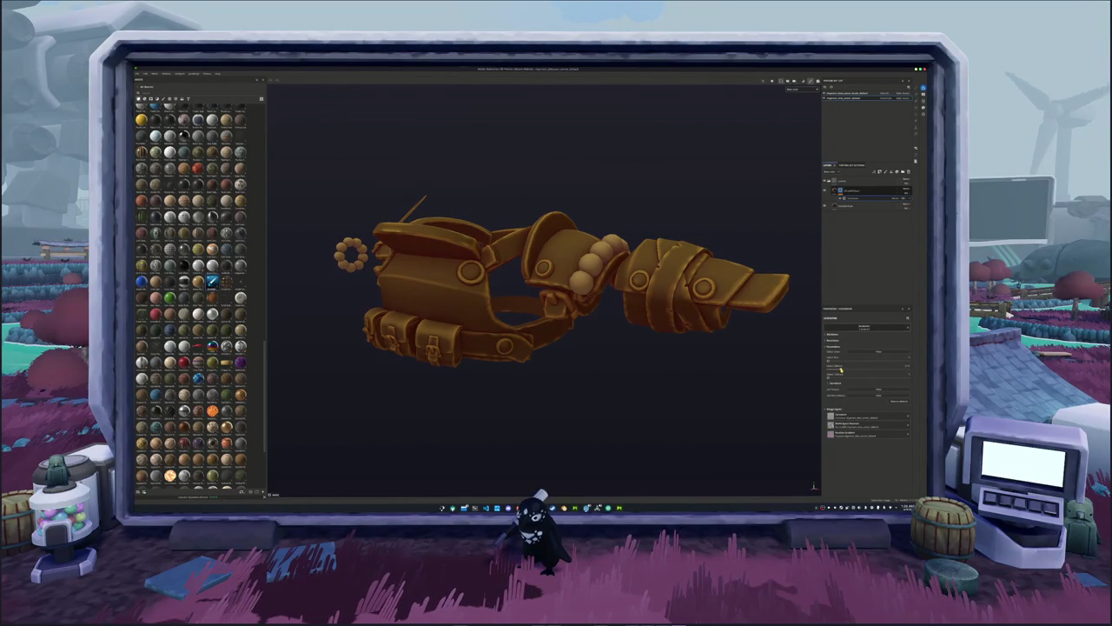
alt+drag(592, 360, 625, 362)
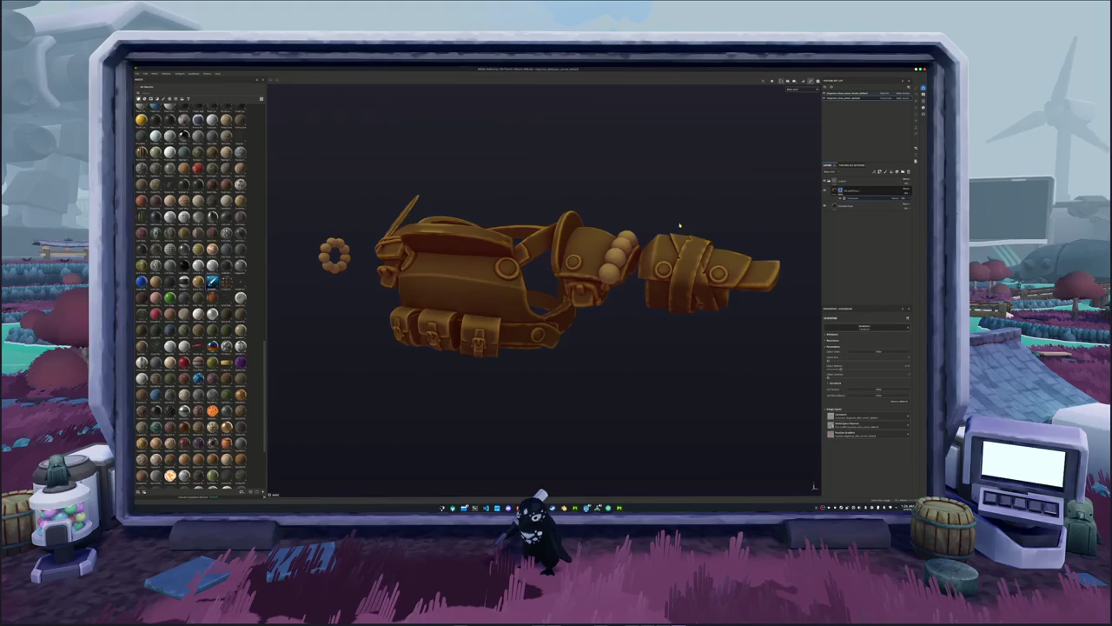
alt+drag(680, 225, 697, 230)
drag(841, 369, 829, 368)
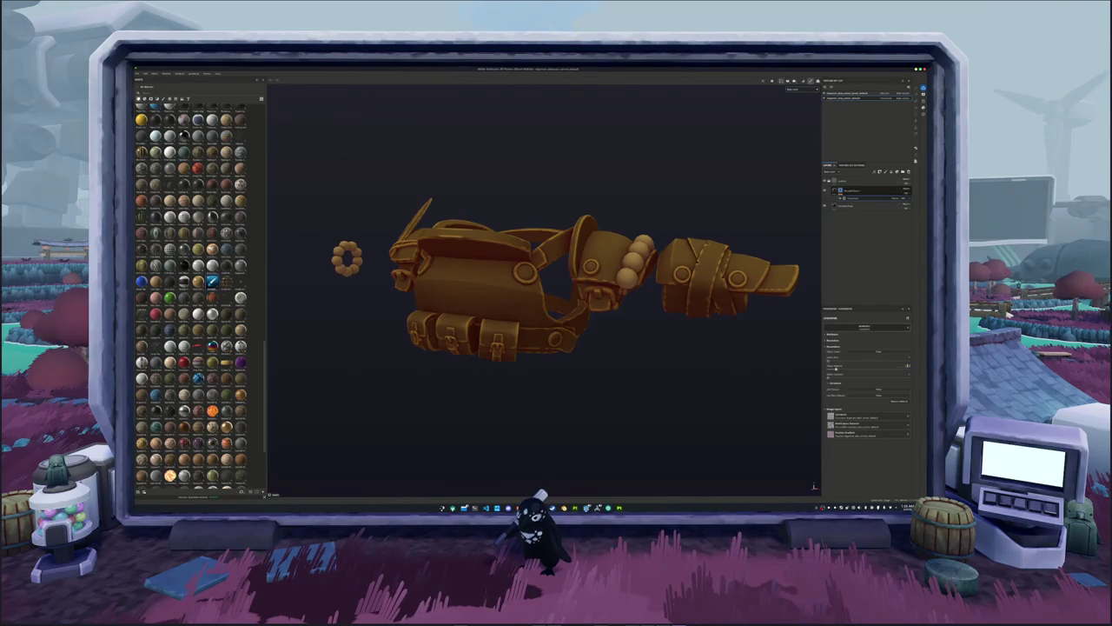
mouse_move(640, 166)
alt+mouse_down()
mouse_move(449, 207)
mouse_move(634, 230)
mouse_move(754, 201)
alt+mouse_up()
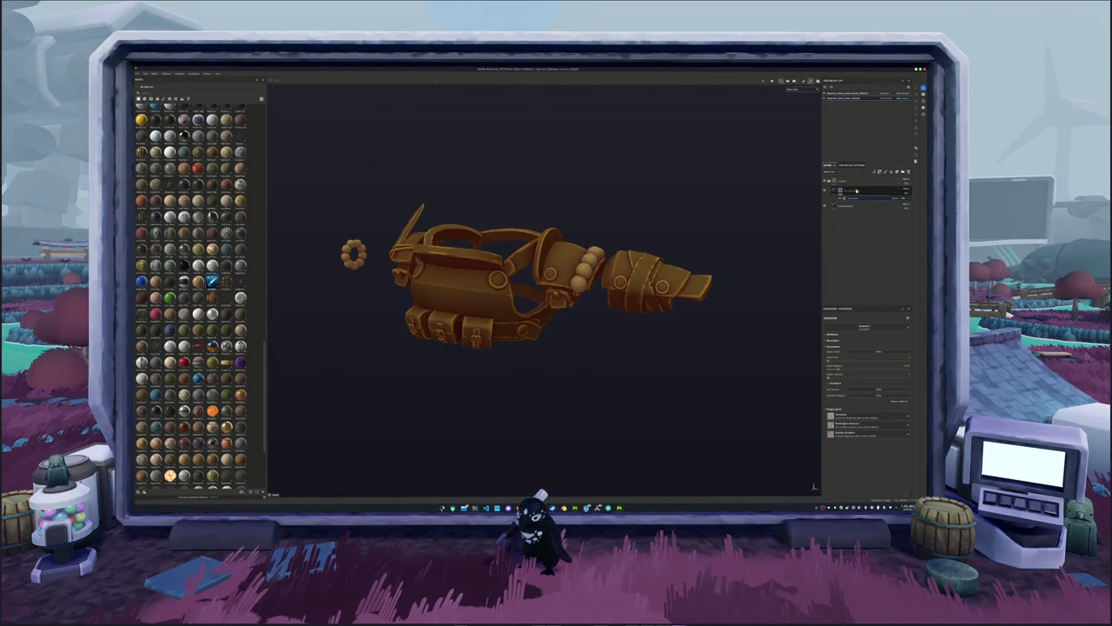
key(1)
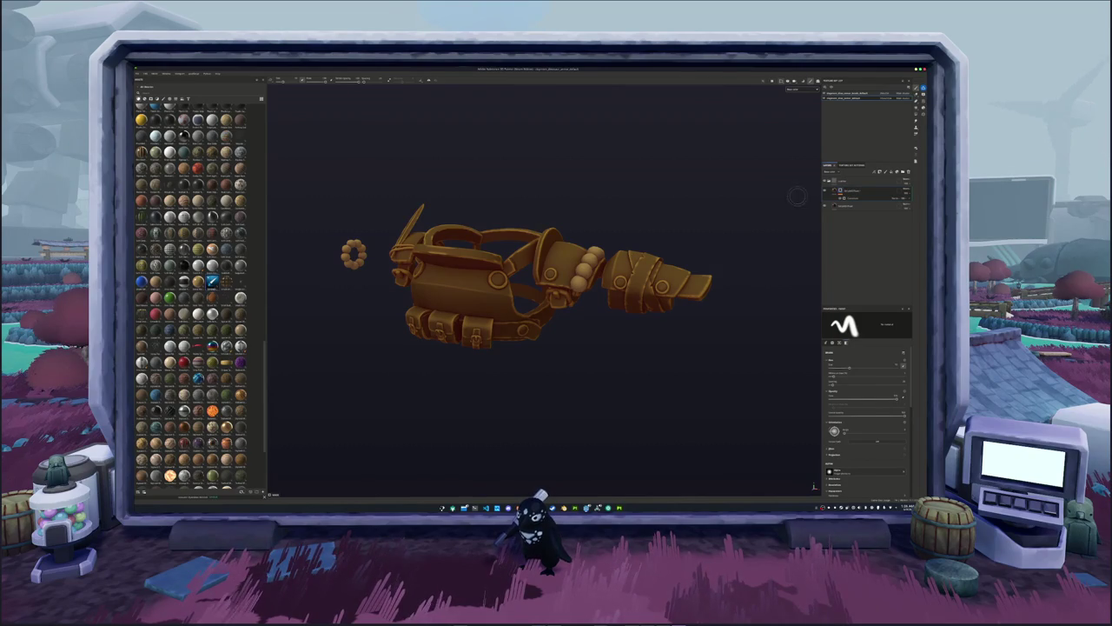
Select the layer's mask thumbnail and switch to the Polygon Fill tool.
click(843, 183)
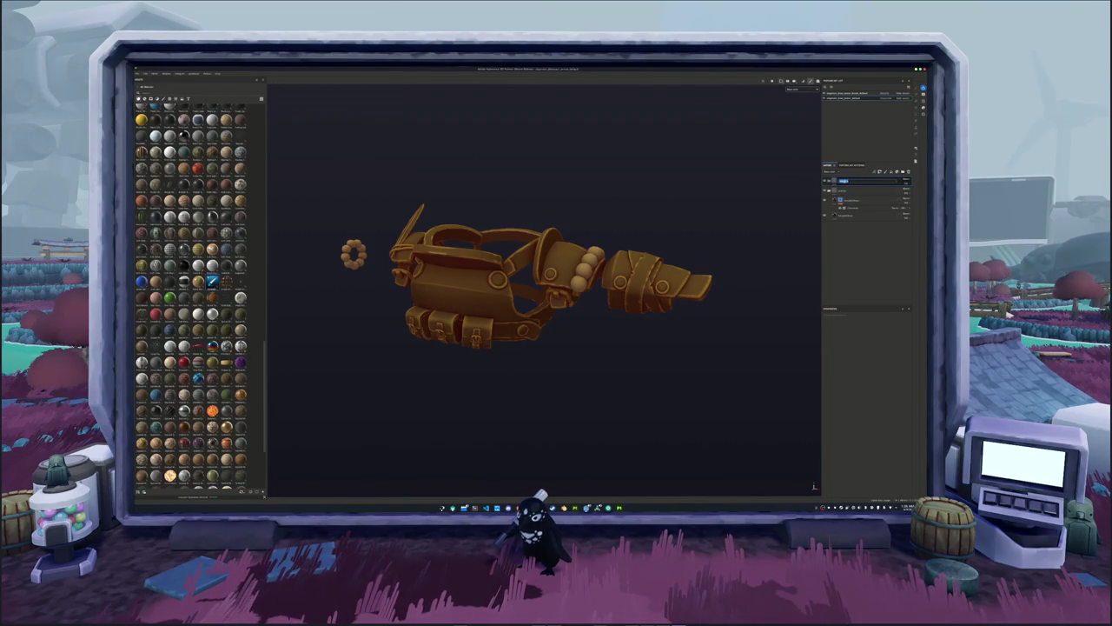
click(843, 182)
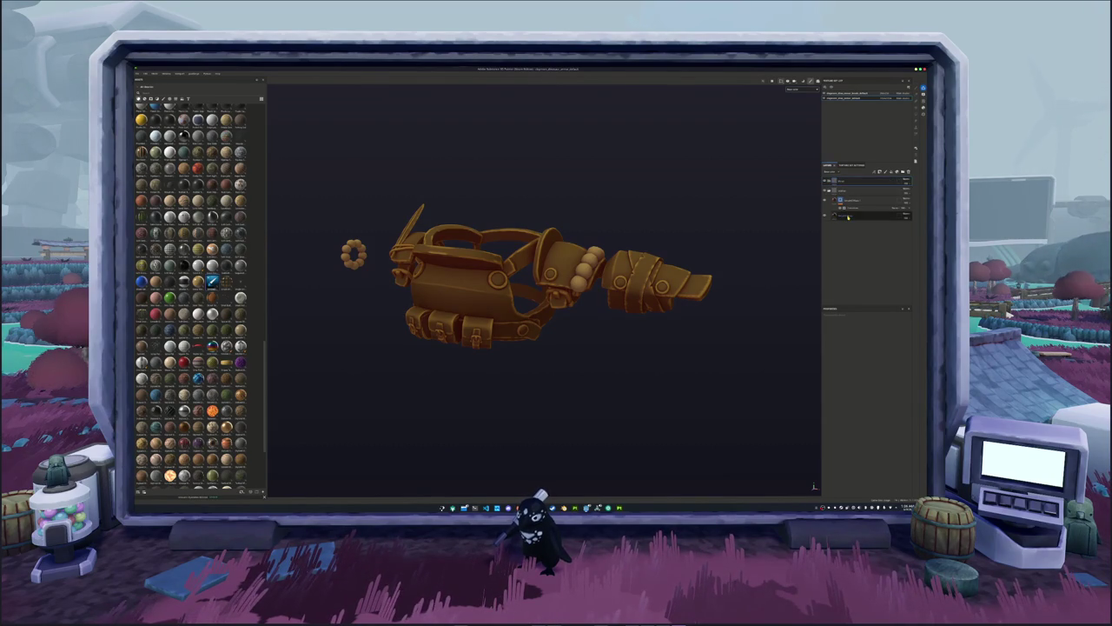
click(845, 189)
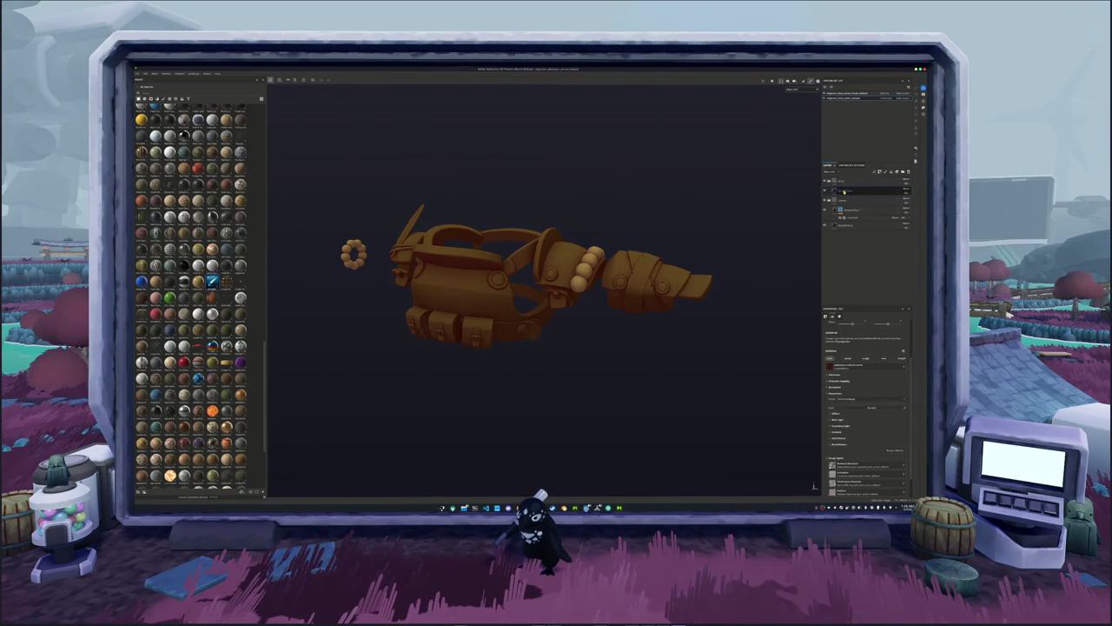
click(848, 182)
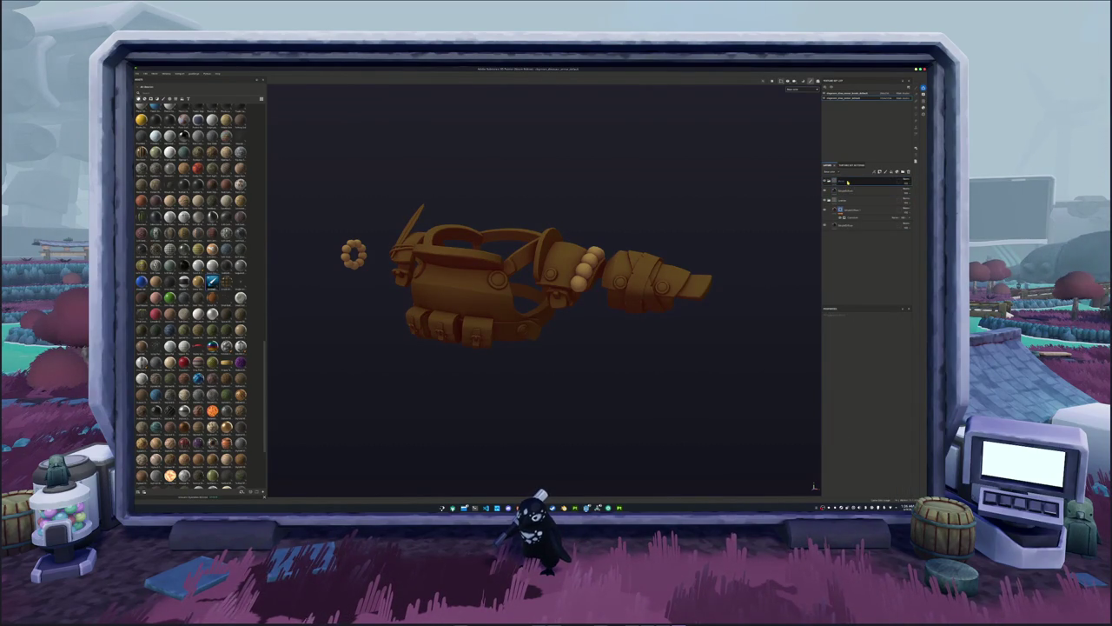
click(841, 180)
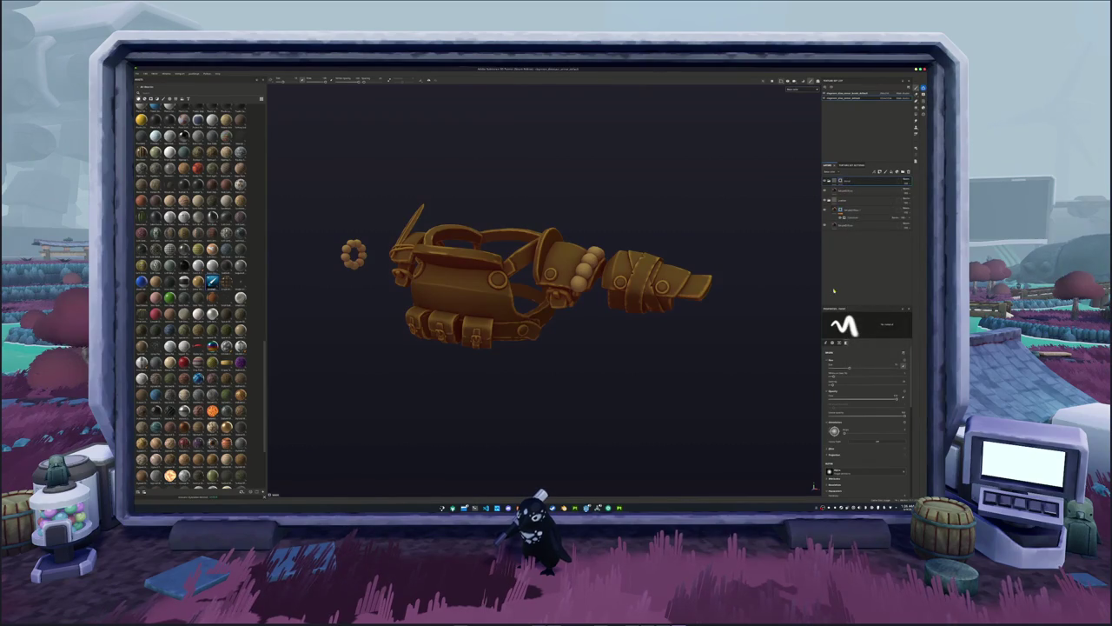
click(915, 115)
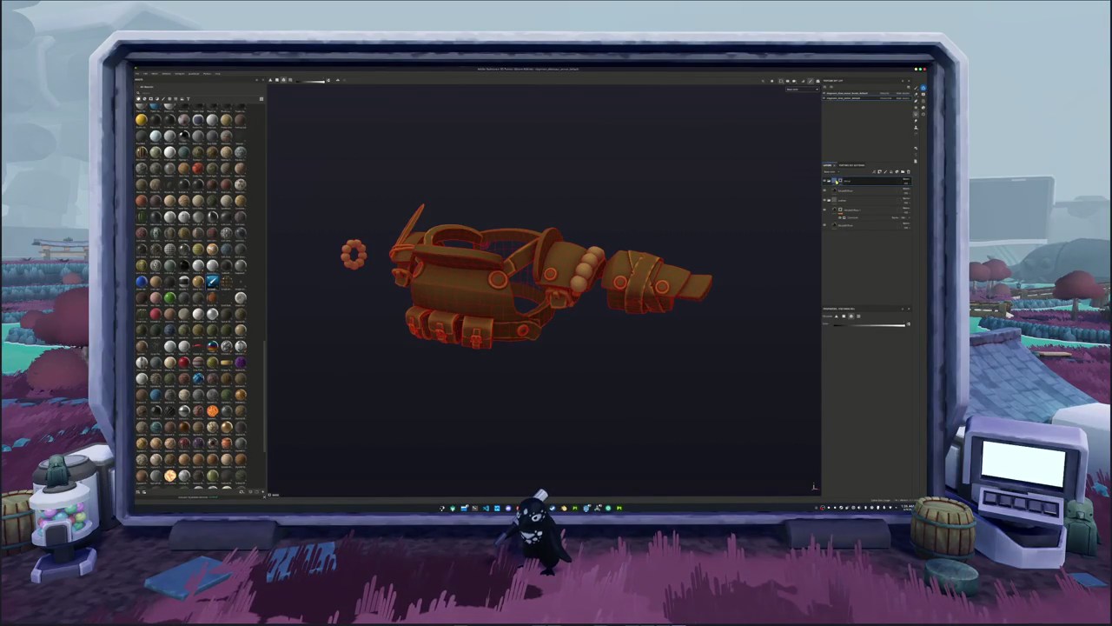
Change the lower fill layer's base colour to charcoal grey, keeping an orange tone for the straps.
click(840, 209)
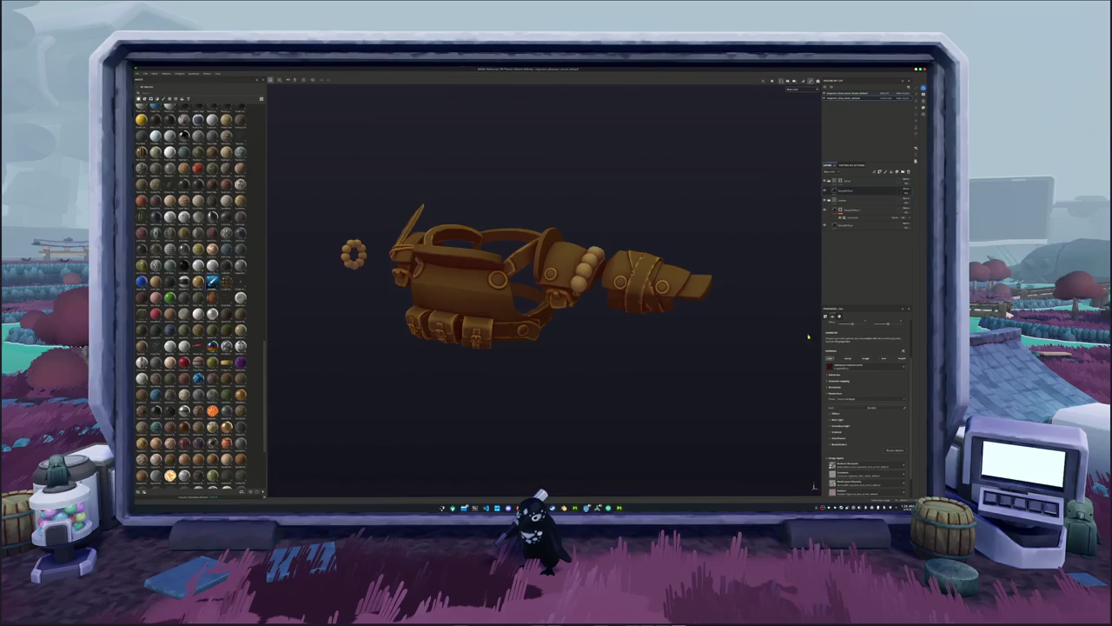
click(838, 415)
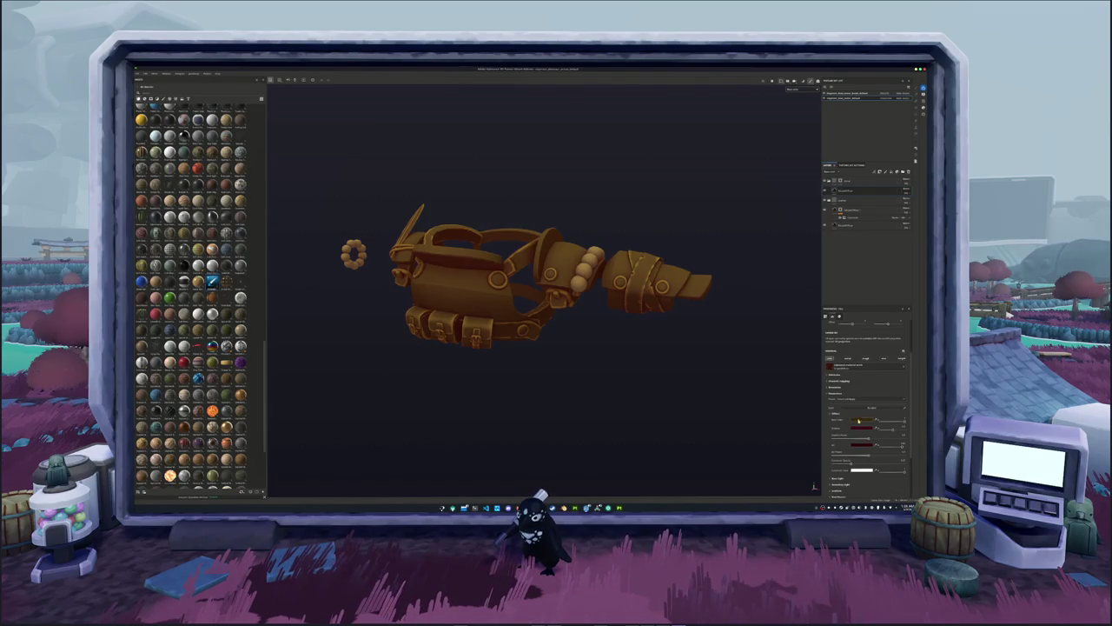
click(858, 419)
drag(892, 429, 871, 432)
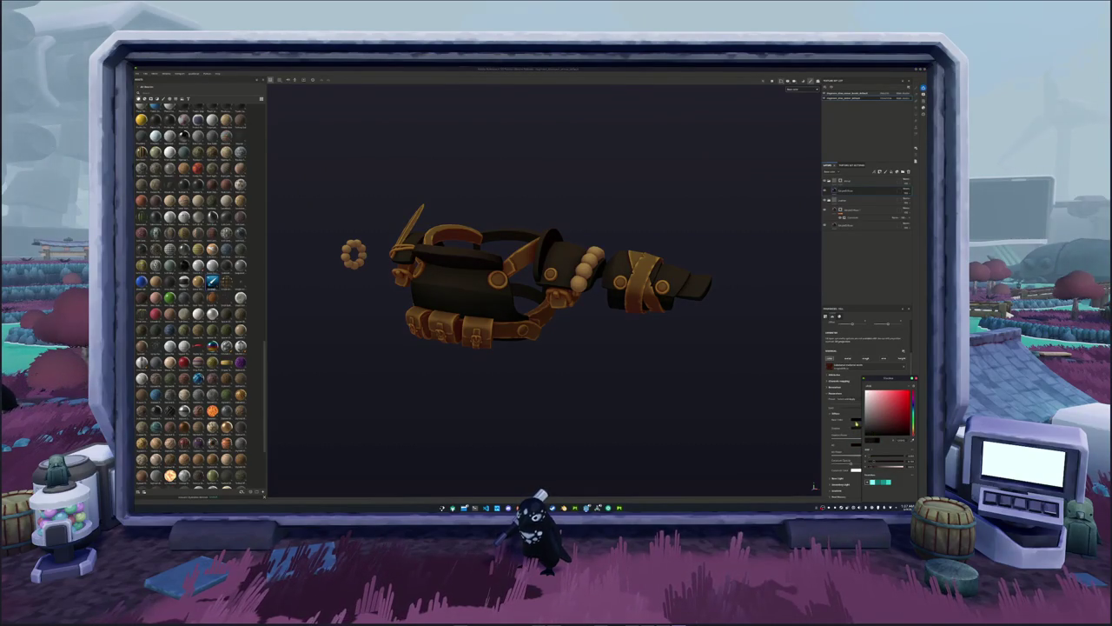
drag(867, 429, 868, 432)
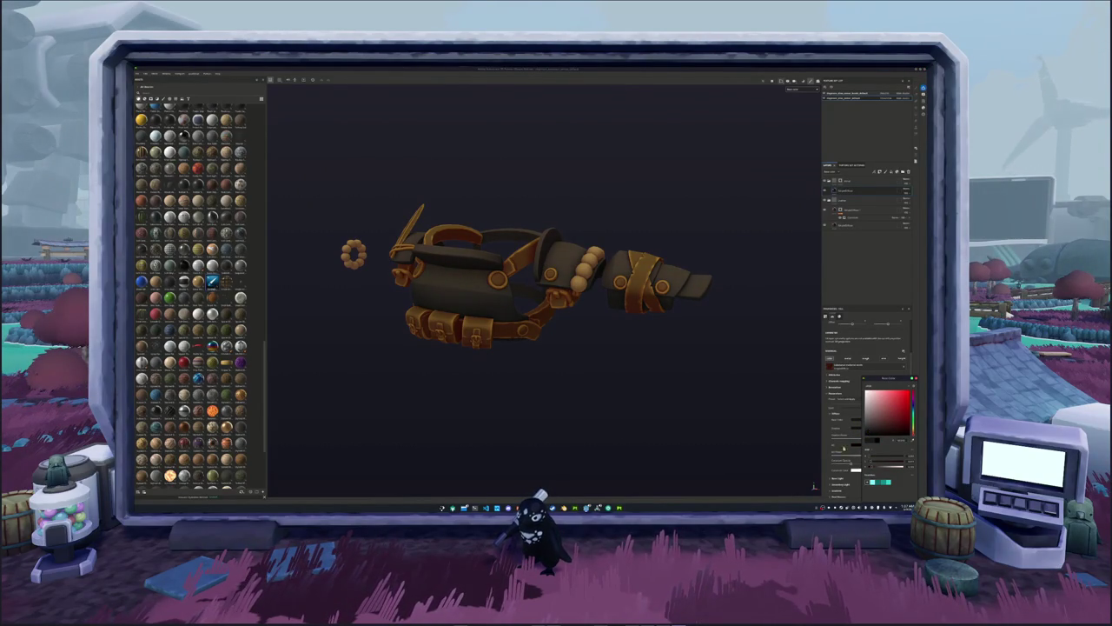
click(843, 446)
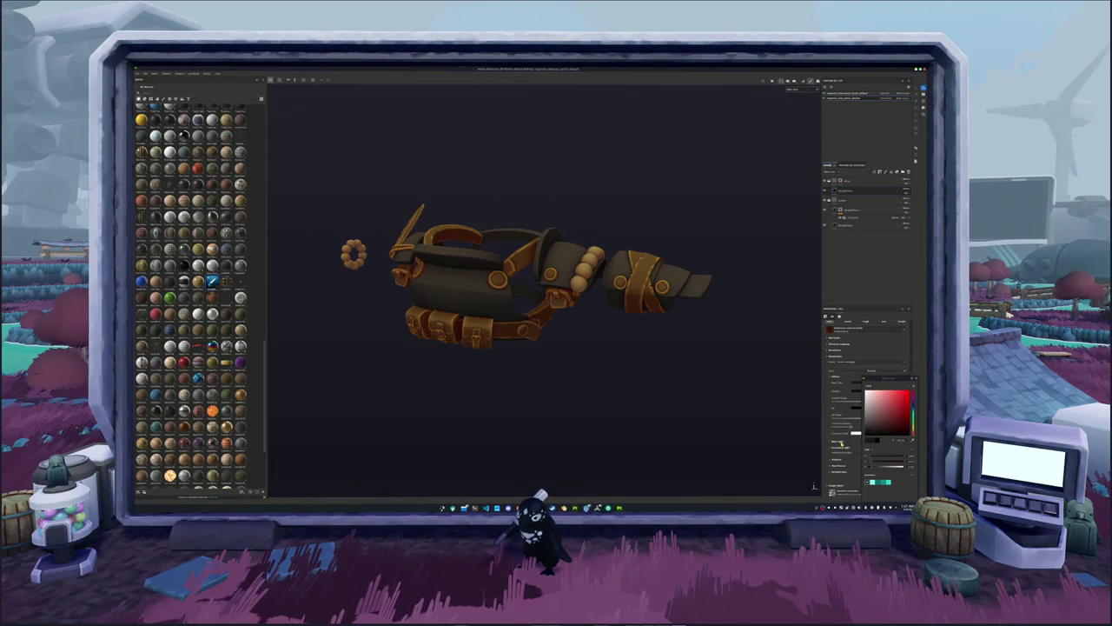
click(847, 443)
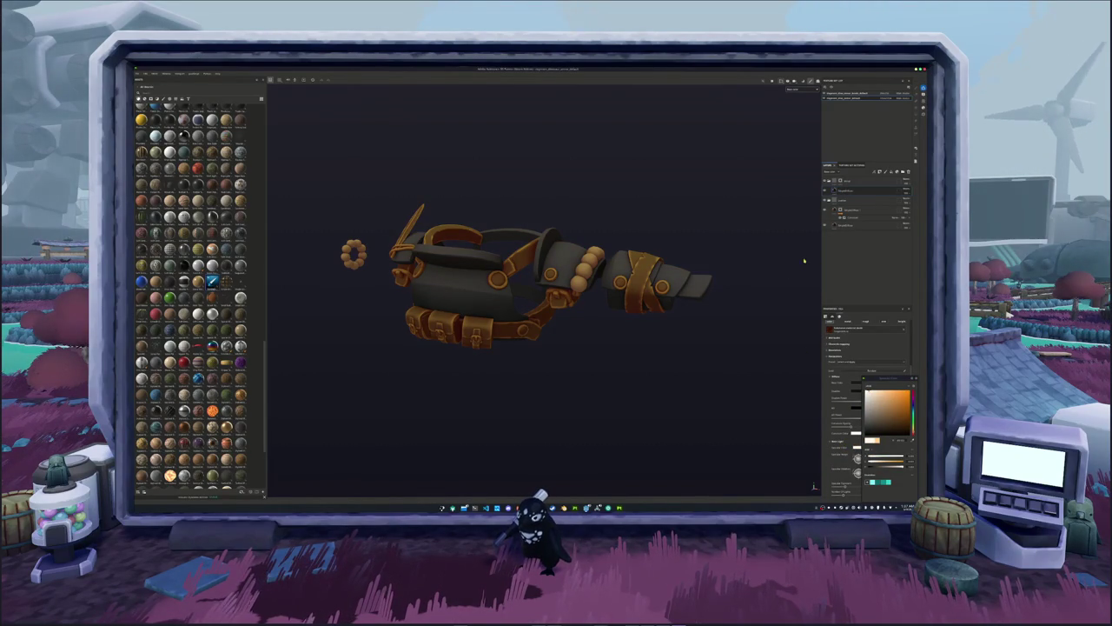
click(855, 192)
Add a mask and a material fill to the layer, using polygon fill on the mask.
right_click(855, 192)
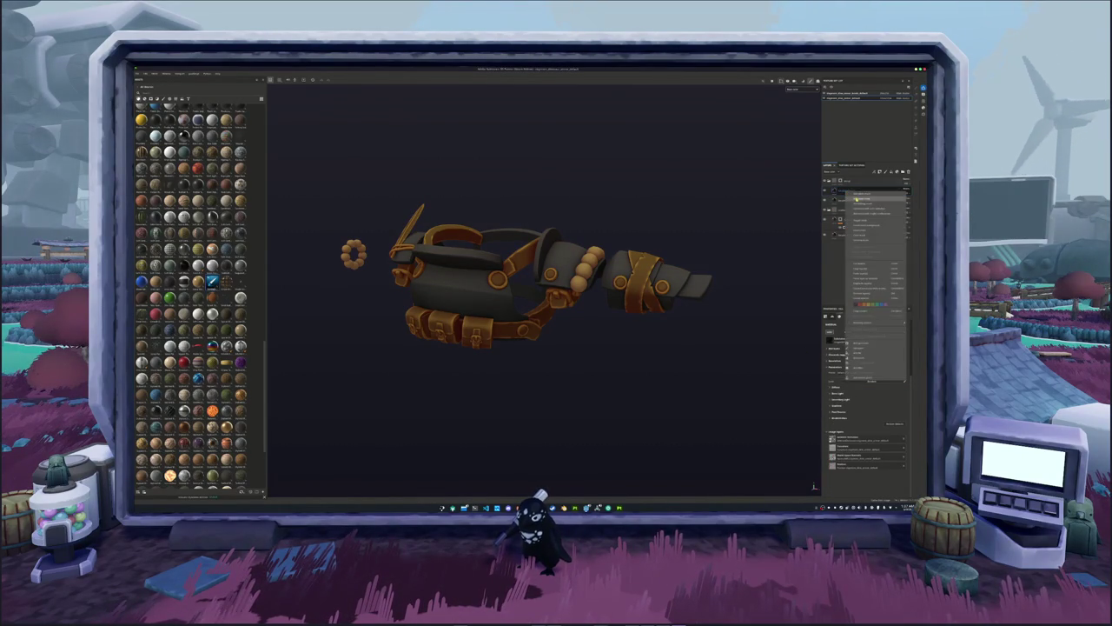
click(855, 198)
right_click(844, 192)
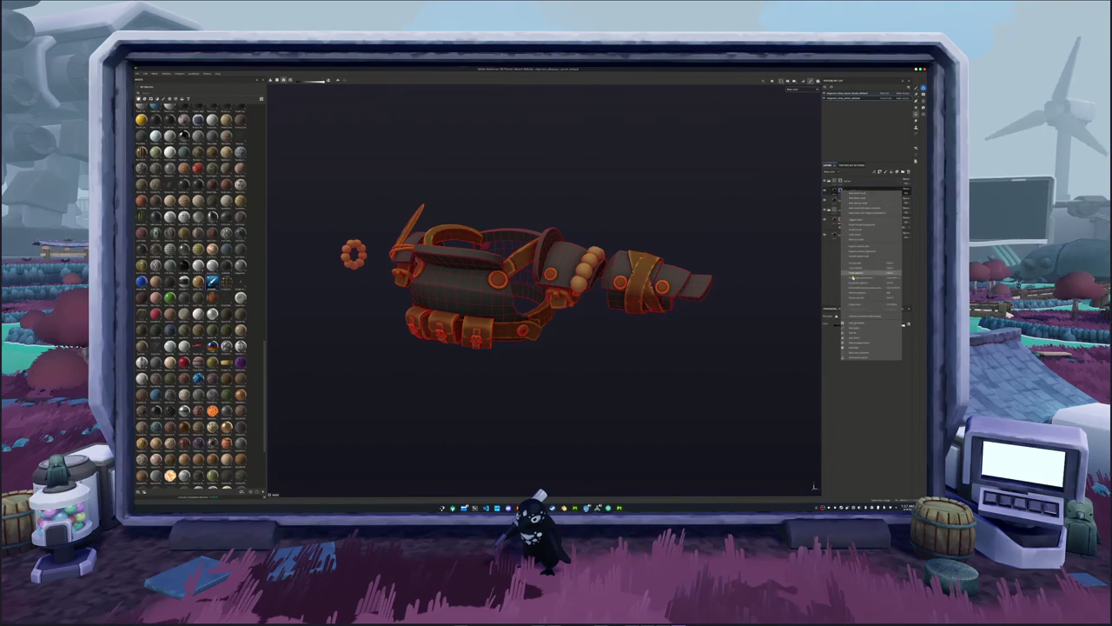
click(854, 324)
click(855, 326)
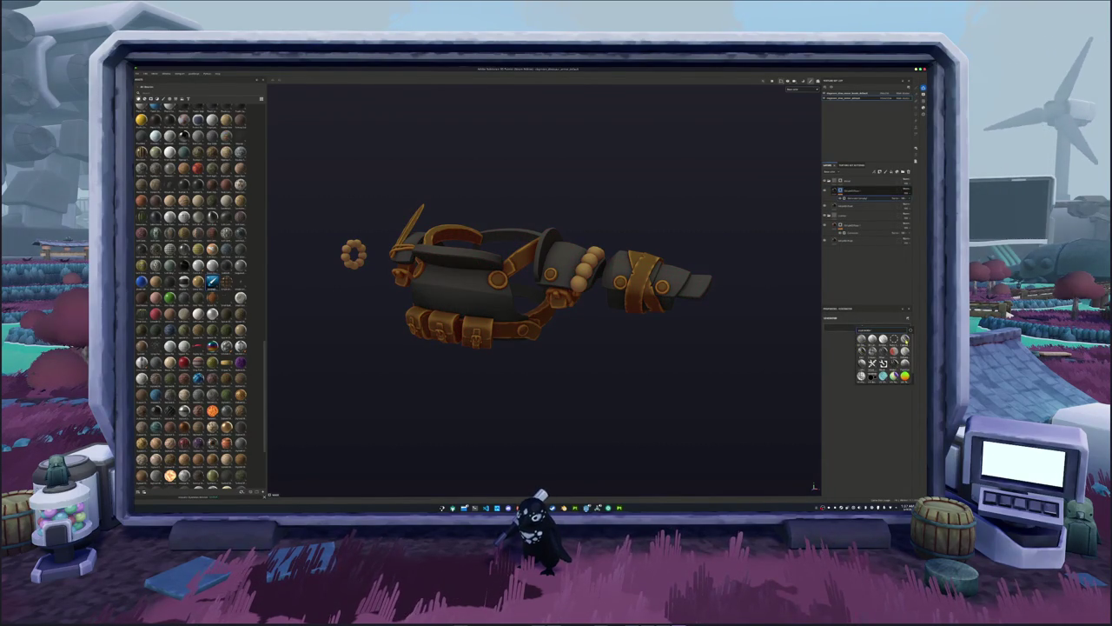
click(883, 363)
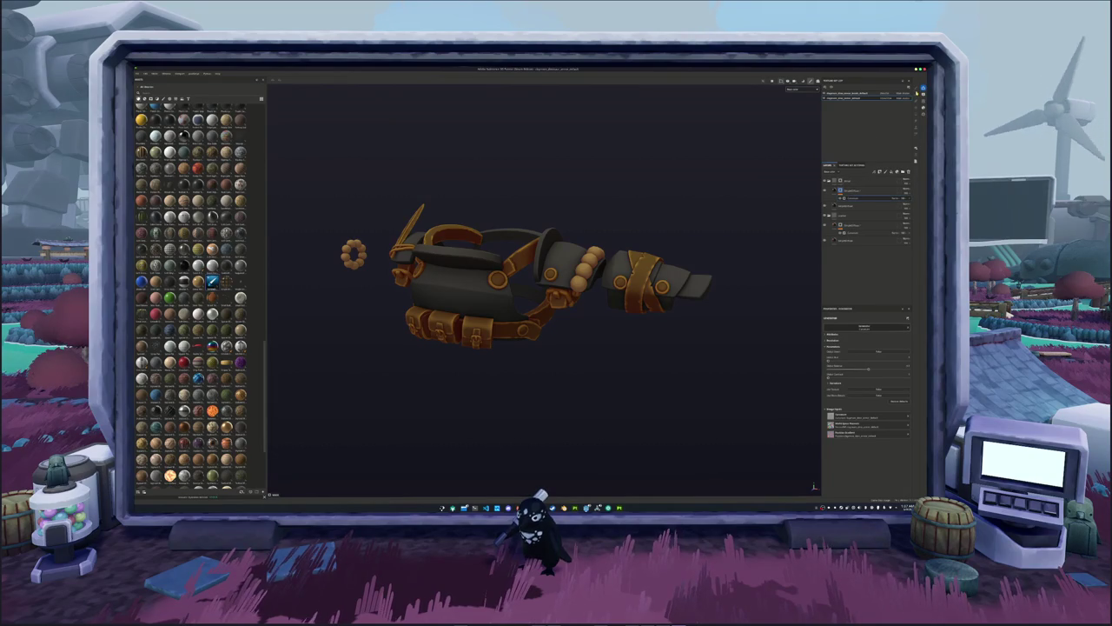
click(918, 113)
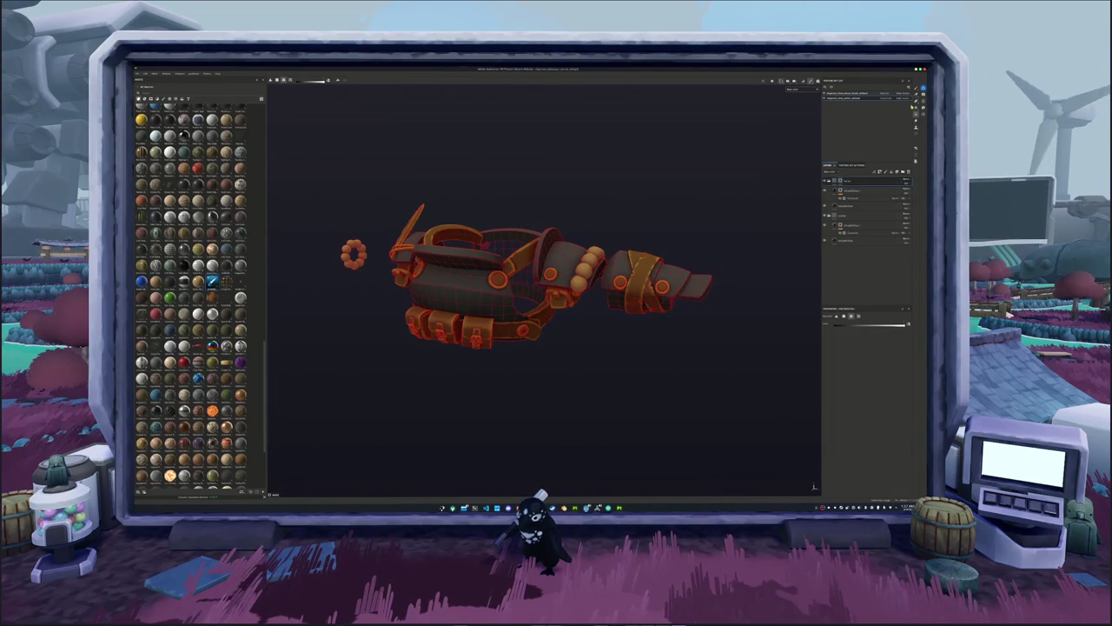
click(869, 198)
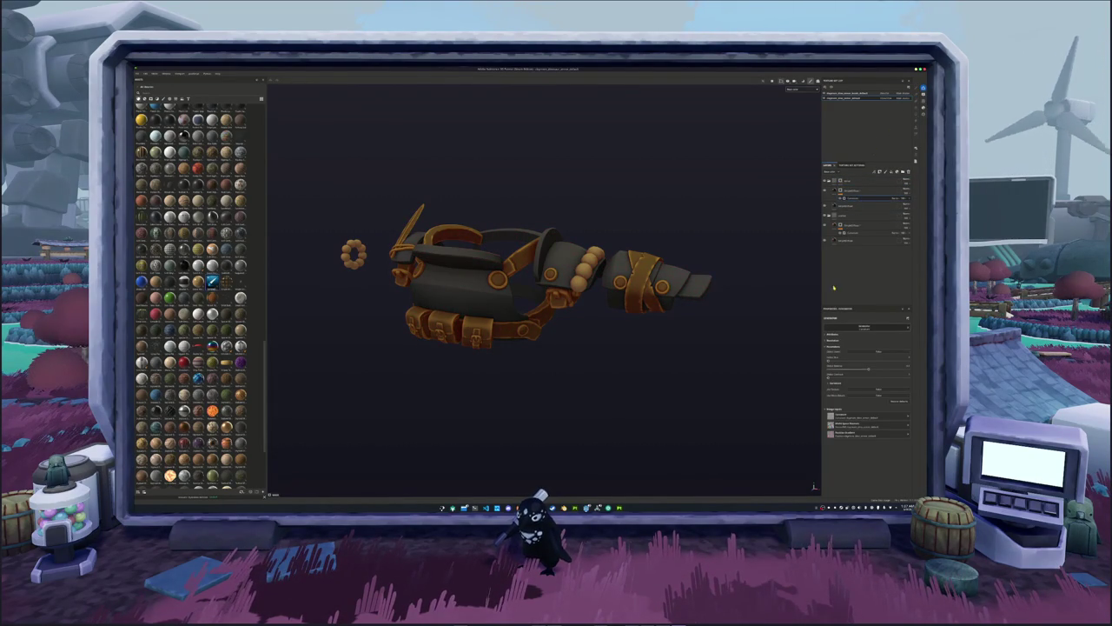
Darken the grey of the armour plates through the layer's colour swatch.
middle_drag(741, 267, 821, 279)
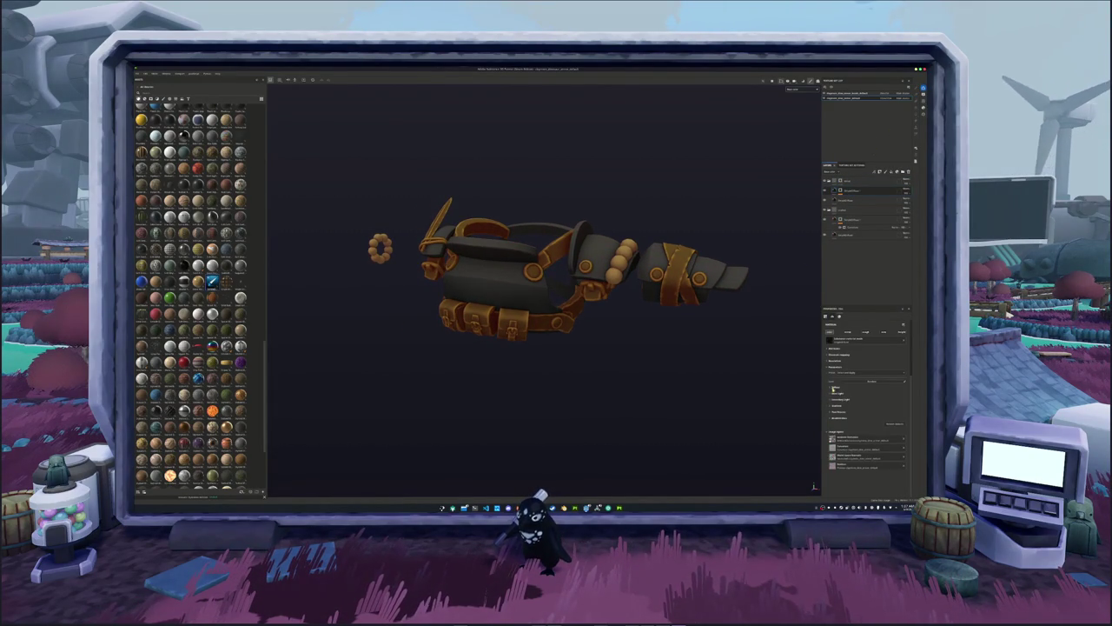
click(834, 388)
click(859, 393)
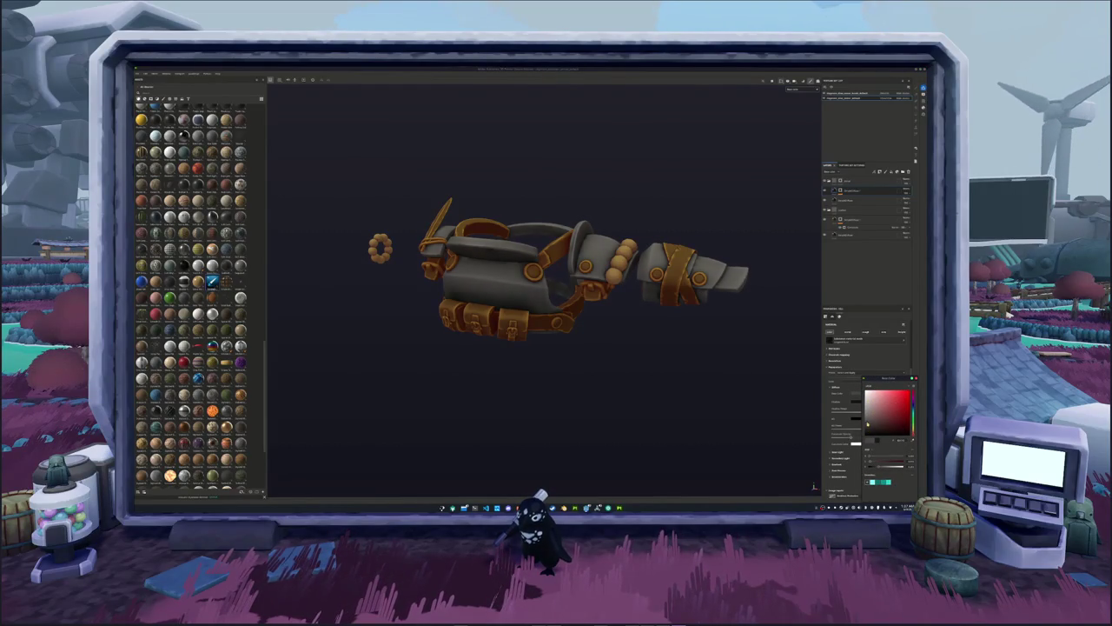
click(869, 198)
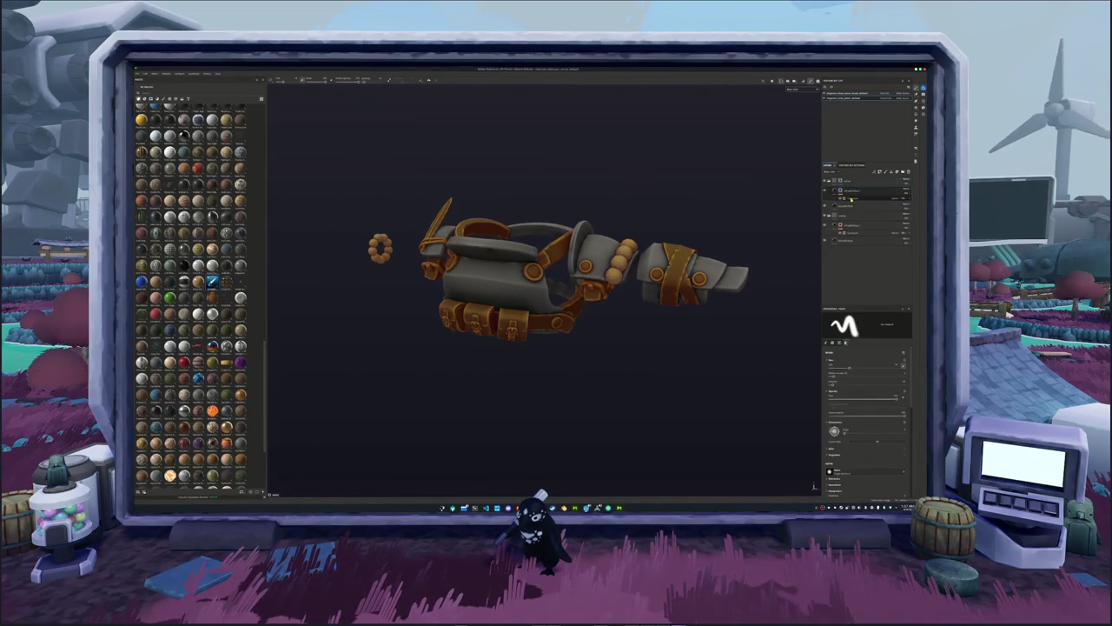
drag(852, 364, 835, 369)
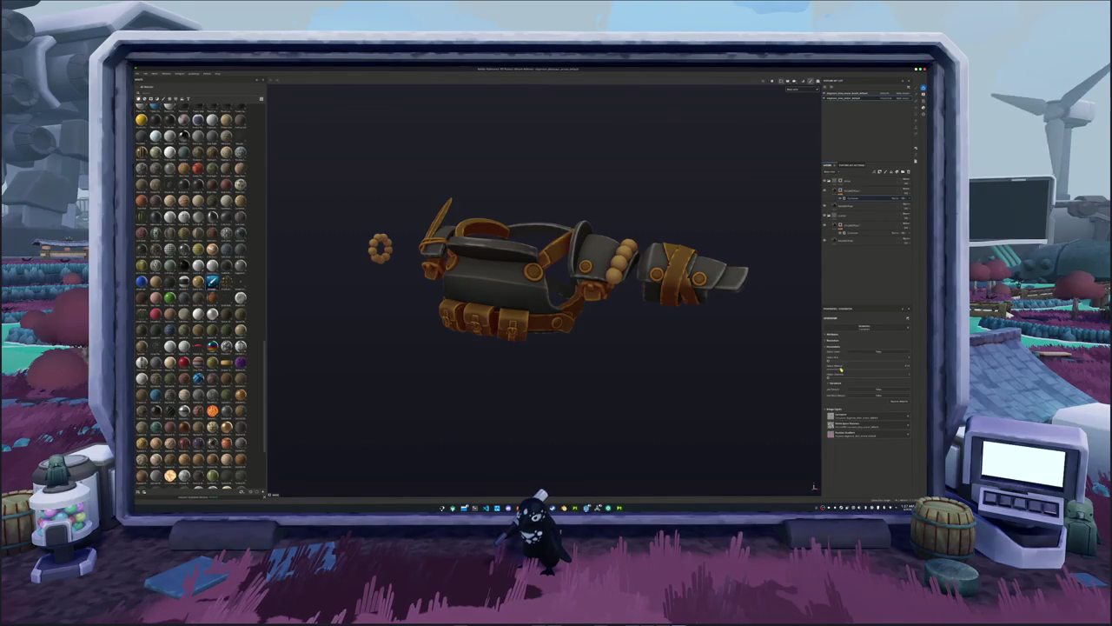
Add a fill with a smoother dark metal material and lower its texture strength.
click(866, 193)
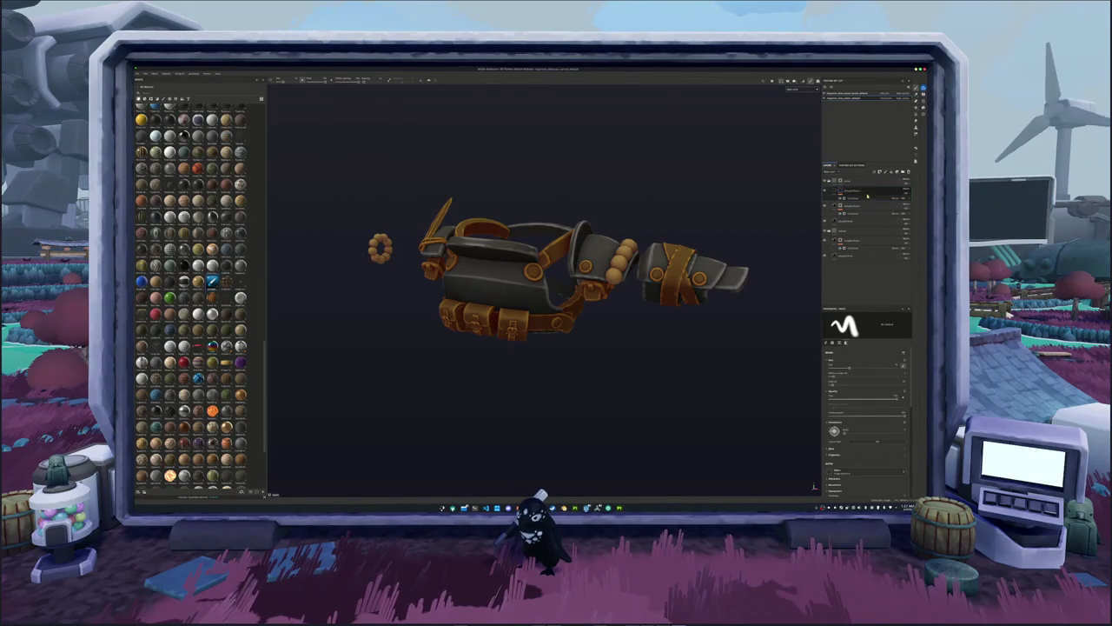
click(866, 198)
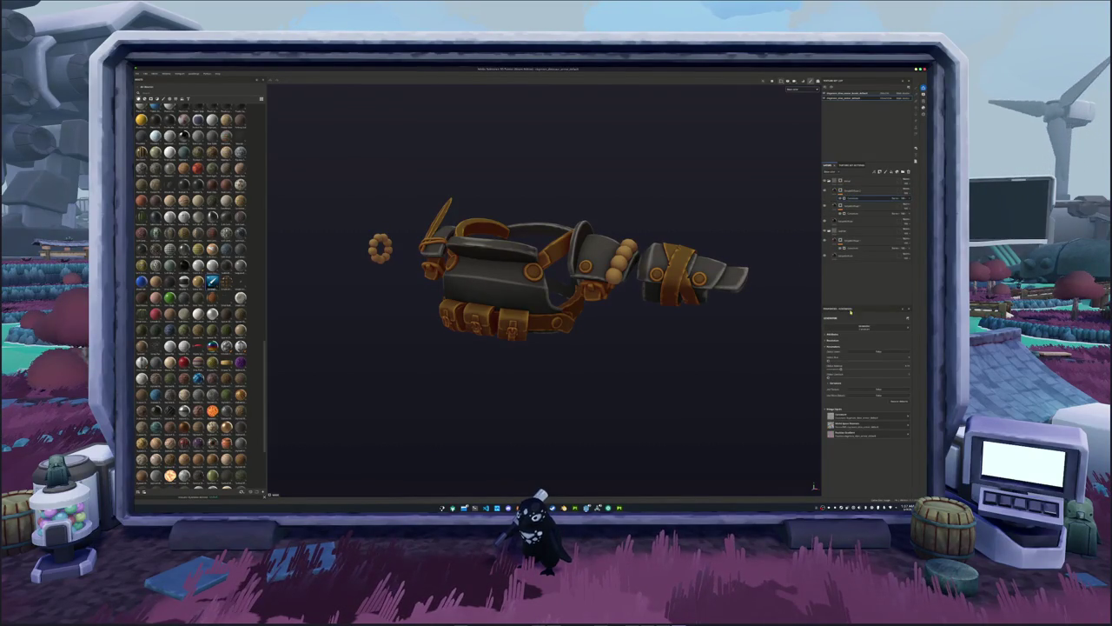
click(856, 341)
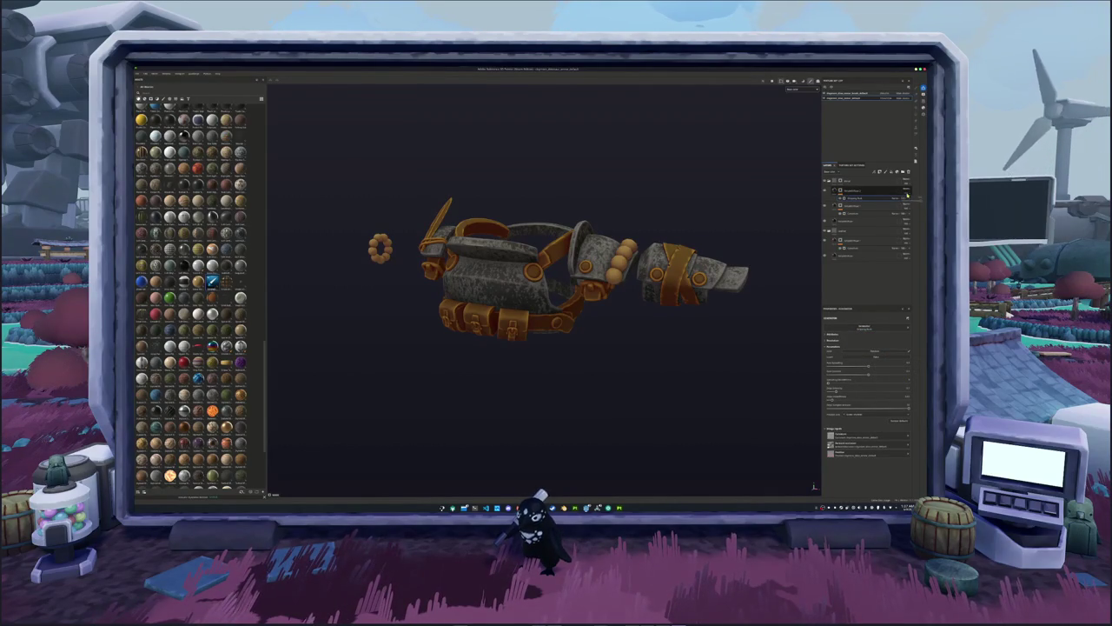
click(907, 199)
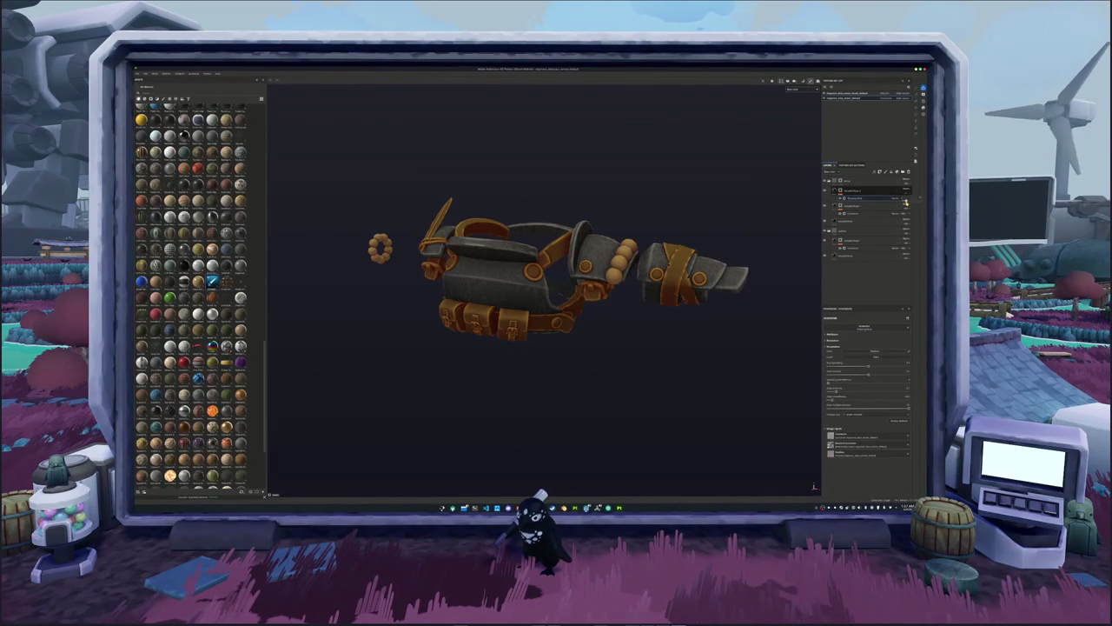
scroll(746, 302, up, 2)
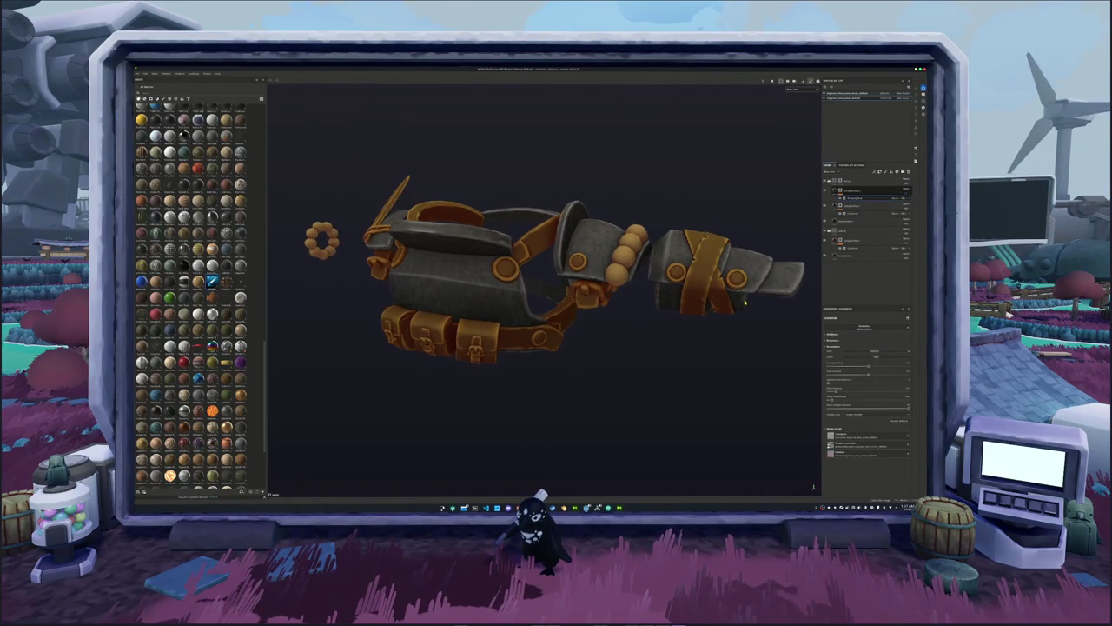
alt+drag(745, 300, 692, 336)
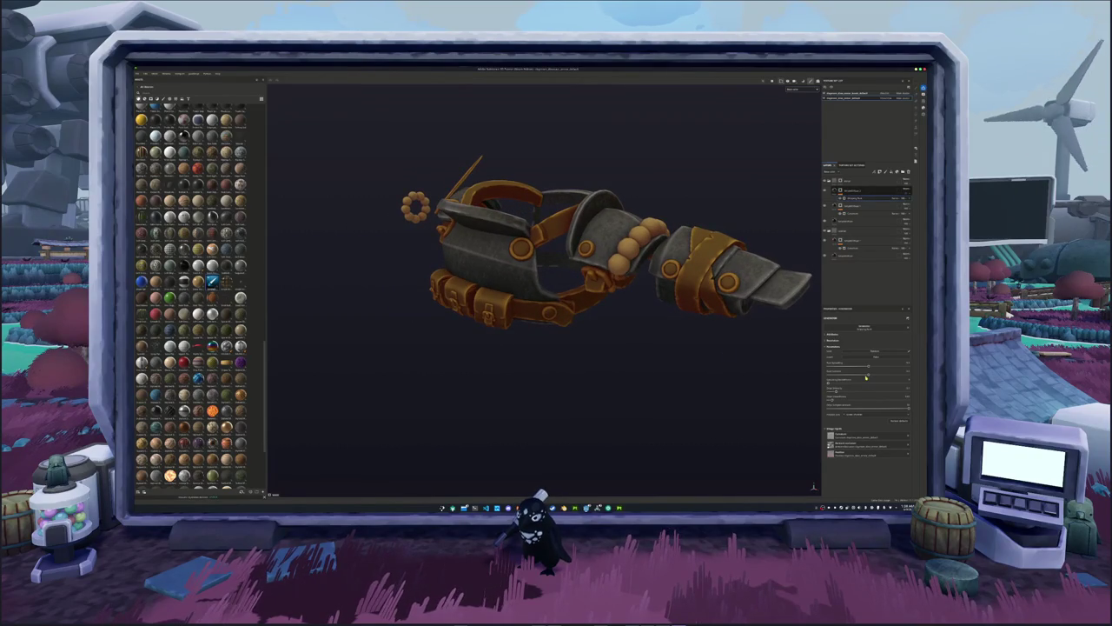
drag(866, 376, 858, 376)
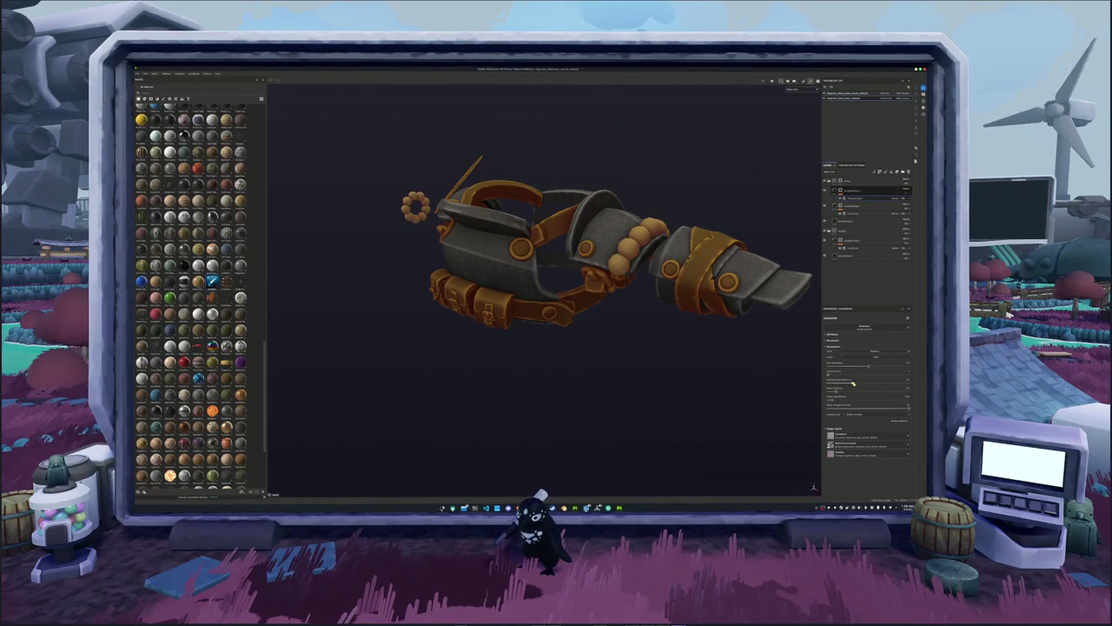
drag(852, 383, 848, 383)
mouse_move(641, 341)
alt+mouse_down()
mouse_move(695, 365)
mouse_move(705, 351)
mouse_move(607, 328)
mouse_move(660, 356)
alt+mouse_up()
Create a new layer folder, name it starting with 'Le', and move the layers into it.
key(1)
click(903, 171)
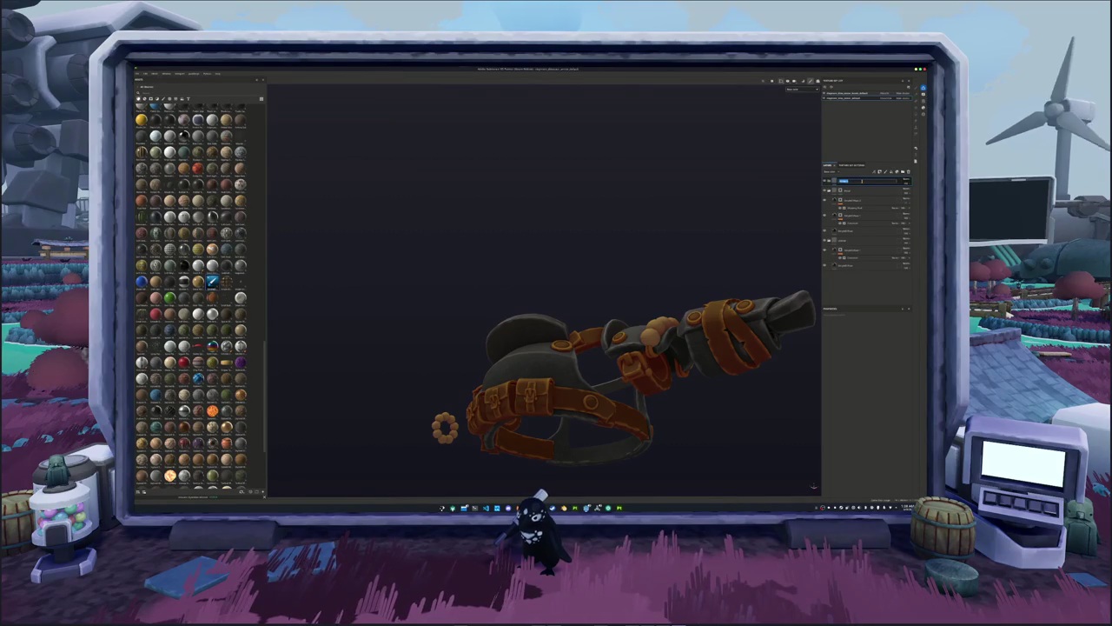
text(Le)
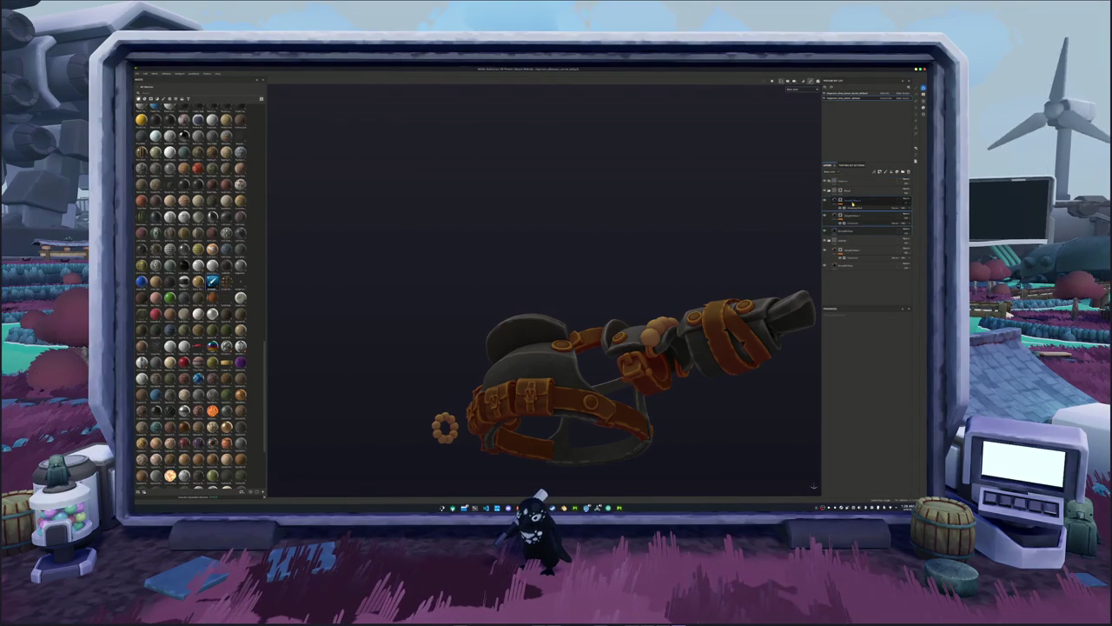
drag(861, 202, 849, 182)
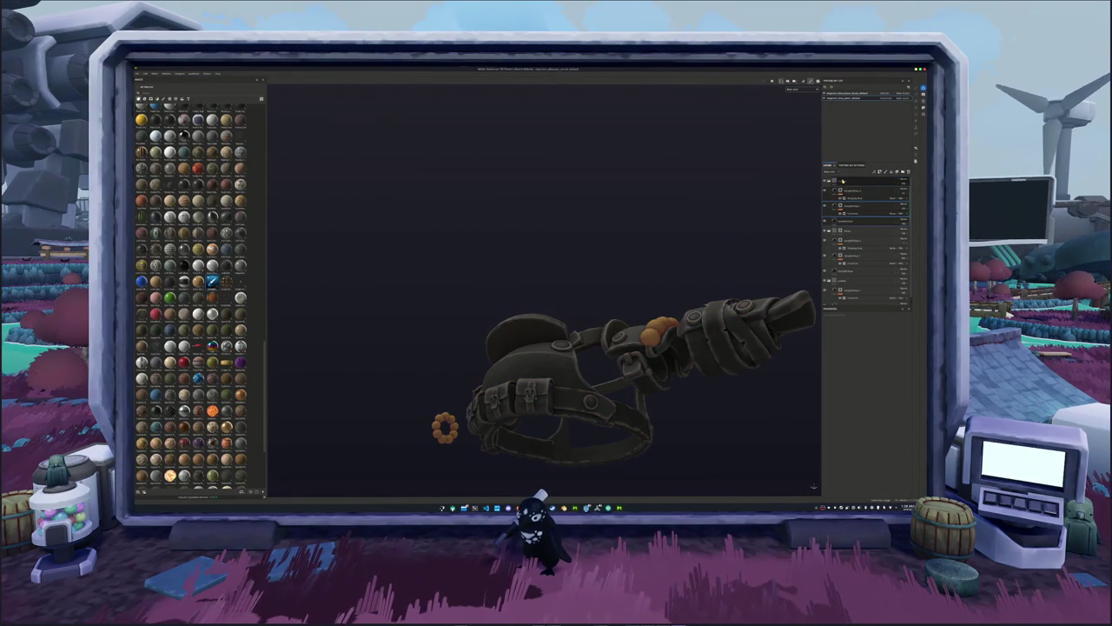
click(837, 182)
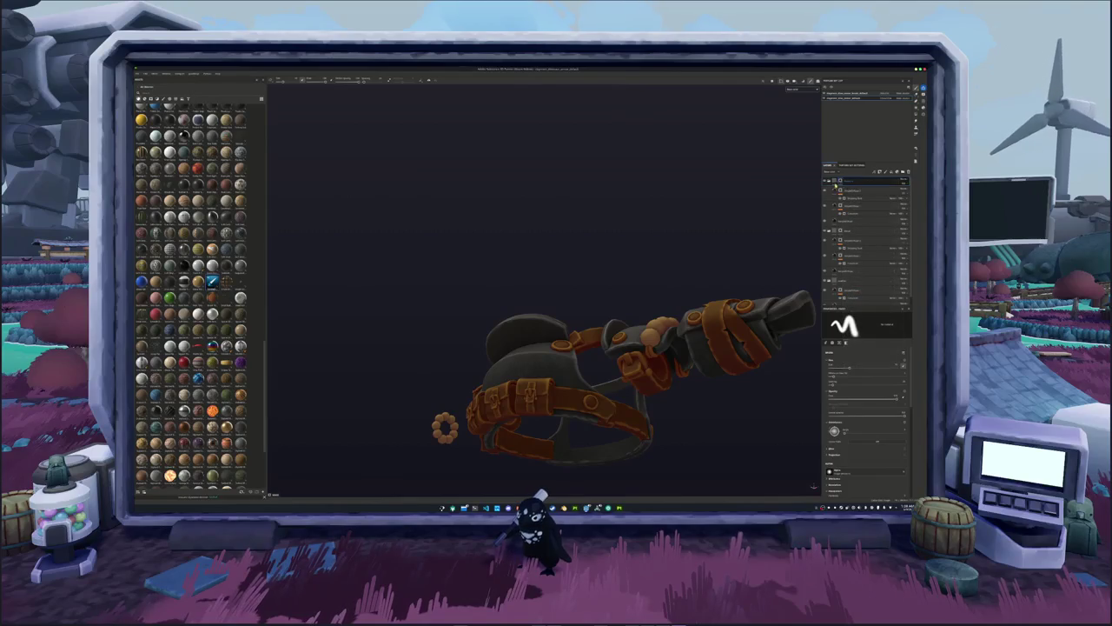
Orbit around the armor to inspect it from several sides.
alt+drag(608, 365, 678, 365)
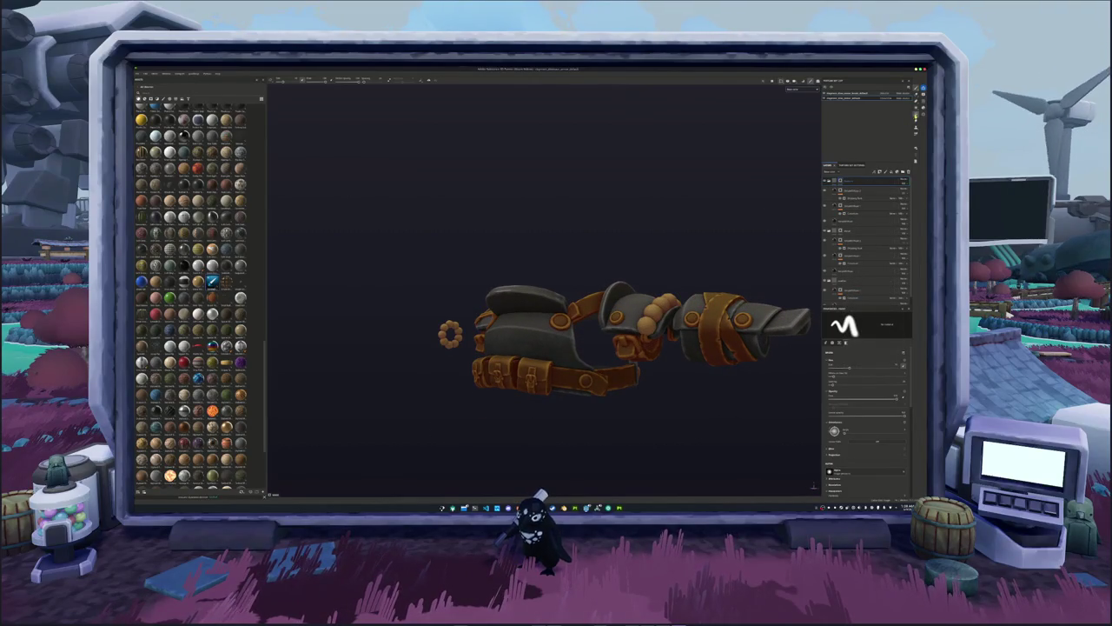
key(4)
scroll(534, 328, up, 1)
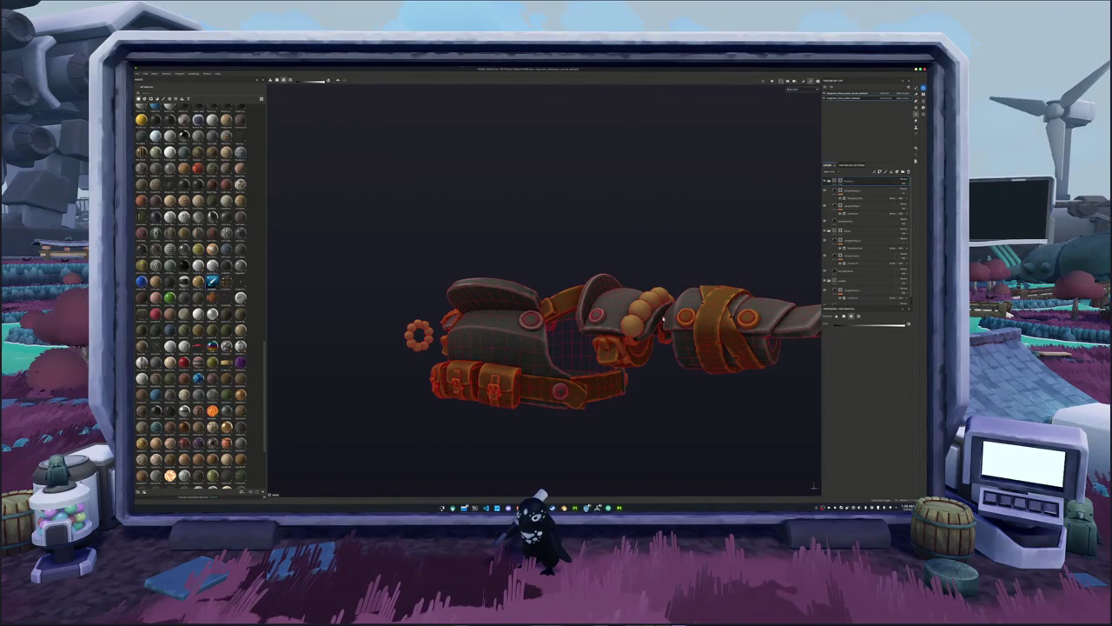
alt+drag(557, 346, 503, 345)
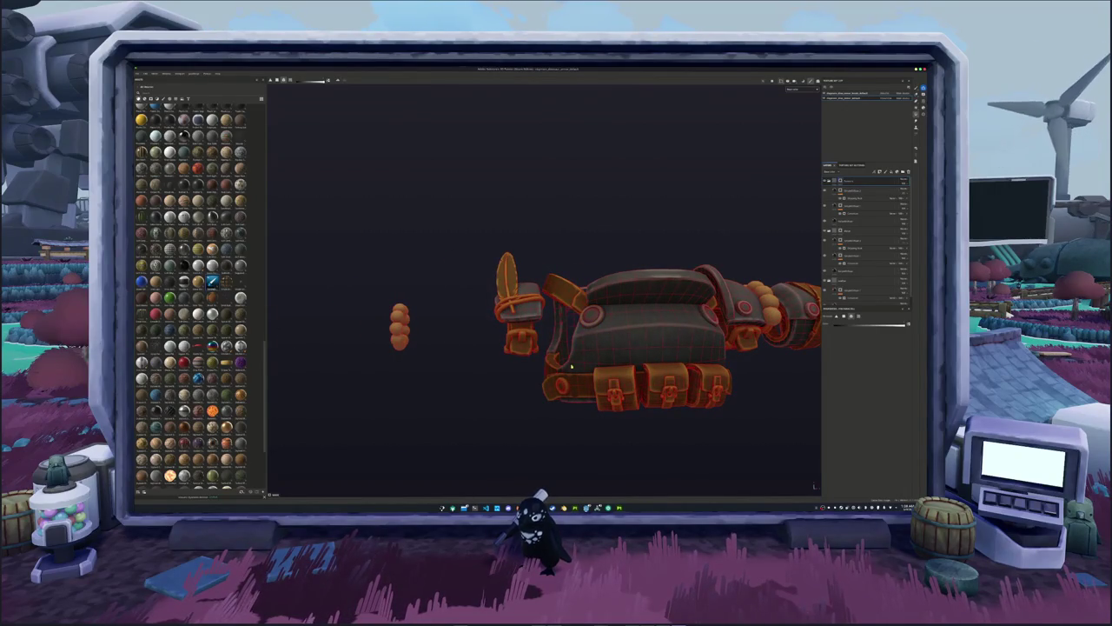
alt+drag(491, 395, 580, 447)
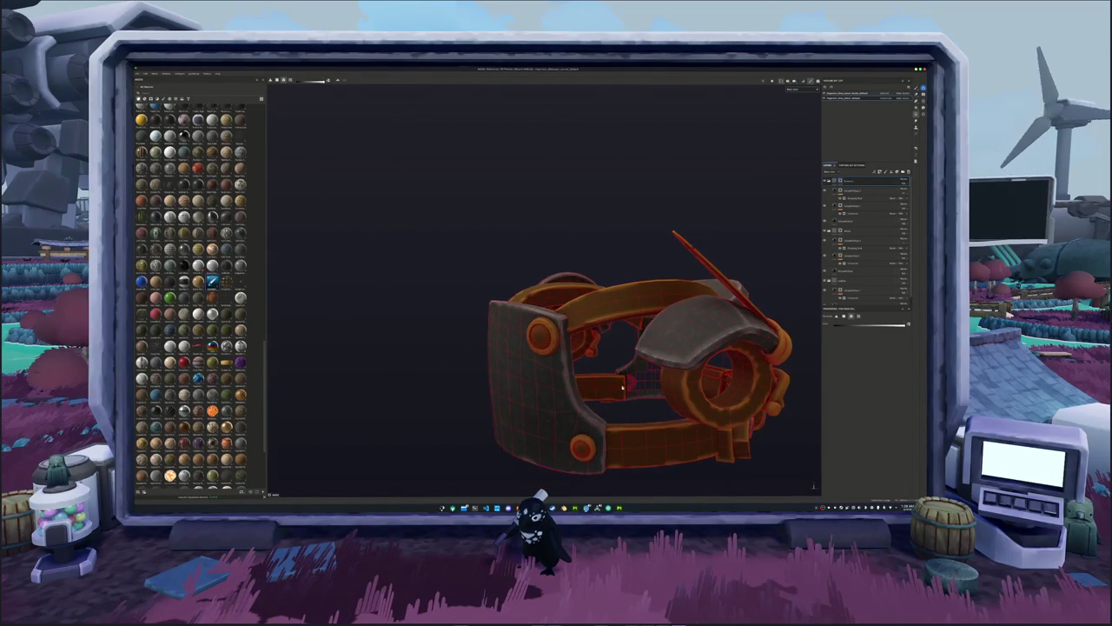
alt+drag(491, 368, 668, 327)
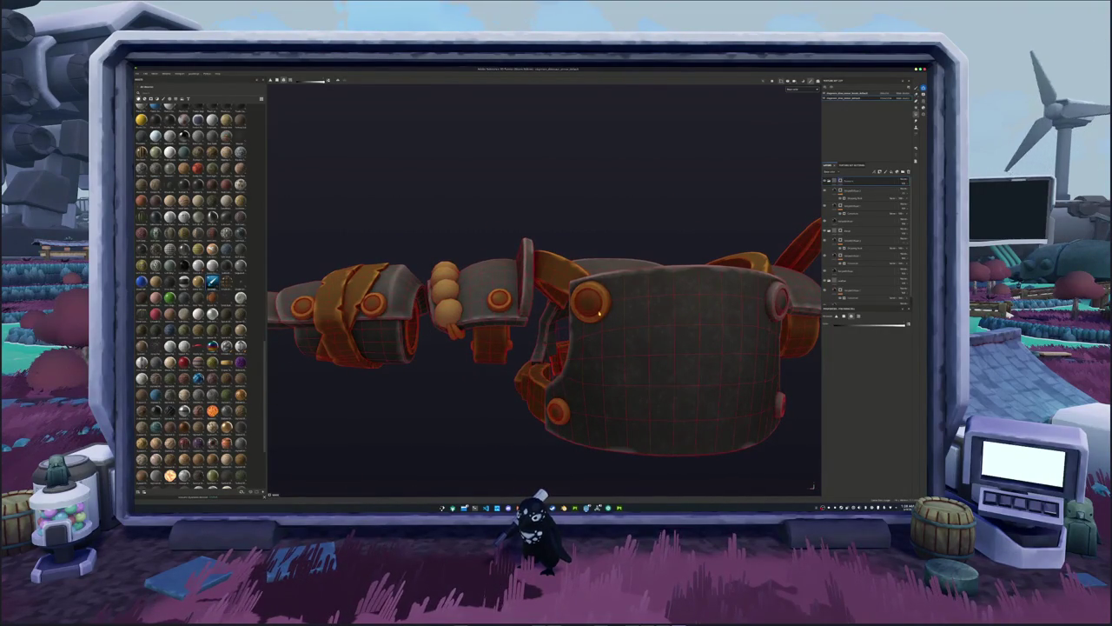
mouse_move(501, 297)
alt+mouse_down()
mouse_move(563, 342)
mouse_move(539, 365)
mouse_move(566, 377)
mouse_move(577, 400)
mouse_move(601, 405)
mouse_move(569, 397)
mouse_move(698, 395)
alt+mouse_up()
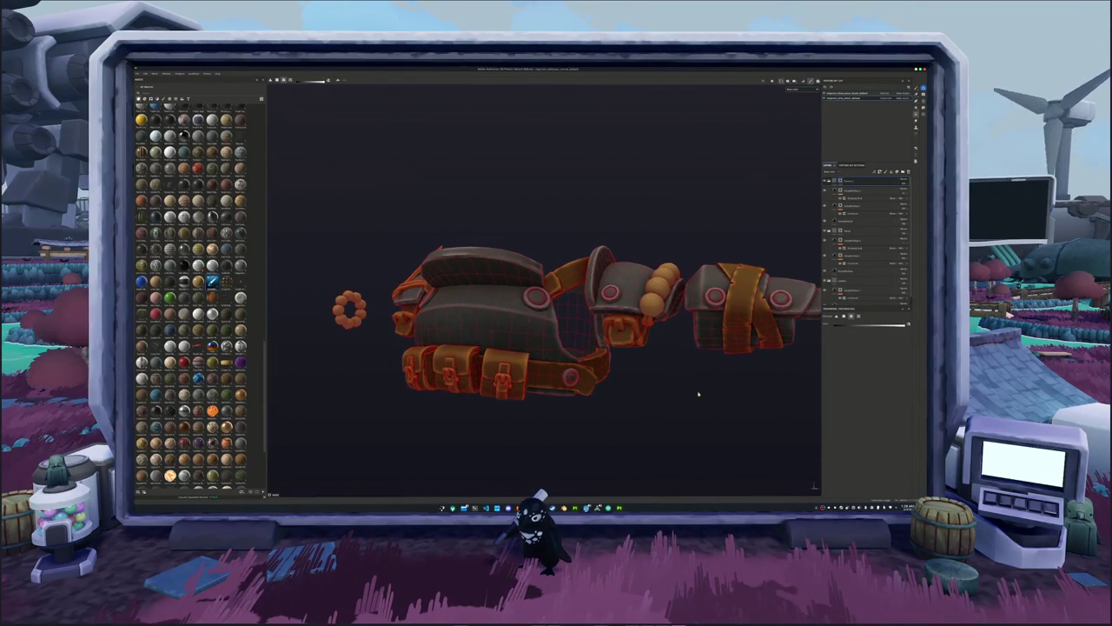
mouse_move(687, 236)
alt+mouse_down()
mouse_move(689, 264)
mouse_move(673, 233)
alt+mouse_up()
Set the first selected layer's base colour to lemon yellow.
click(868, 190)
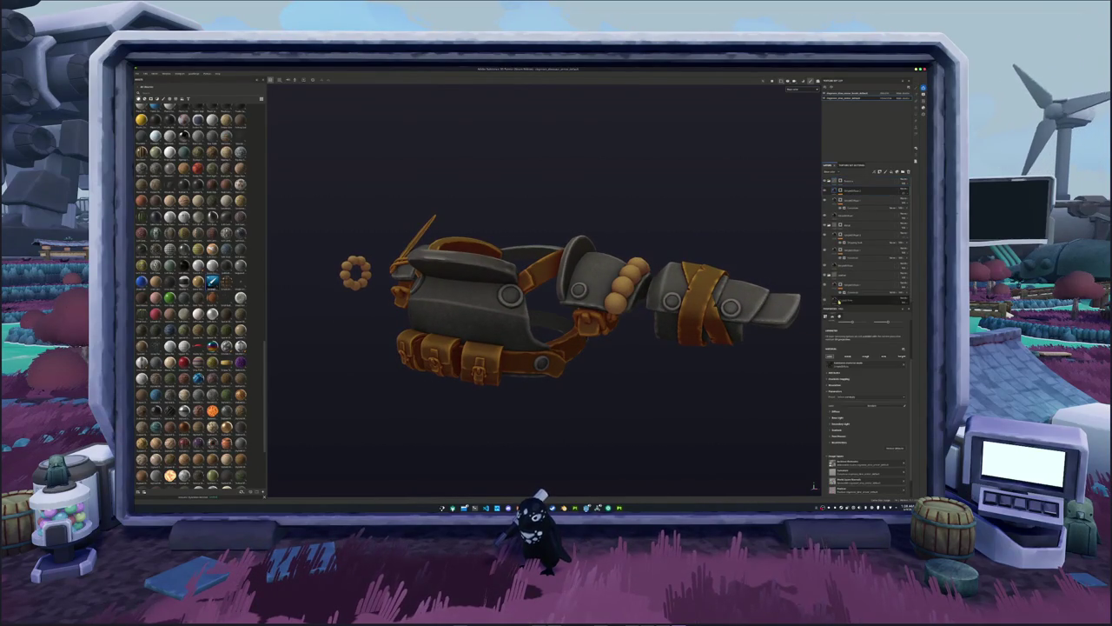
click(834, 411)
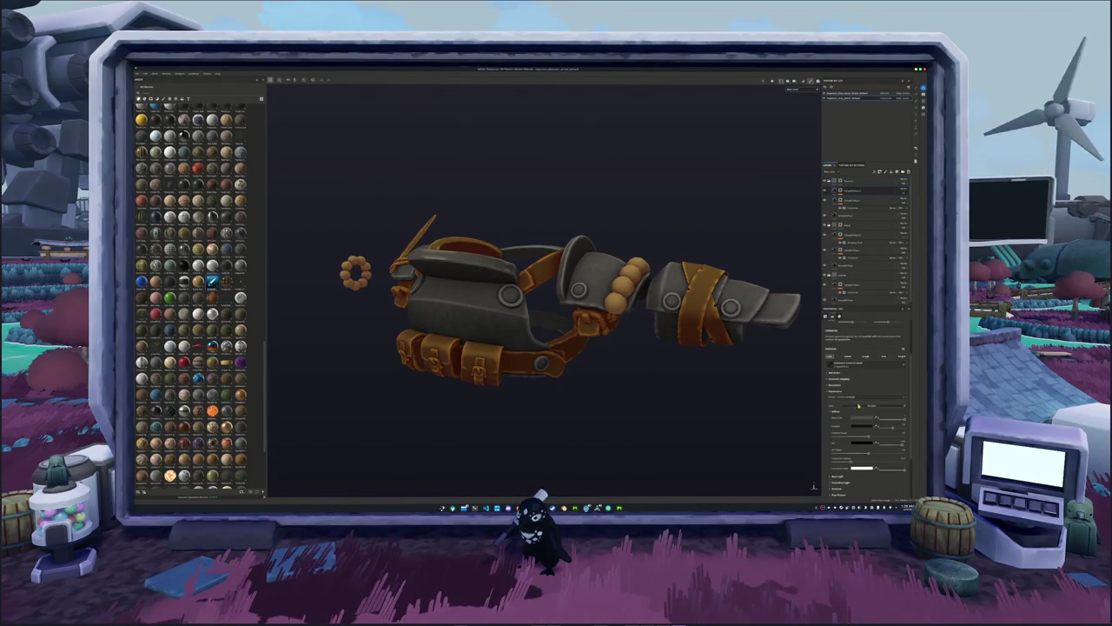
click(858, 404)
click(913, 400)
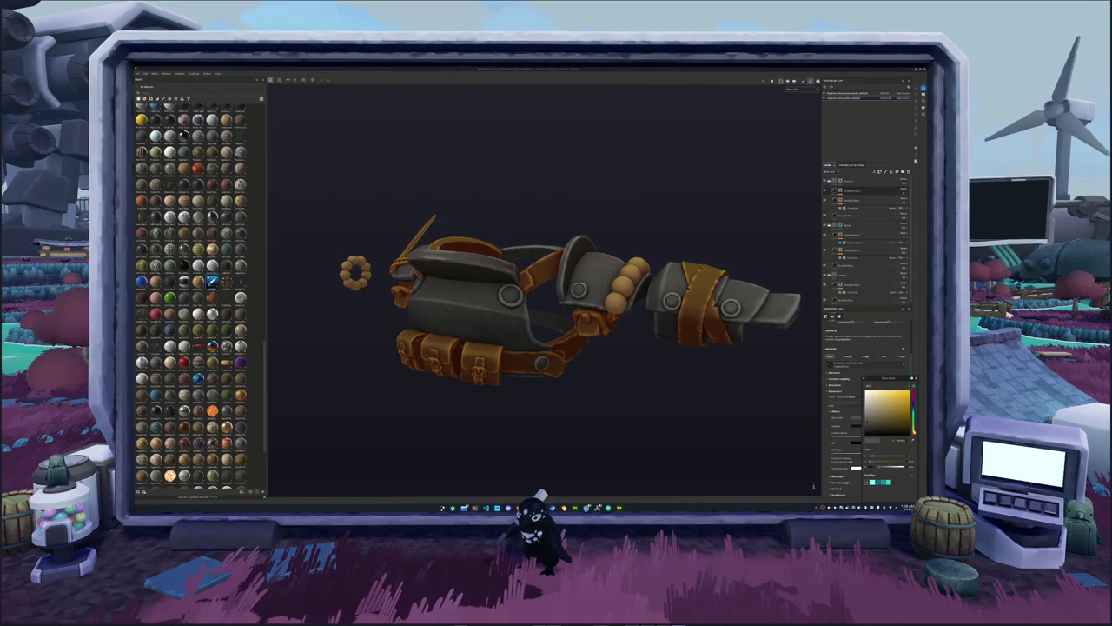
drag(913, 401, 913, 397)
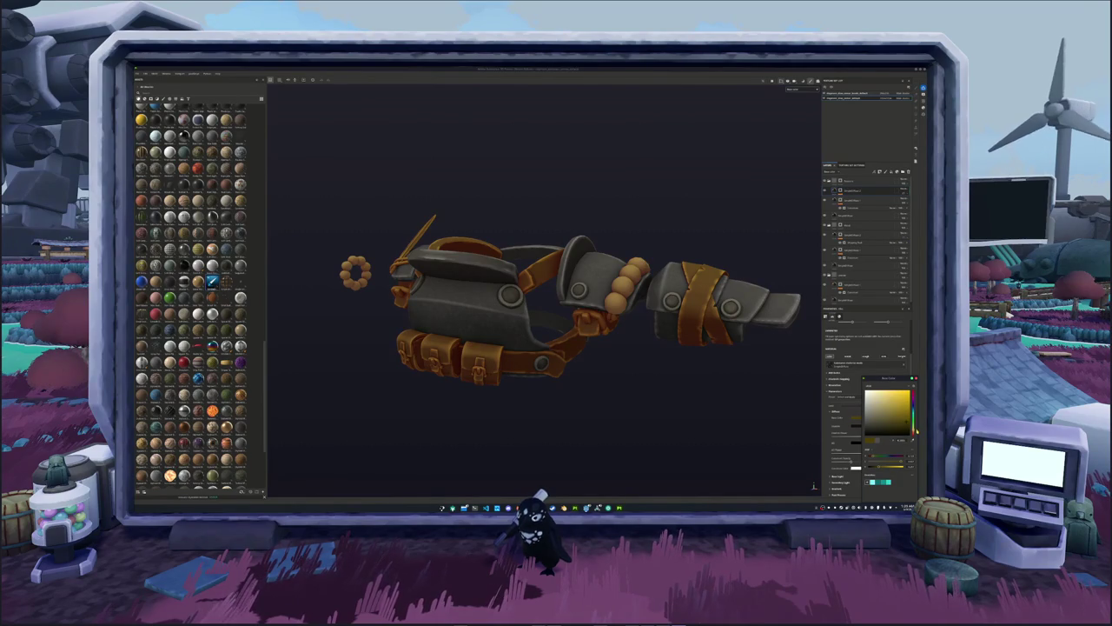
click(894, 429)
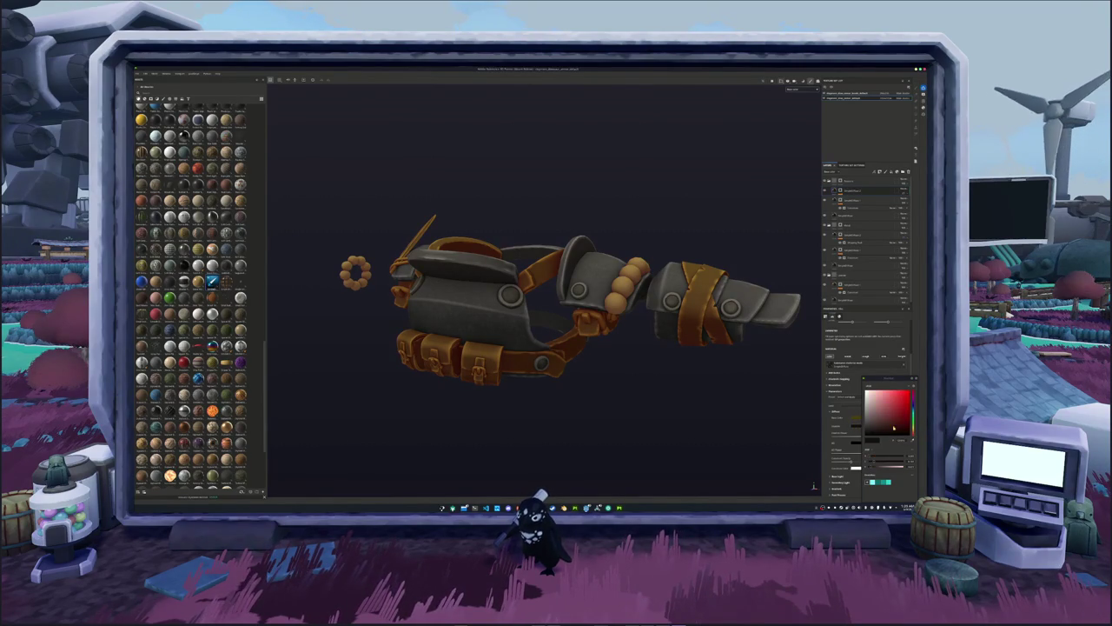
key(ctrl+z)
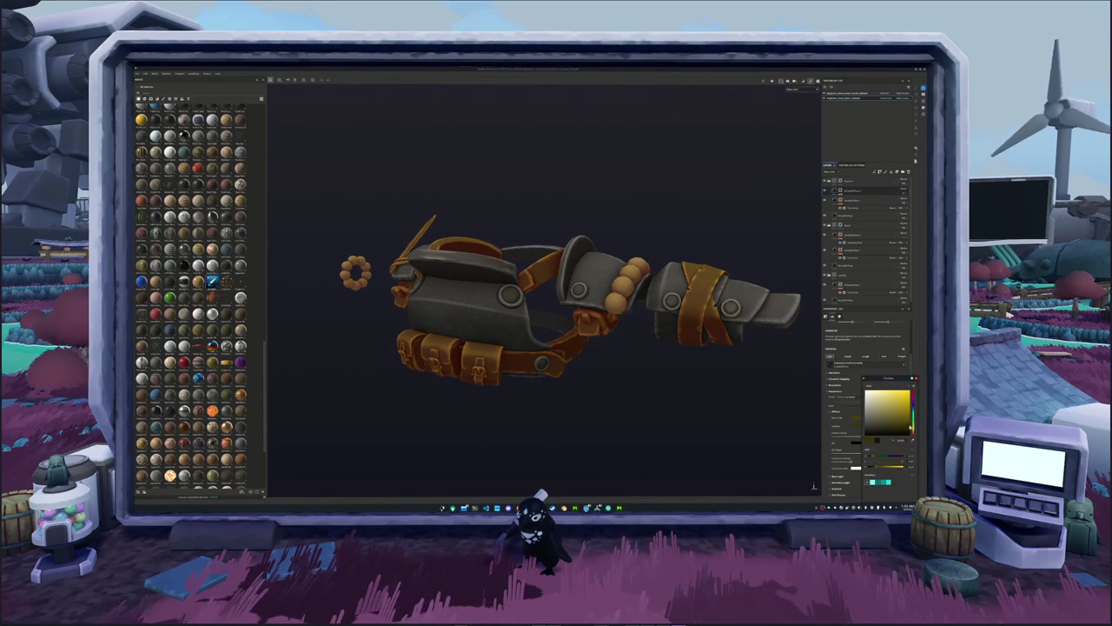
key(ctrl+y)
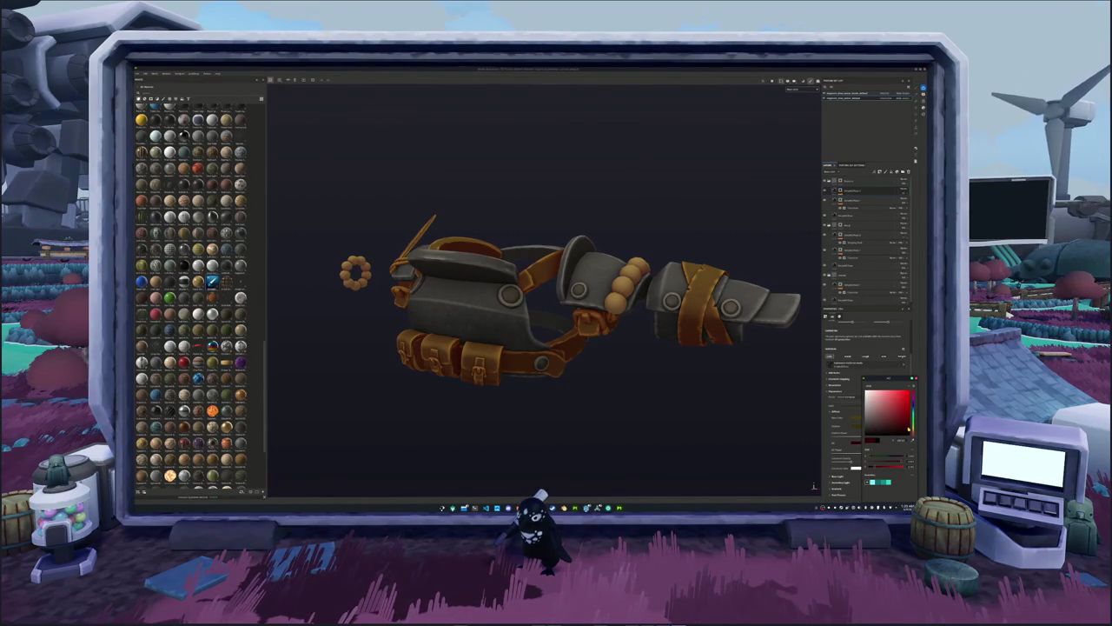
key(ctrl+z)
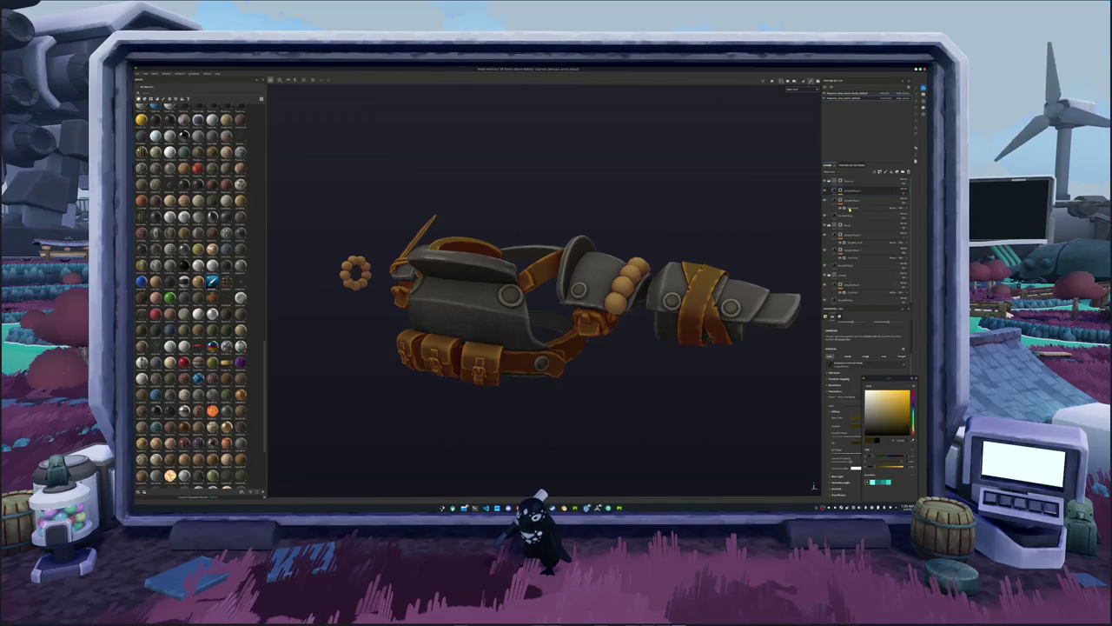
Make the rivet layer's colours yellow-gold with a slight orange shift.
click(860, 199)
click(841, 417)
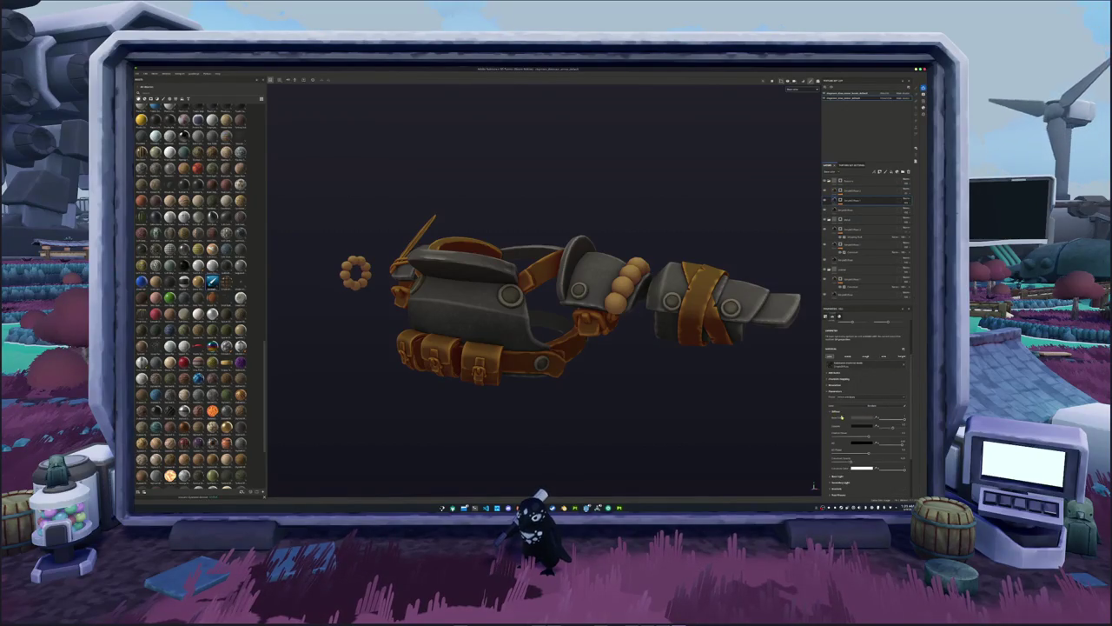
click(877, 429)
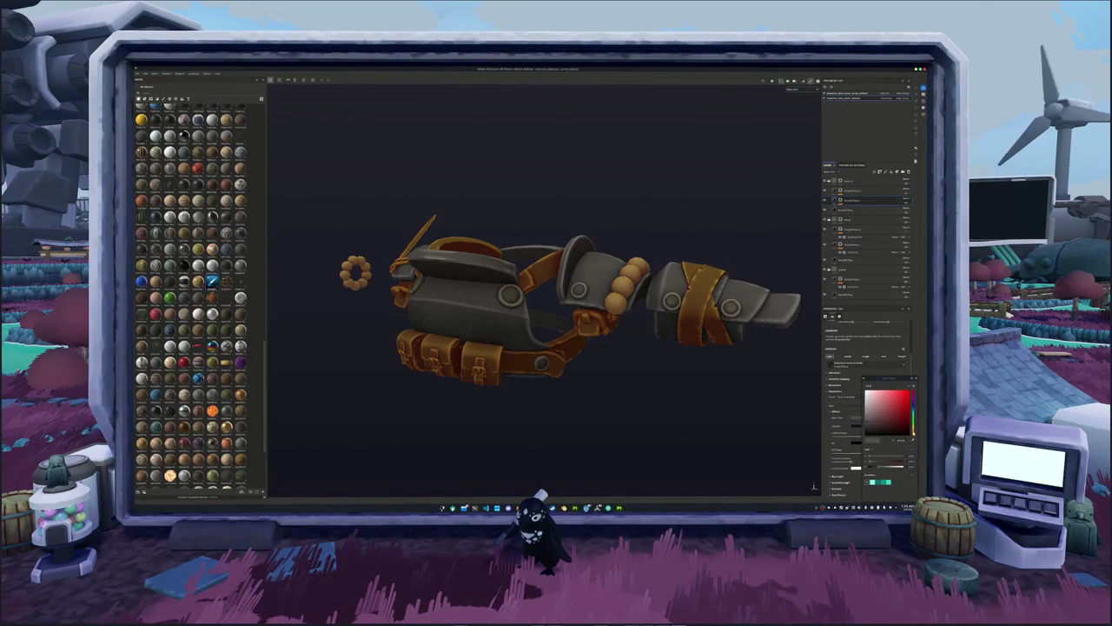
click(914, 427)
click(909, 424)
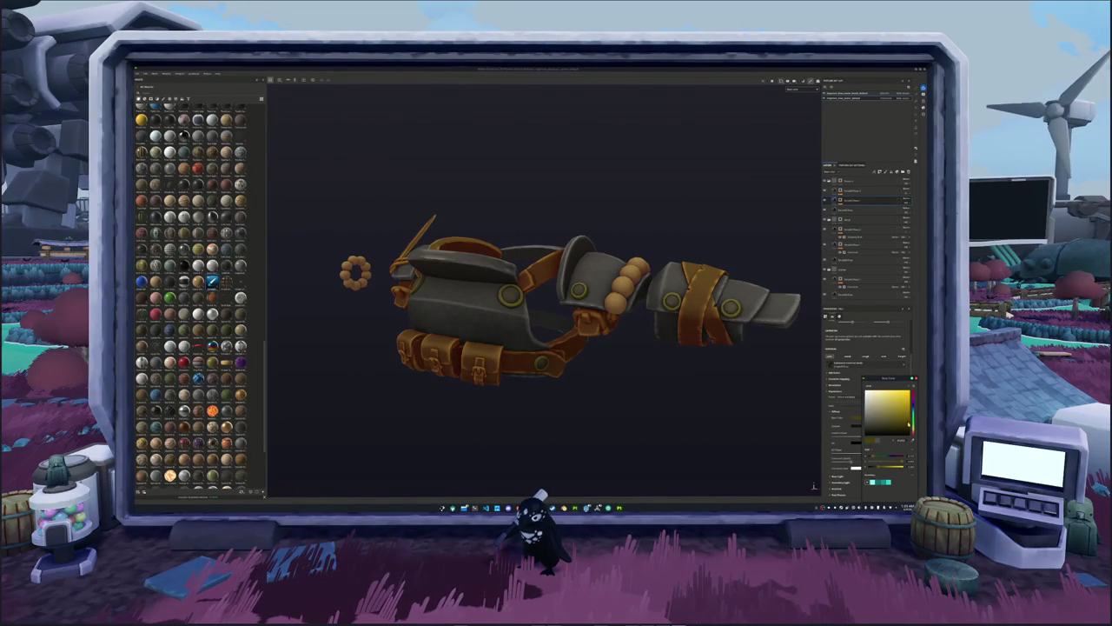
click(913, 434)
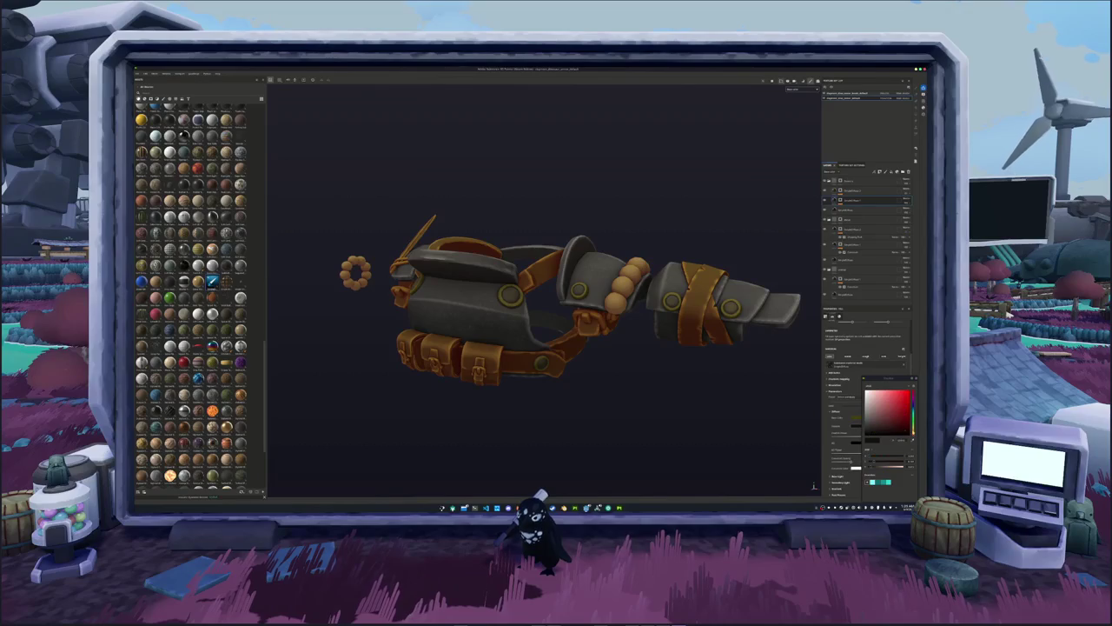
click(912, 427)
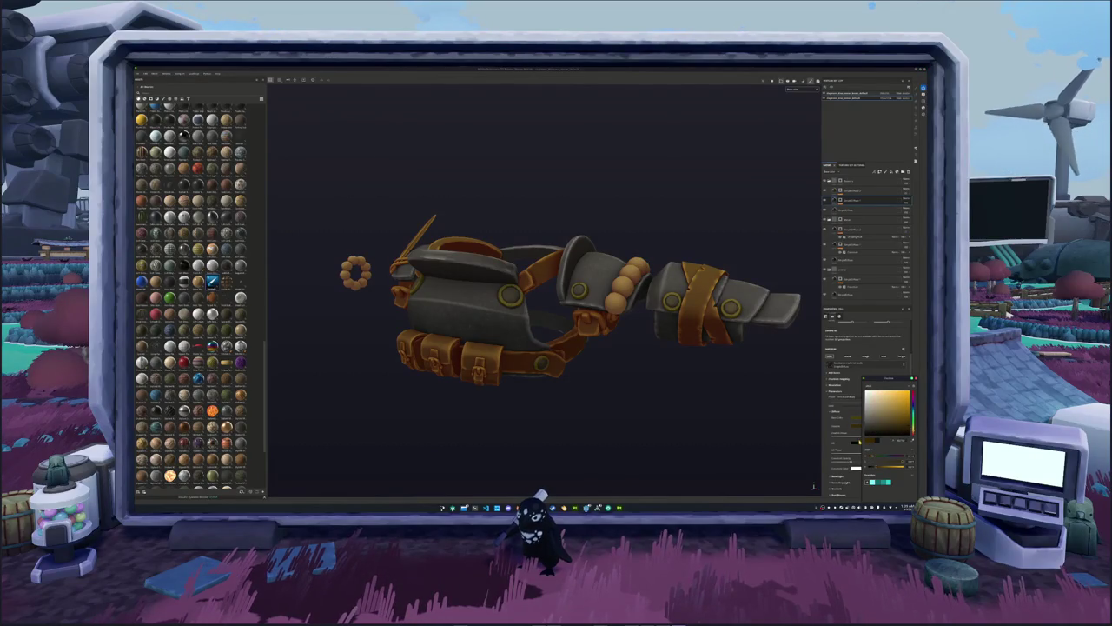
click(860, 442)
click(912, 423)
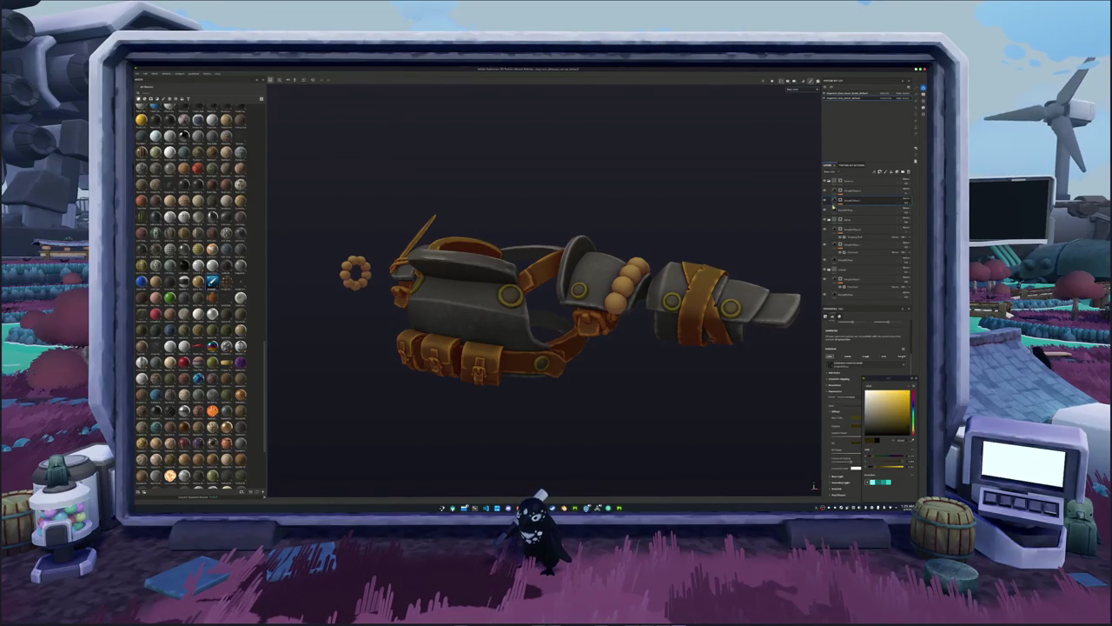
Set another layer's base and secondary colours to deeper orange tones.
click(834, 209)
click(837, 414)
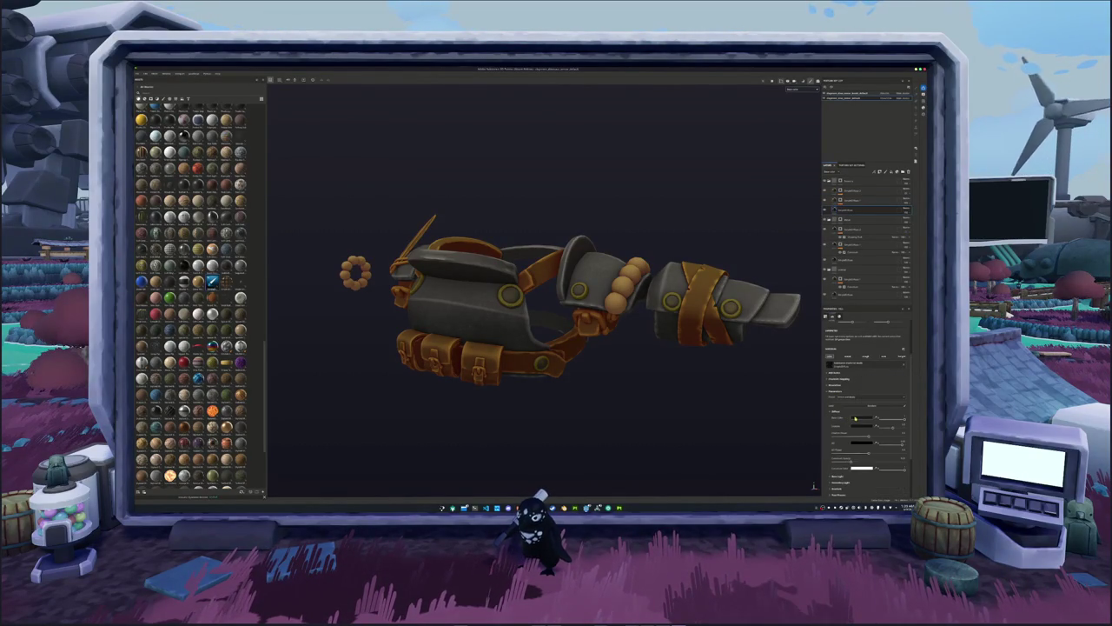
click(870, 434)
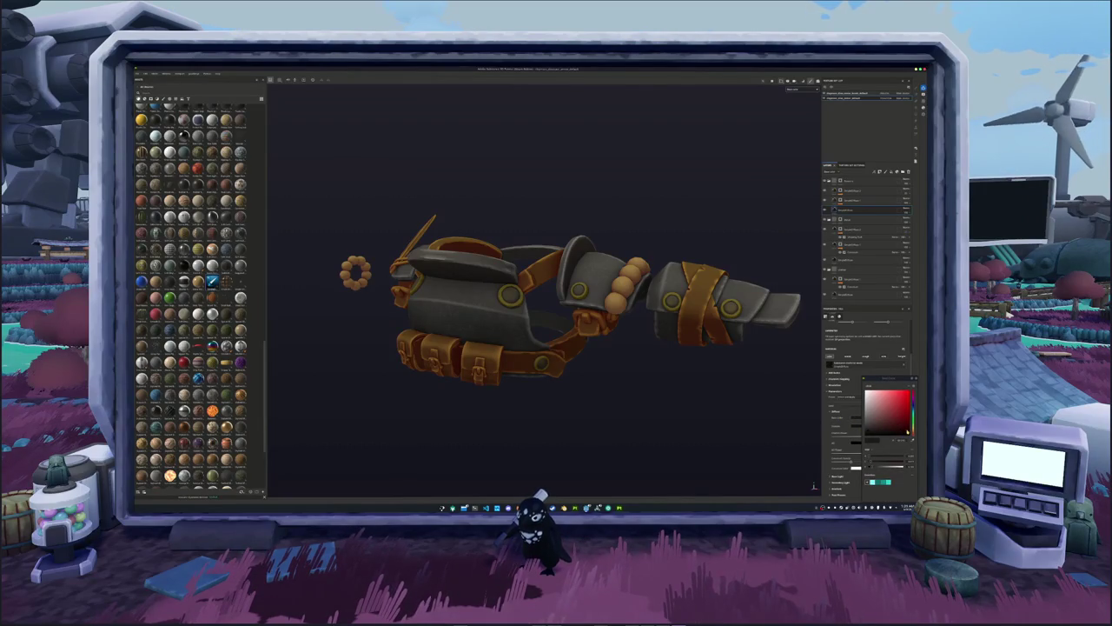
click(911, 424)
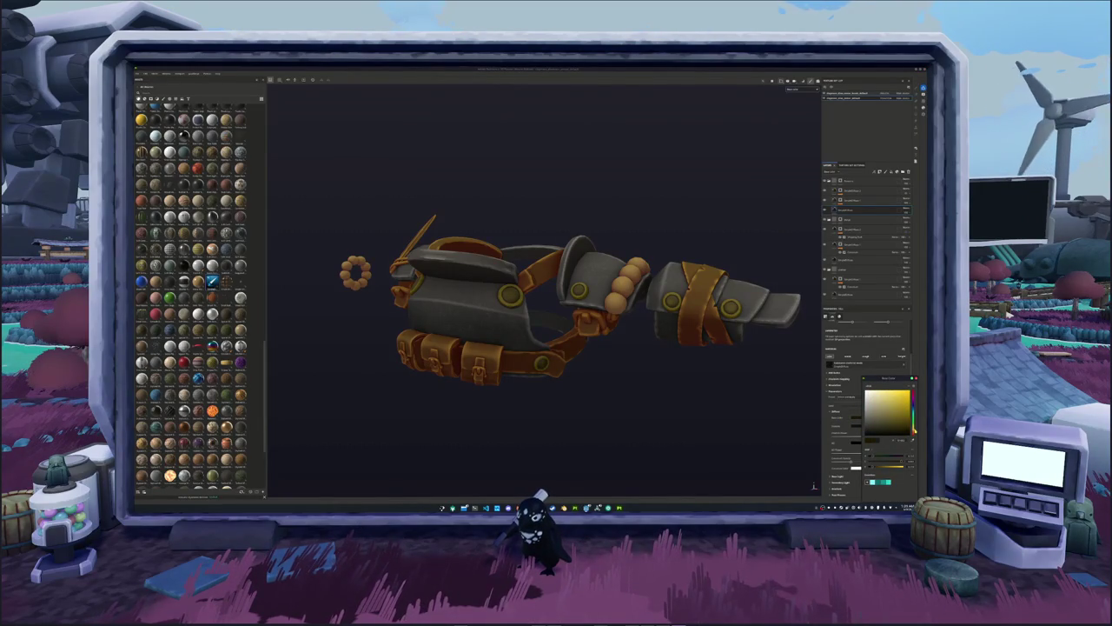
drag(911, 428, 912, 423)
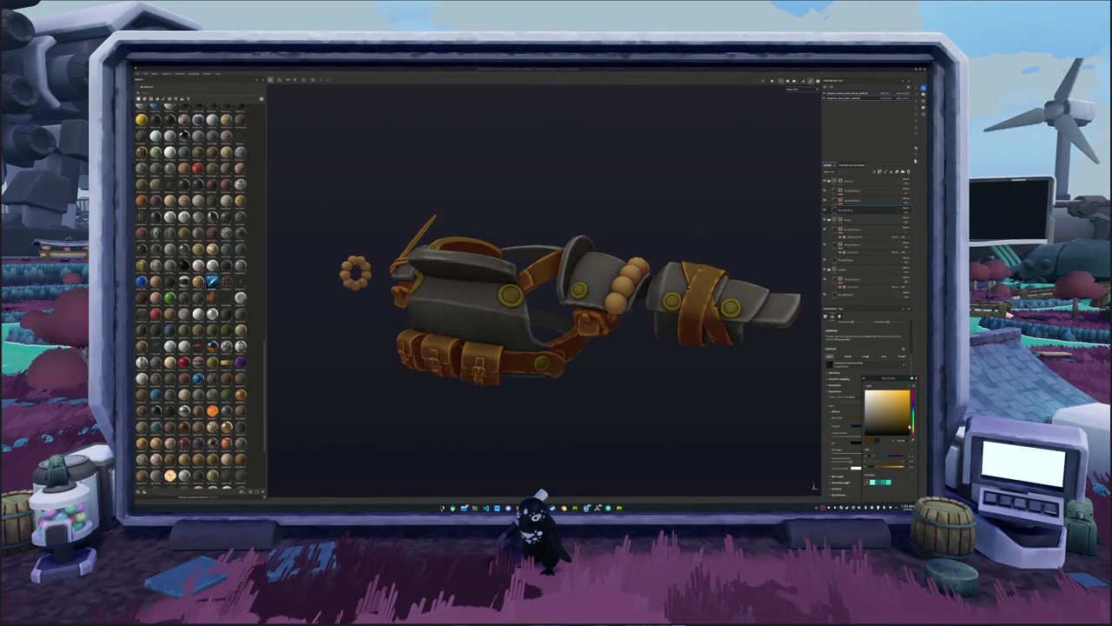
click(857, 428)
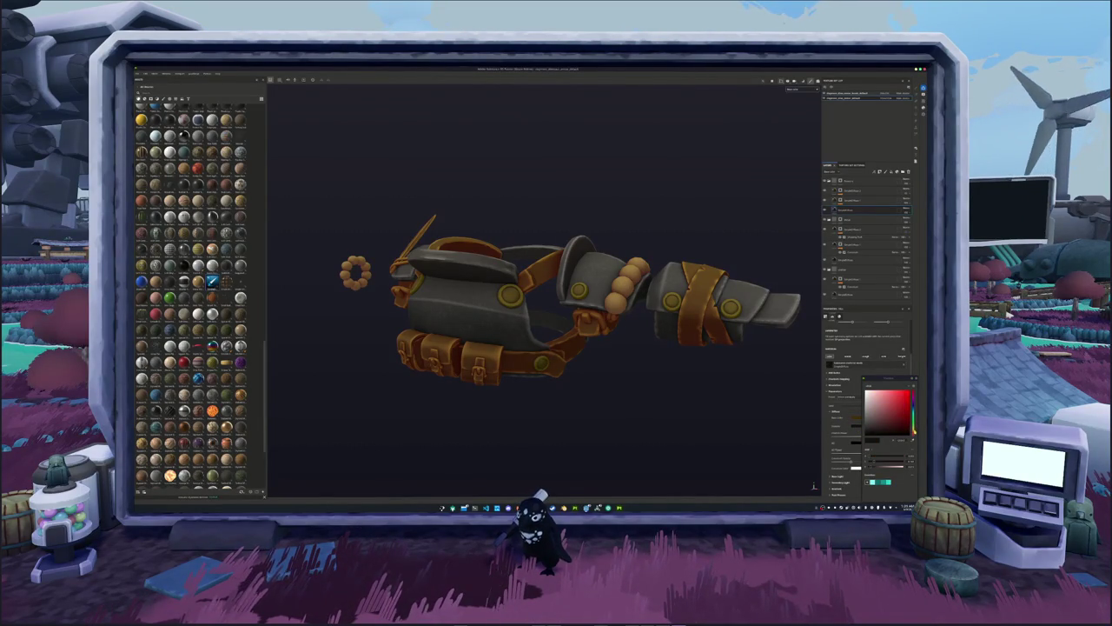
click(911, 425)
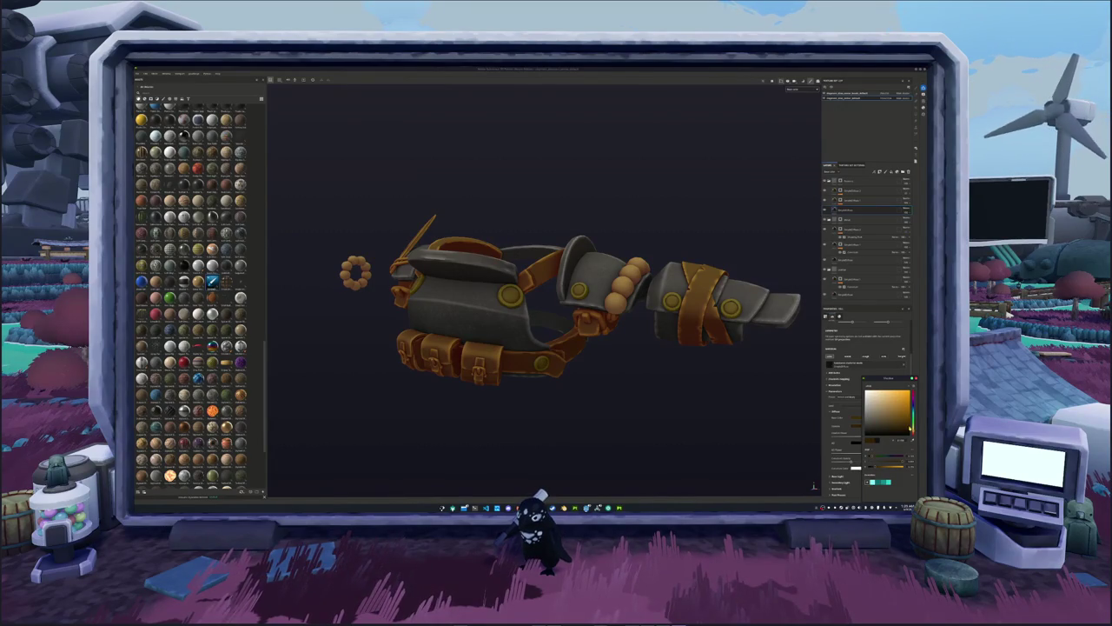
click(853, 441)
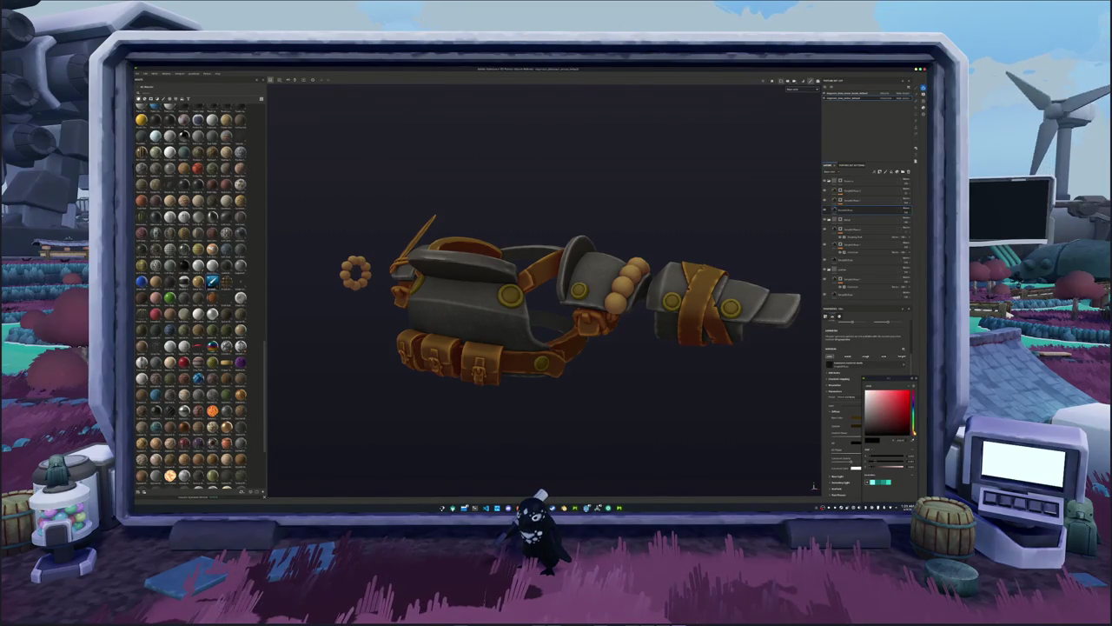
click(912, 429)
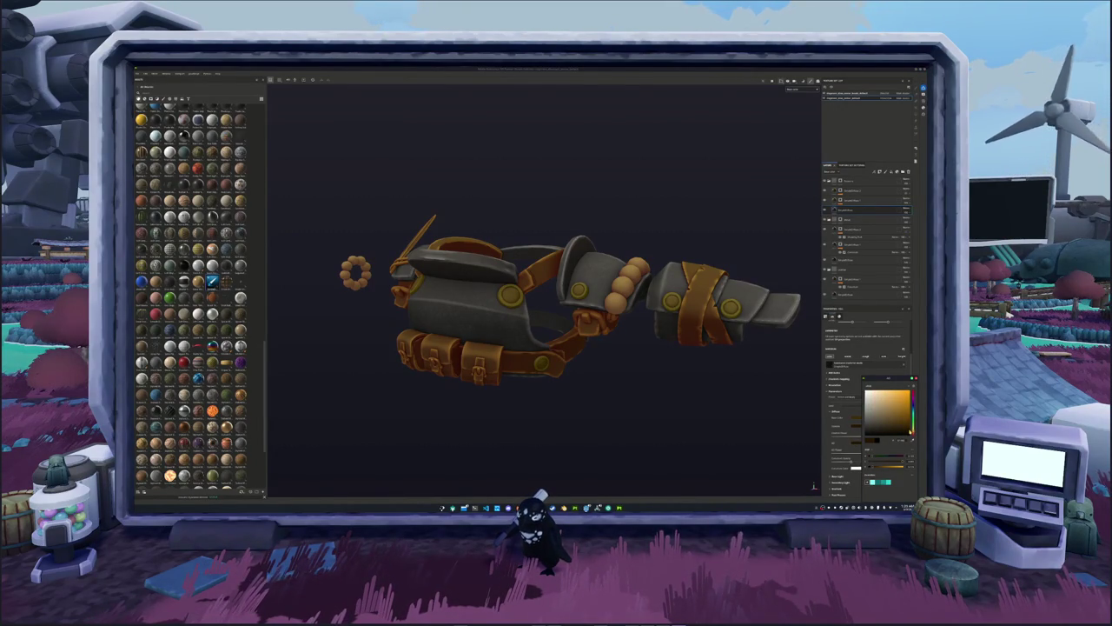
mouse_move(608, 278)
alt+mouse_down()
mouse_move(699, 270)
mouse_move(695, 253)
mouse_move(712, 245)
alt+mouse_up()
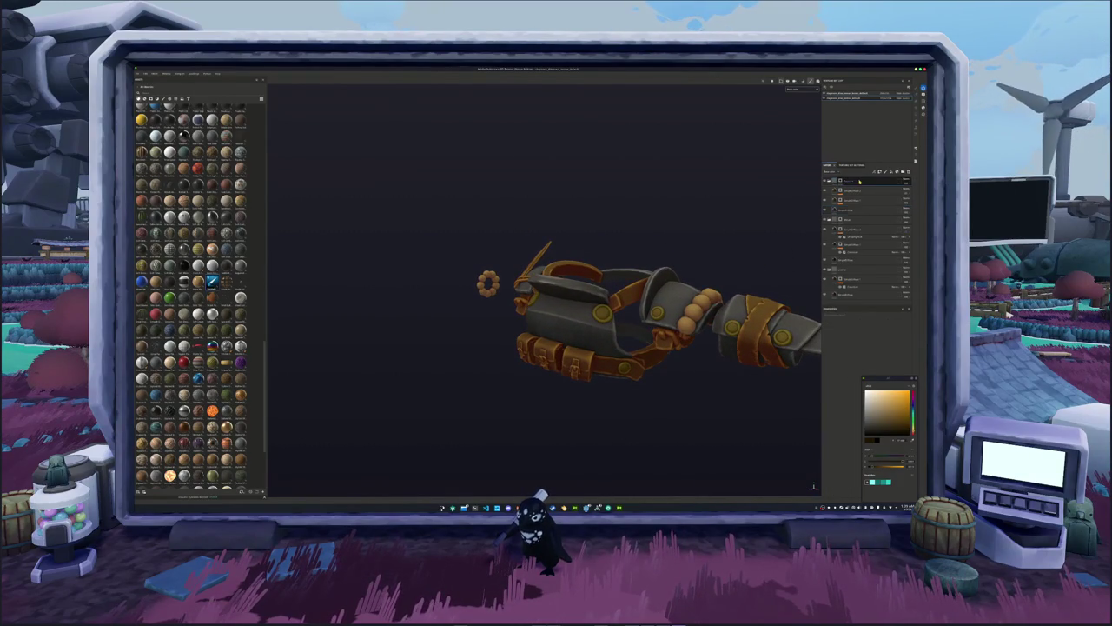
Rename a layer lower in the stack, typing 'cal' as its name.
click(902, 178)
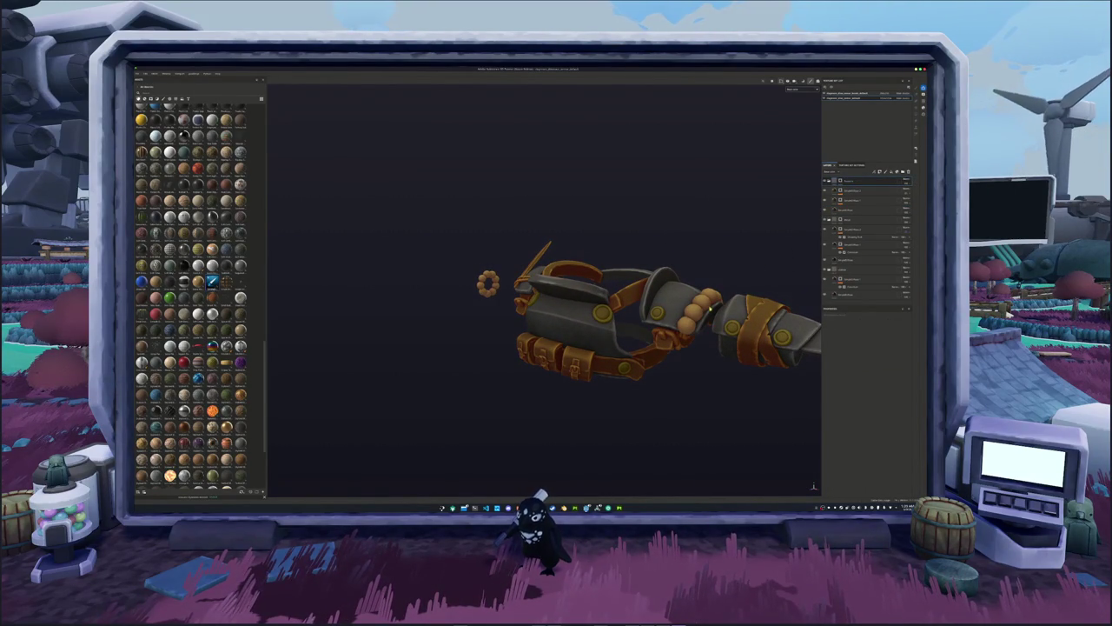
click(847, 270)
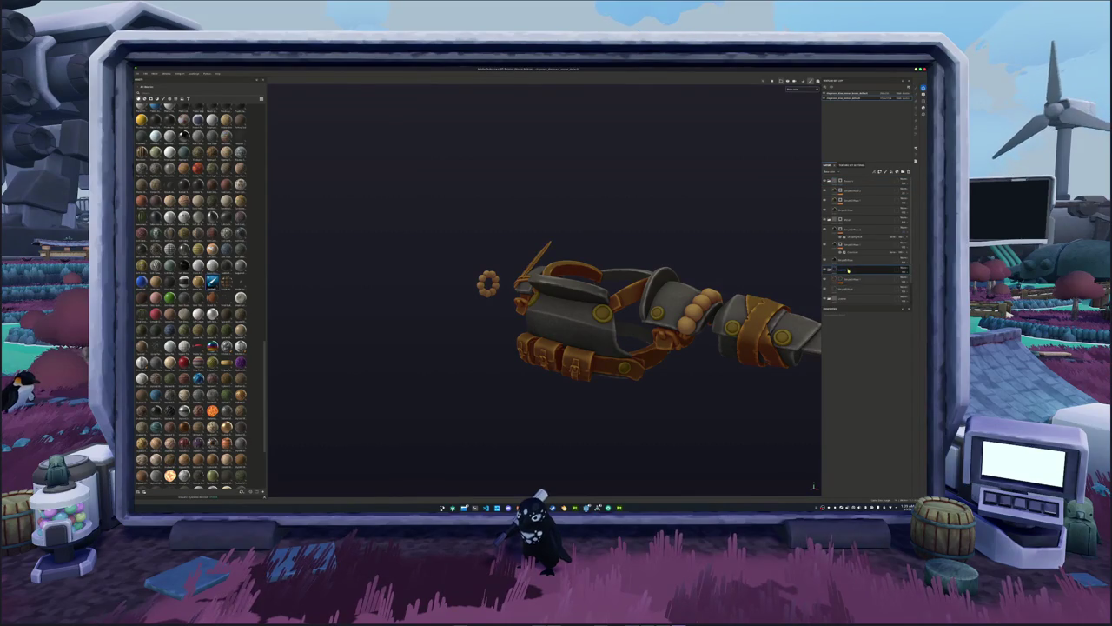
double_click(845, 269)
text(cal)
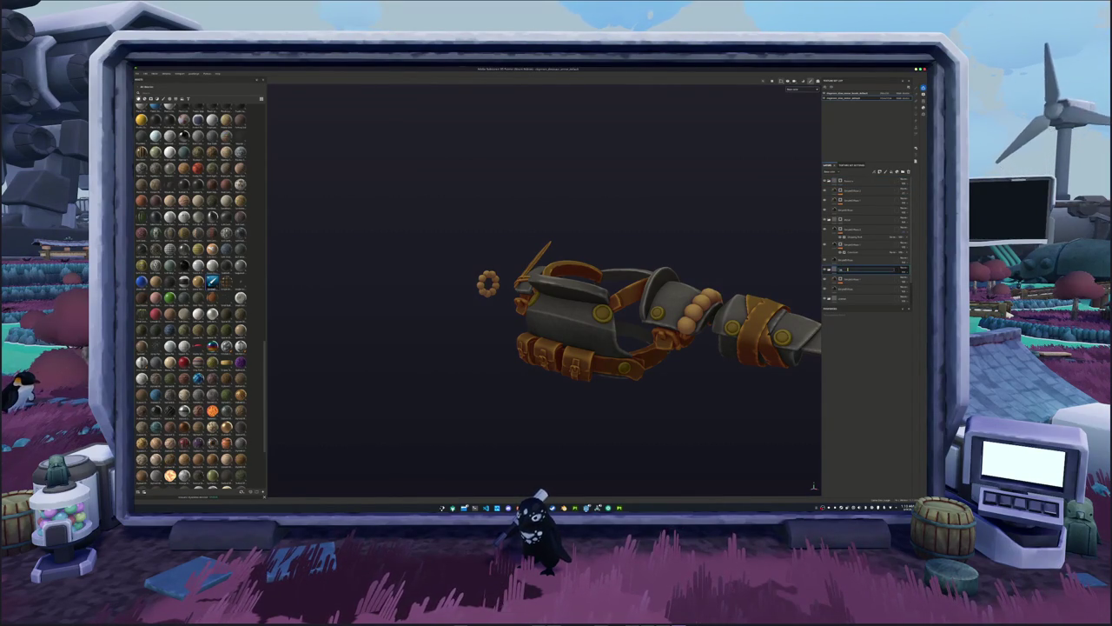
key(Return)
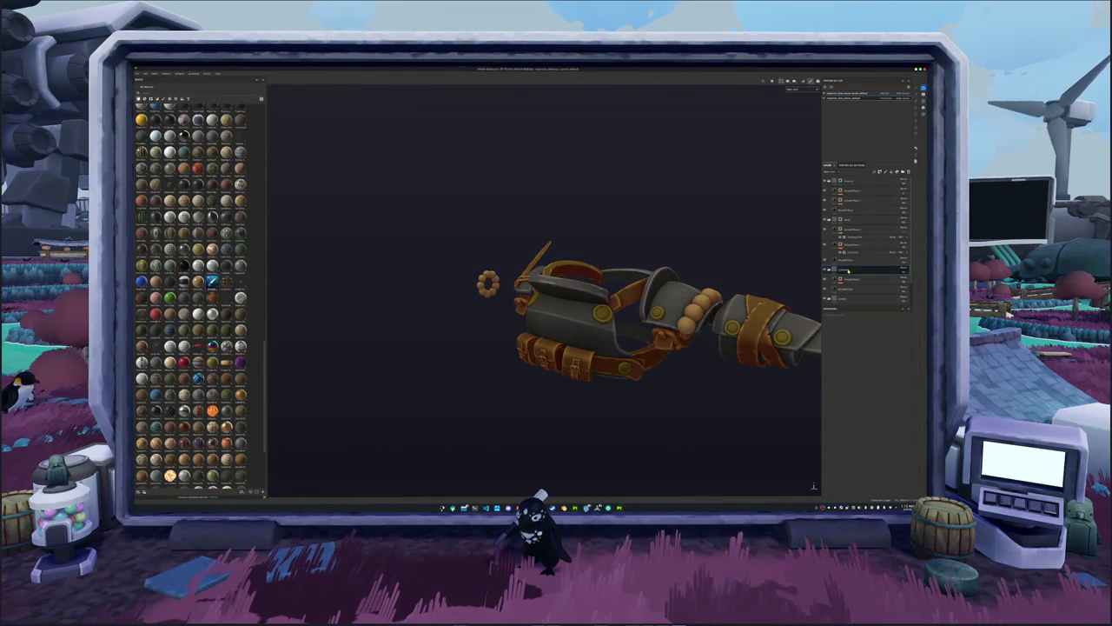
Select a neighbouring layer to show its mask on the armor.
mouse_move(711, 286)
alt+mouse_down()
mouse_move(724, 236)
mouse_move(782, 261)
alt+mouse_up()
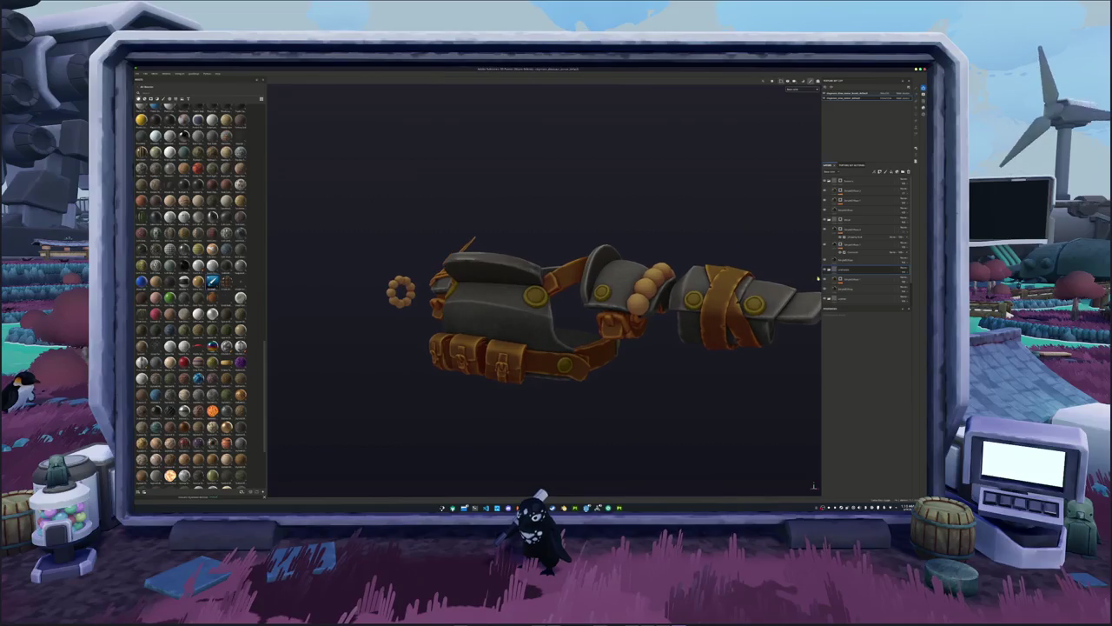
click(841, 278)
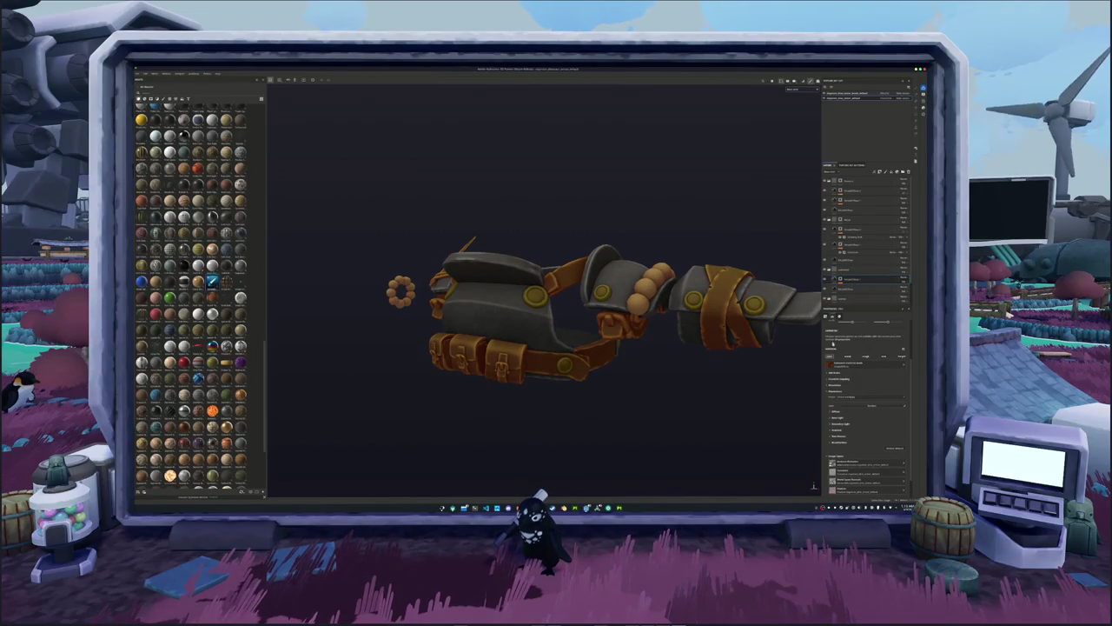
click(841, 272)
click(834, 271)
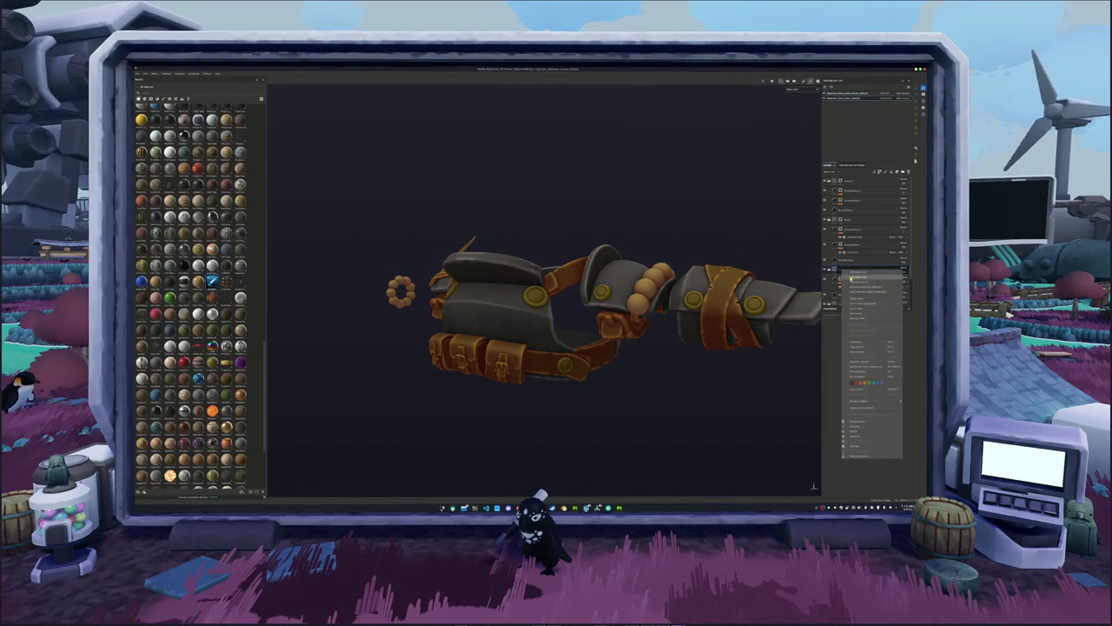
Select a layer and zoom and orbit the gauntlet to see its masked parts, then select the layer below.
click(841, 270)
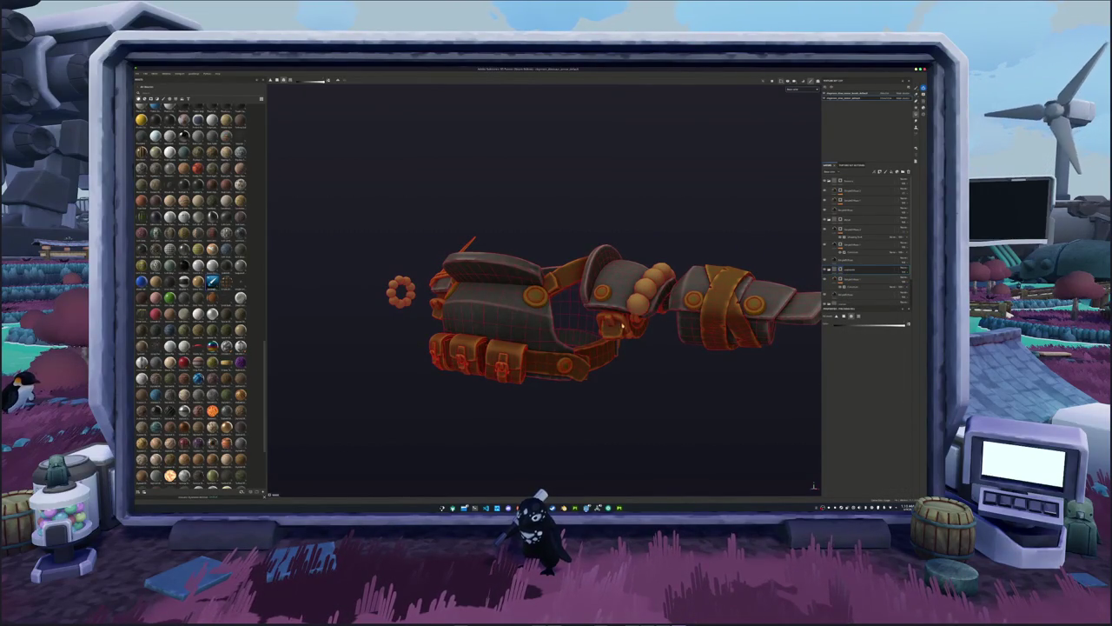
scroll(621, 336, up, 2)
scroll(556, 356, up, 2)
scroll(483, 378, up, 2)
alt+drag(484, 377, 593, 360)
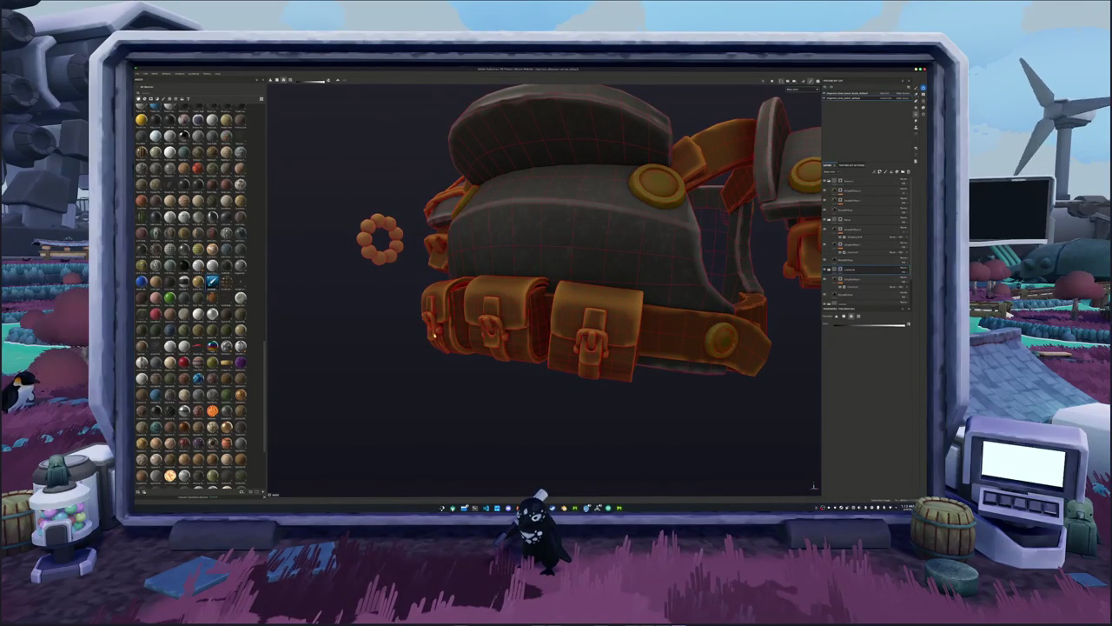
scroll(433, 334, down, 3)
mouse_move(433, 333)
alt+mouse_down()
mouse_move(660, 330)
mouse_move(669, 373)
mouse_move(668, 322)
alt+mouse_up()
scroll(745, 279, up, 2)
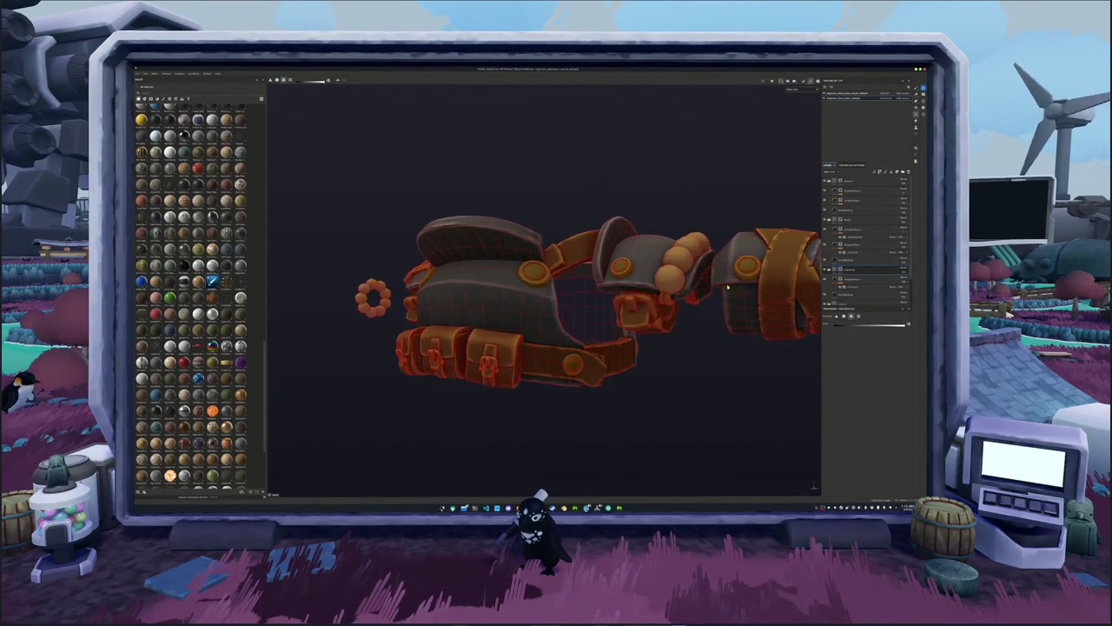
scroll(691, 273, down, 2)
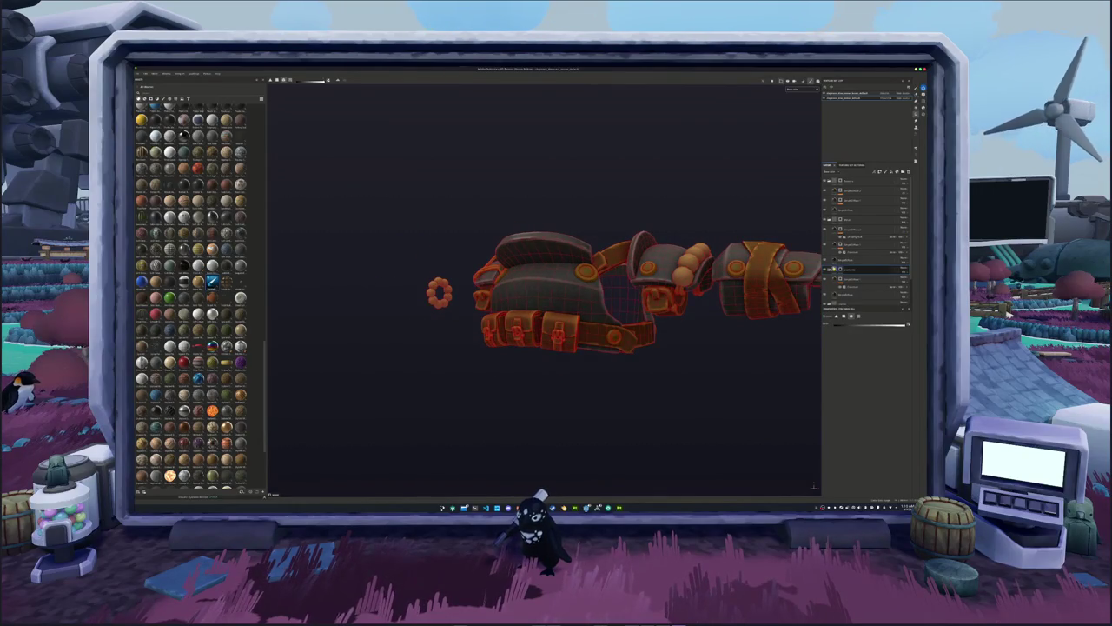
click(847, 279)
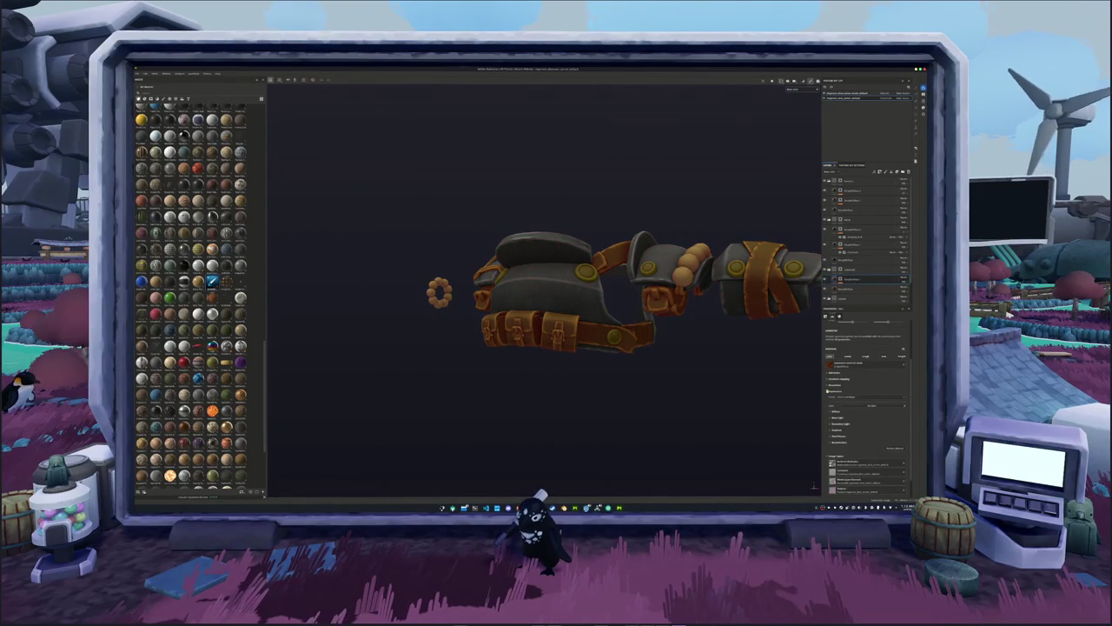
Shift the layer's base colour from orange toward dark red in the colour picker.
click(834, 415)
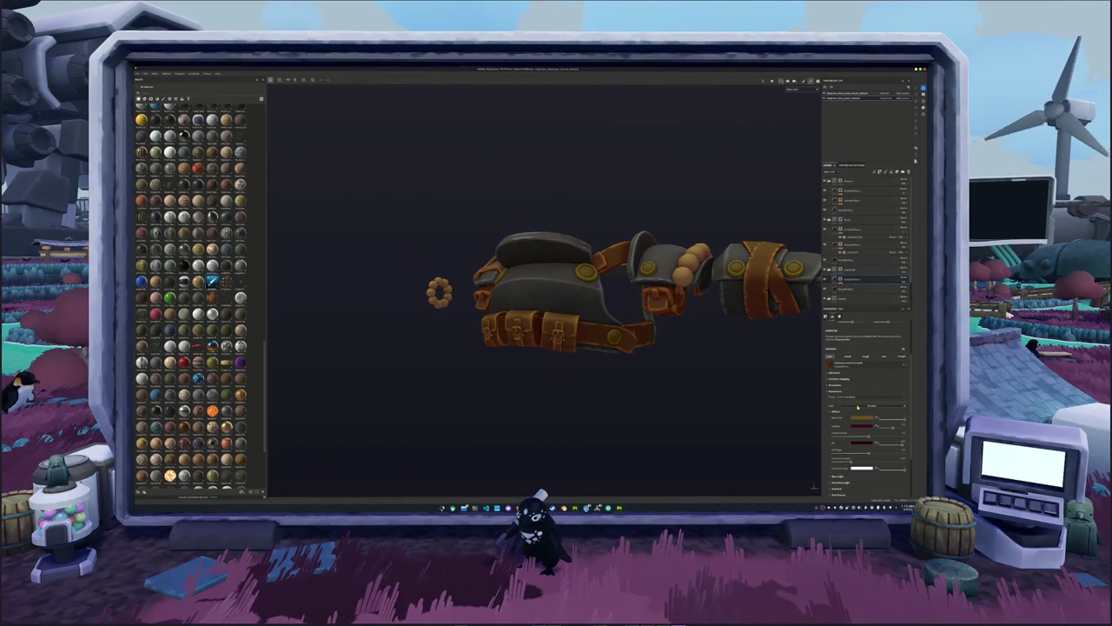
click(858, 418)
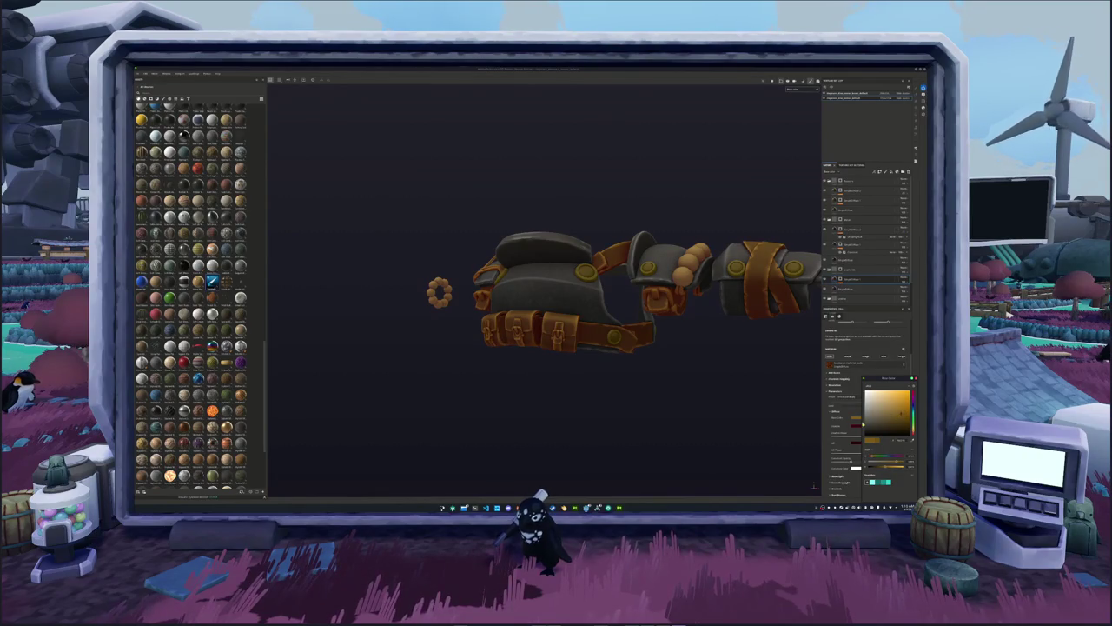
drag(911, 415, 911, 393)
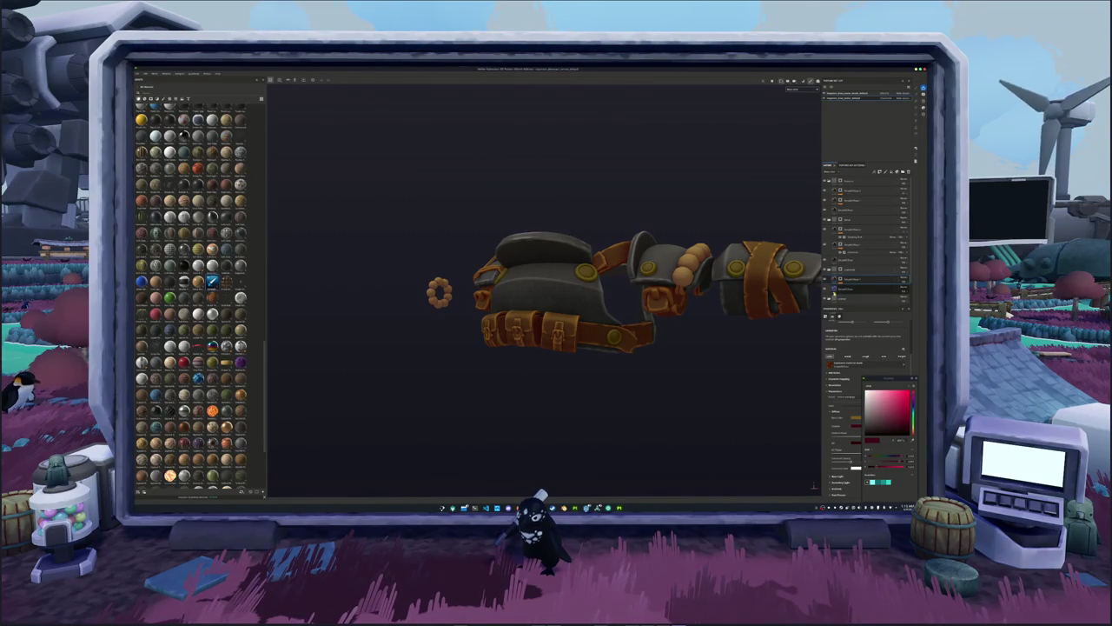
click(854, 426)
Reopen the layer's orange base colour, then close the picker and leave the straps orange.
click(838, 412)
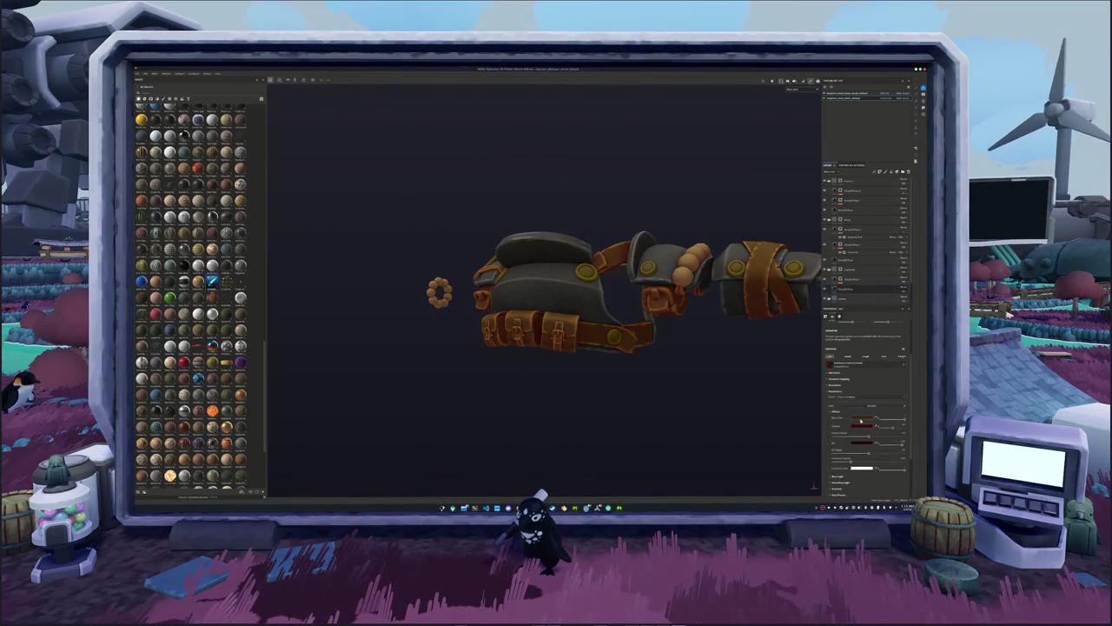
click(863, 419)
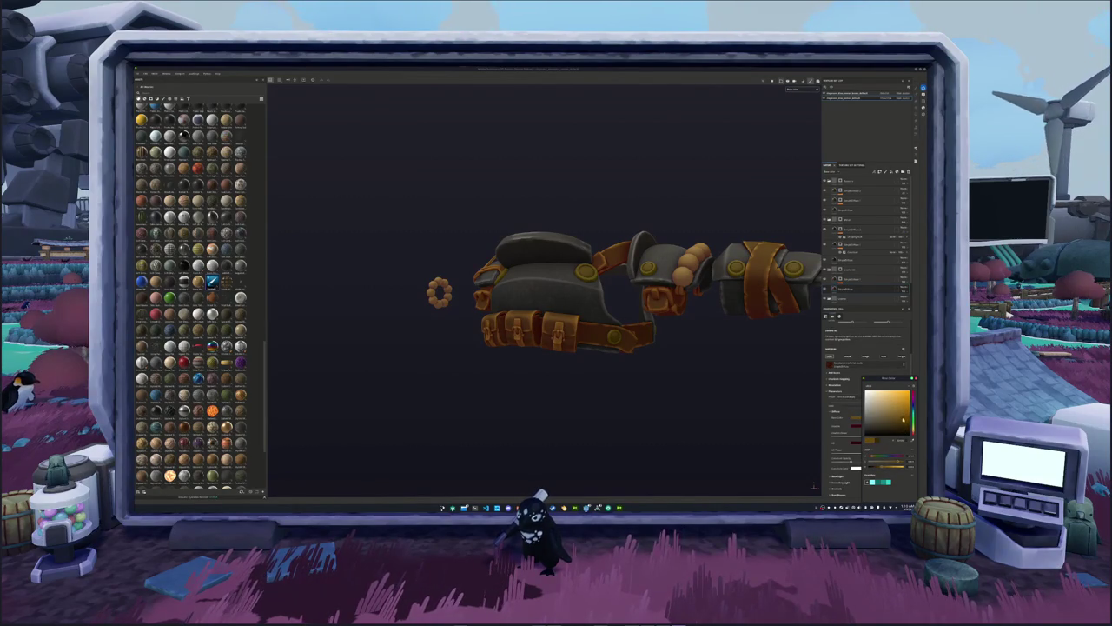
click(869, 279)
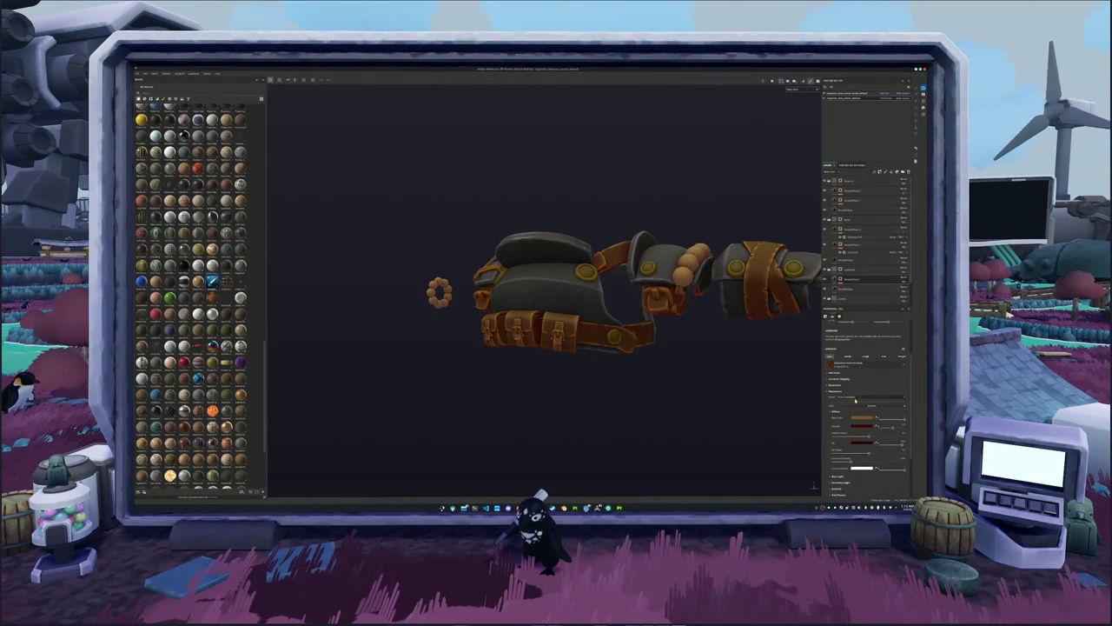
click(860, 418)
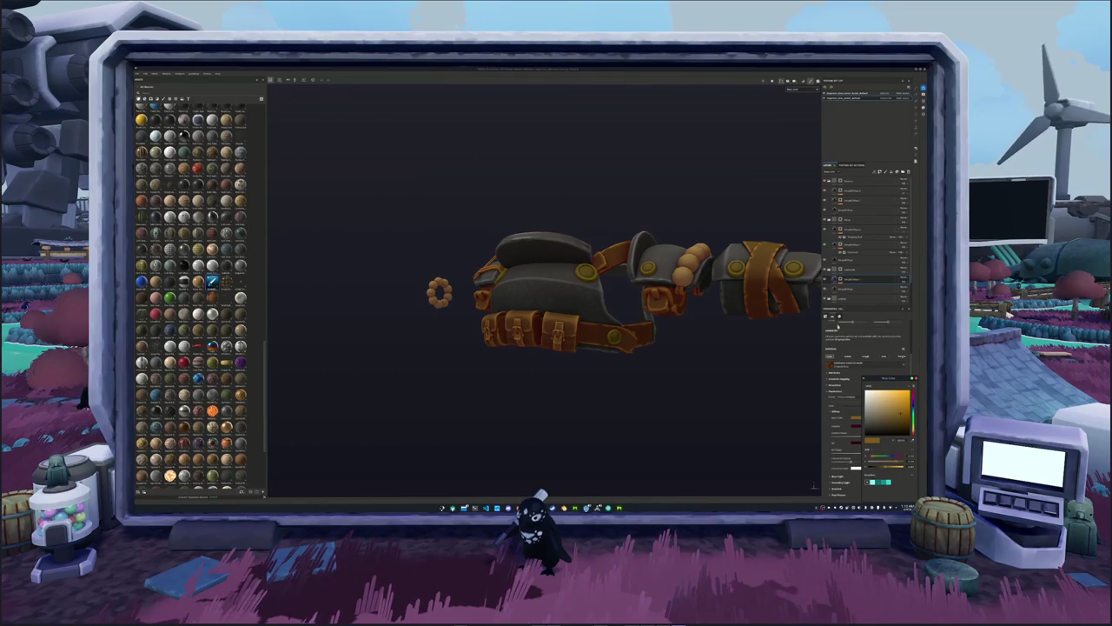
click(851, 261)
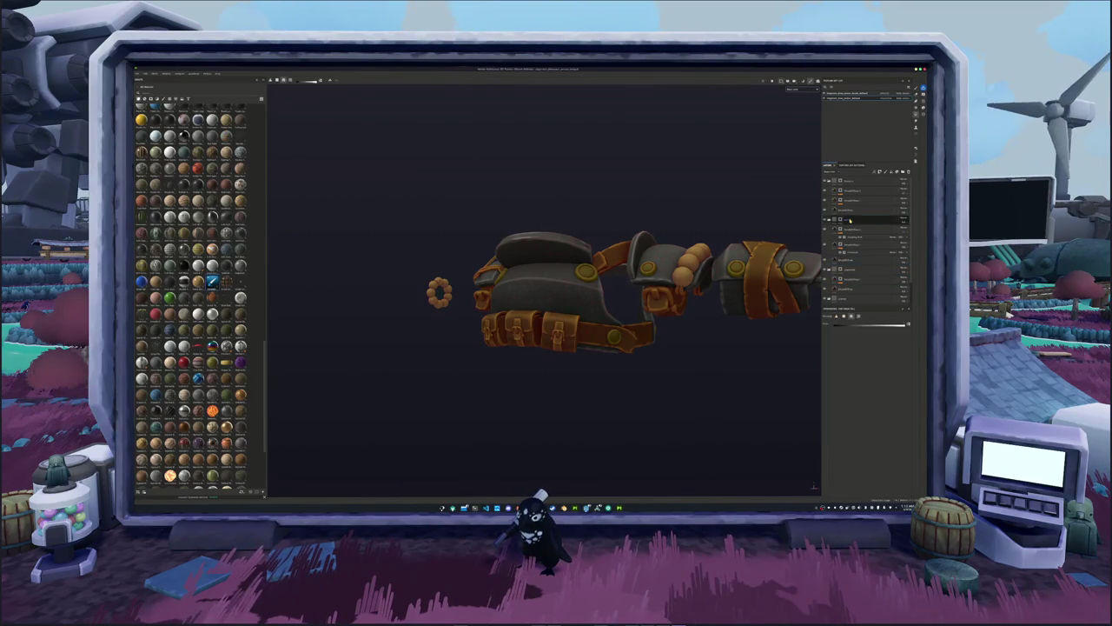
Try renaming a layer and view its options menu, then dismiss it.
double_click(850, 222)
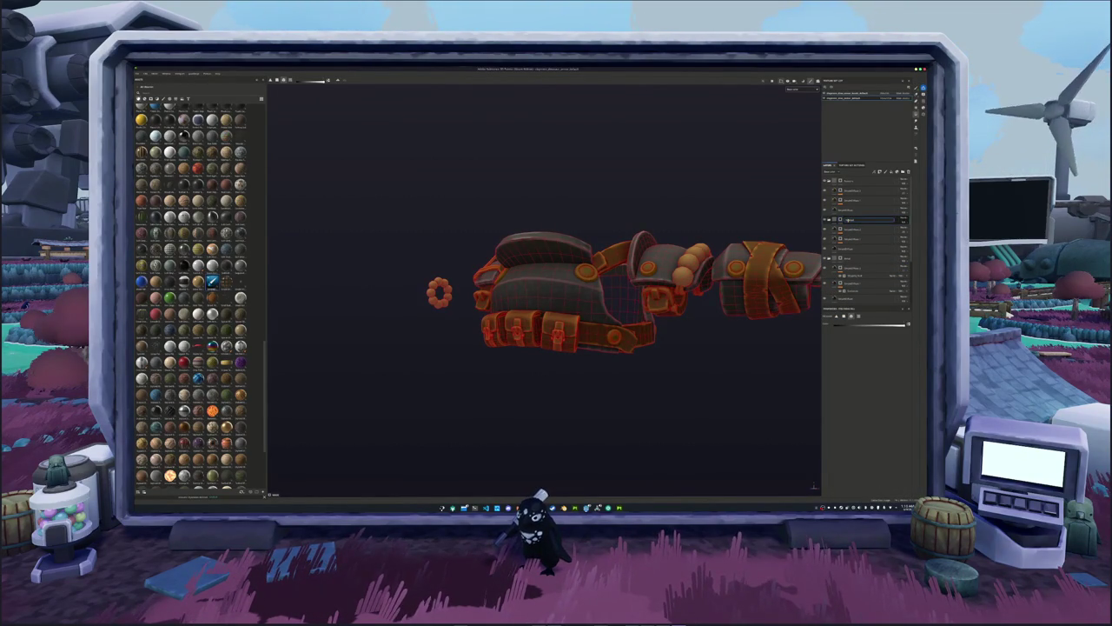
right_click(849, 222)
click(867, 229)
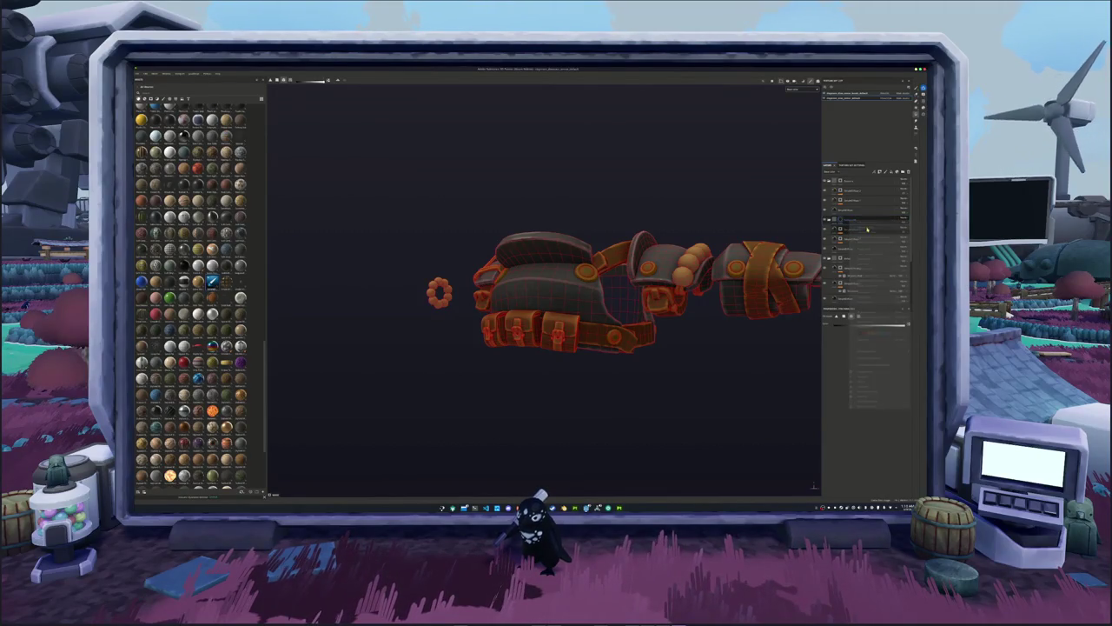
Select the grey plate layer and open its Base Color picker.
scroll(632, 321, up, 3)
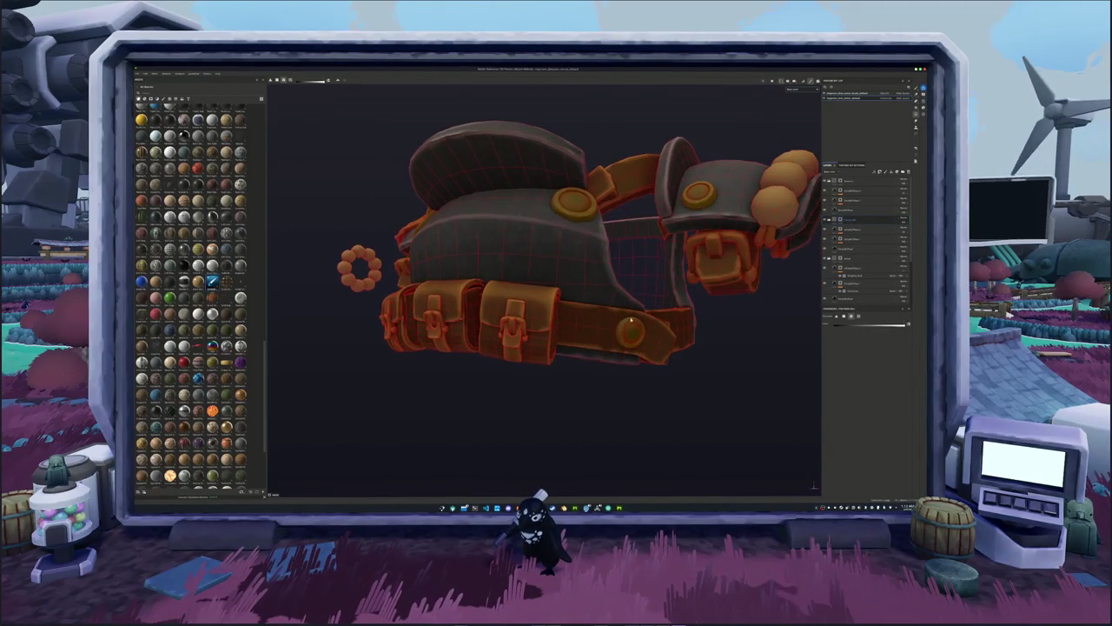
alt+drag(631, 328, 682, 323)
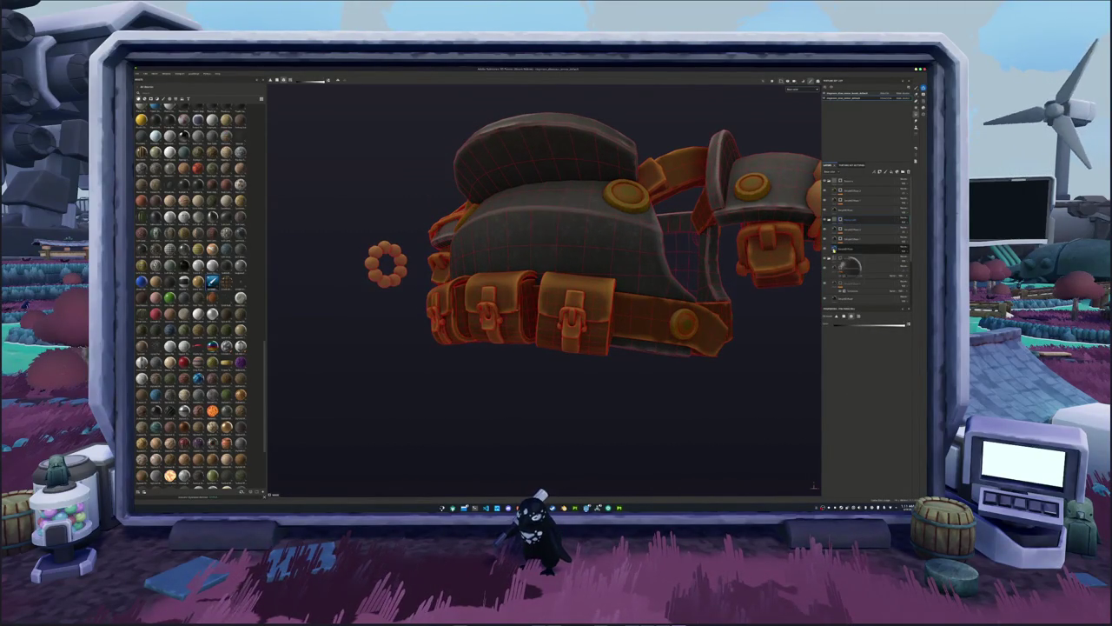
click(836, 248)
click(835, 415)
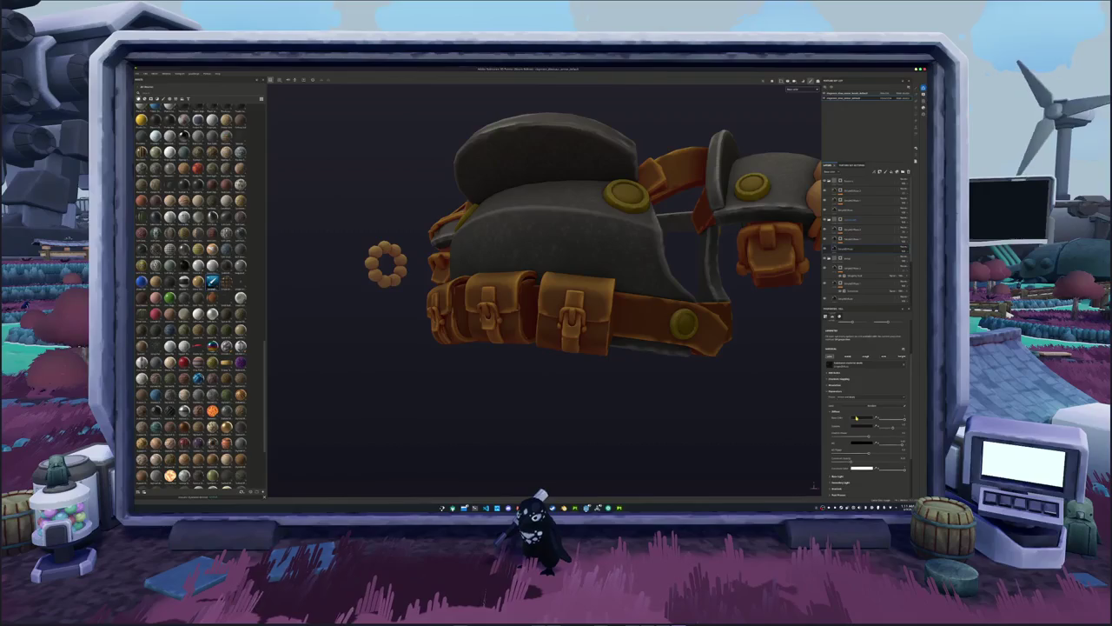
click(859, 418)
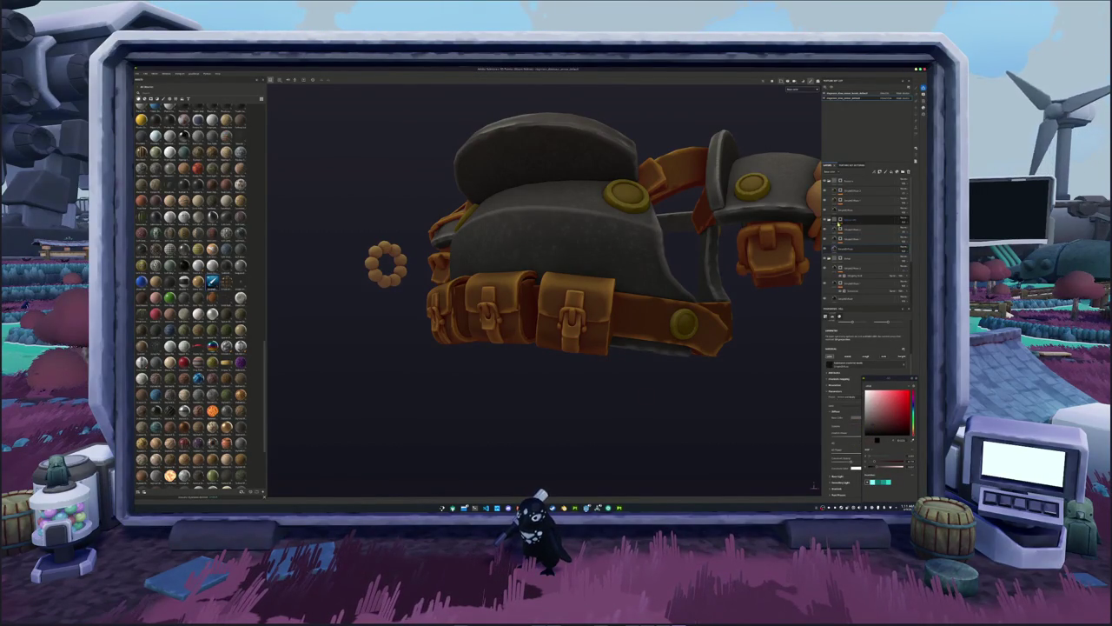
Orbit and zoom around the arm armour, viewing the pouches, top, length, overview and side.
scroll(587, 323, up, 5)
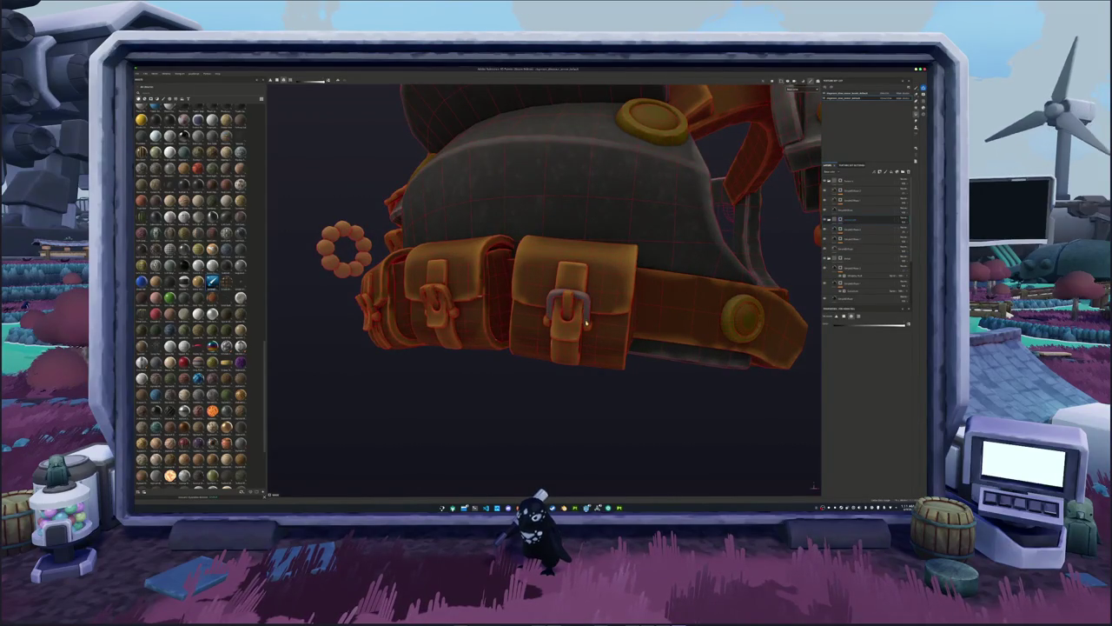
mouse_move(586, 323)
alt+mouse_down()
mouse_move(617, 299)
mouse_move(543, 317)
alt+mouse_up()
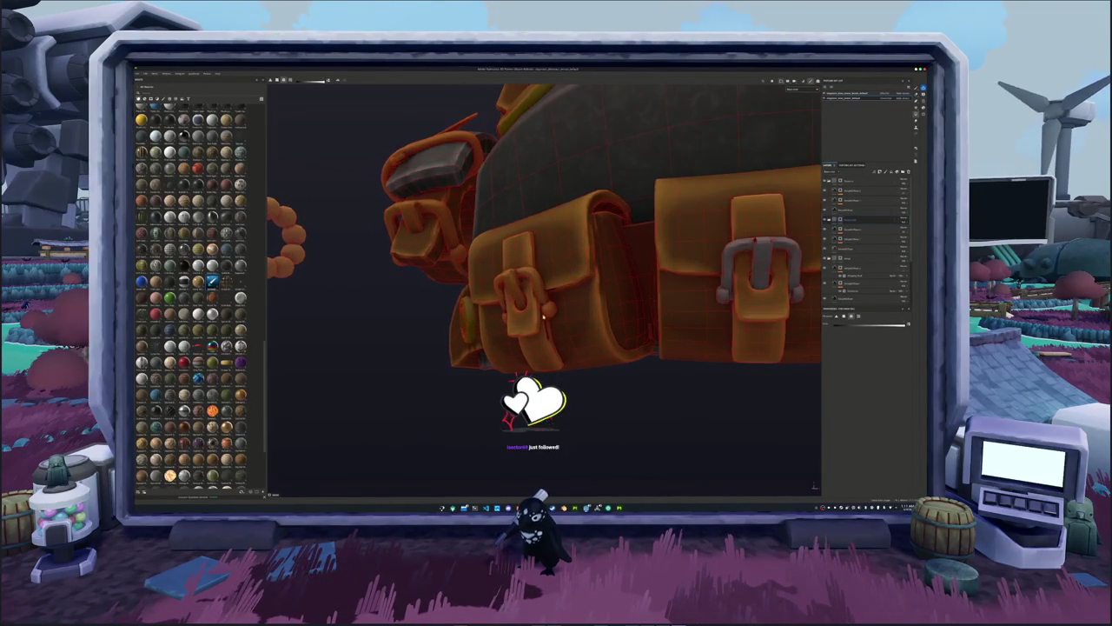
mouse_move(544, 315)
alt+mouse_down()
mouse_move(601, 336)
mouse_move(667, 331)
mouse_move(544, 339)
mouse_move(645, 292)
alt+mouse_up()
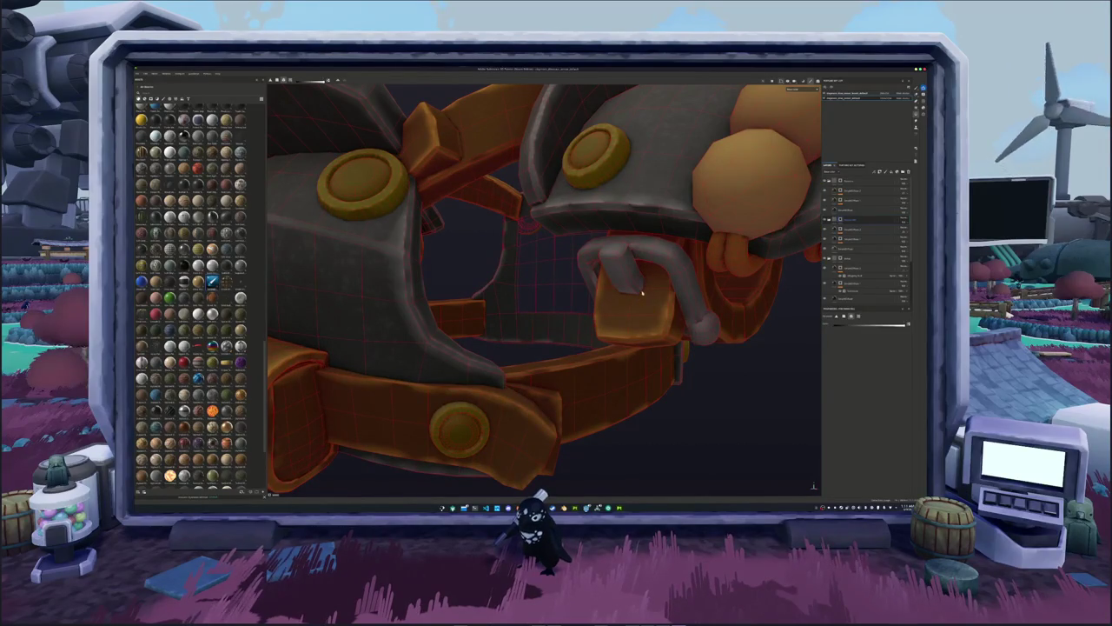
scroll(641, 291, down, 3)
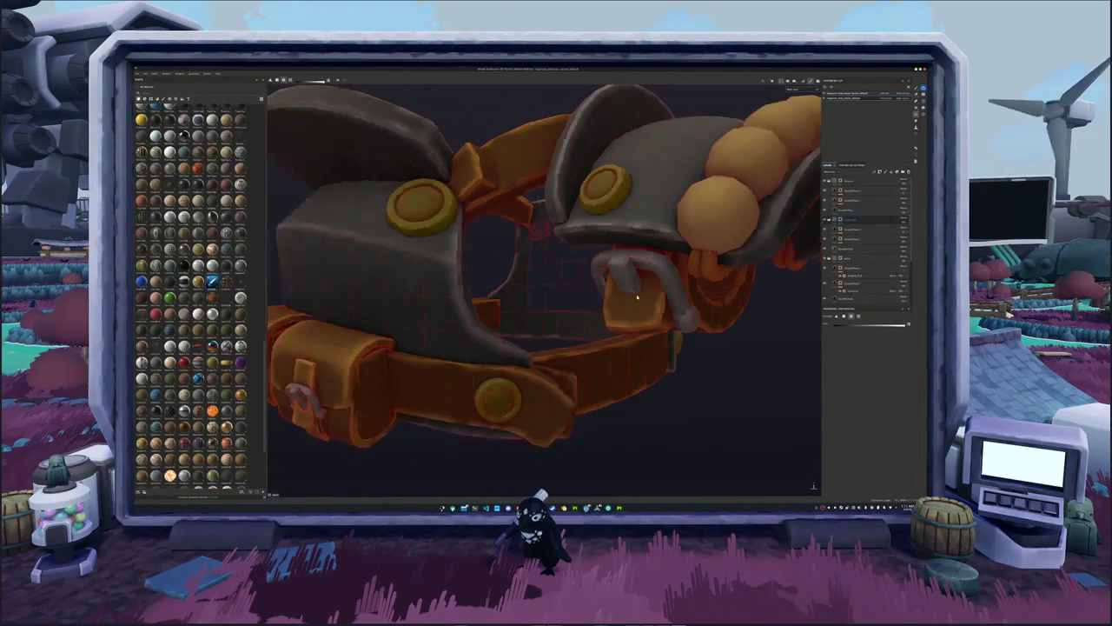
scroll(608, 309, down, 3)
alt+drag(579, 329, 568, 324)
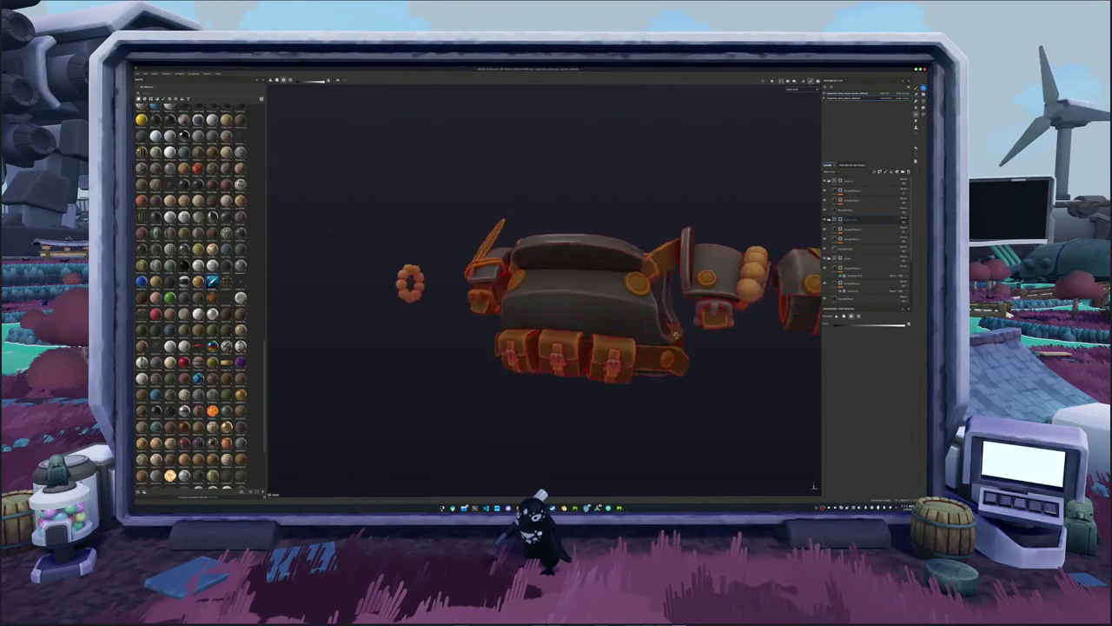
scroll(567, 324, up, 3)
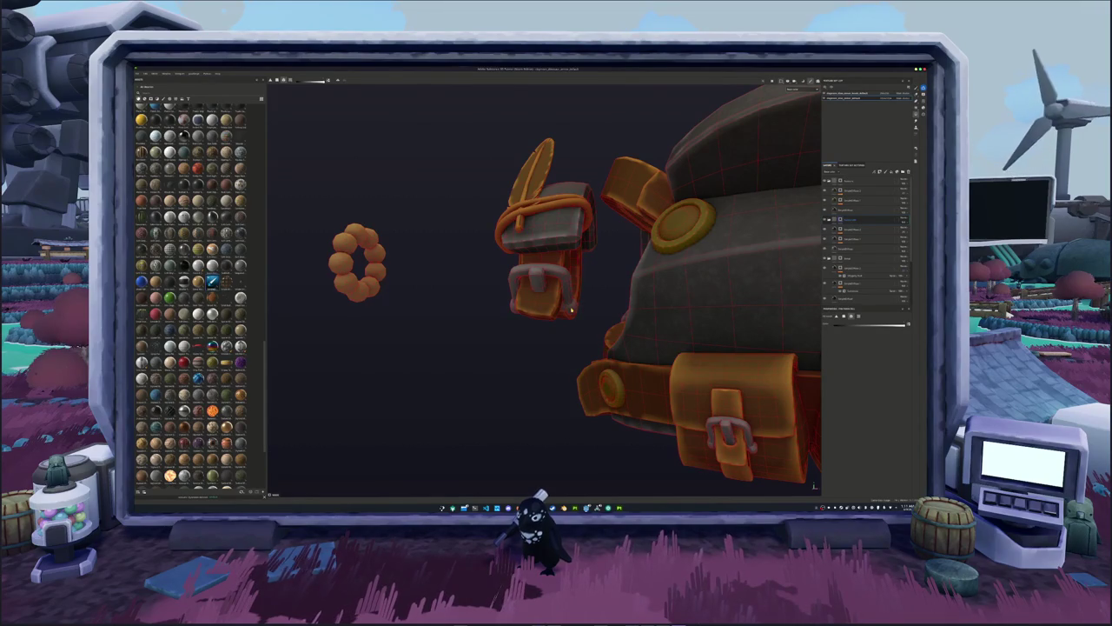
mouse_move(571, 311)
alt+mouse_down()
mouse_move(493, 356)
mouse_move(362, 334)
alt+mouse_up()
scroll(539, 330, down, 3)
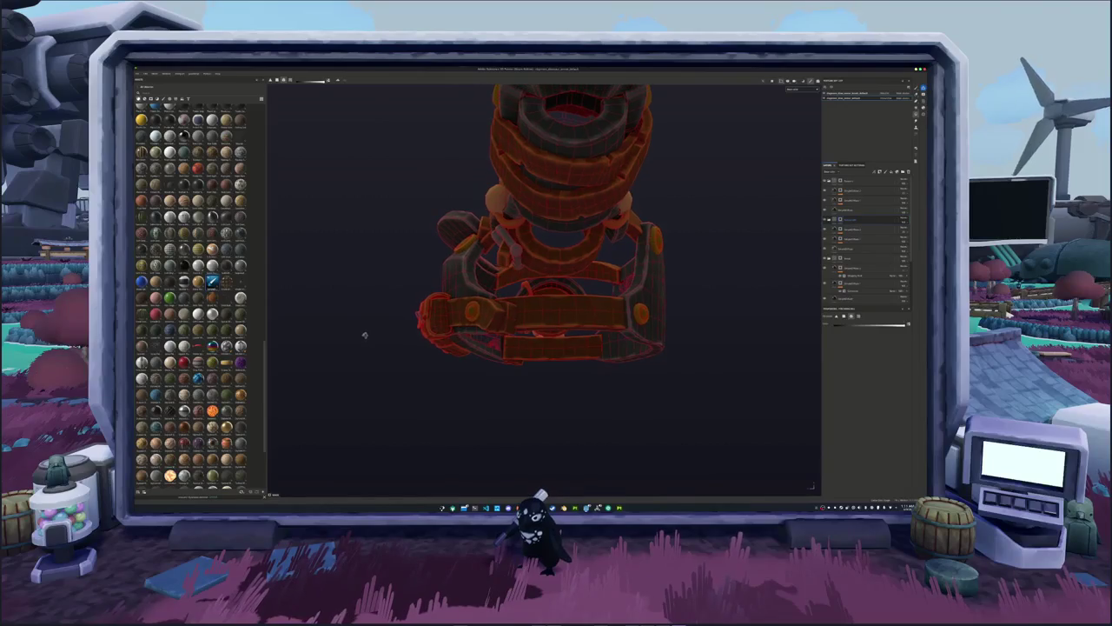
mouse_move(362, 335)
alt+mouse_down()
mouse_move(563, 382)
mouse_move(603, 348)
mouse_move(542, 330)
mouse_move(561, 282)
mouse_move(652, 325)
mouse_move(459, 330)
mouse_move(490, 341)
mouse_move(666, 340)
mouse_move(504, 339)
alt+mouse_up()
Select a layer and collapse the expanded layer groups in the stack.
click(829, 188)
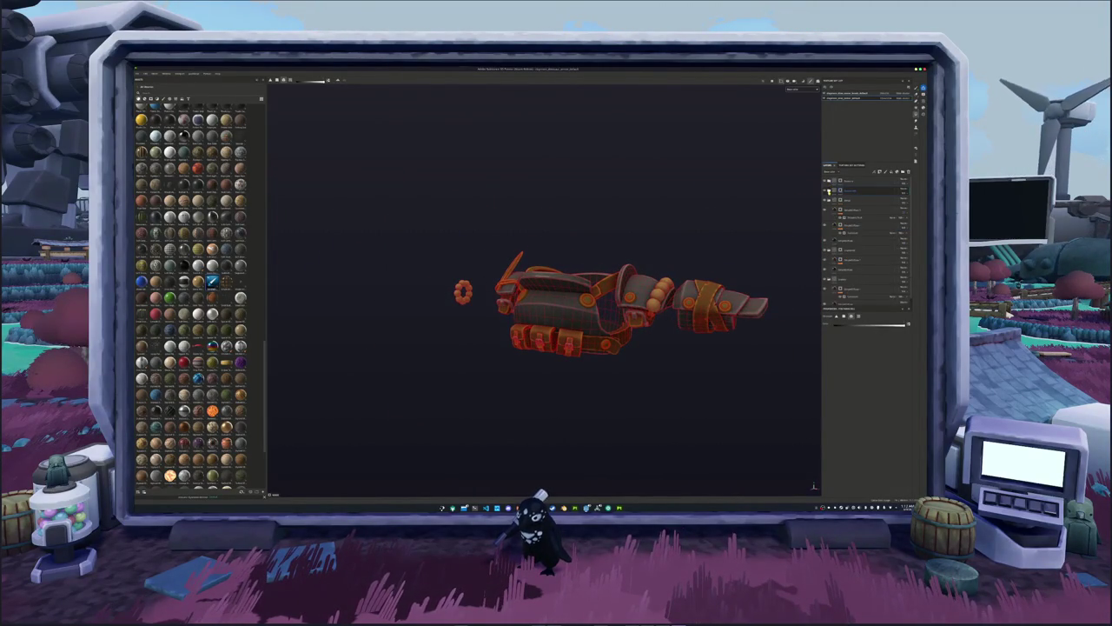
click(829, 201)
click(828, 210)
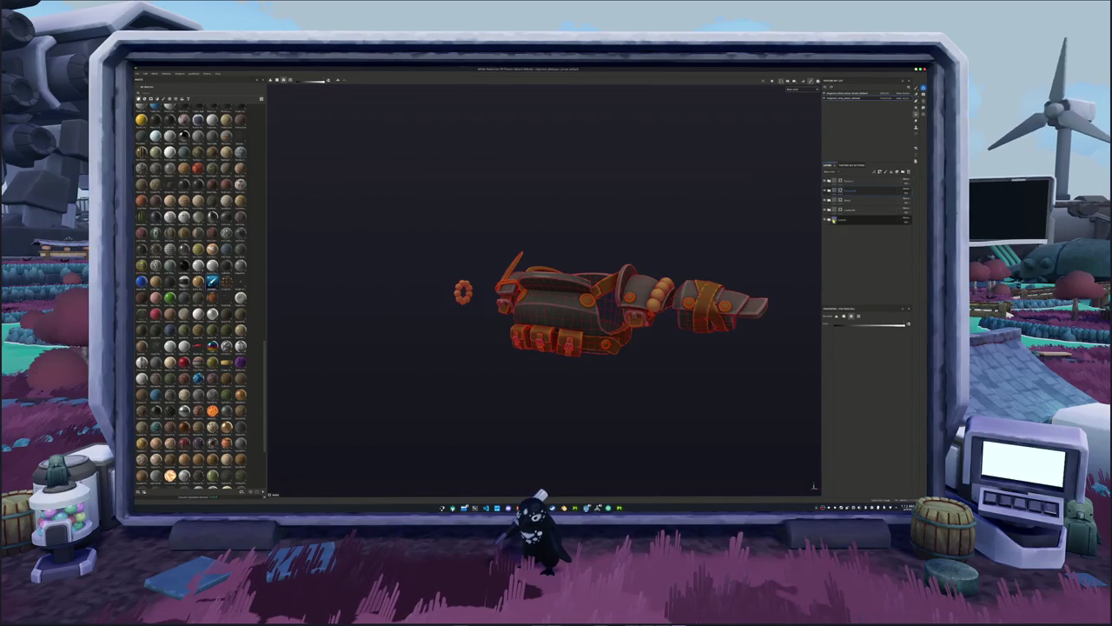
mouse_move(757, 249)
alt+mouse_down()
mouse_move(686, 265)
mouse_move(673, 280)
alt+mouse_up()
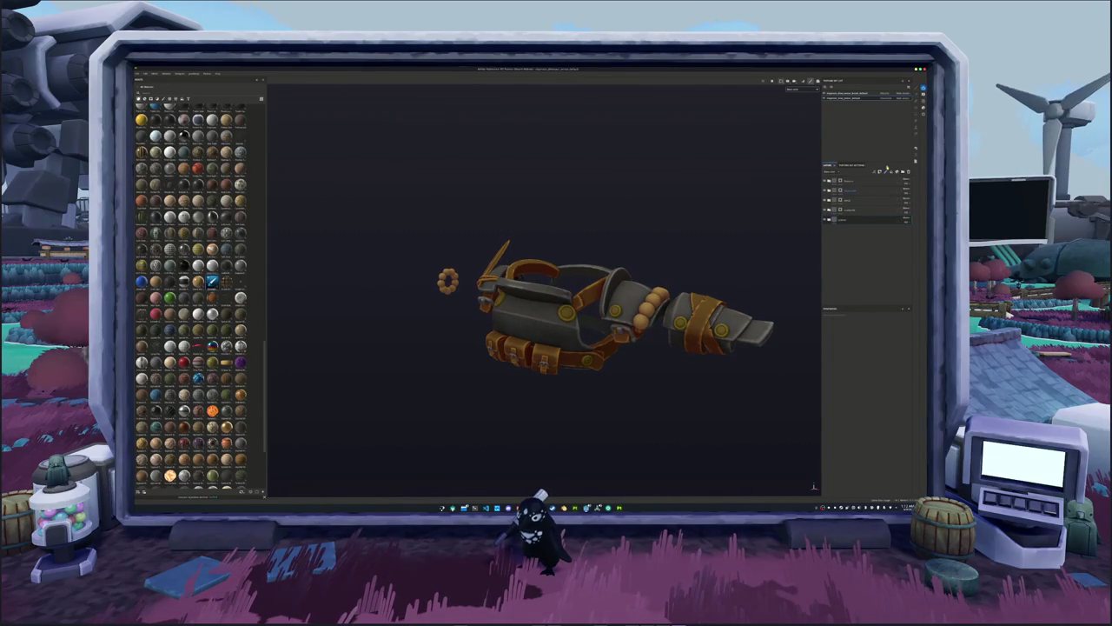
Turn on the rusty blue-grey metal layer for the armor plates.
click(145, 99)
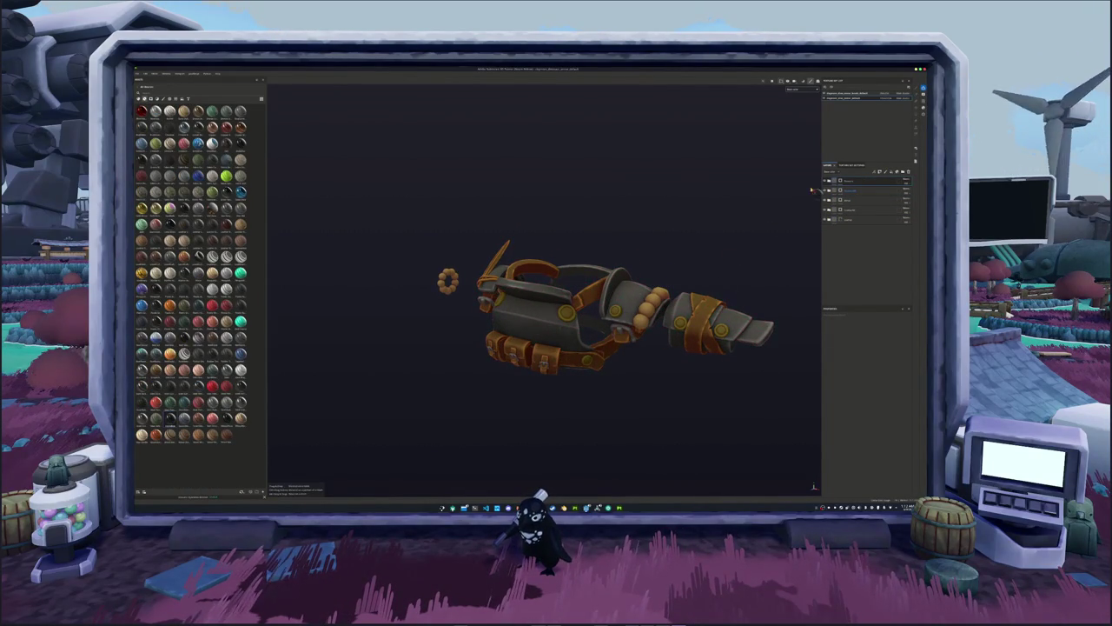
click(836, 176)
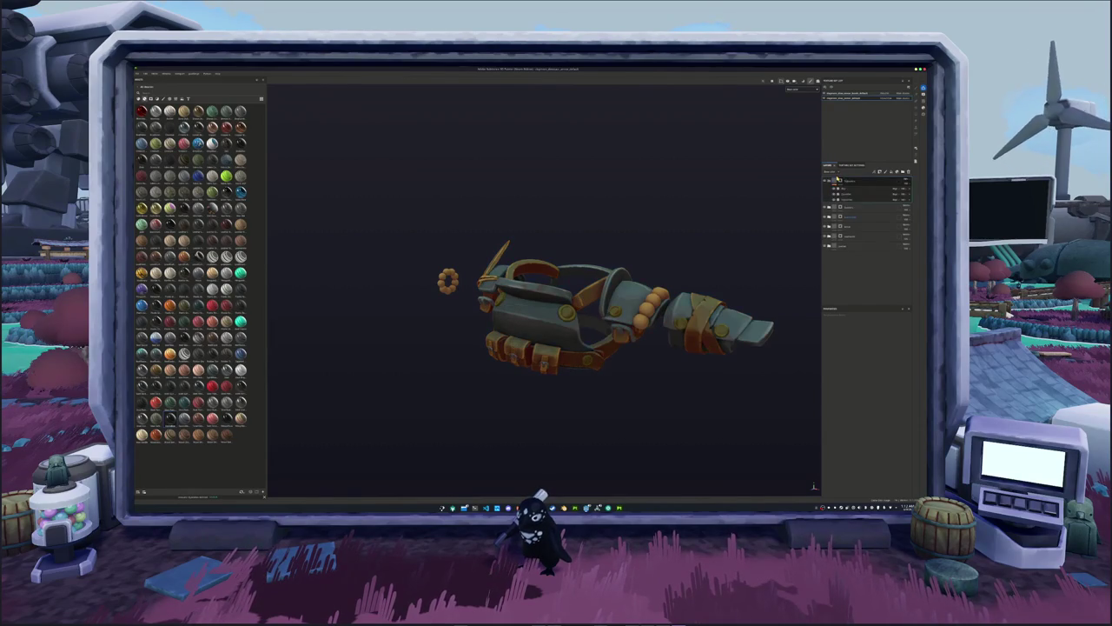
alt+drag(762, 206, 762, 218)
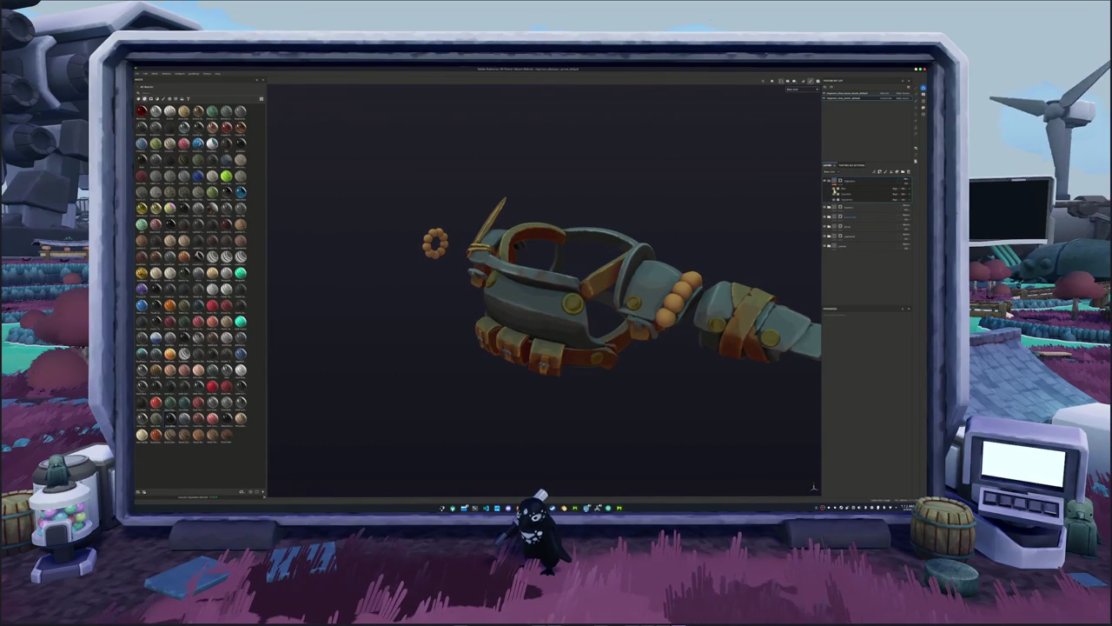
Open the metal sub-layer's settings and pick a different effect Preset.
click(850, 200)
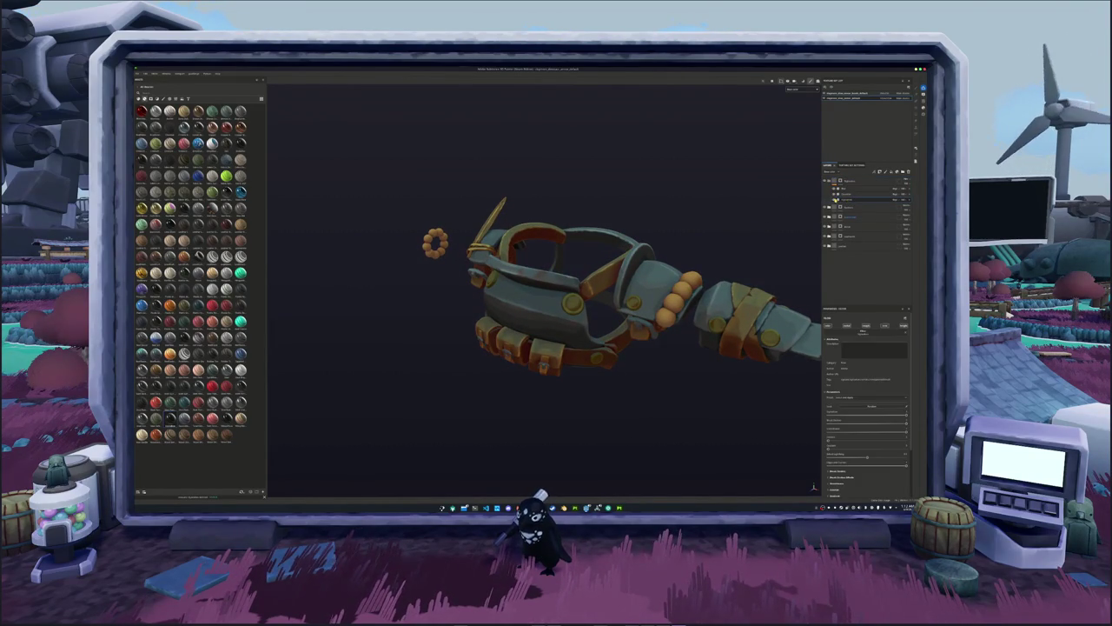
scroll(836, 387, down, 3)
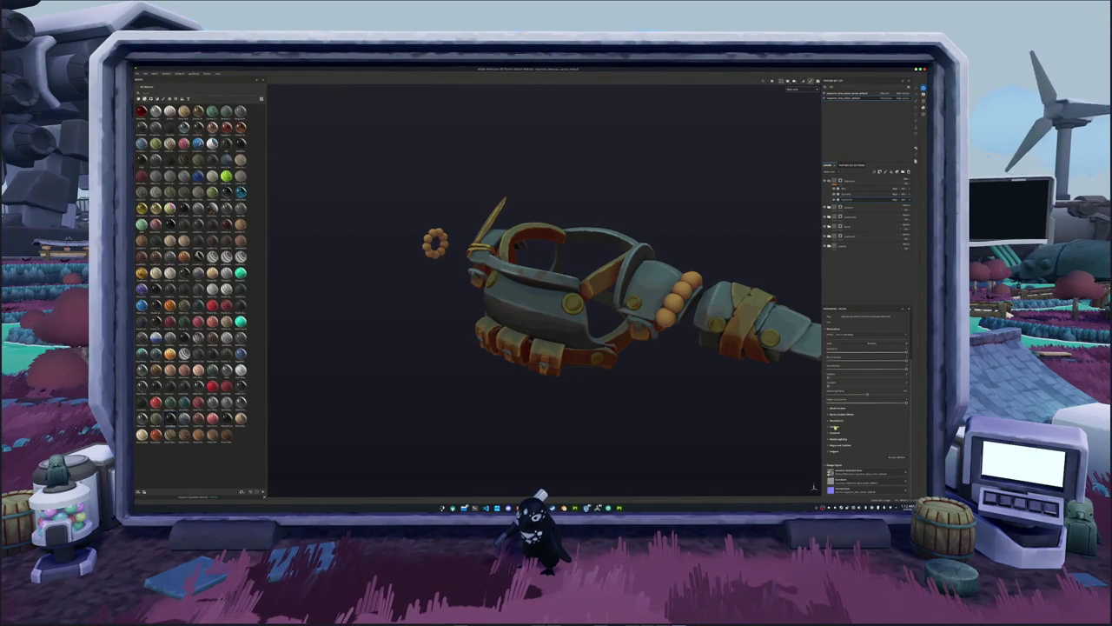
click(833, 427)
scroll(860, 417, down, 3)
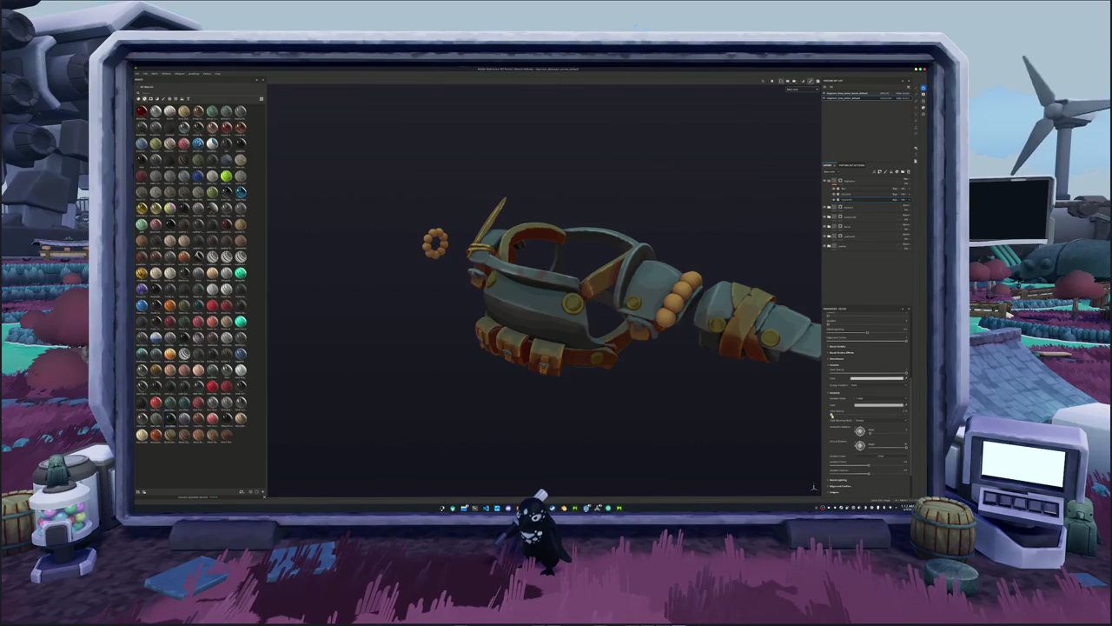
scroll(834, 408, up, 5)
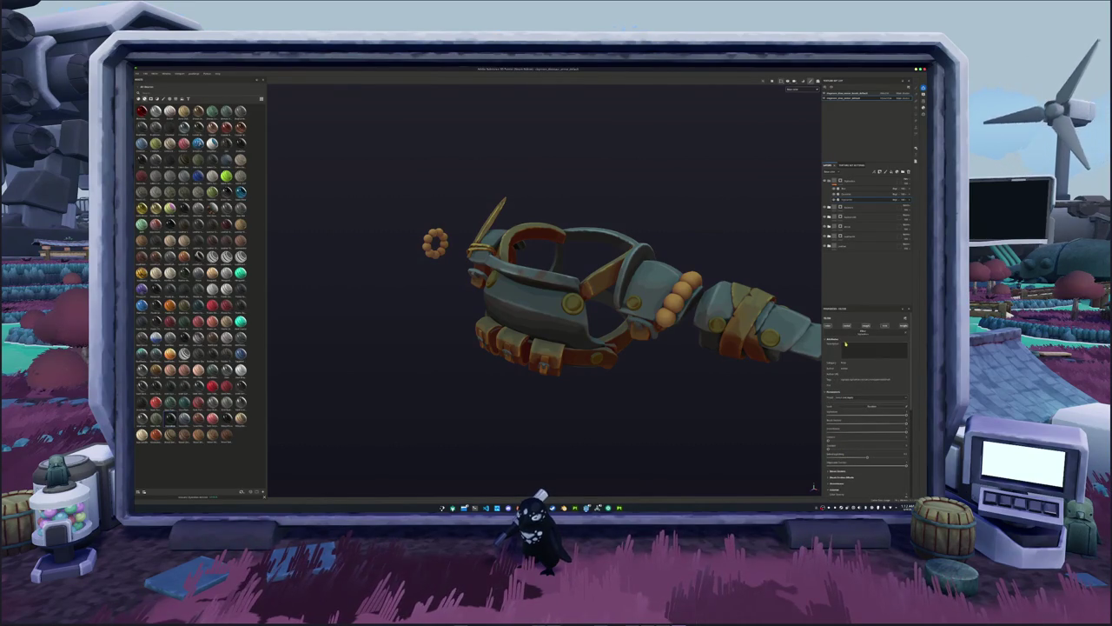
click(846, 397)
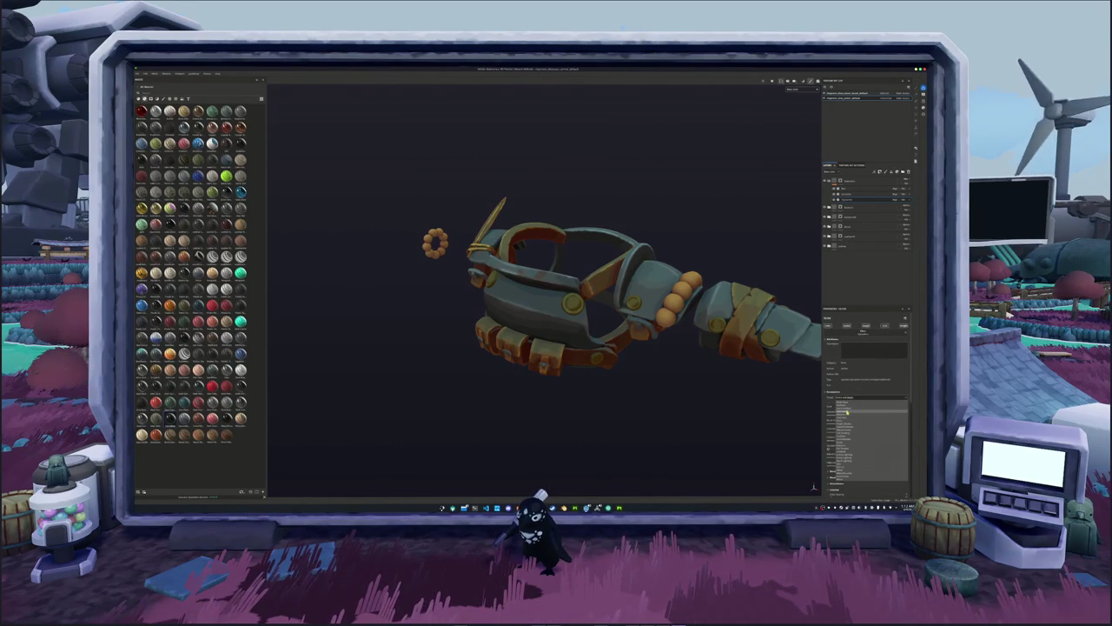
click(847, 411)
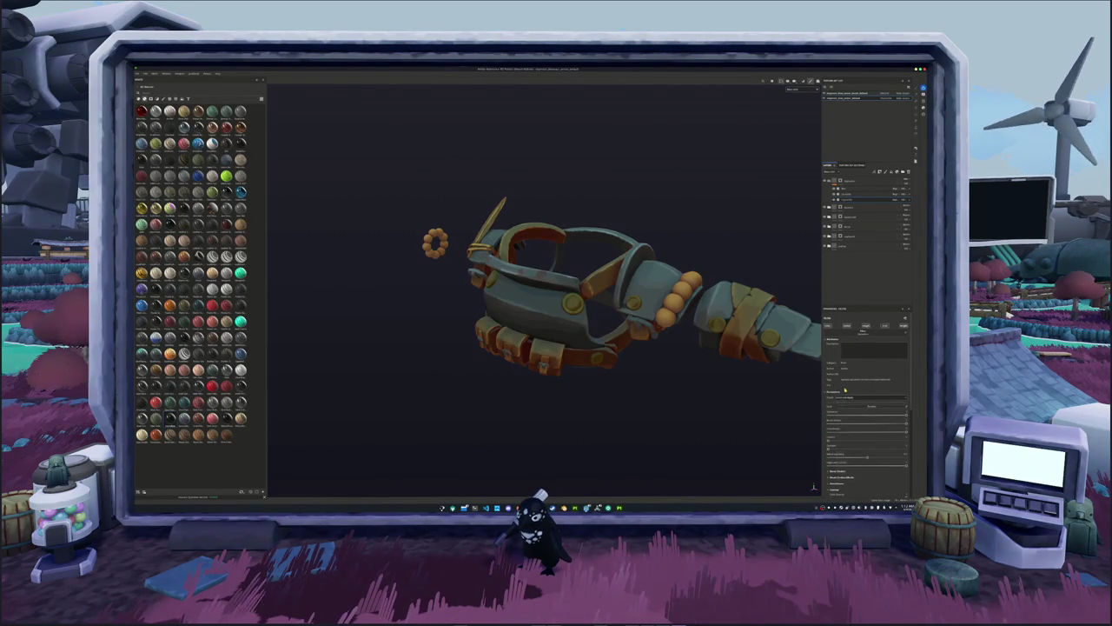
Expand Global lighting and untick it so the bluish tint is removed from the plates.
scroll(844, 389, down, 3)
scroll(838, 408, down, 3)
scroll(832, 430, down, 2)
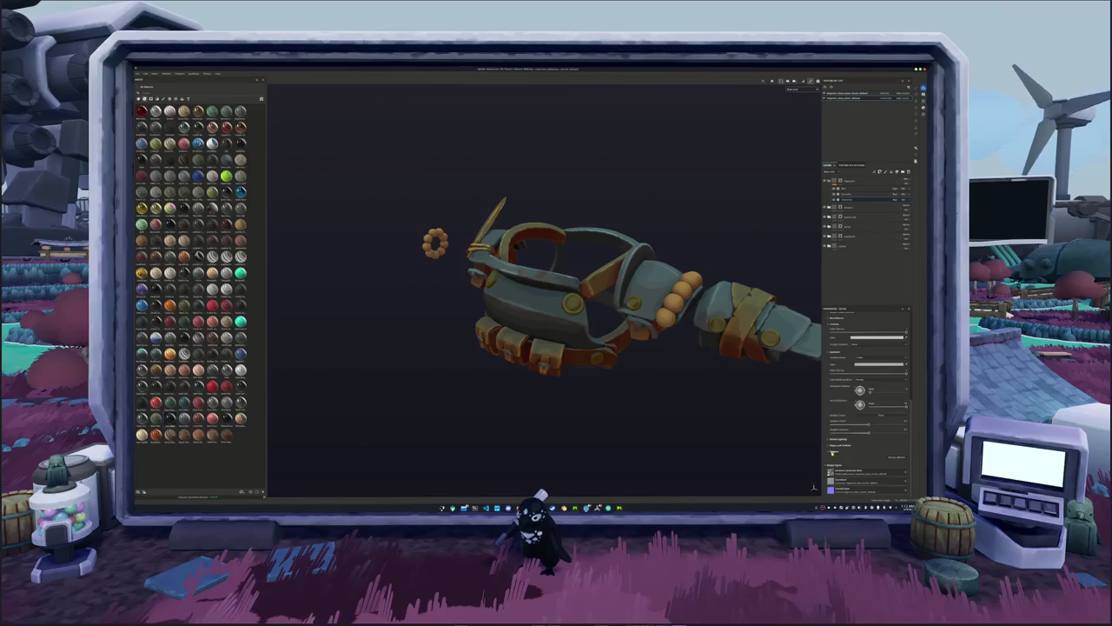
click(833, 440)
scroll(847, 439, down, 1)
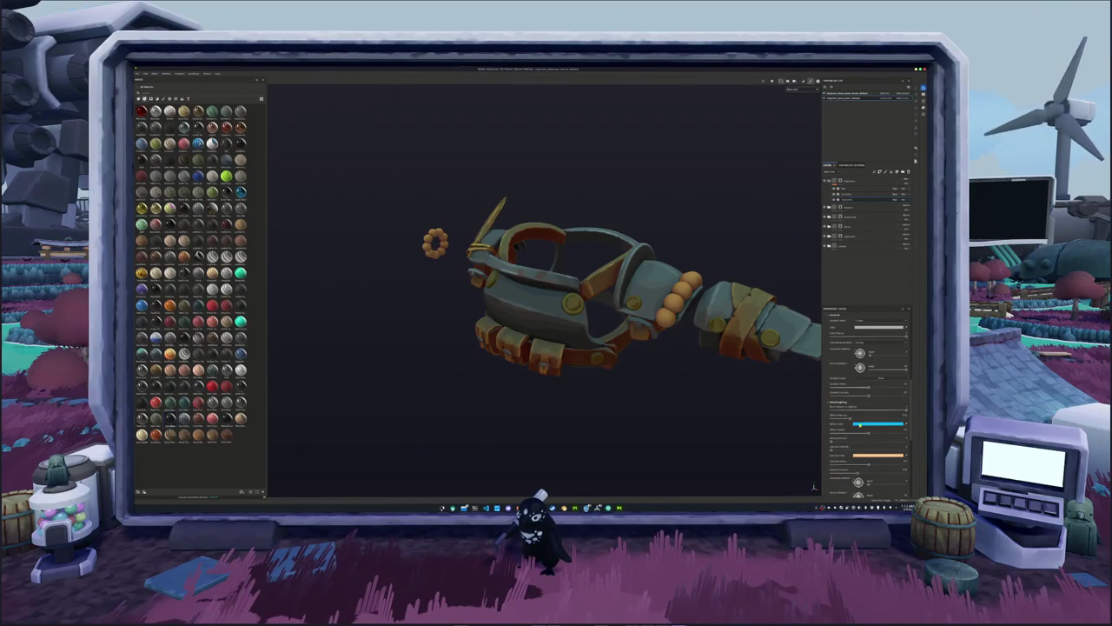
click(833, 418)
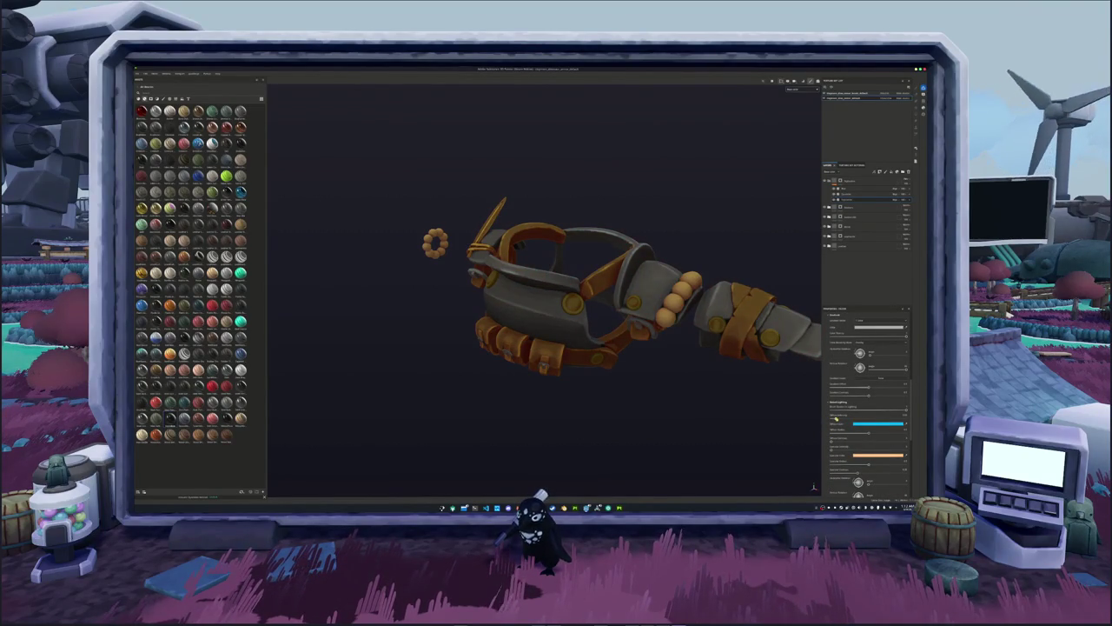
click(835, 418)
scroll(836, 418, up, 3)
scroll(836, 418, up, 5)
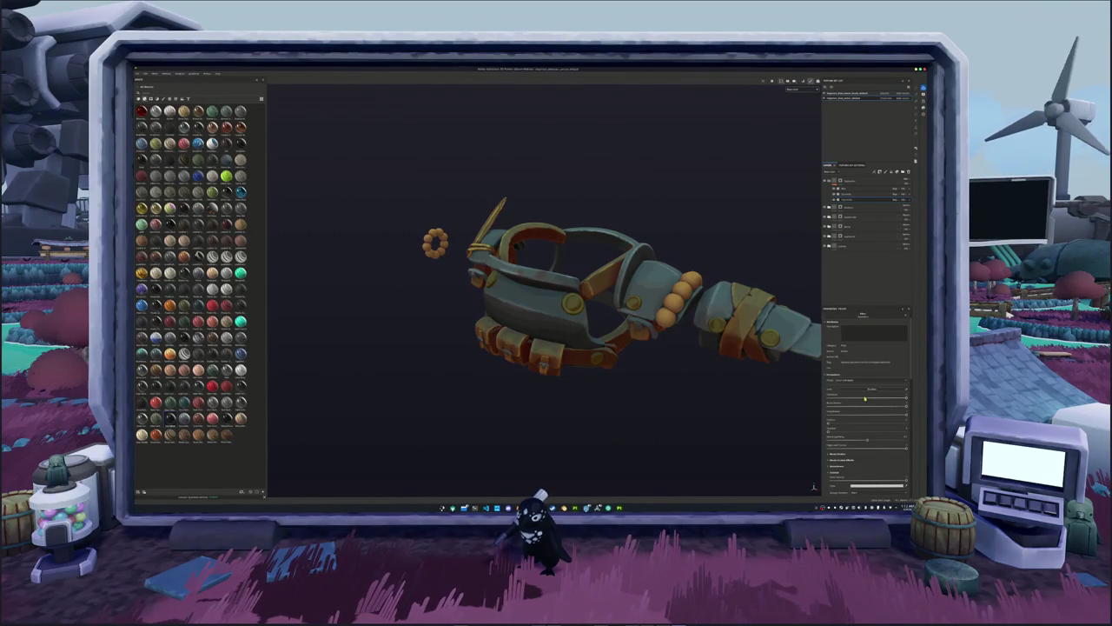
scroll(863, 419, down, 1)
click(830, 418)
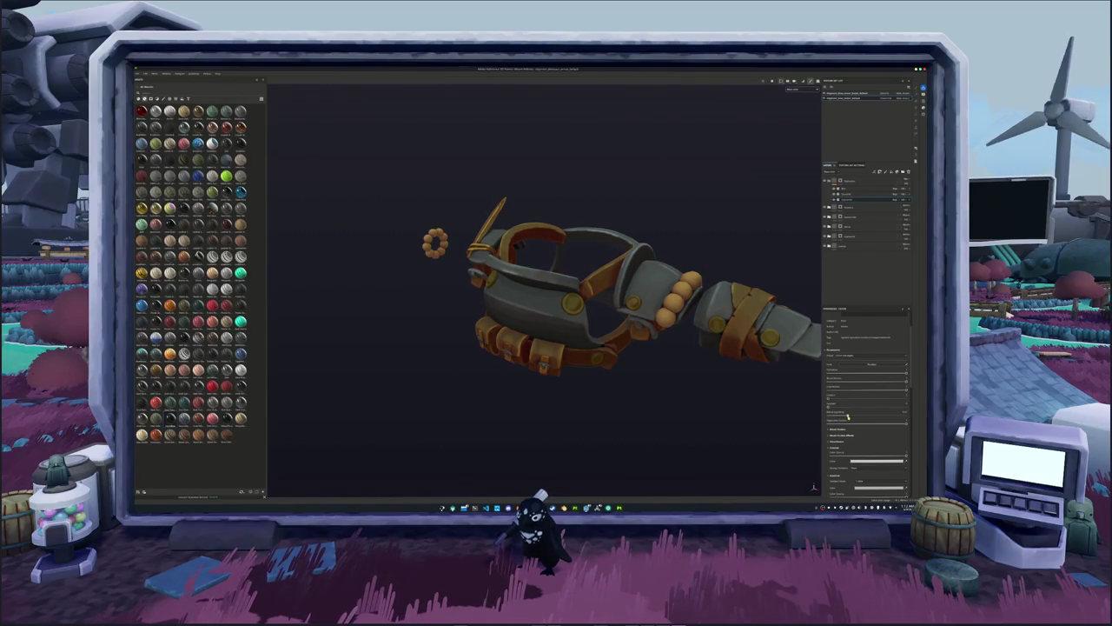
Check another sub-layer's generator settings, then switch to the beads' texture set.
mouse_move(666, 391)
alt+mouse_down()
mouse_move(699, 378)
mouse_move(600, 390)
alt+mouse_up()
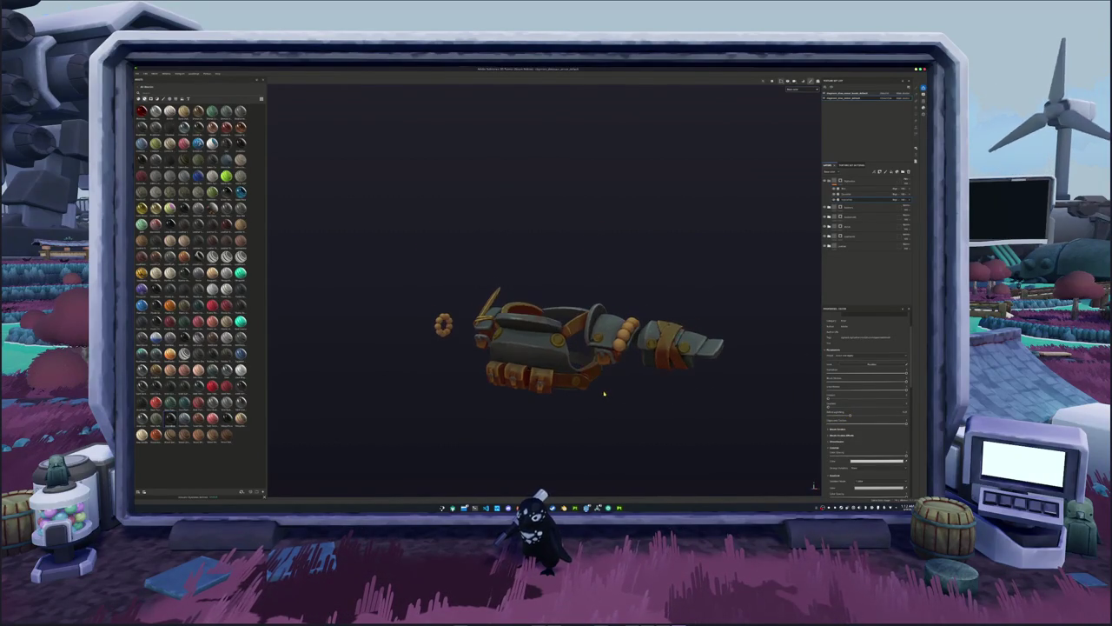
scroll(603, 390, up, 3)
scroll(568, 390, up, 3)
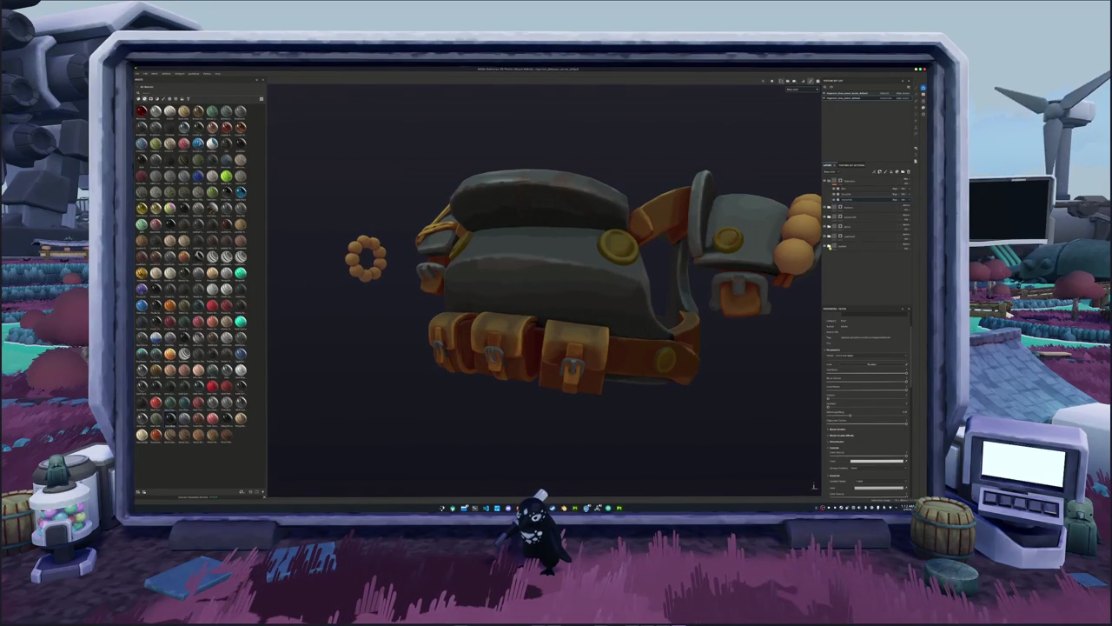
click(852, 262)
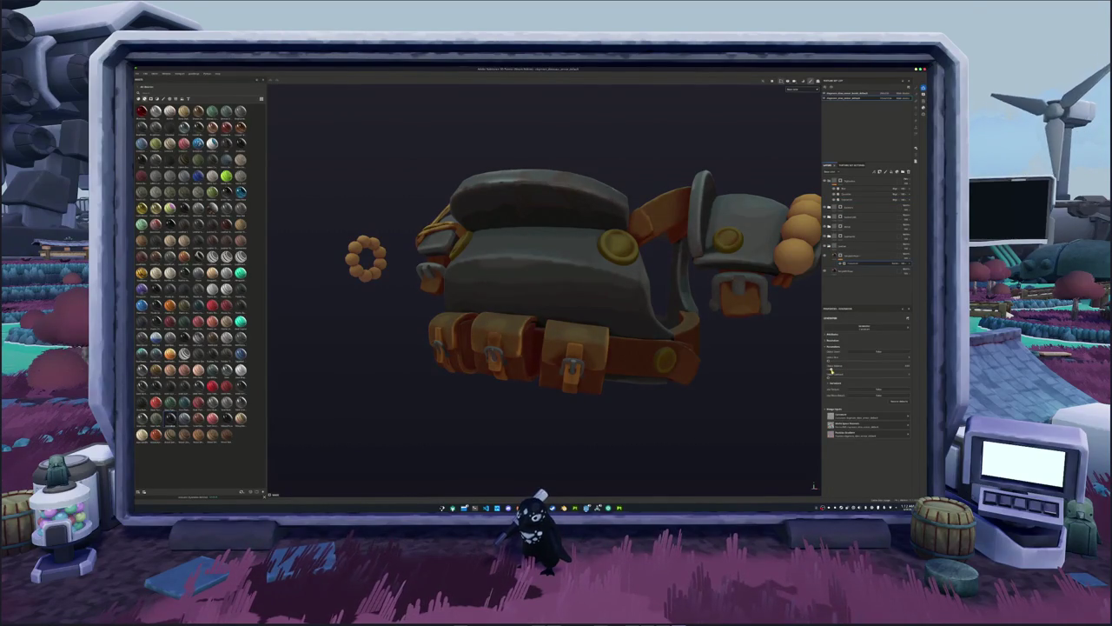
alt+drag(661, 347, 645, 353)
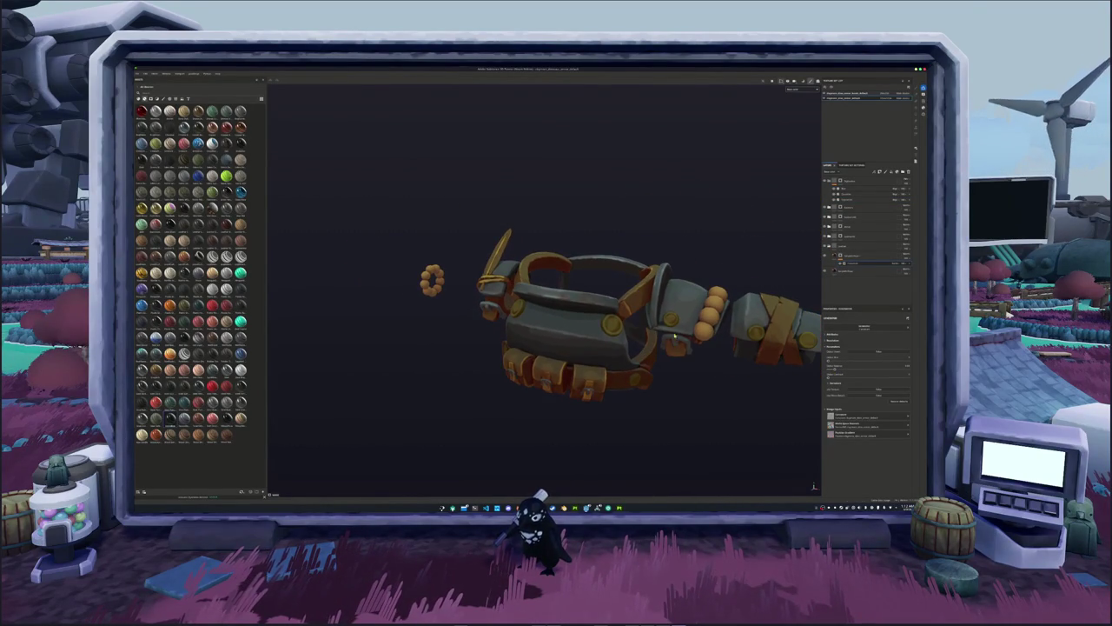
click(846, 94)
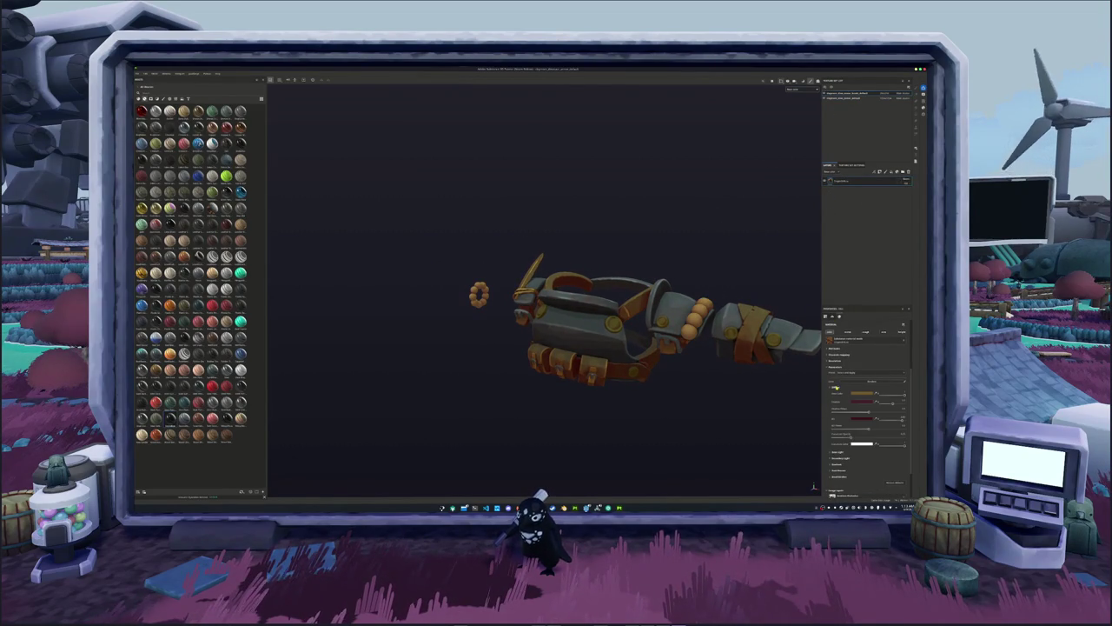
Open the beads' base colour in the full colour dialog and sample a dark green from the model.
alt+drag(738, 390, 693, 390)
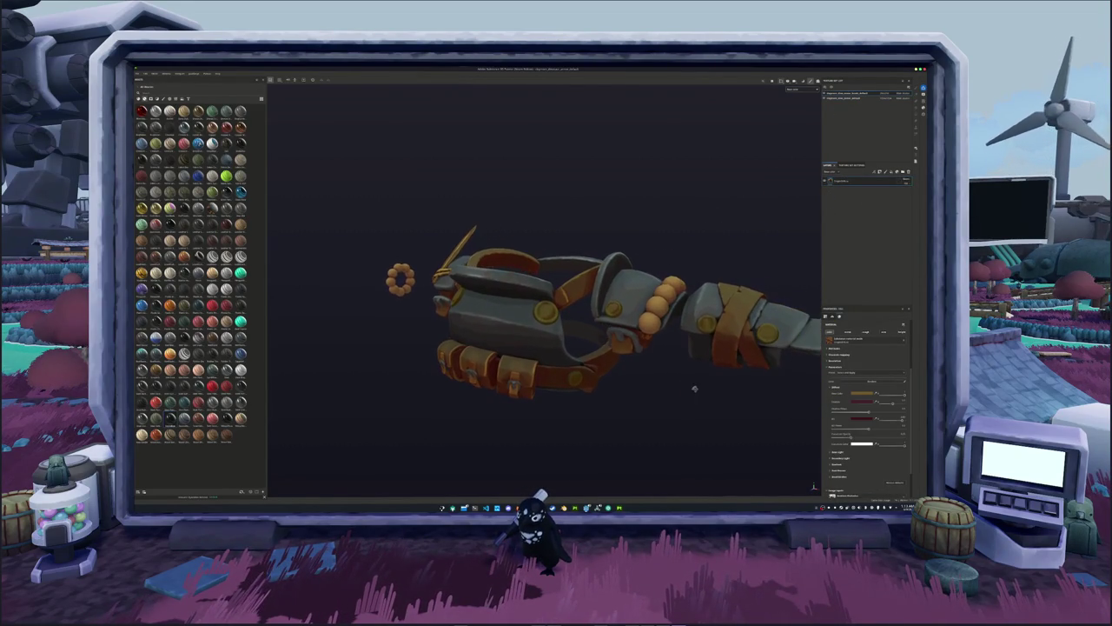
click(856, 393)
click(912, 417)
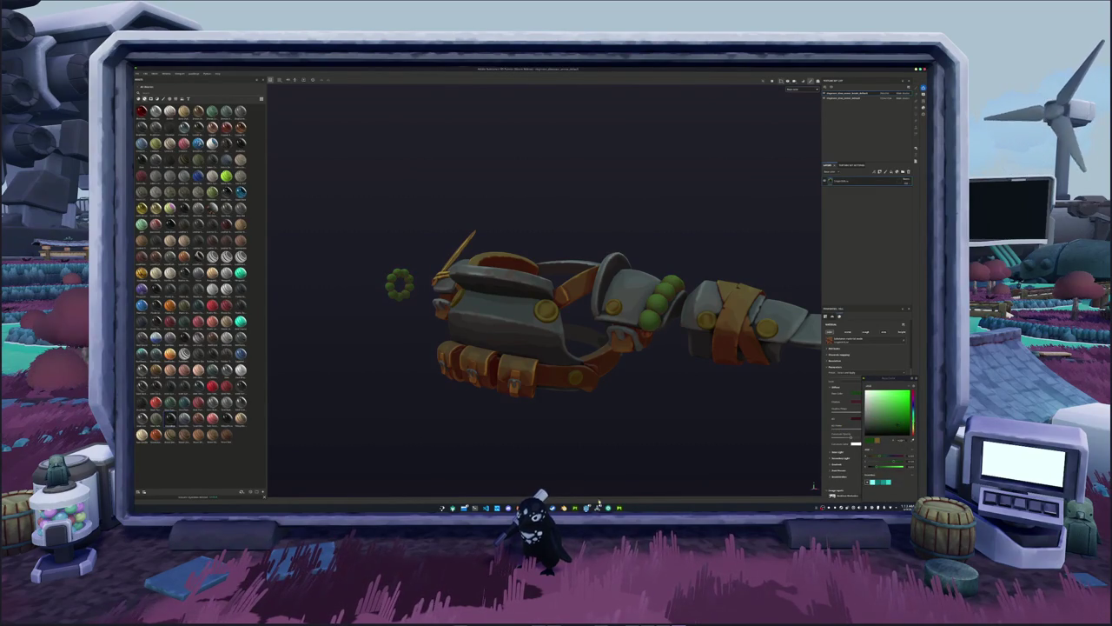
key(super)
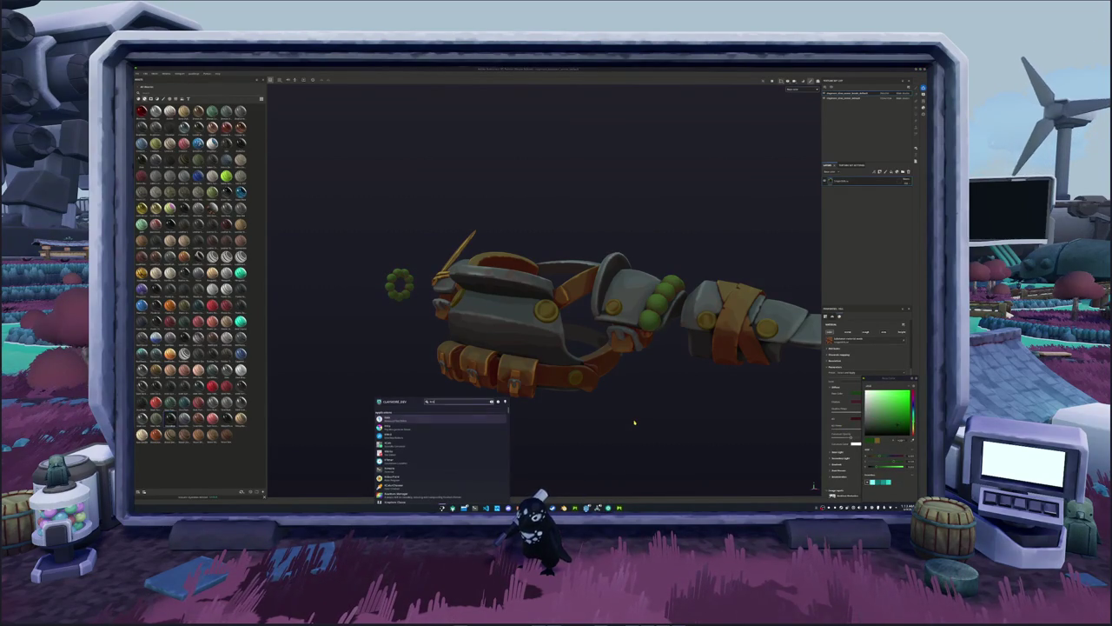
key(Return)
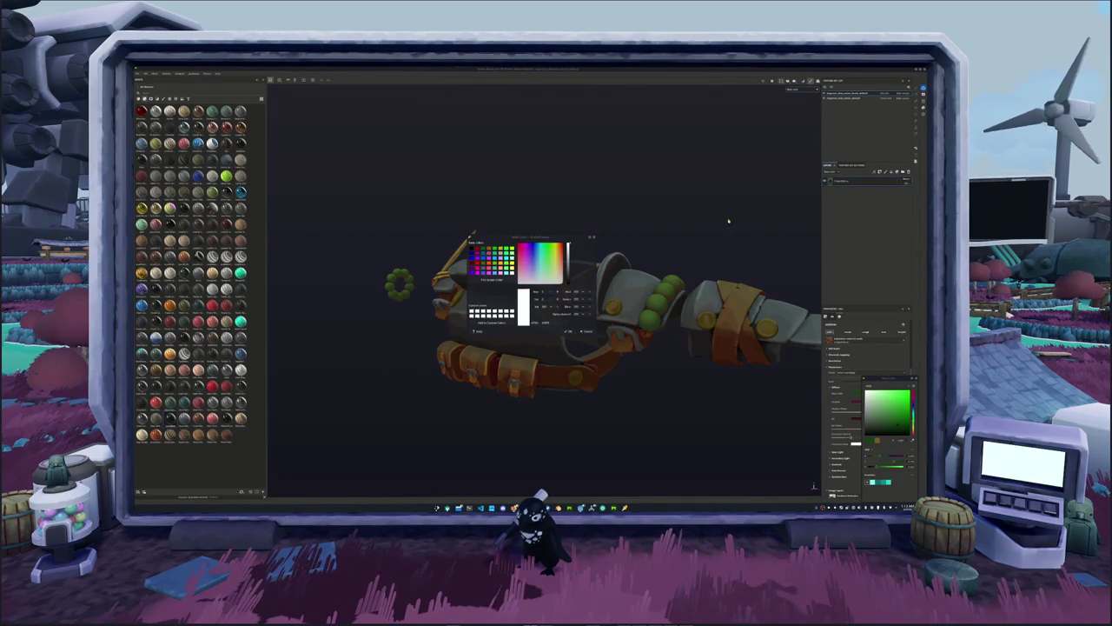
drag(521, 237, 696, 133)
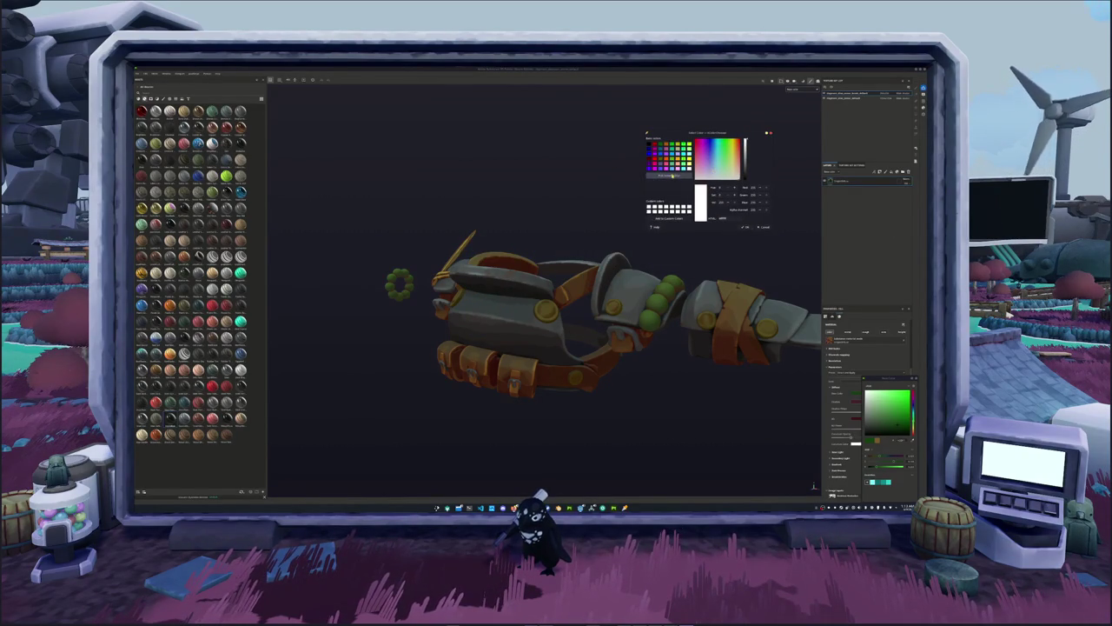
click(671, 175)
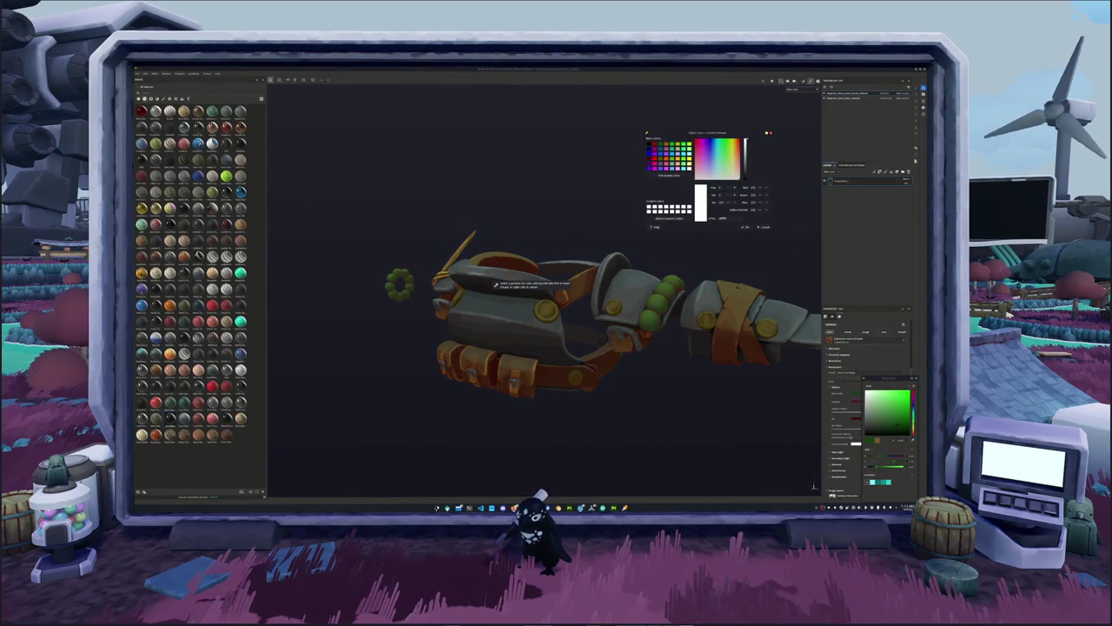
click(660, 304)
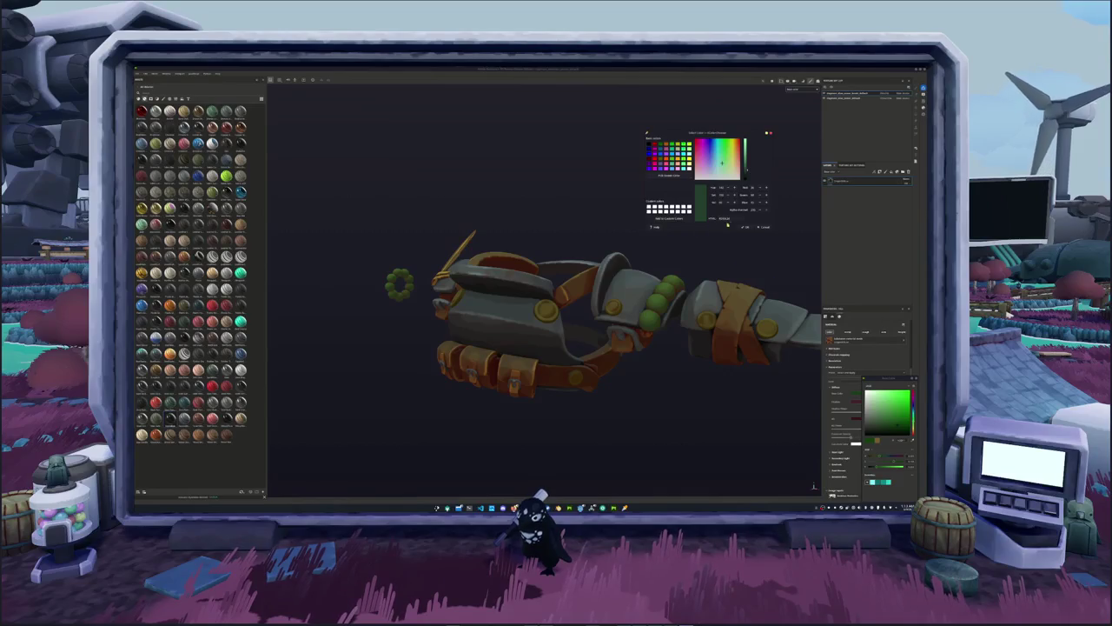
Select the beads' fill layer and sample a lighter green from the model.
click(900, 439)
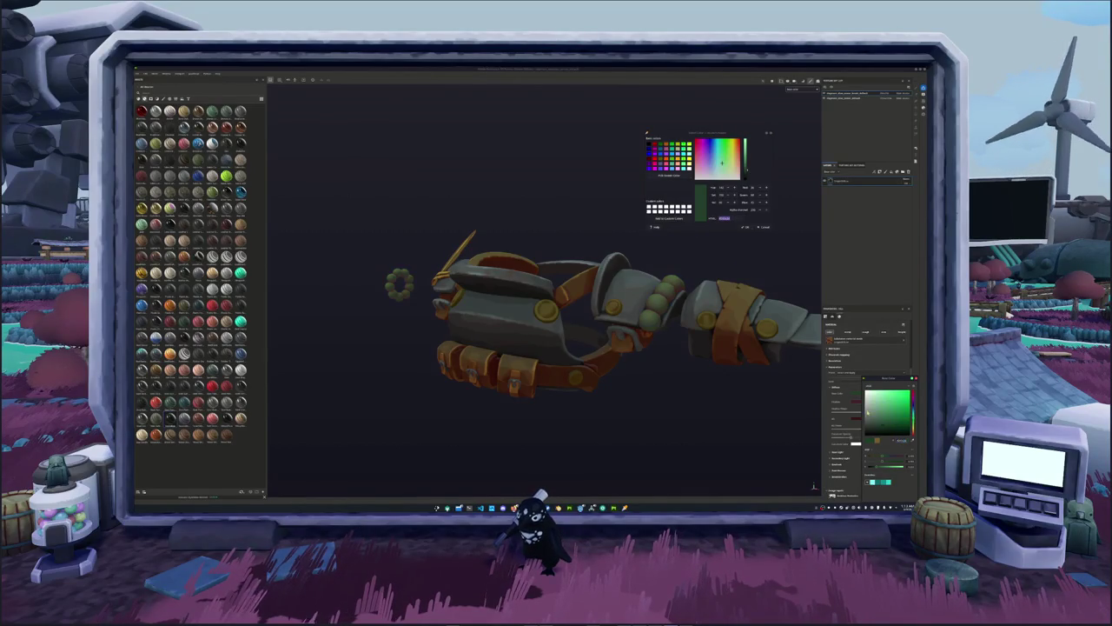
click(855, 401)
click(889, 420)
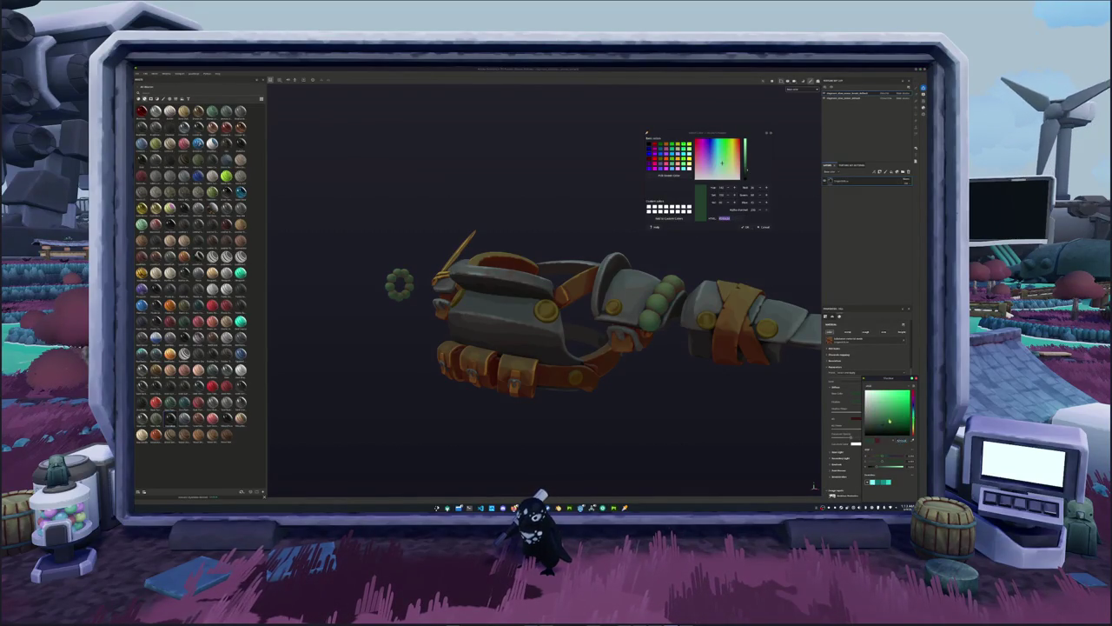
click(855, 402)
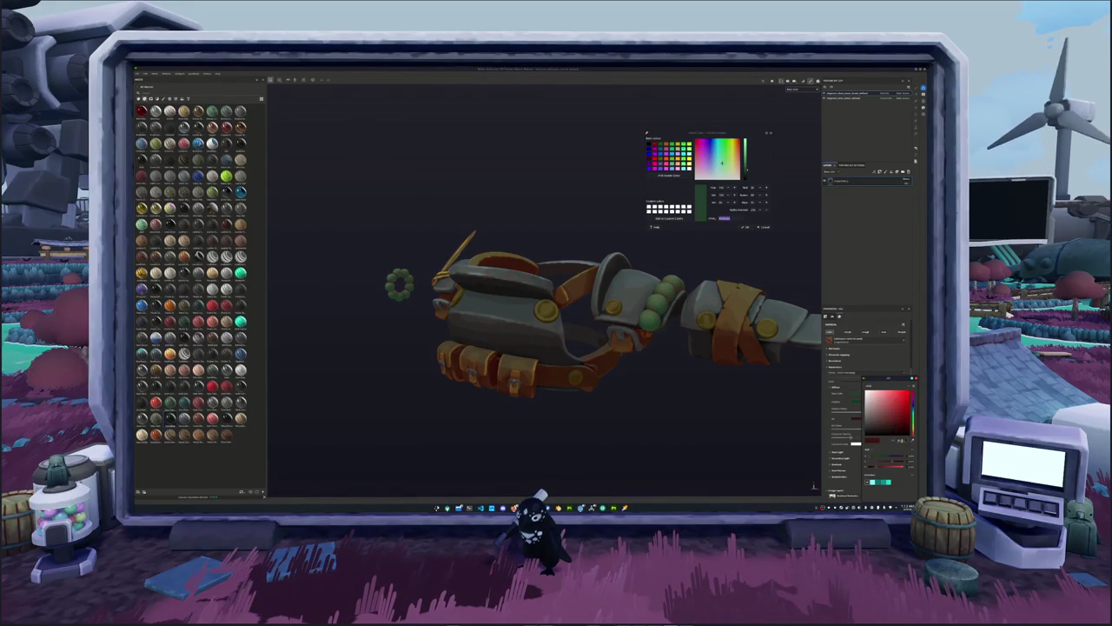
click(890, 421)
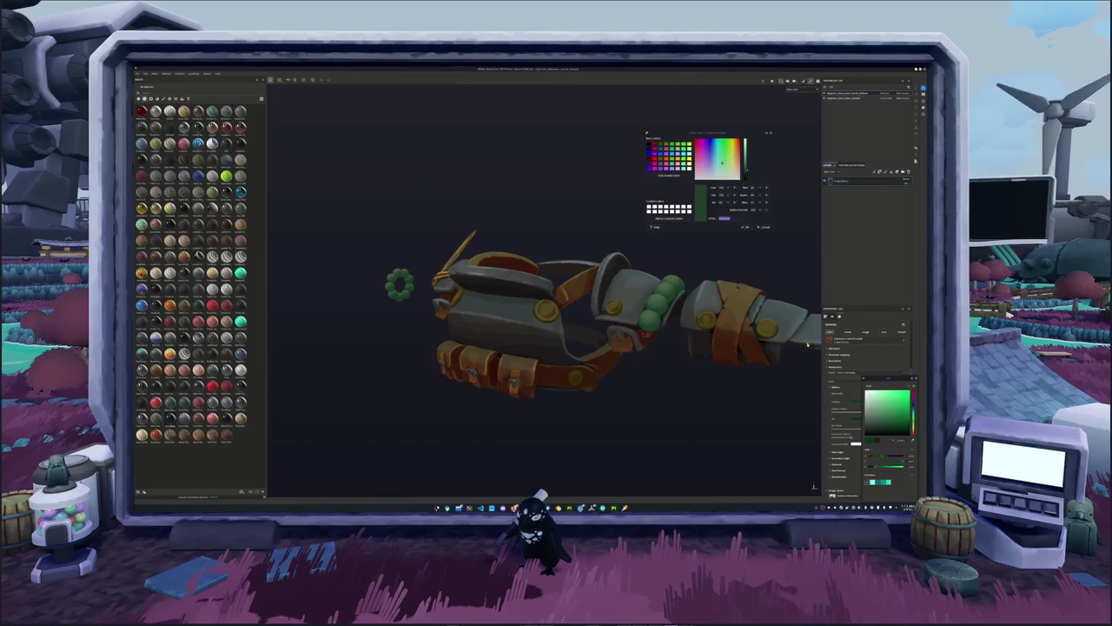
click(843, 182)
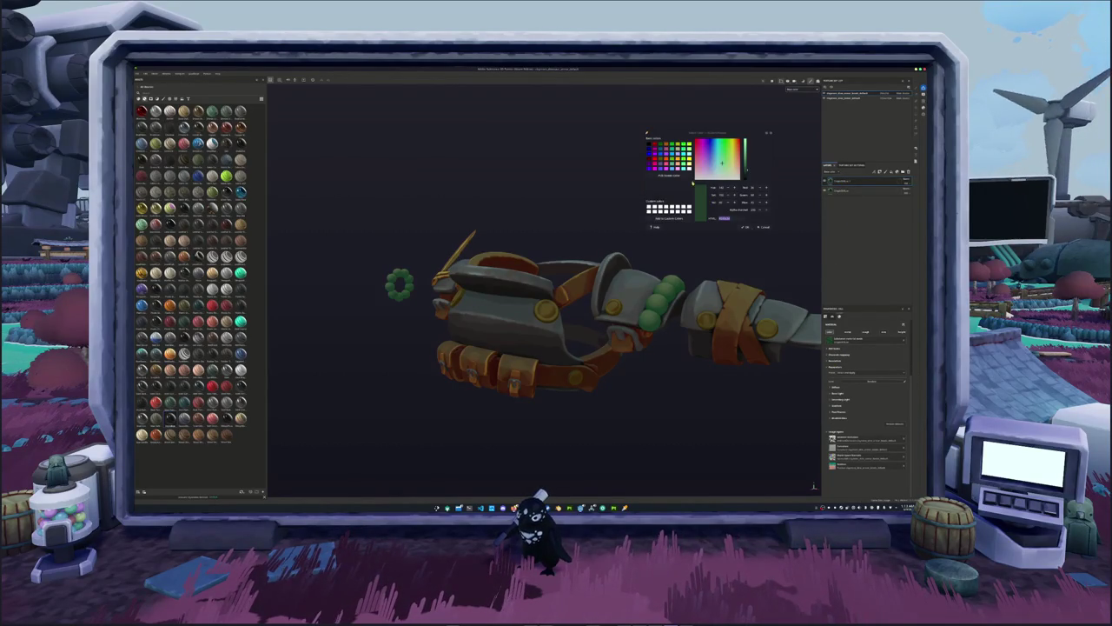
click(676, 177)
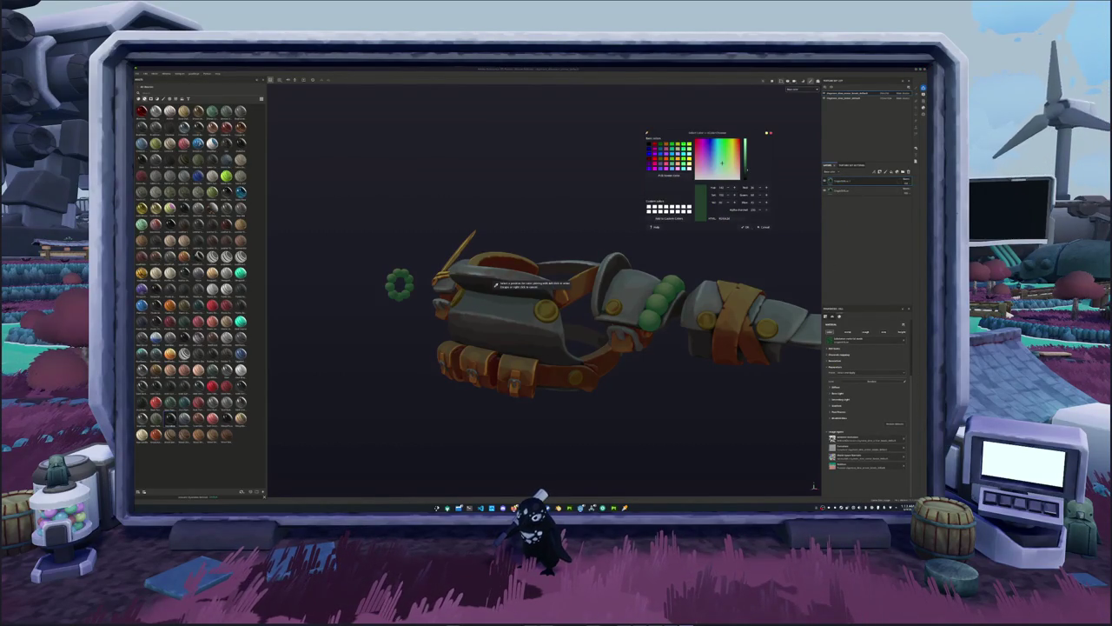
click(495, 284)
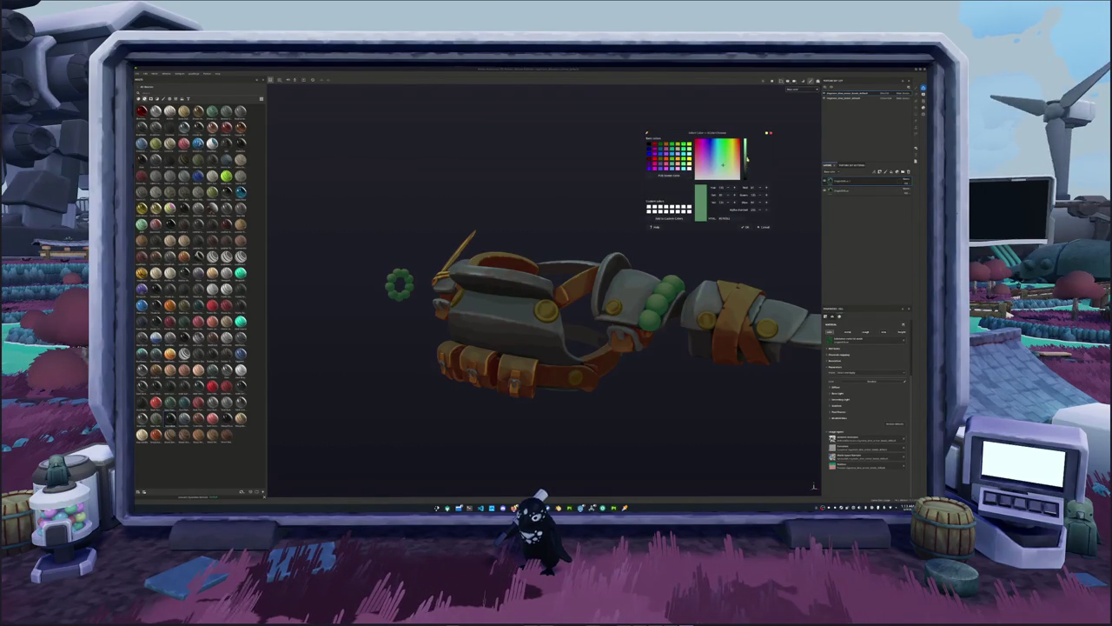
click(860, 333)
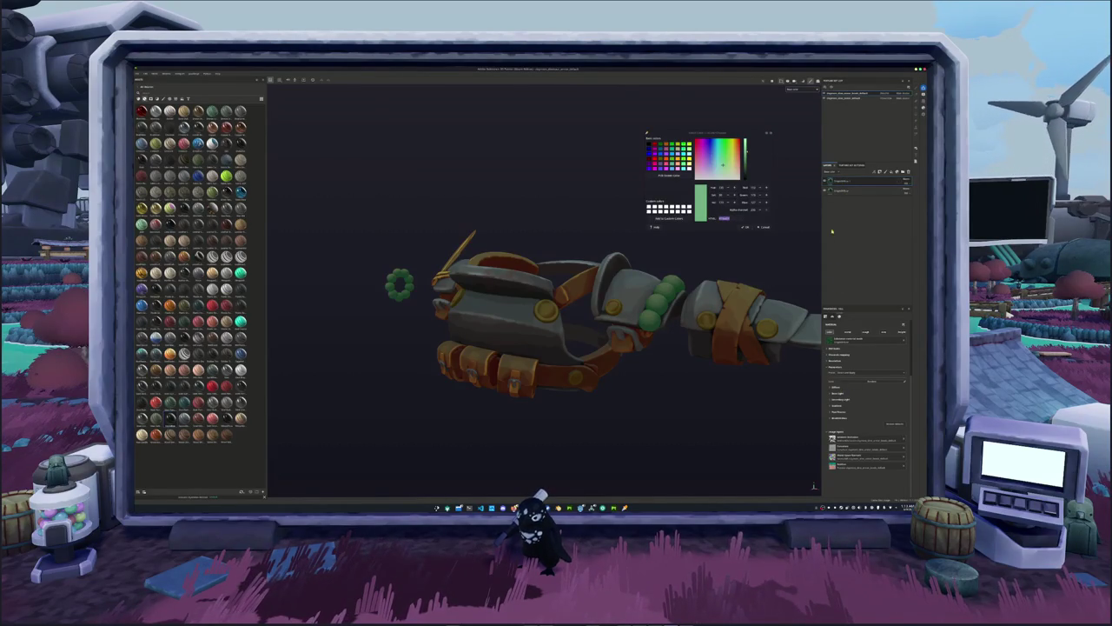
Set the beads' Diffuse colour to a lighter mint green and fine-tune the shade.
click(834, 388)
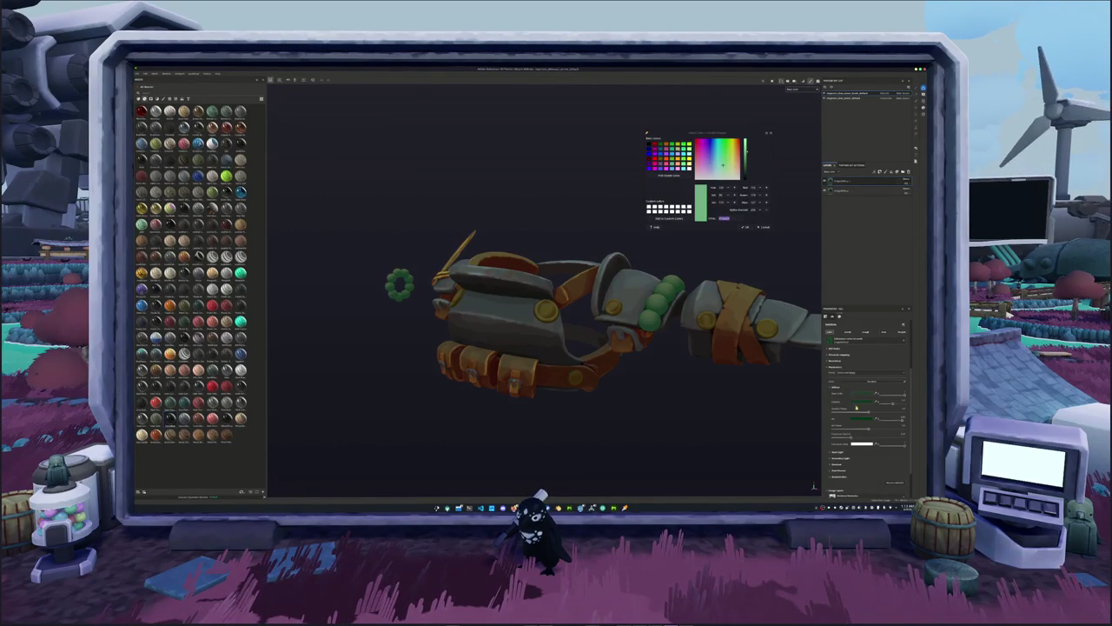
click(856, 393)
click(881, 405)
drag(880, 405, 885, 411)
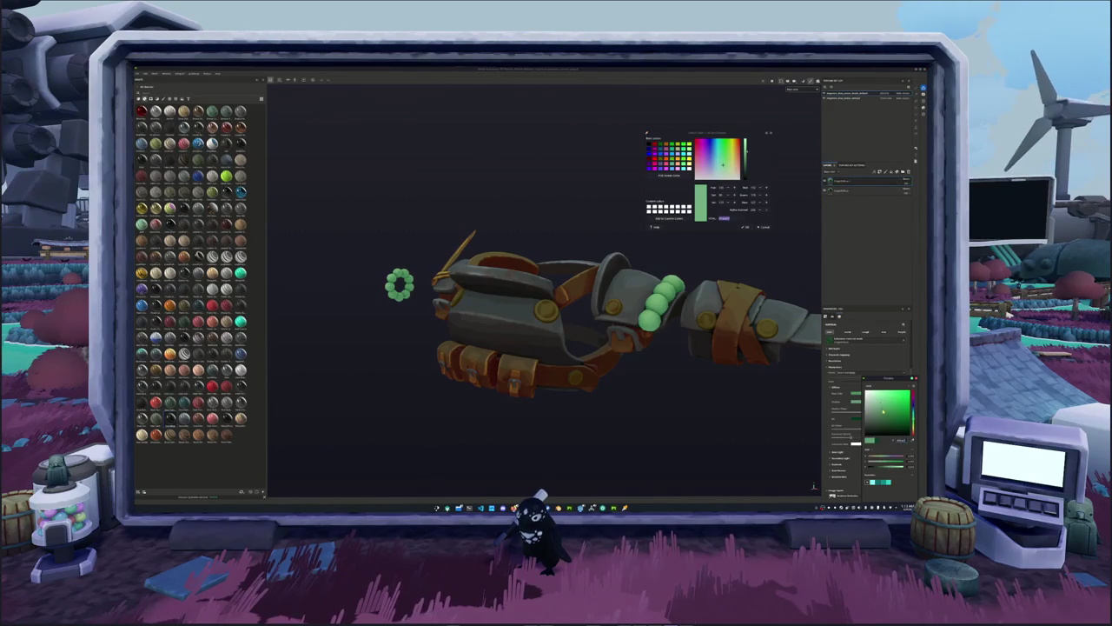
drag(885, 411, 894, 425)
Add a preset filter to the bead layer and adjust it for a lumpy green texture.
right_click(839, 181)
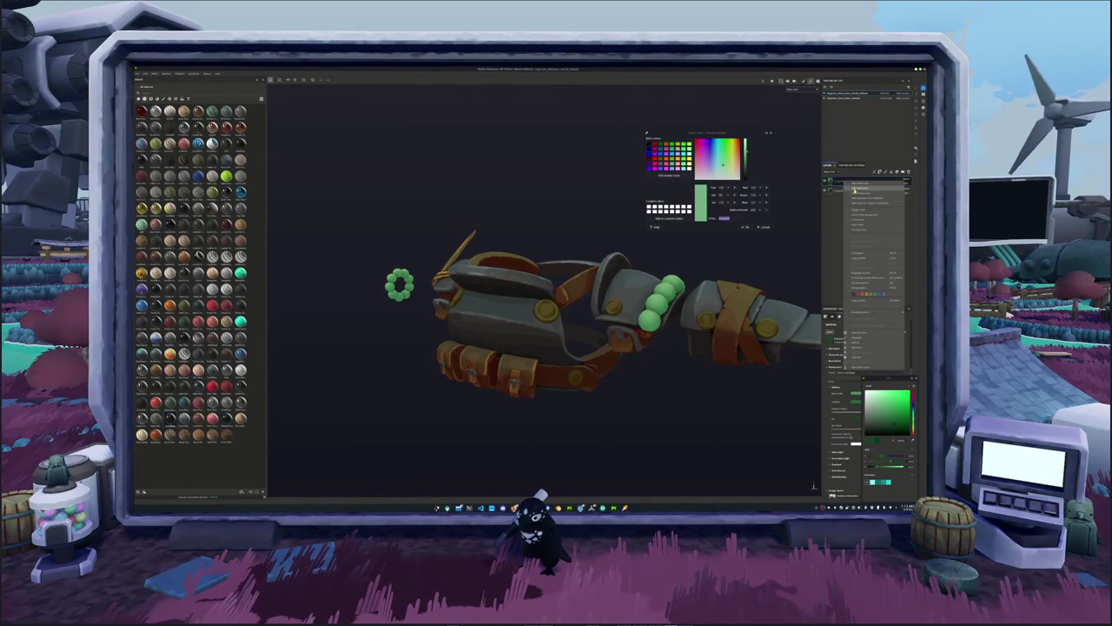
click(847, 252)
right_click(840, 181)
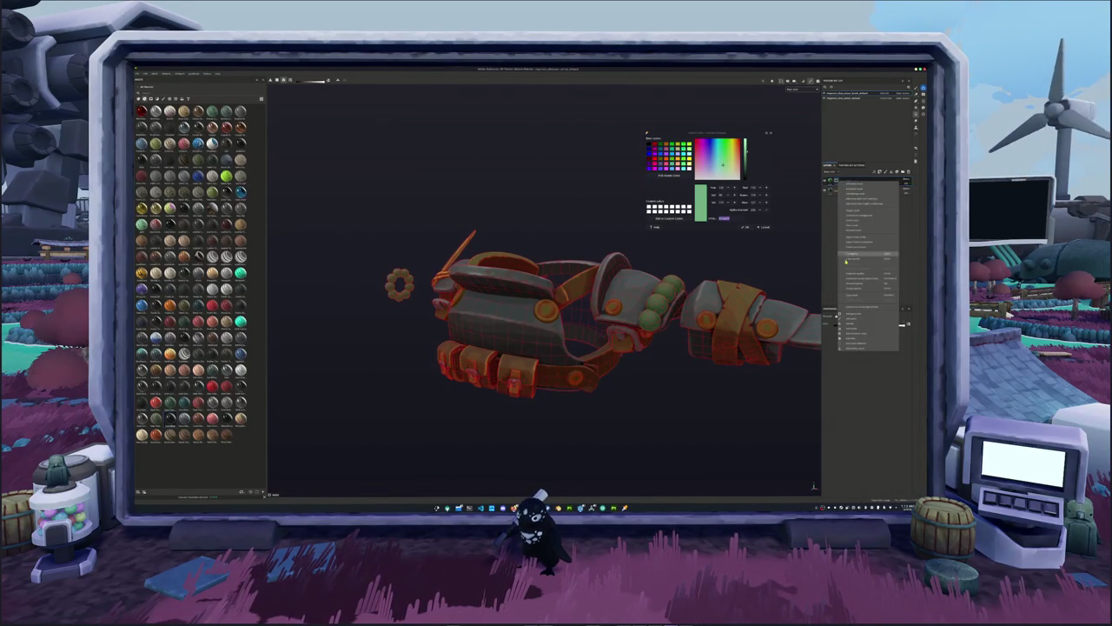
click(852, 324)
click(864, 334)
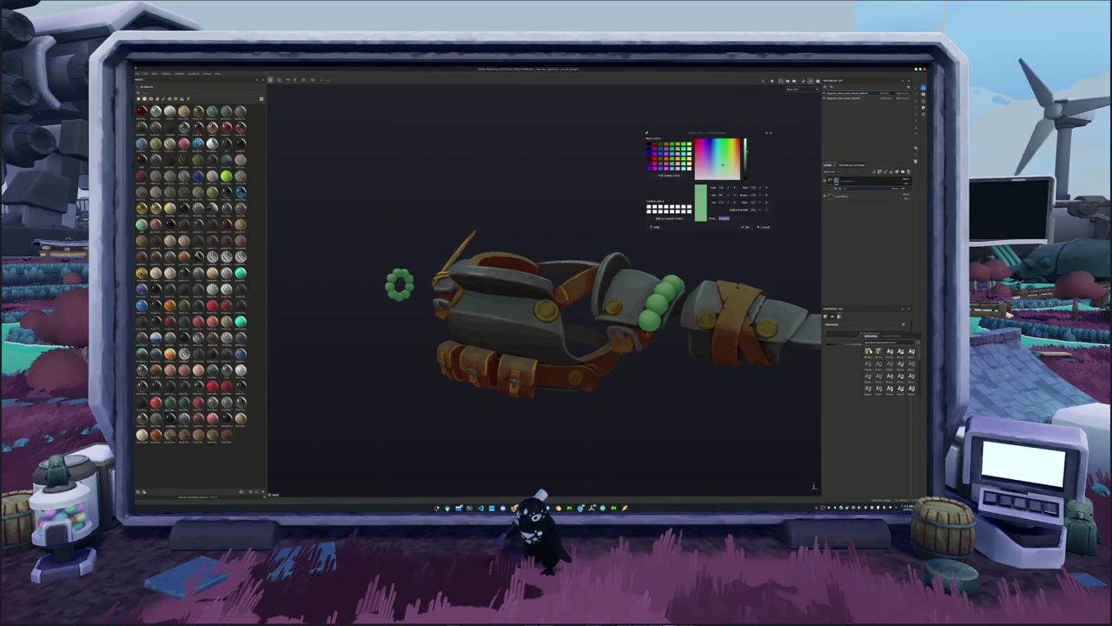
click(869, 360)
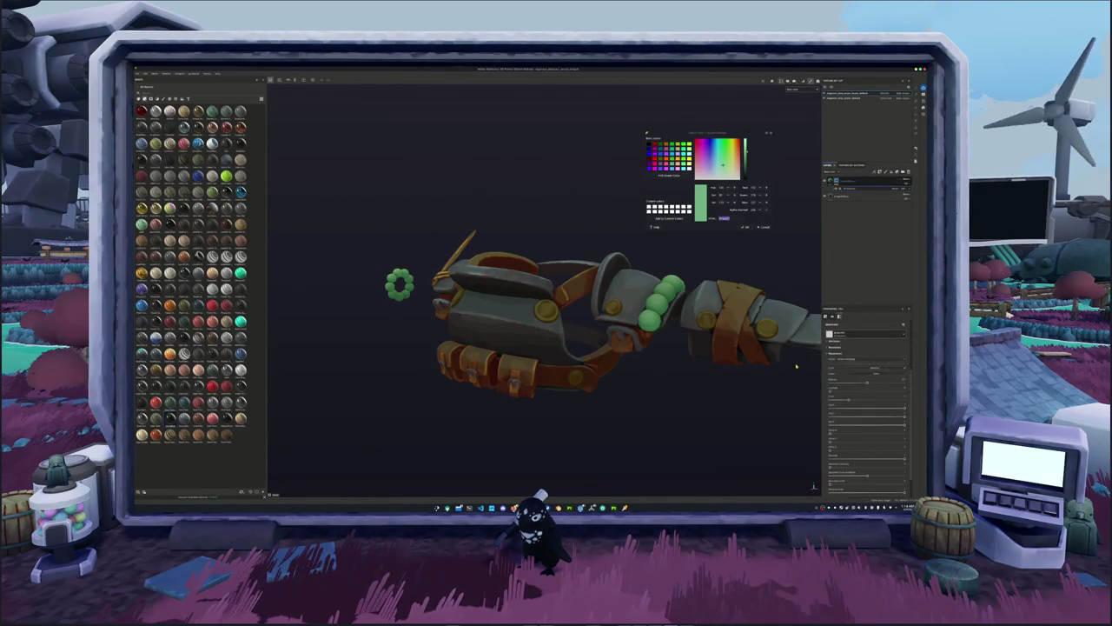
alt+drag(795, 366, 707, 375)
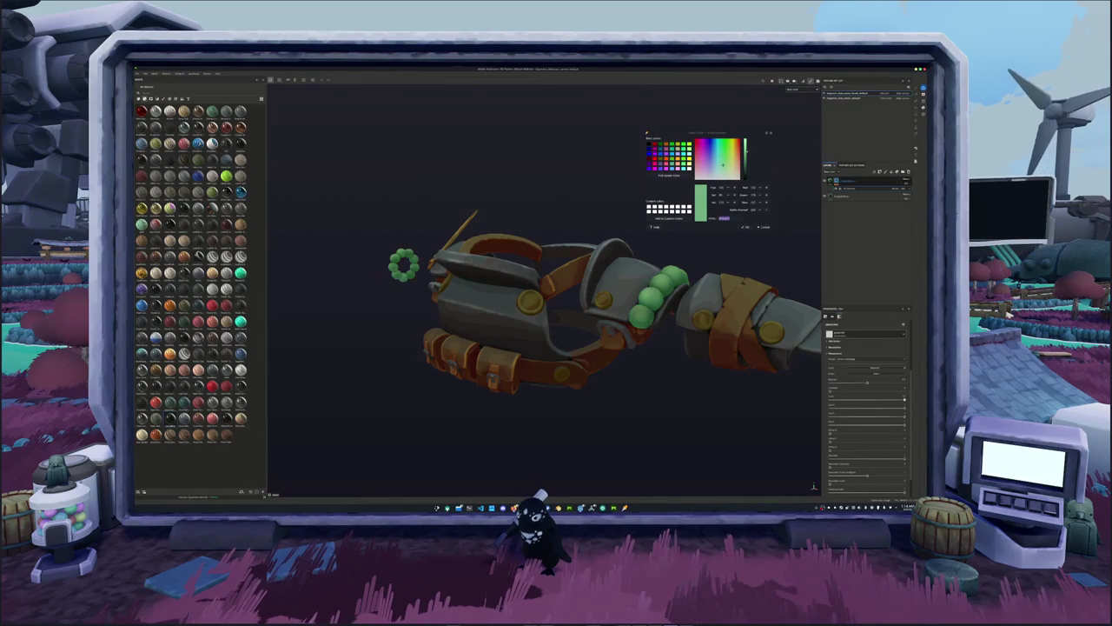
scroll(849, 411, down, 3)
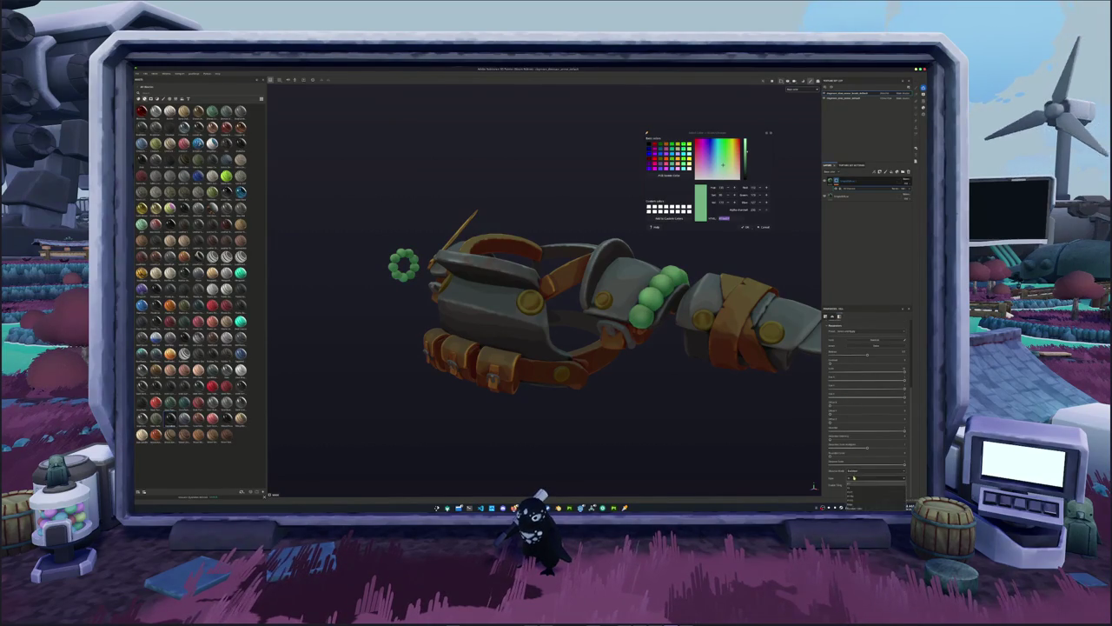
click(851, 501)
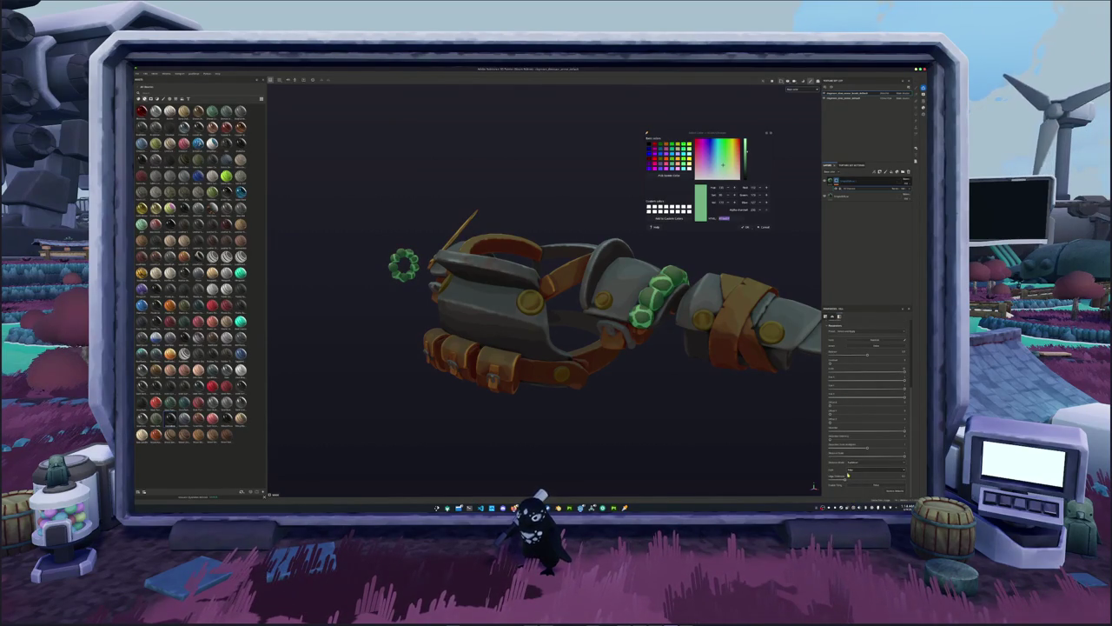
scroll(861, 459, up, 3)
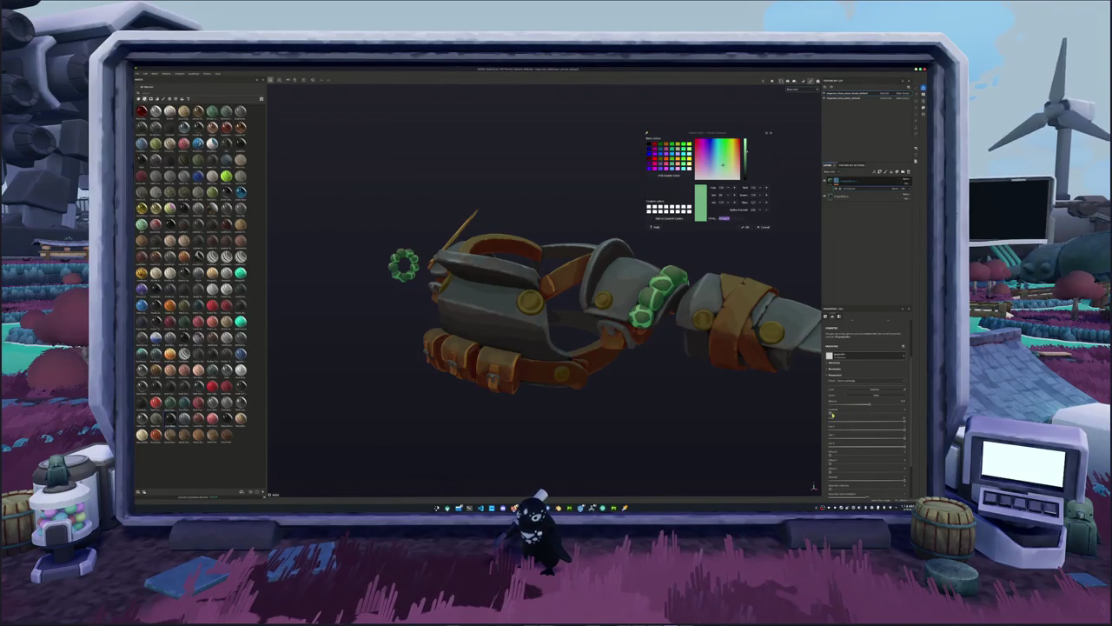
scroll(853, 414, down, 2)
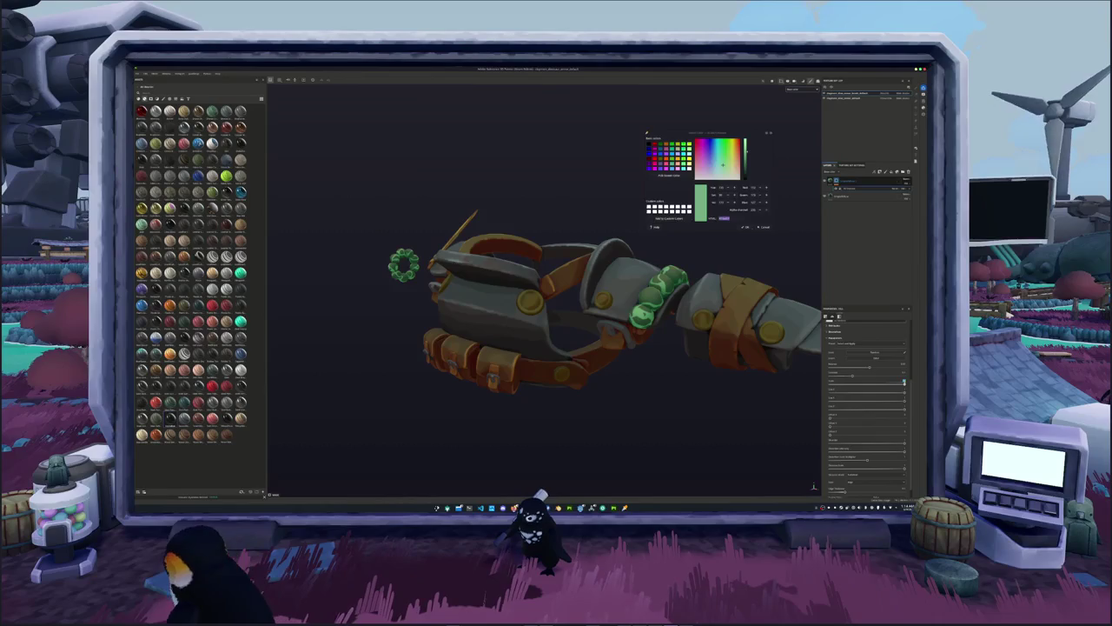
click(835, 307)
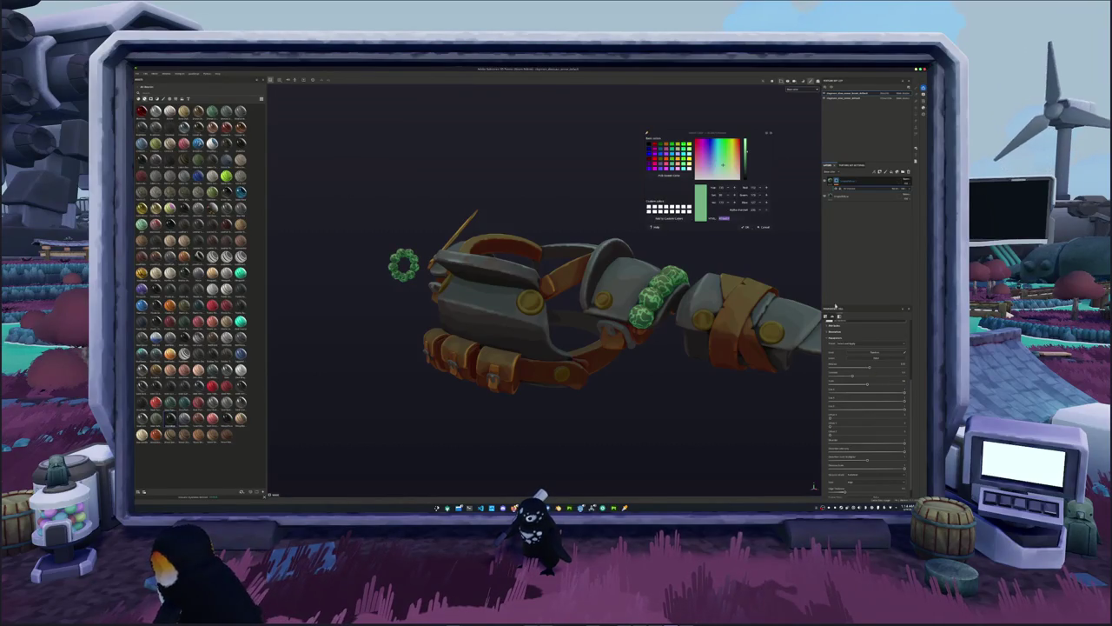
Select the beads' fill layer and open its fill colour picker.
click(850, 181)
click(852, 186)
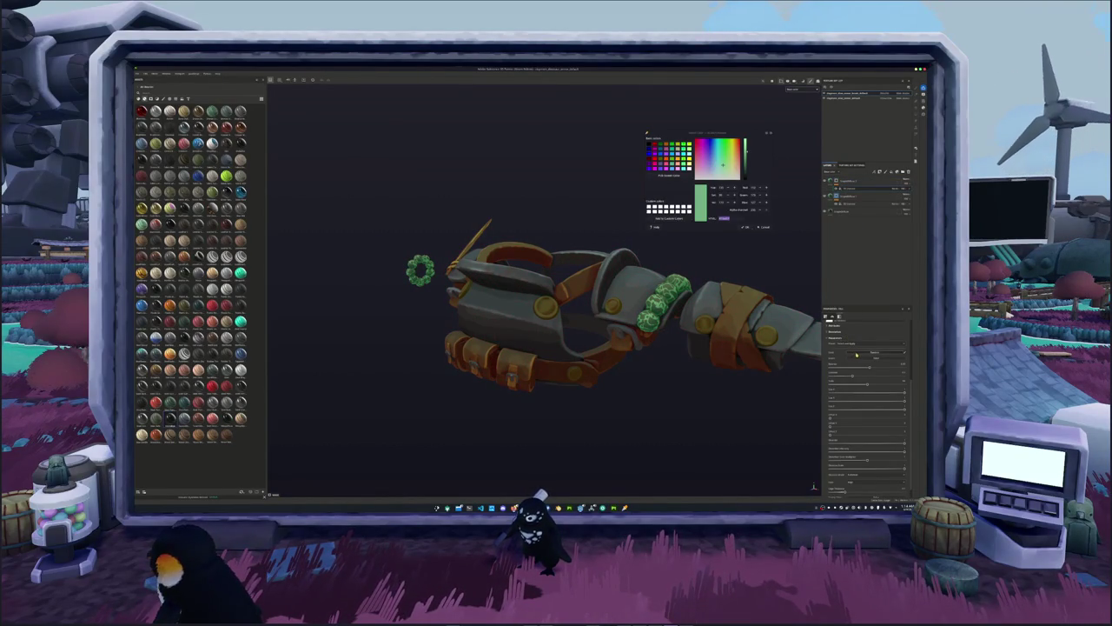
click(847, 191)
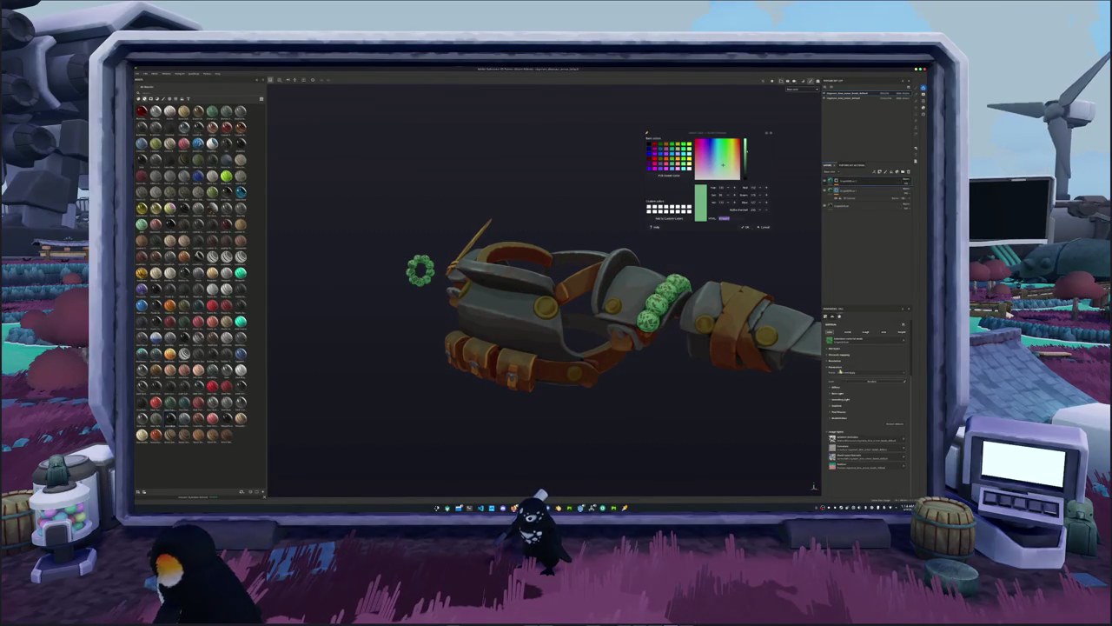
click(839, 389)
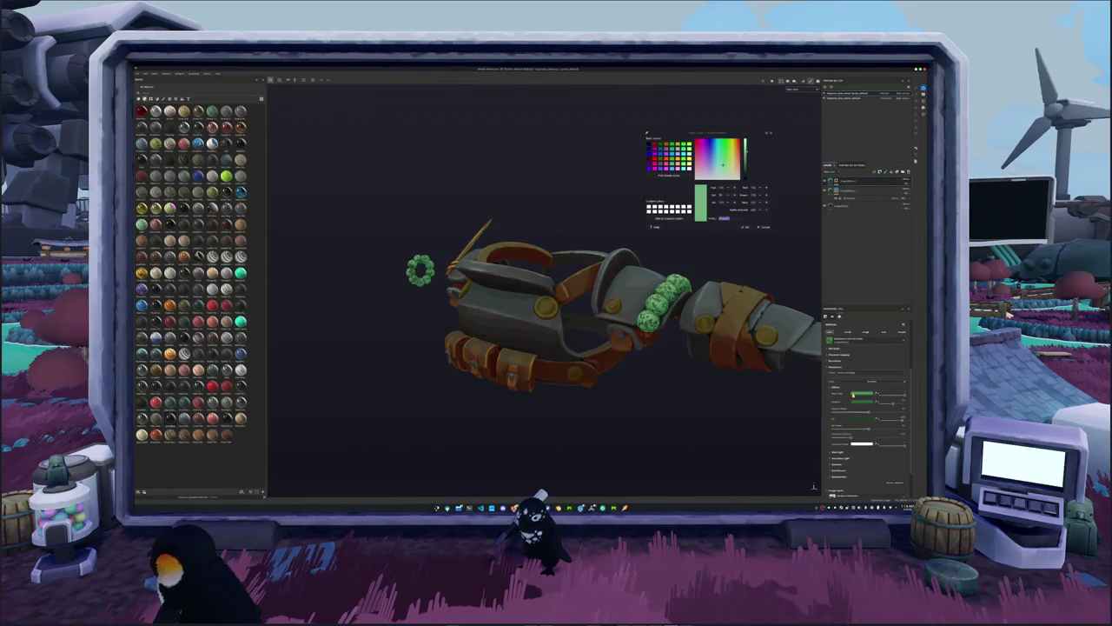
click(854, 394)
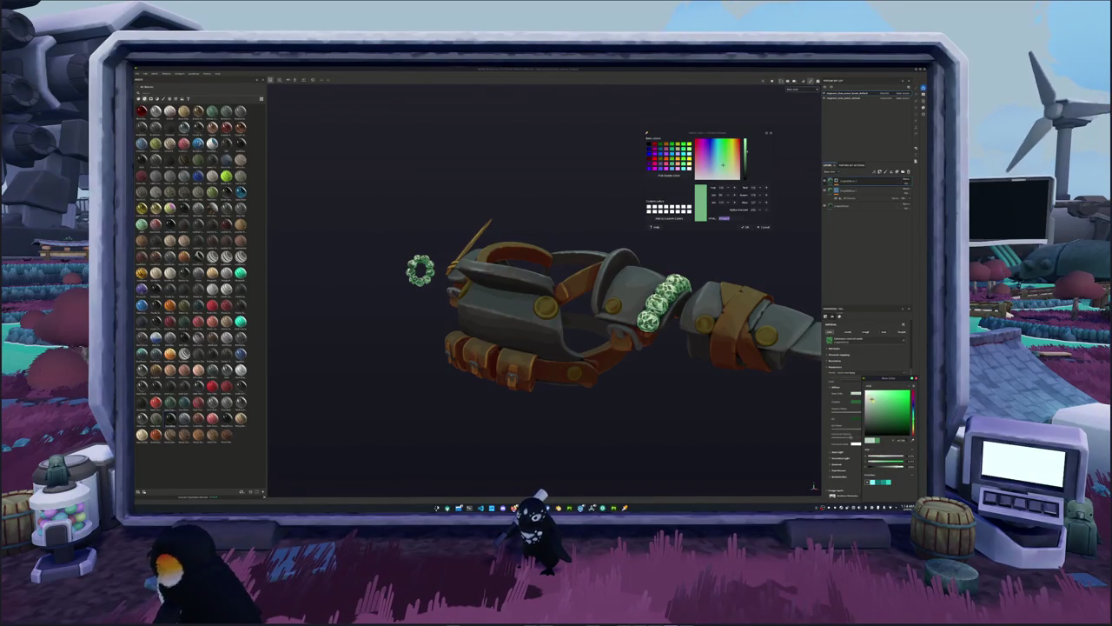
alt+drag(782, 260, 821, 233)
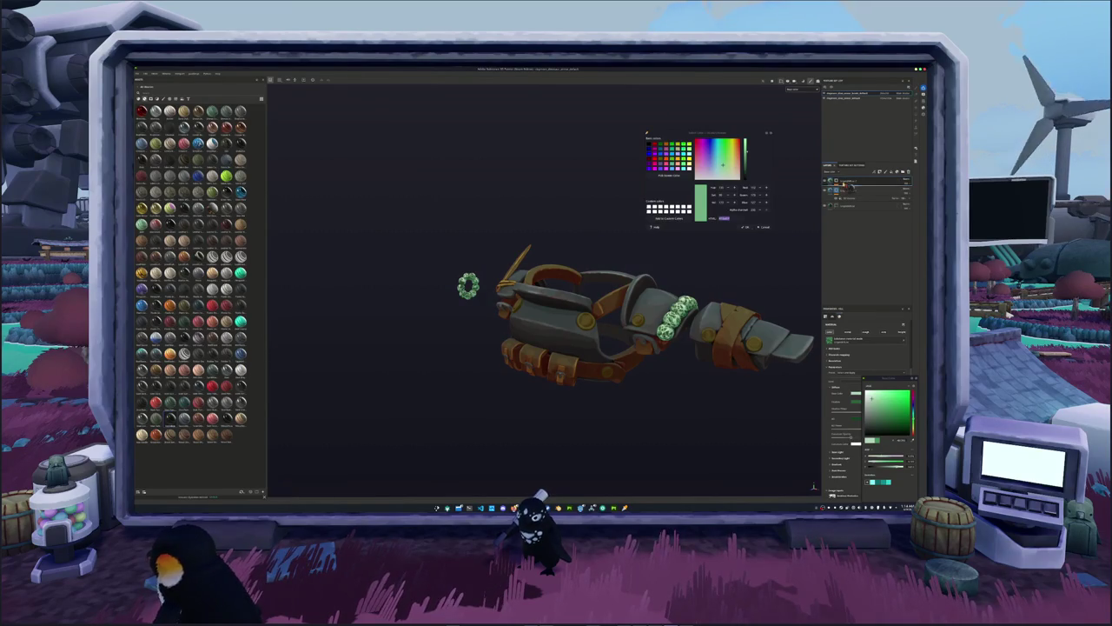
click(869, 207)
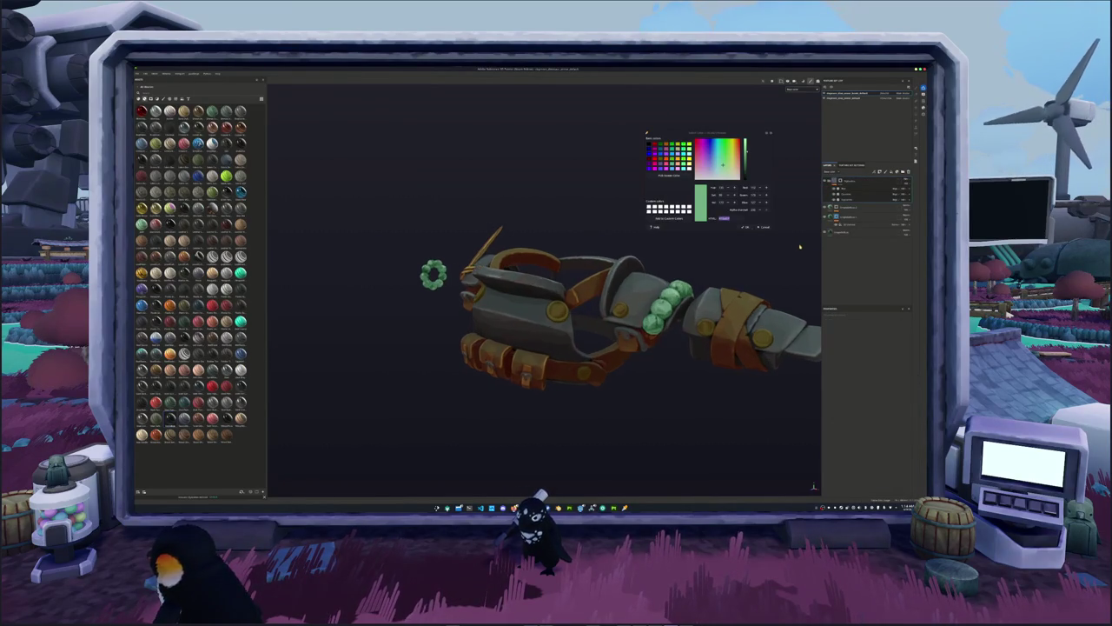
Select a layer inside the group and add a new sub-layer to it.
mouse_move(708, 248)
alt+mouse_down()
mouse_move(709, 277)
mouse_move(747, 269)
alt+mouse_up()
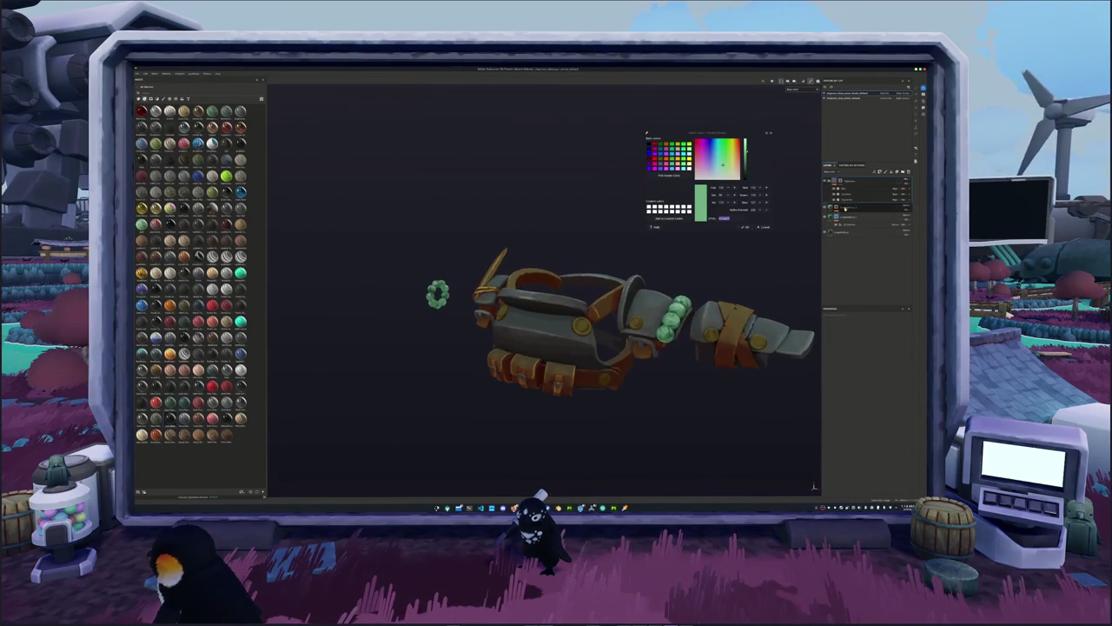
click(847, 198)
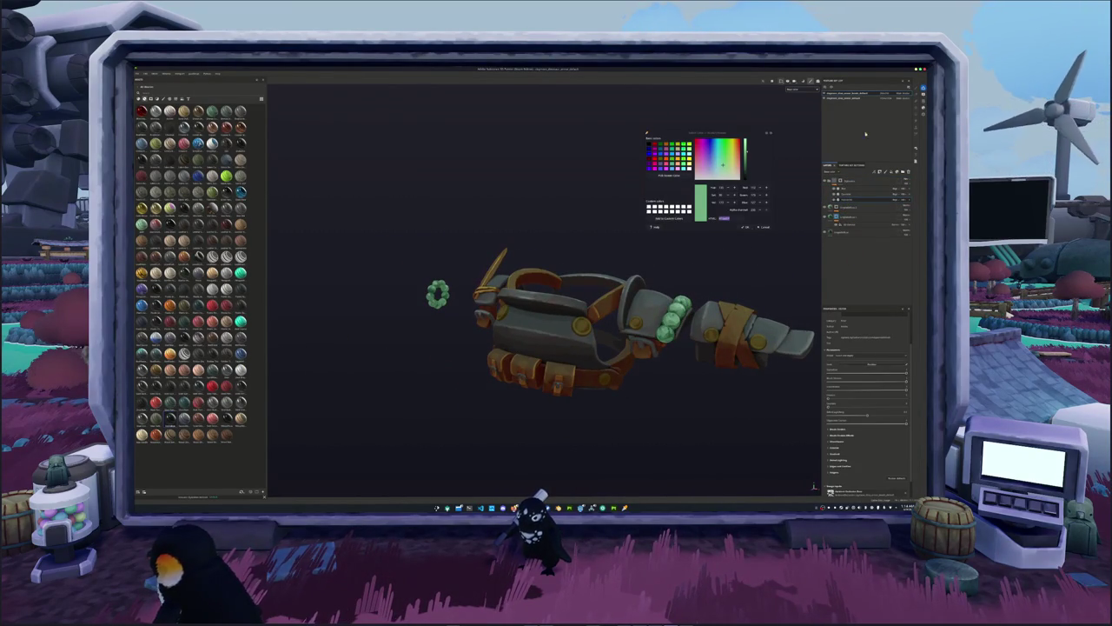
click(885, 94)
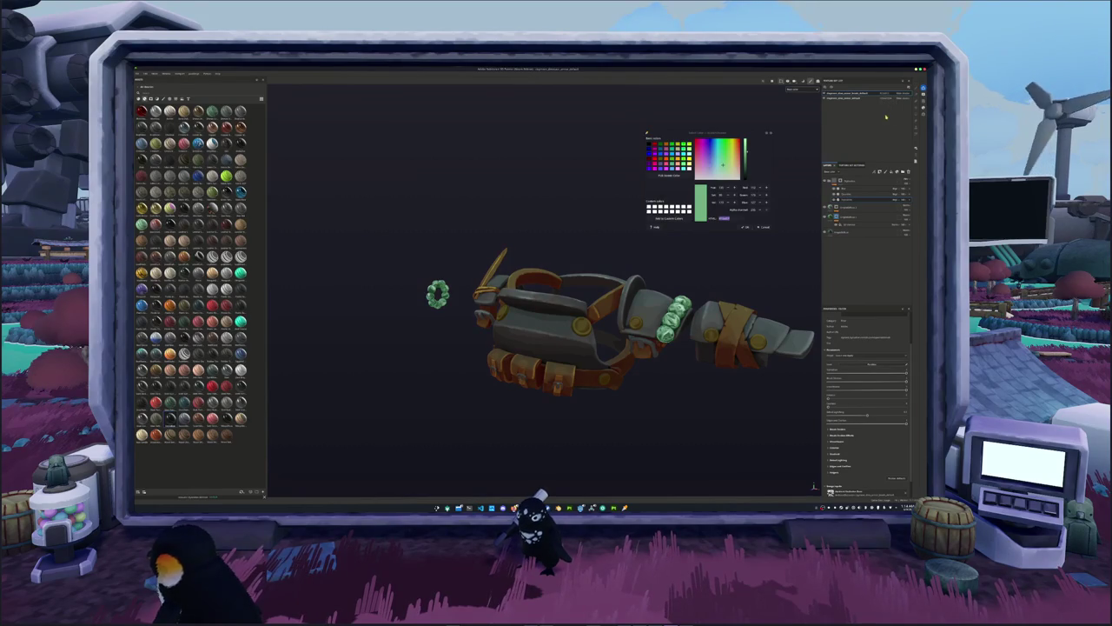
alt+drag(793, 250, 724, 239)
scroll(724, 278, up, 3)
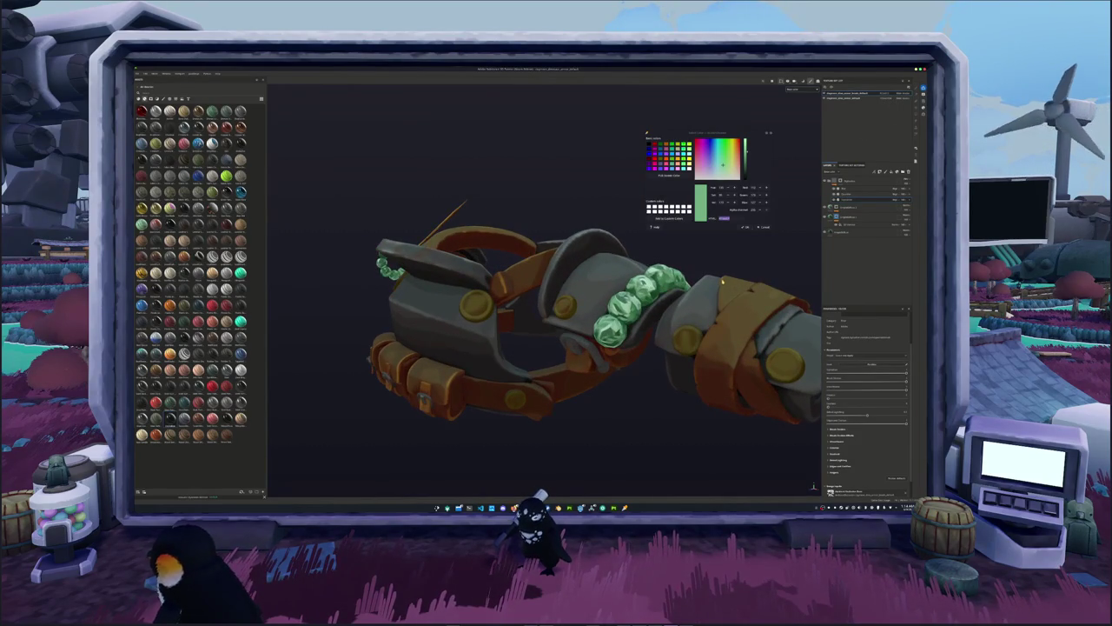
click(906, 209)
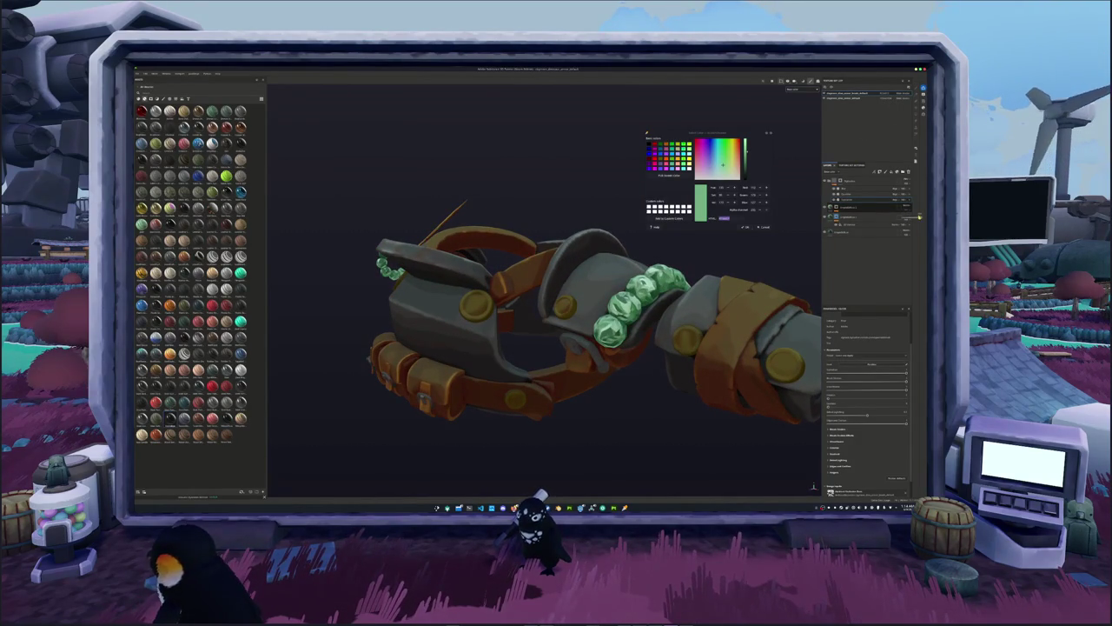
click(880, 171)
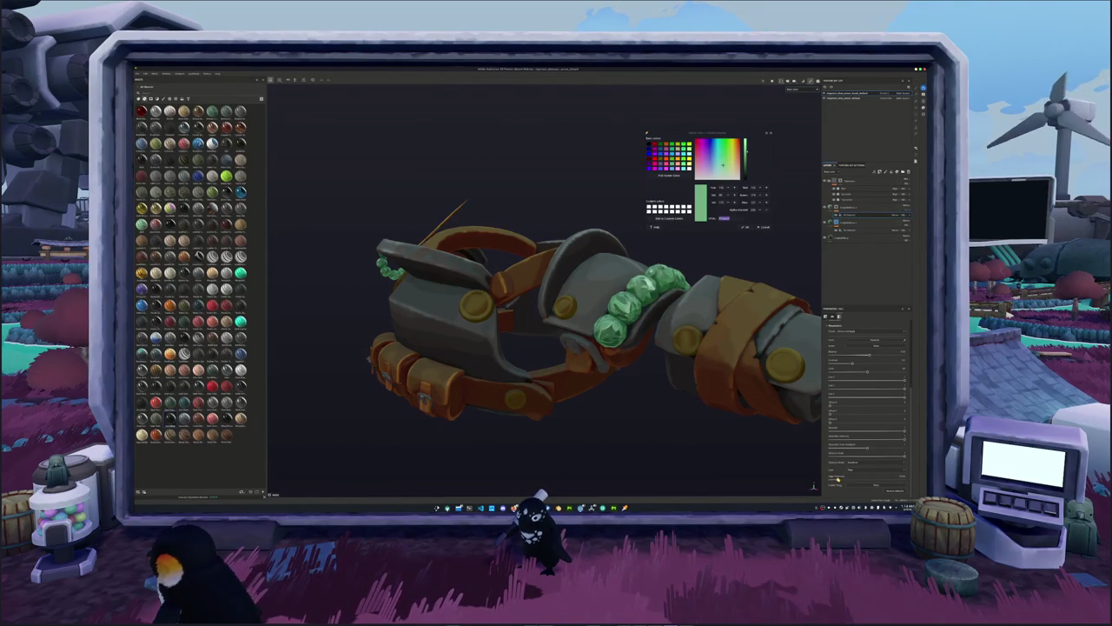
Review the layers above, frame the model with F, and expand then collapse a group.
click(900, 187)
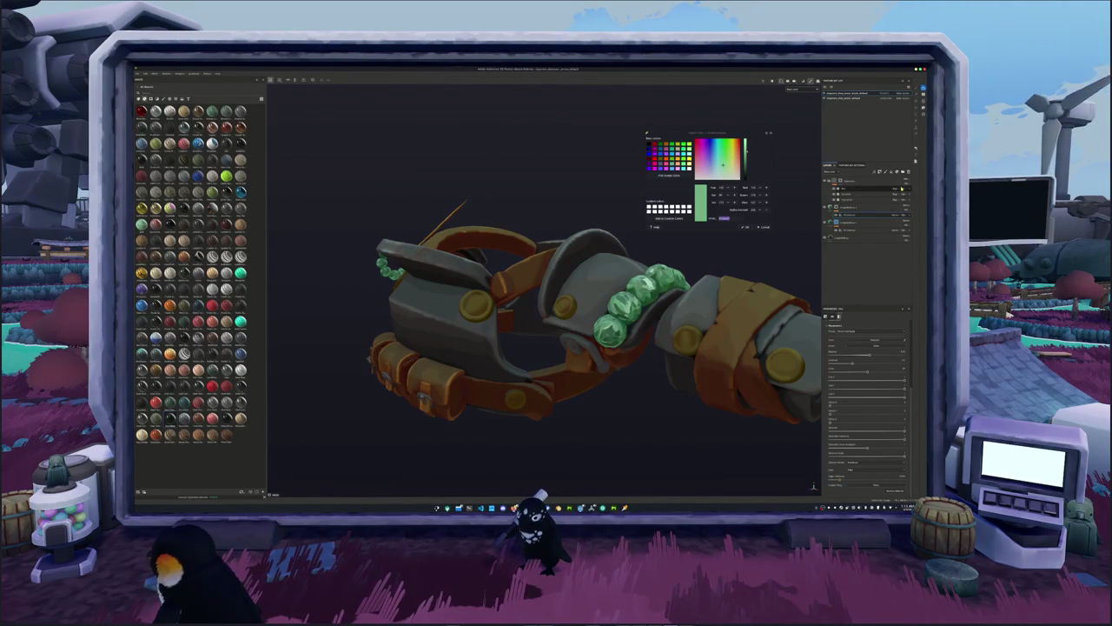
click(892, 200)
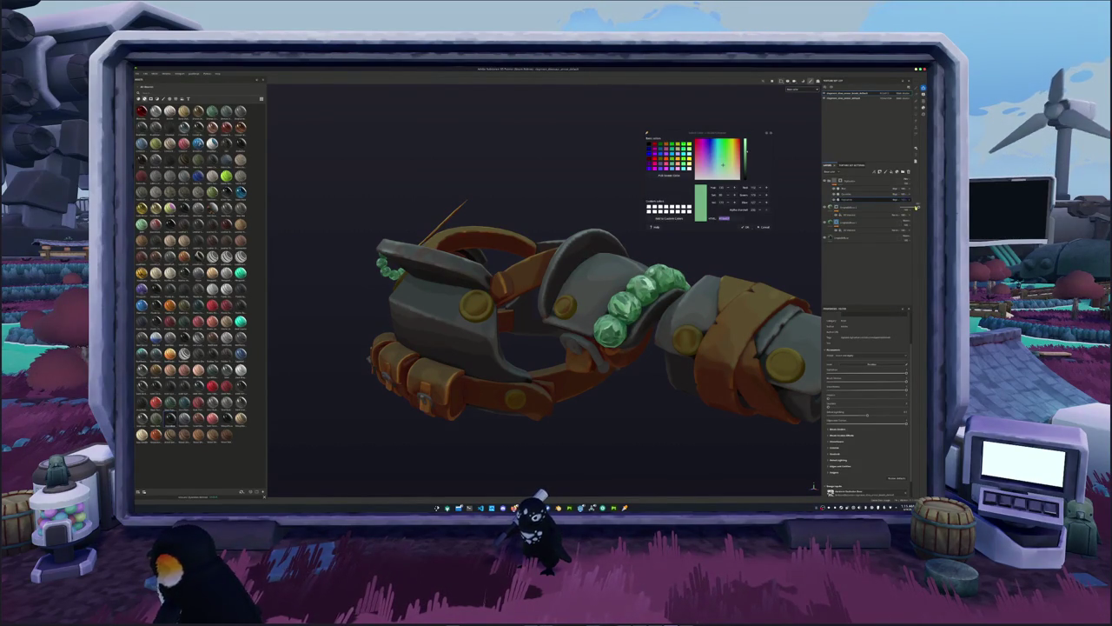
key(f)
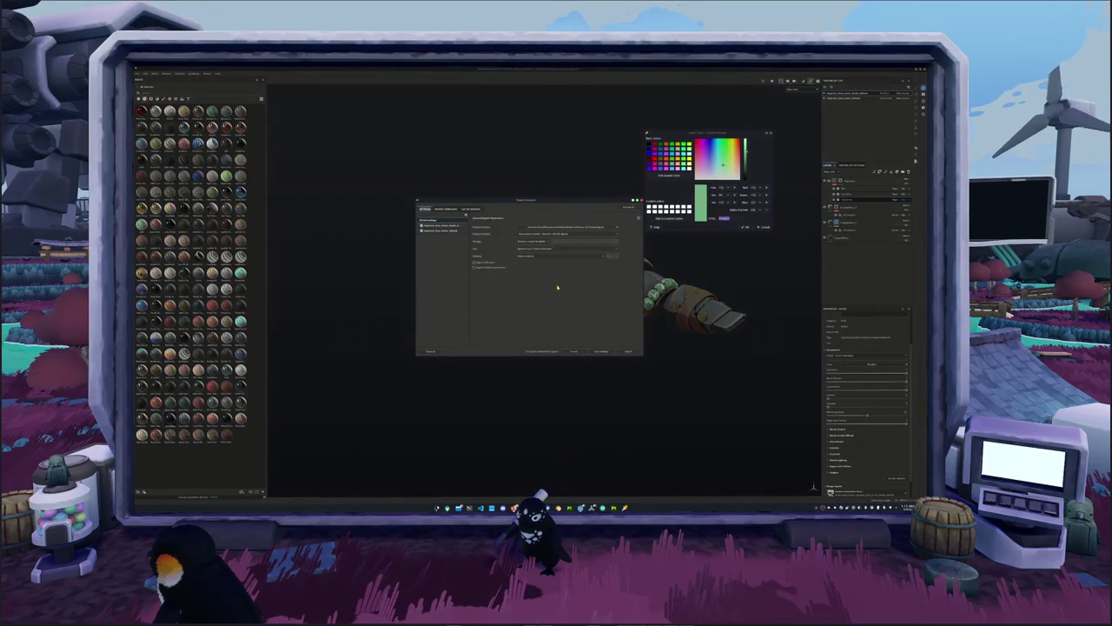
alt+drag(596, 372, 695, 314)
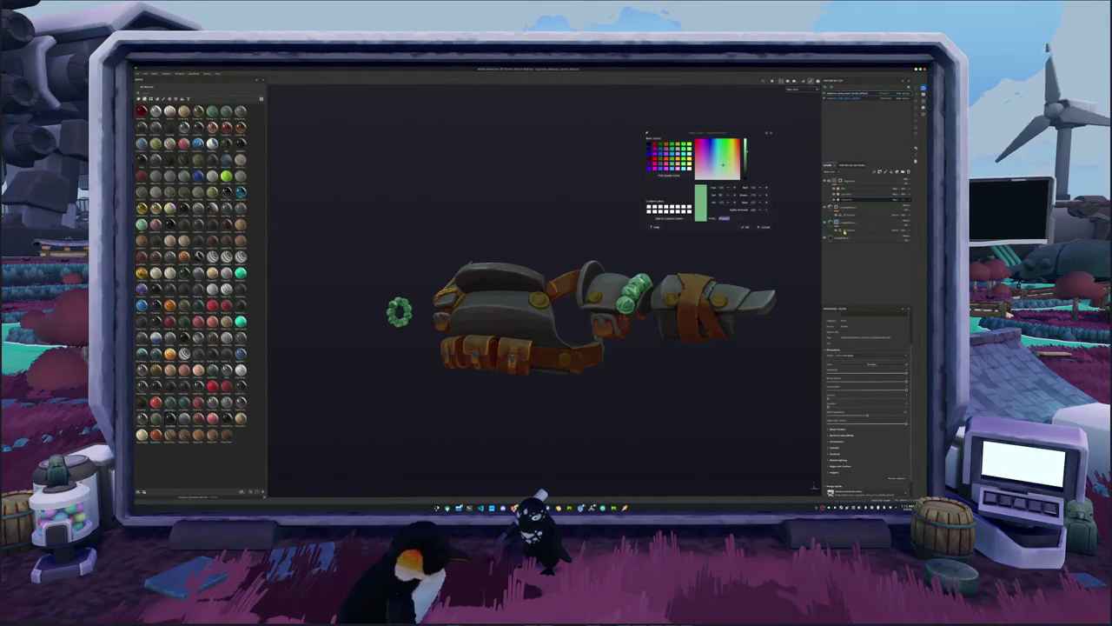
click(841, 224)
click(827, 214)
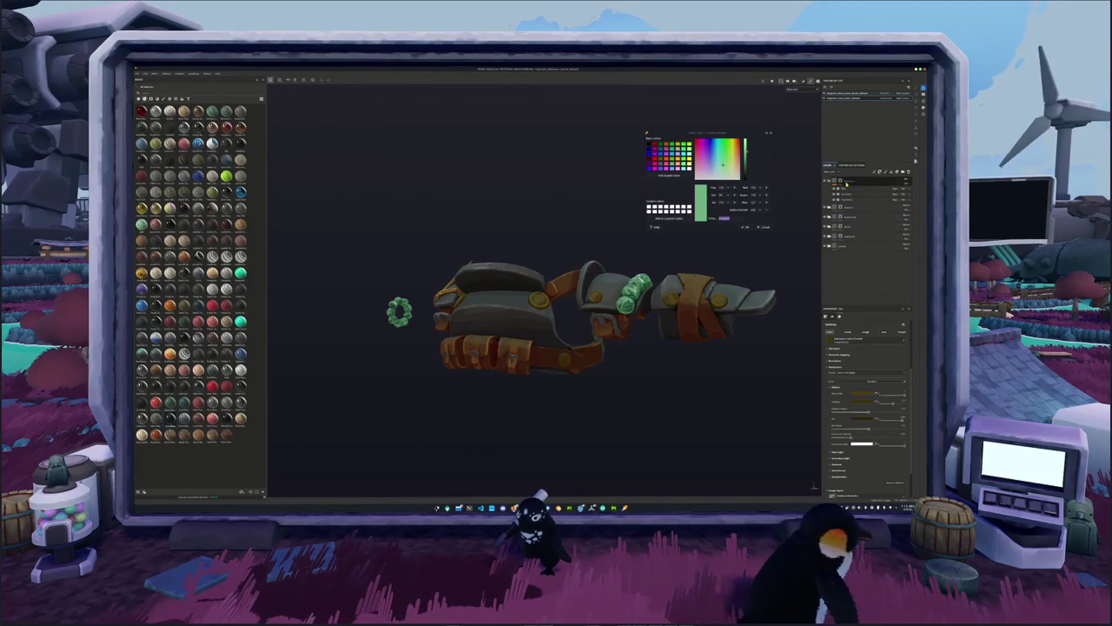
Add a new layer for the wrap band inside the expanded layer group.
click(840, 209)
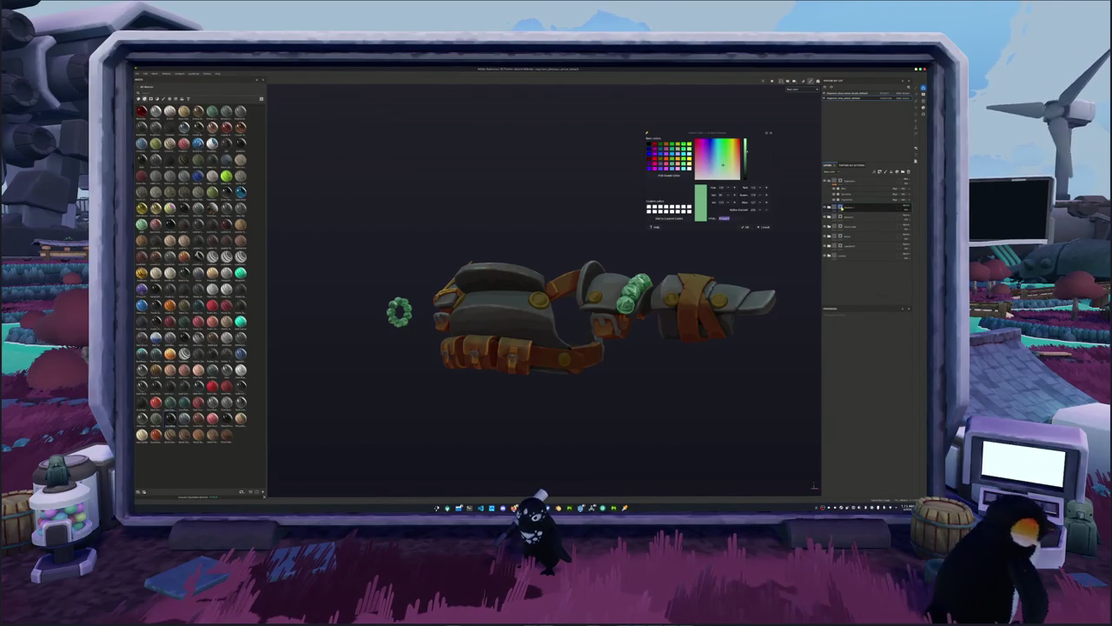
click(826, 217)
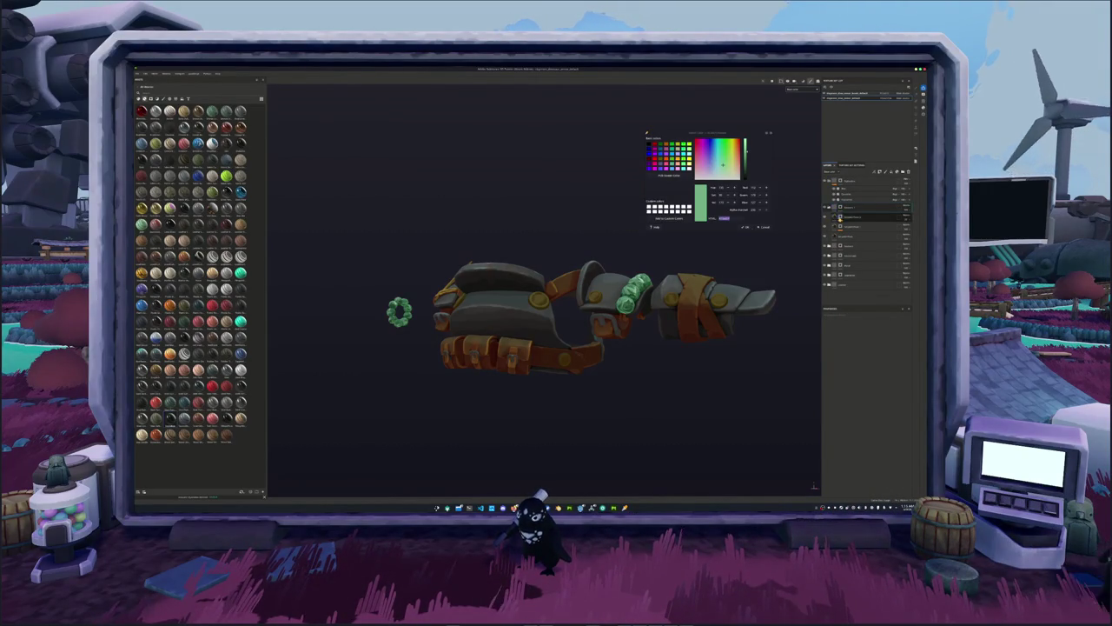
right_click(840, 210)
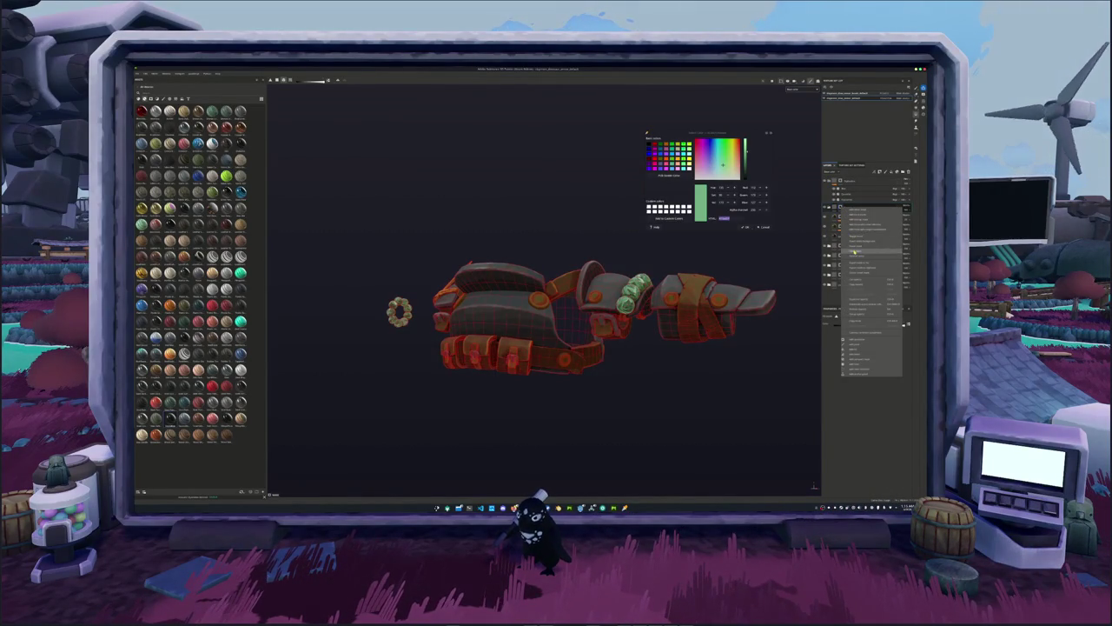
click(852, 248)
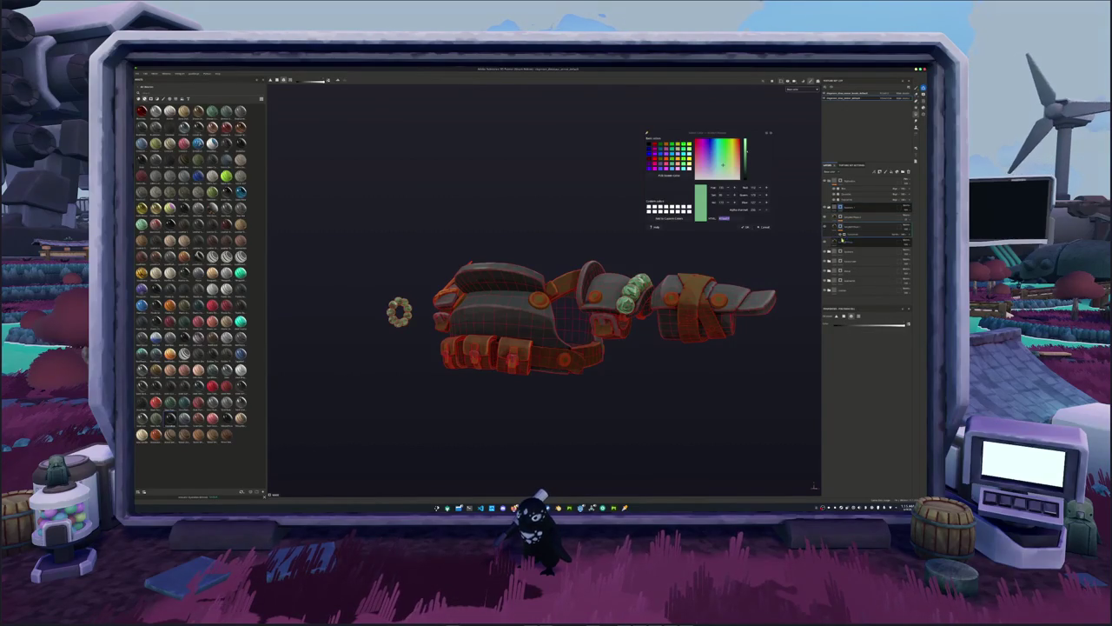
click(828, 228)
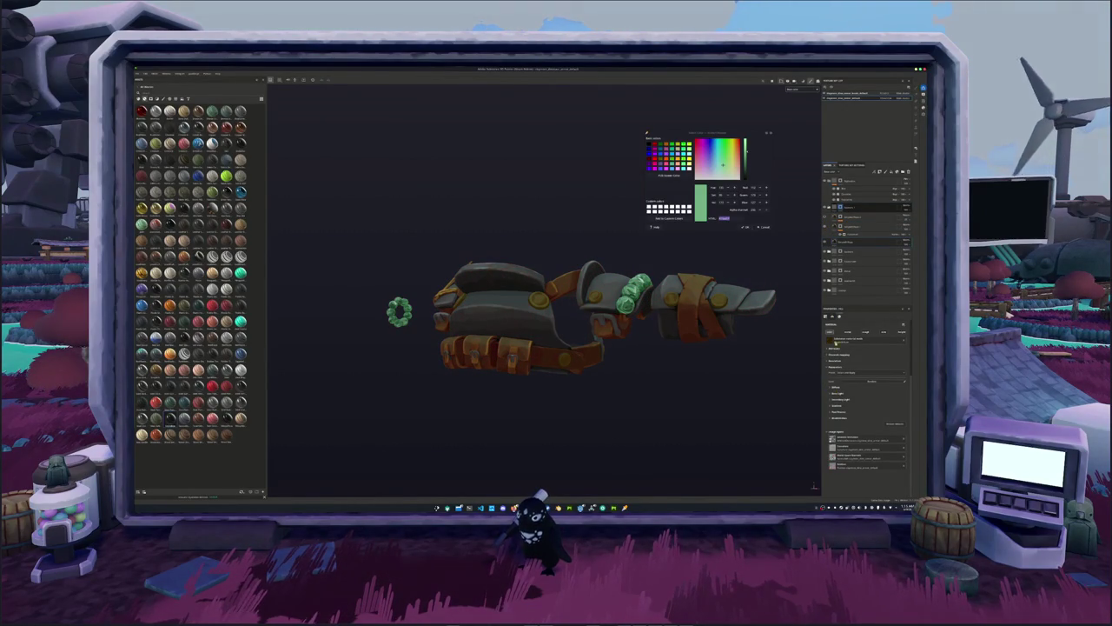
right_click(841, 209)
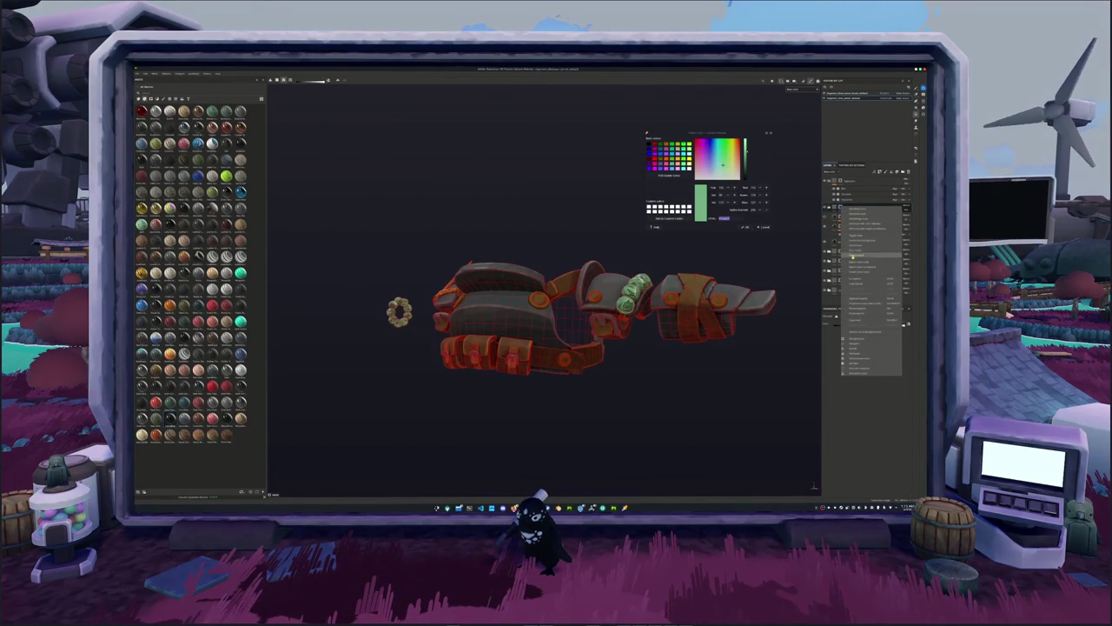
click(854, 346)
Move the new layer lower in the layer stack.
alt+drag(762, 338, 769, 361)
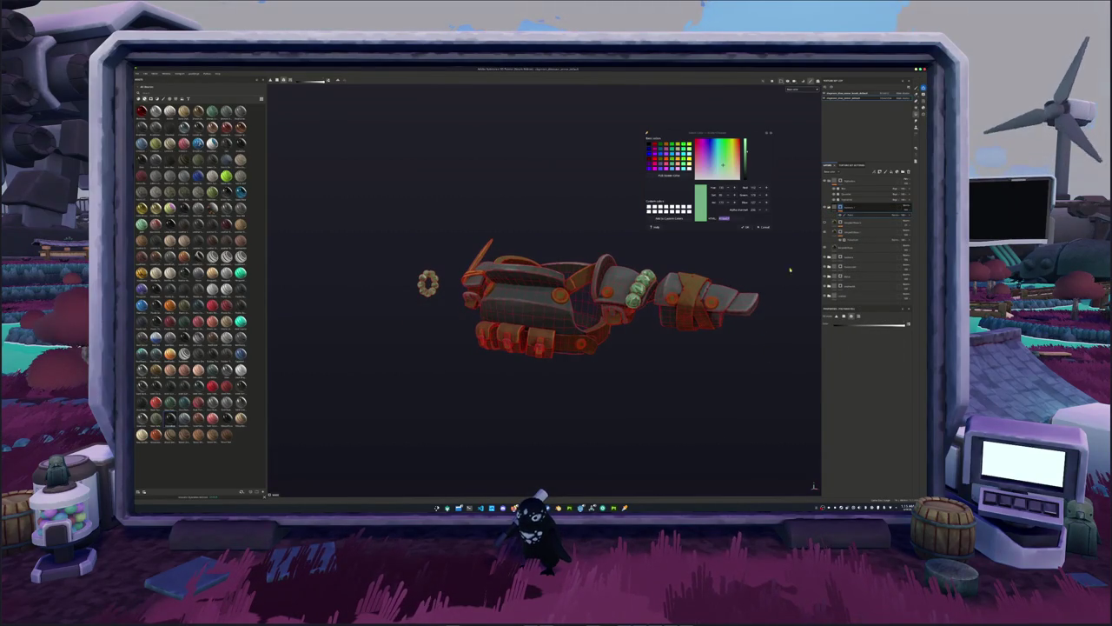
mouse_move(787, 239)
alt+mouse_down()
mouse_move(692, 337)
mouse_move(625, 330)
mouse_move(767, 241)
alt+mouse_up()
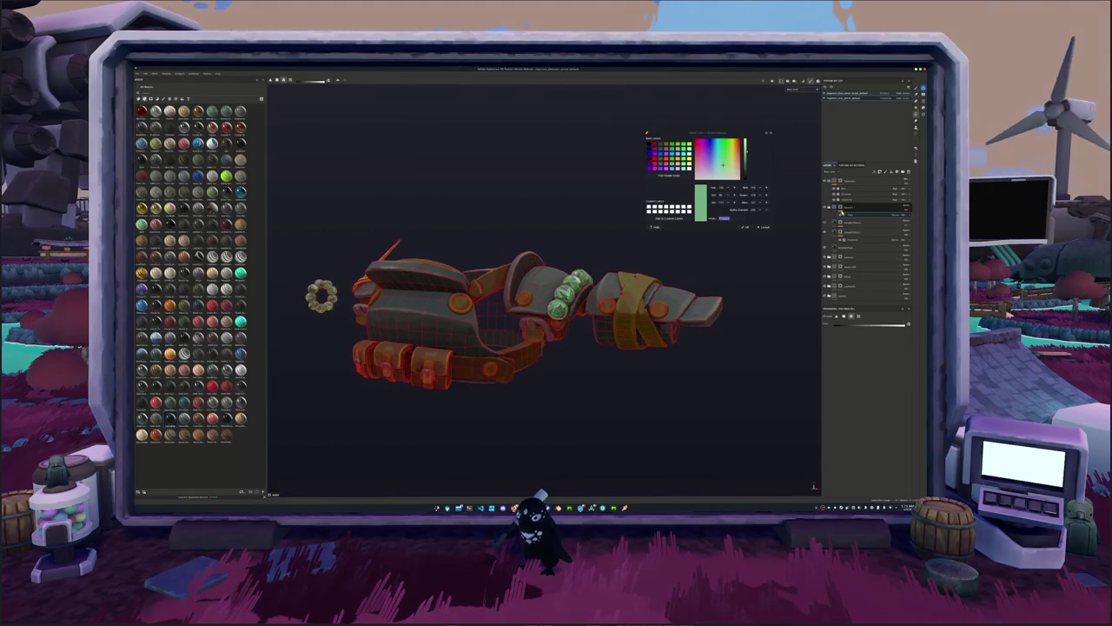
click(840, 222)
drag(840, 224, 834, 253)
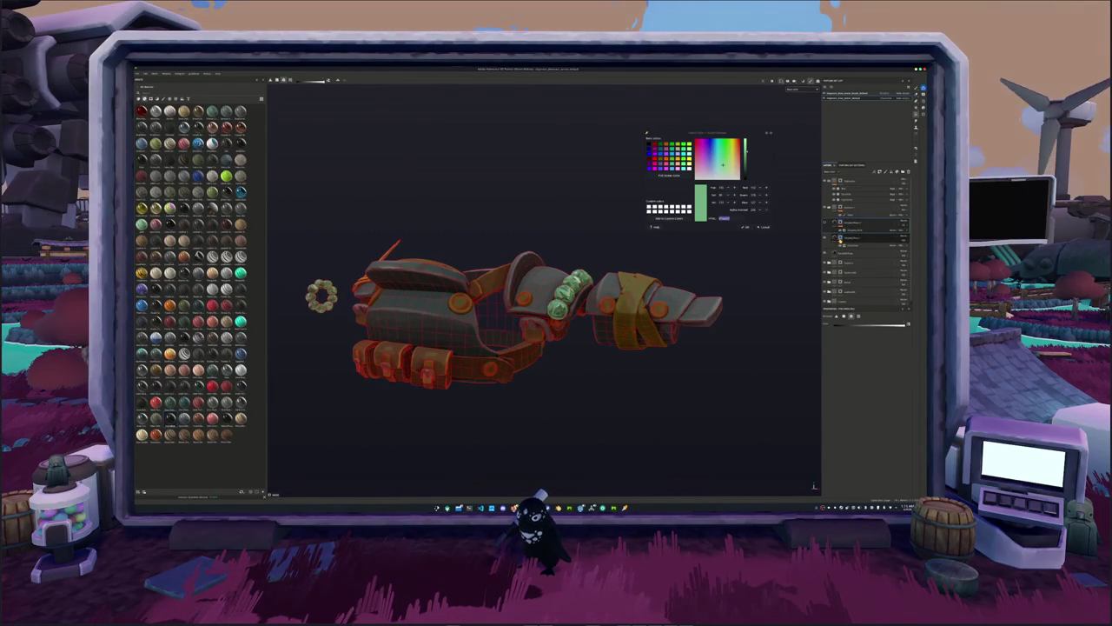
Set the wrap band layer's Diffuse Base Color to a whitish cream.
click(835, 252)
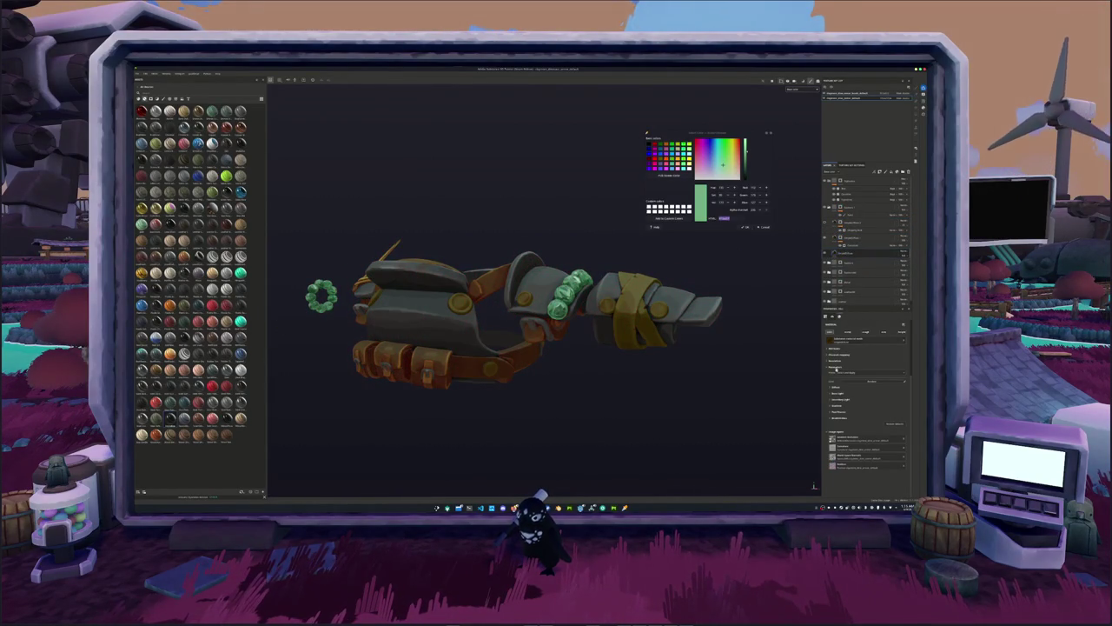
click(832, 387)
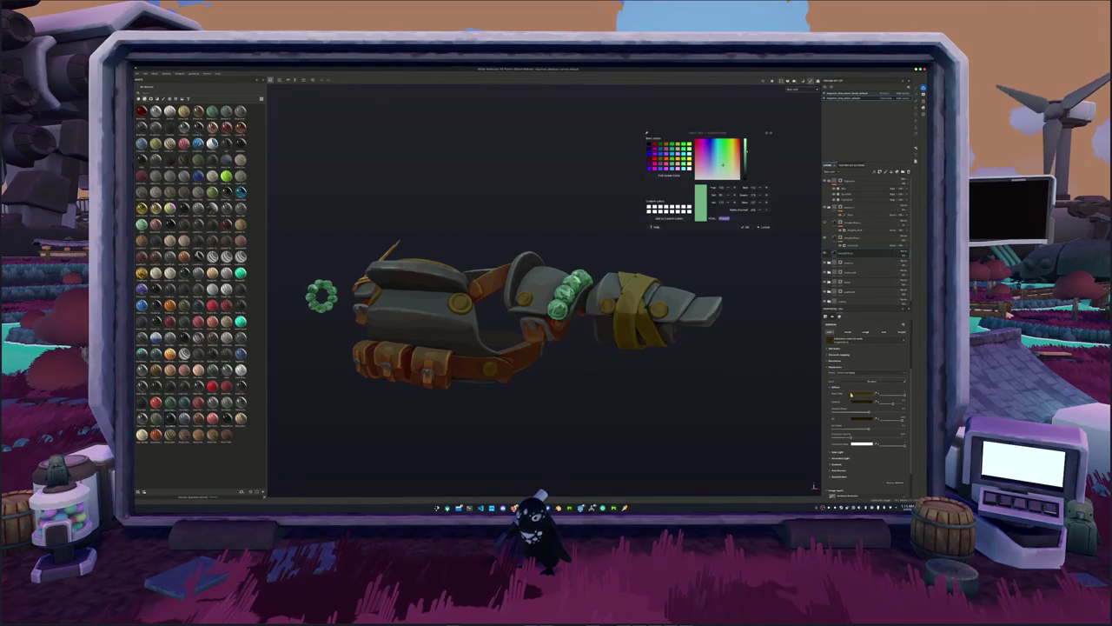
click(863, 384)
click(874, 410)
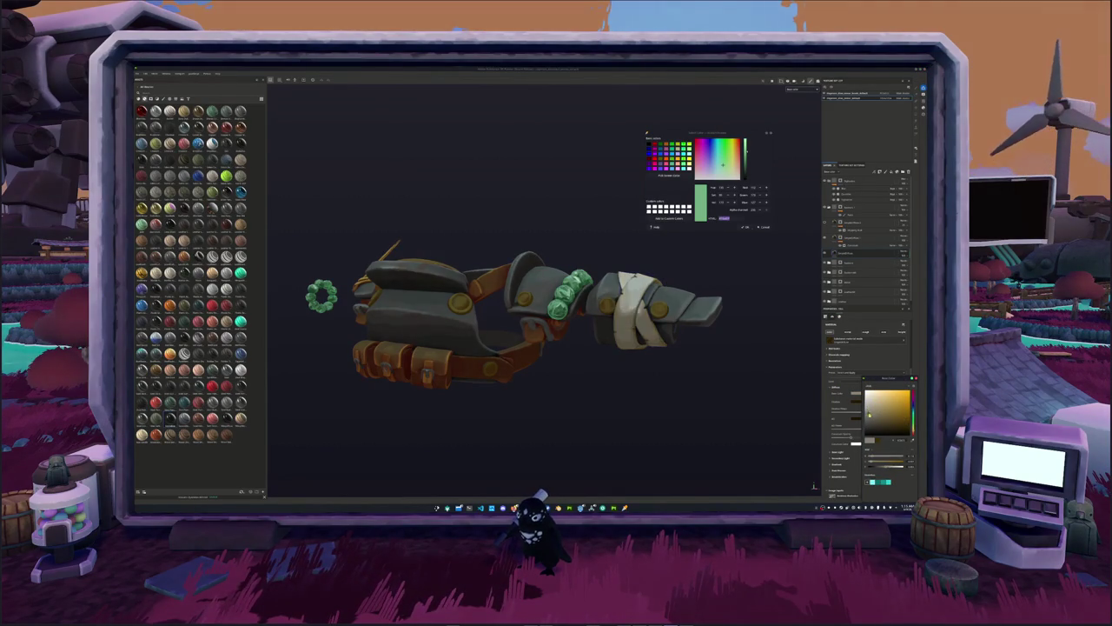
drag(874, 398, 876, 402)
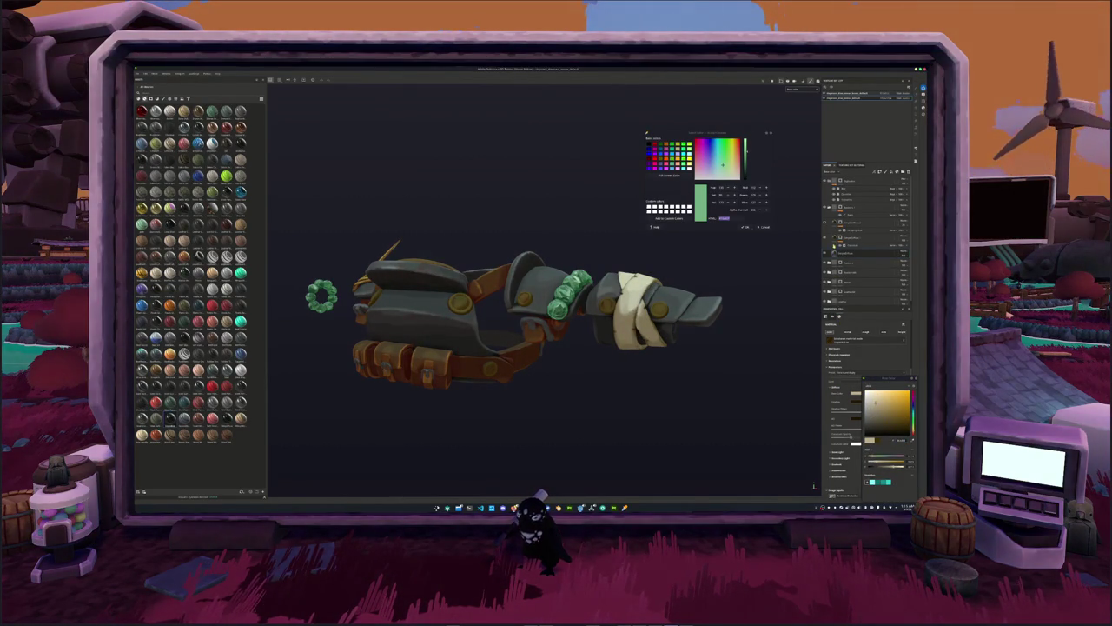
Give another layer a darker, more saturated amber base colour.
click(864, 236)
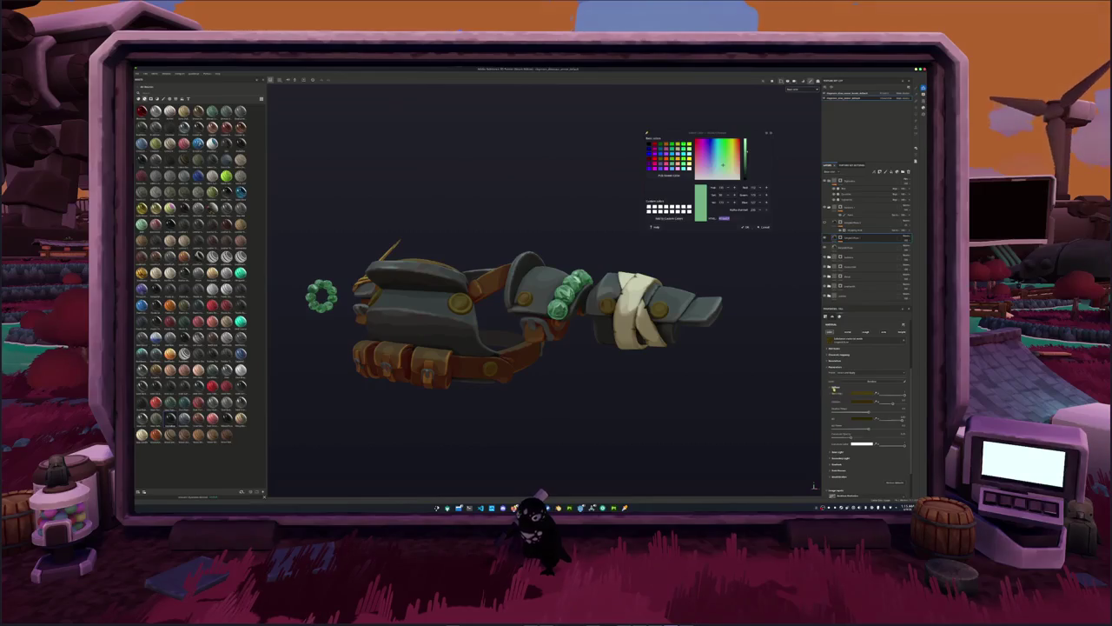
click(882, 416)
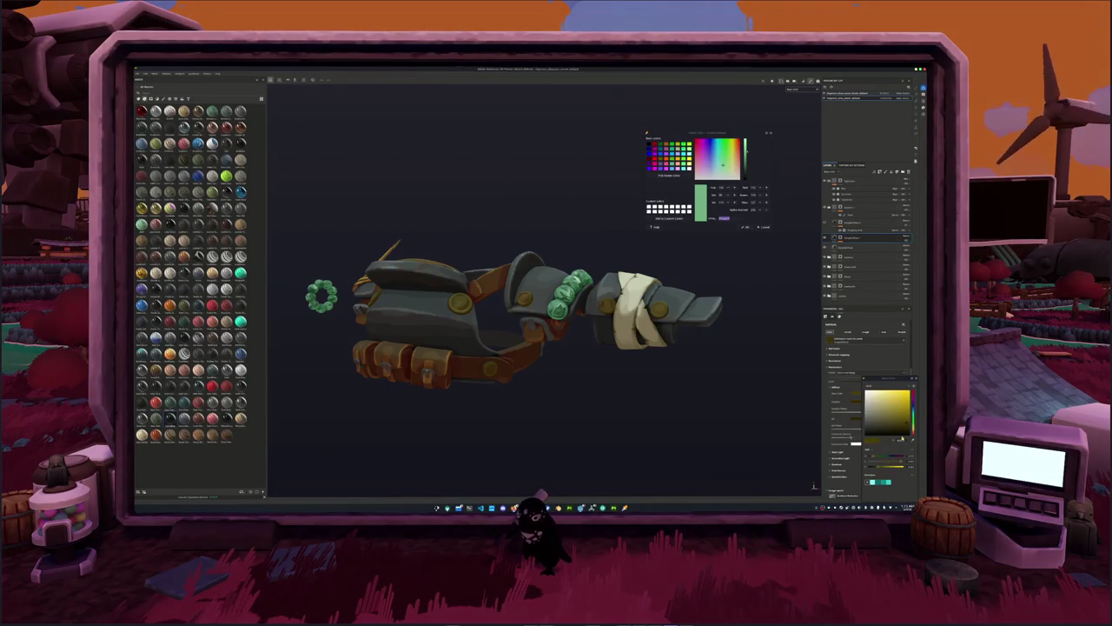
click(875, 402)
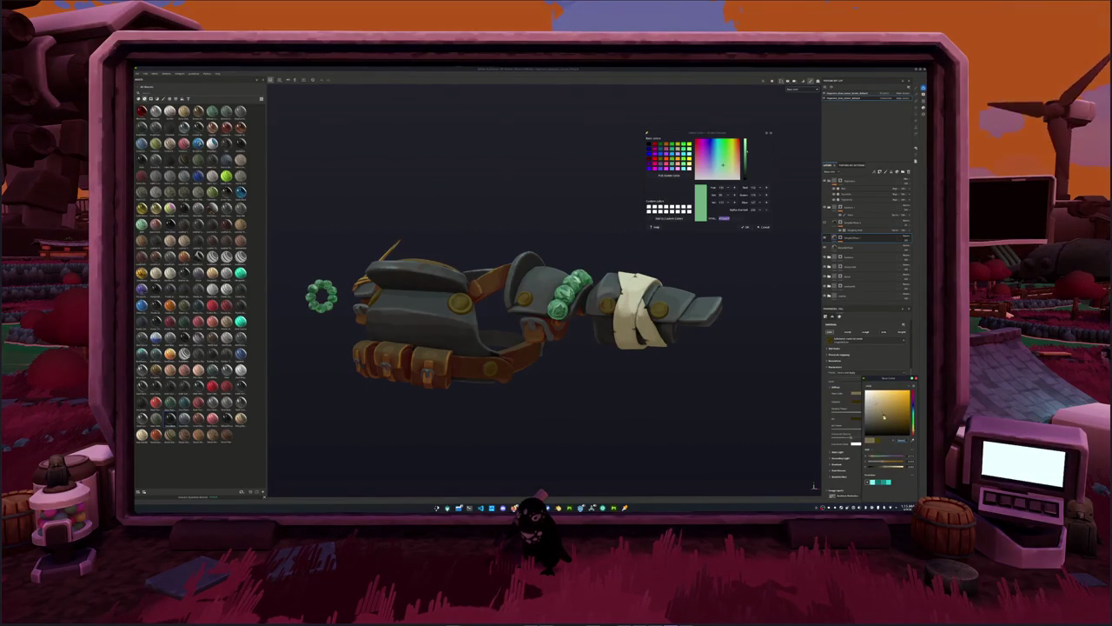
drag(876, 403, 886, 423)
click(851, 223)
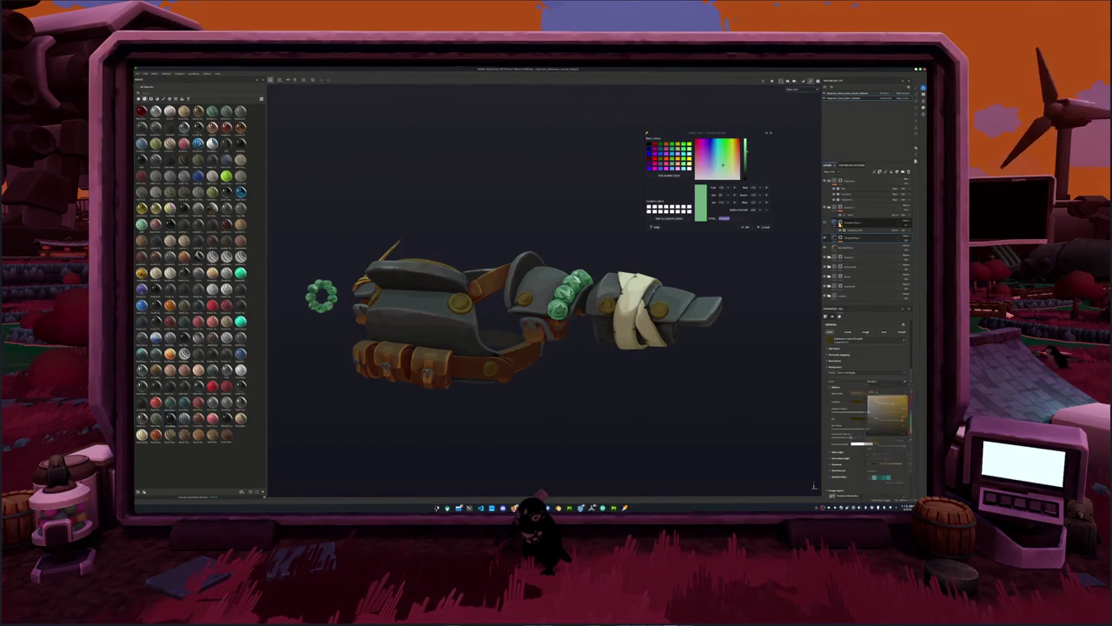
Add a fill layer to the wrap band and apply a cloth-wrap pattern.
right_click(840, 222)
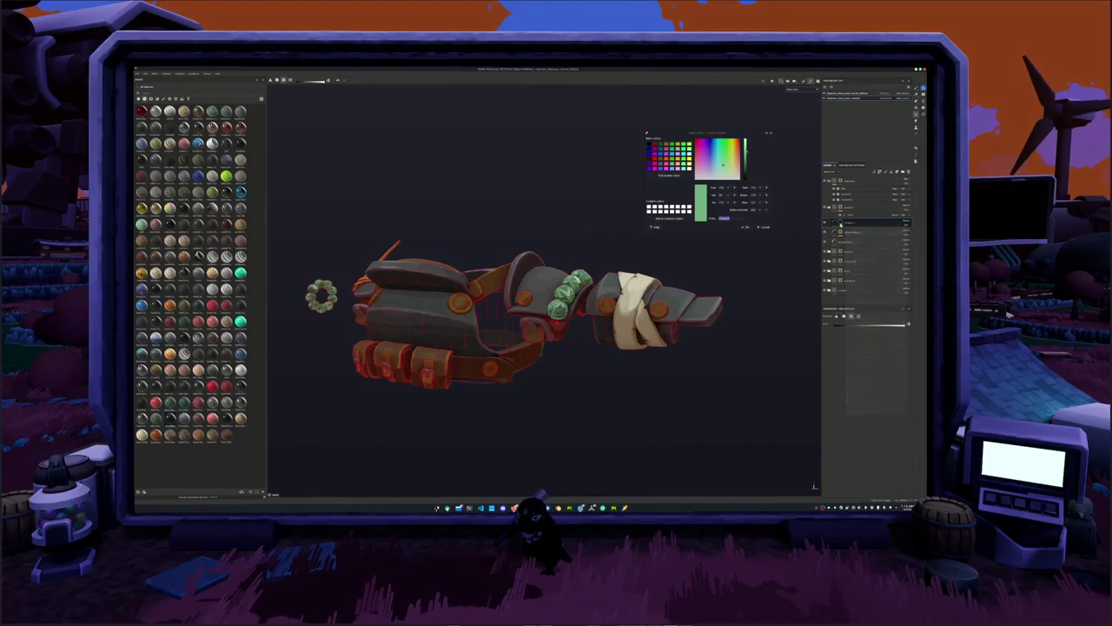
click(857, 364)
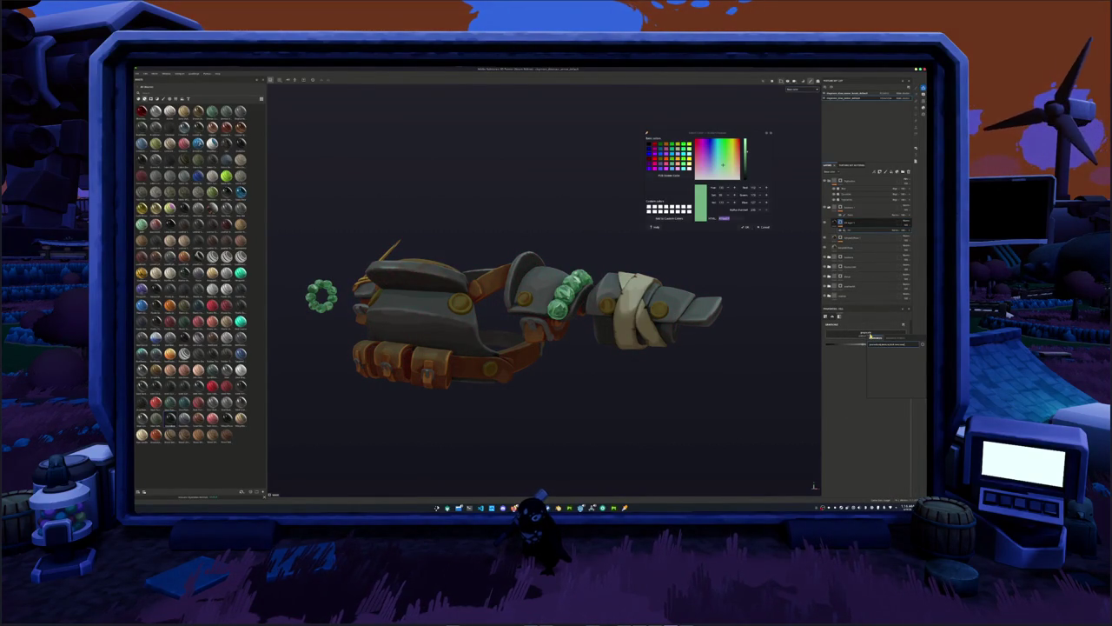
click(870, 335)
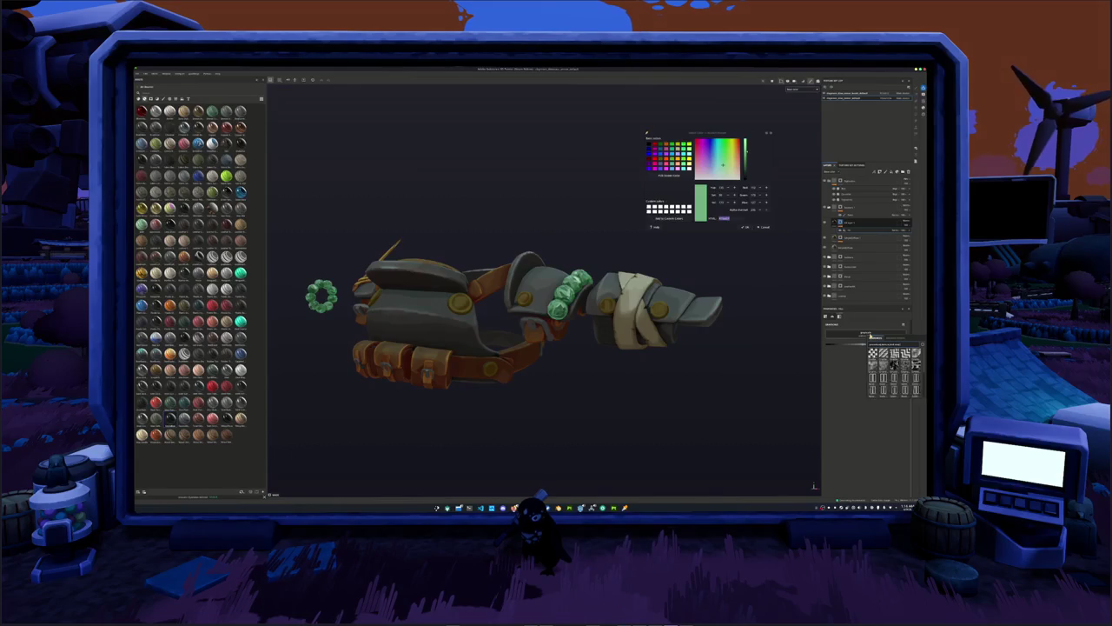
click(884, 365)
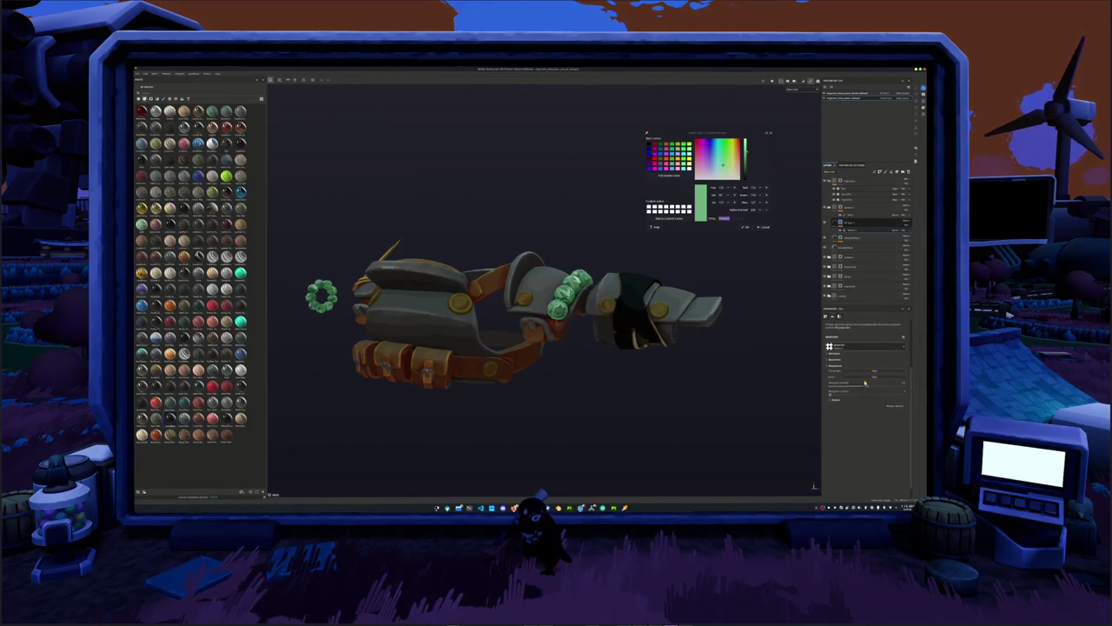
scroll(845, 437, down, 2)
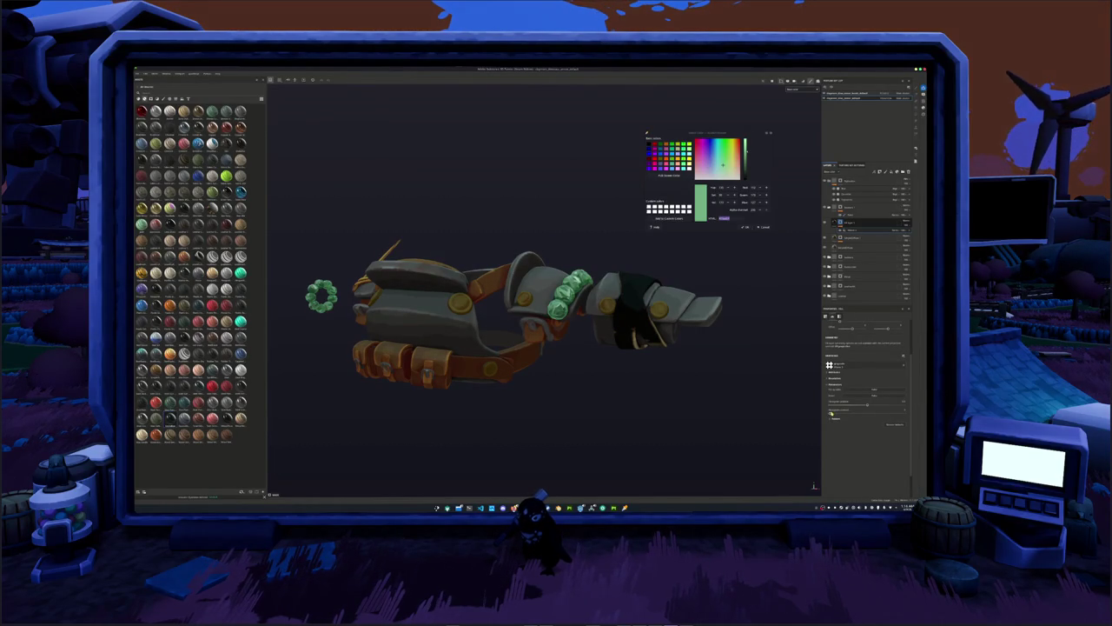
scroll(834, 421, down, 1)
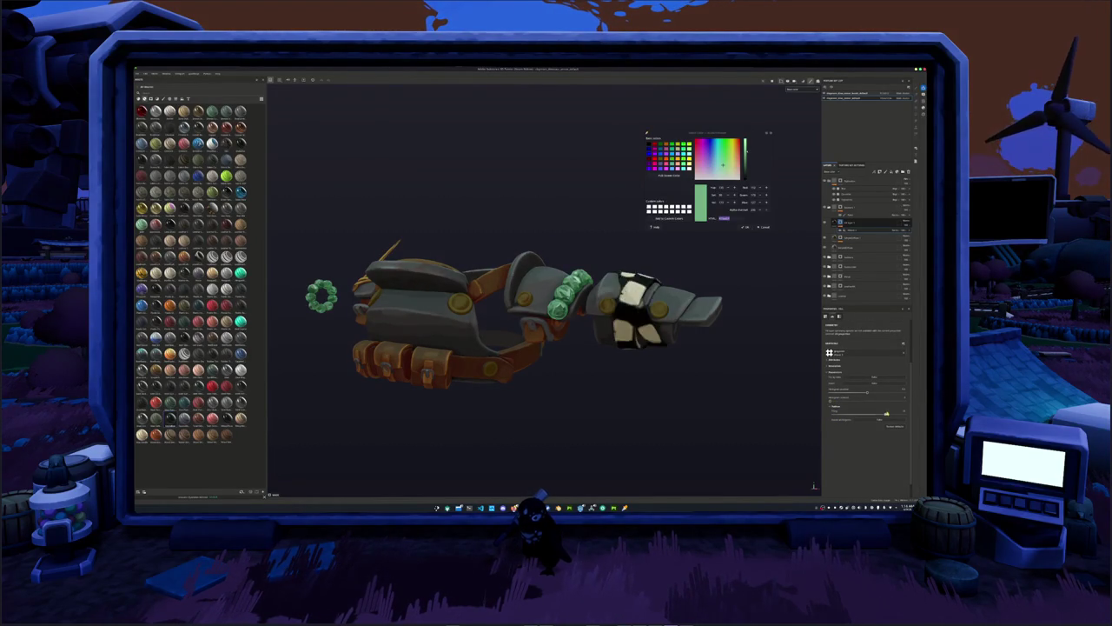
scroll(856, 413, up, 2)
Switch the pattern to box projection and adjust the slider for beige cloth folds.
click(855, 346)
click(854, 346)
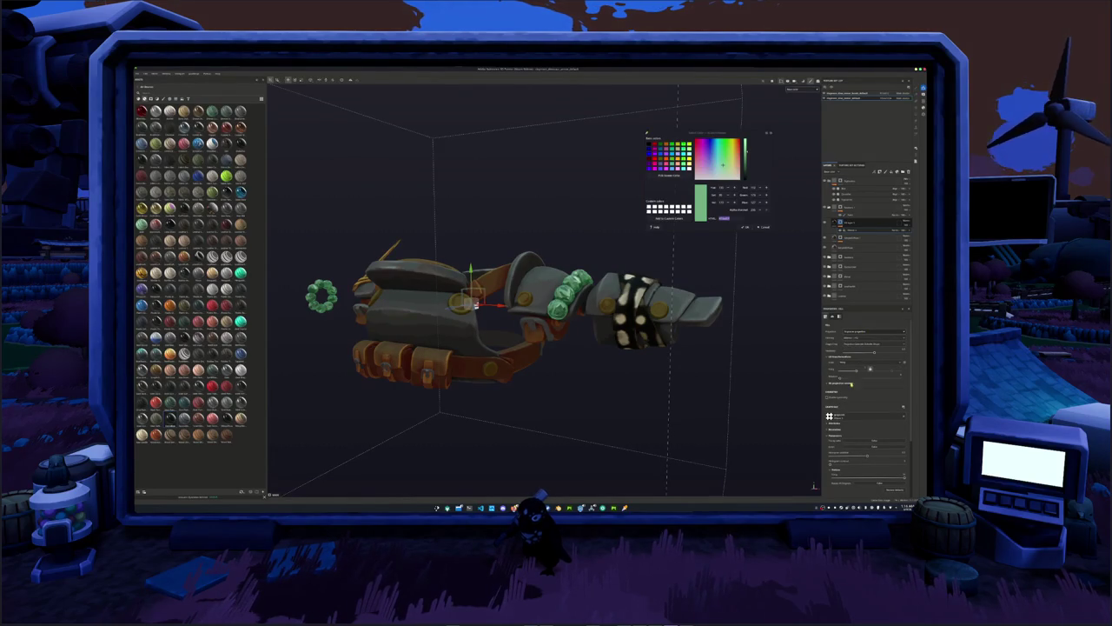
drag(870, 368, 862, 374)
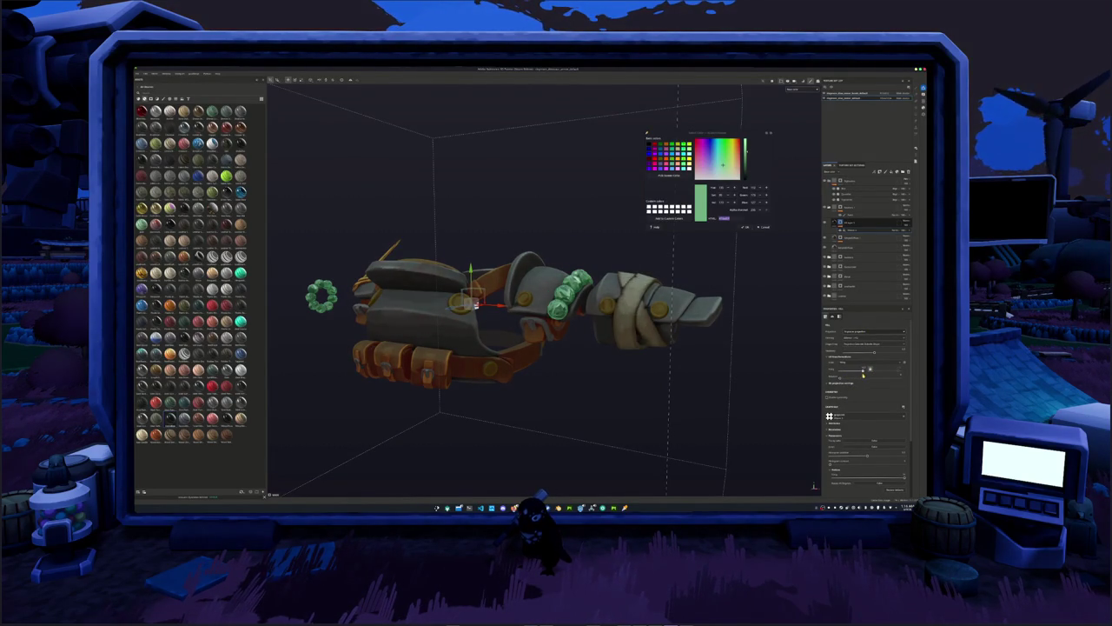
scroll(861, 425, down, 2)
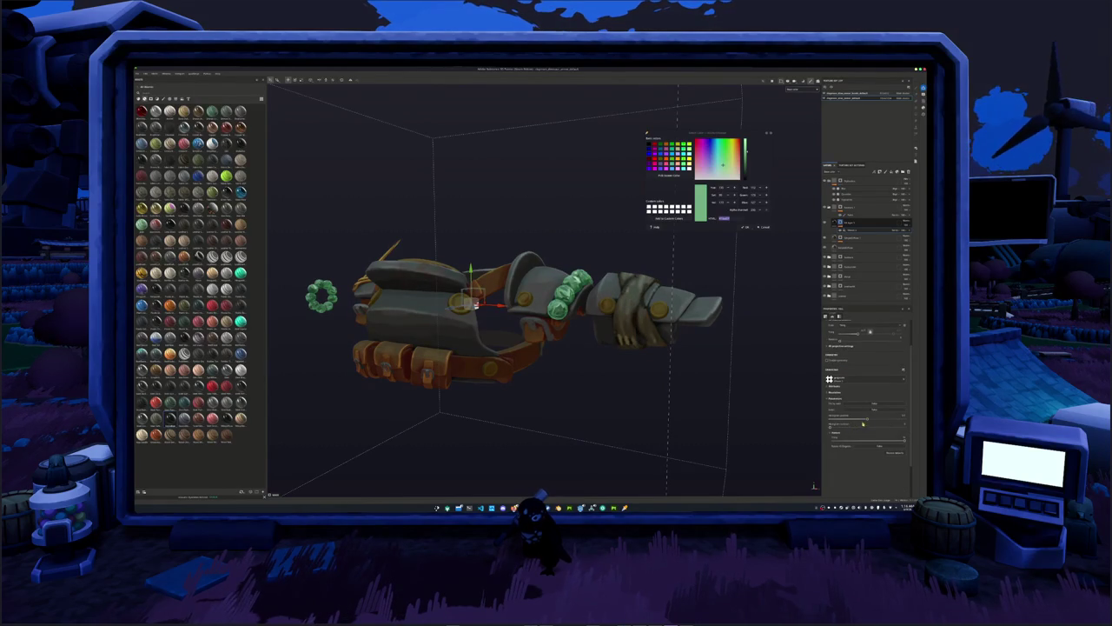
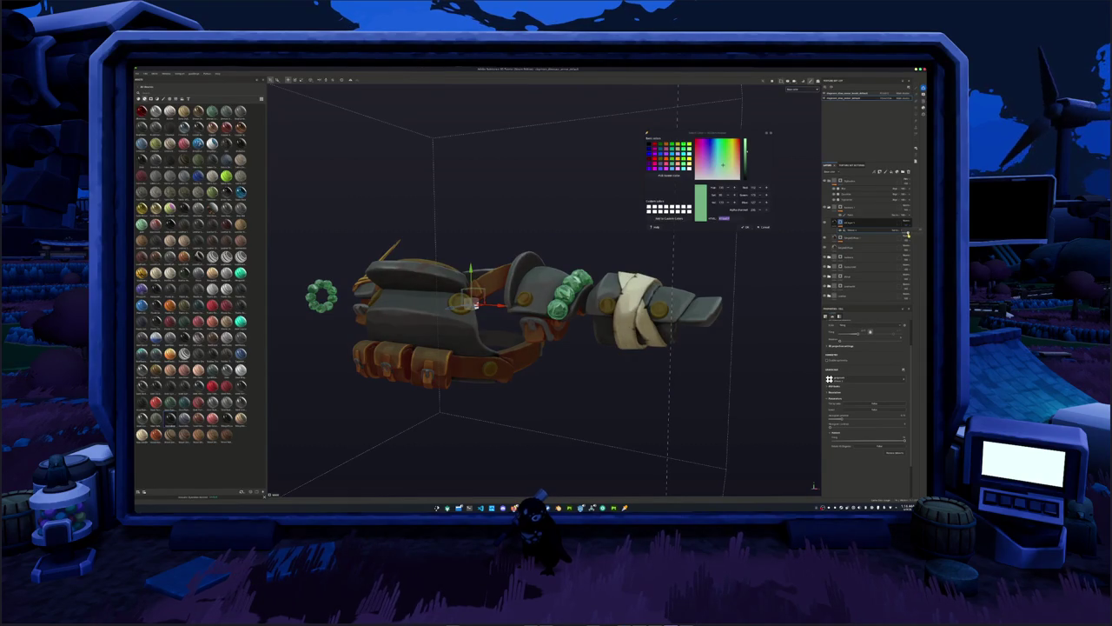
Collapse a layer folder and rename two layers in the gauntlet's layer stack.
alt+drag(521, 348, 625, 347)
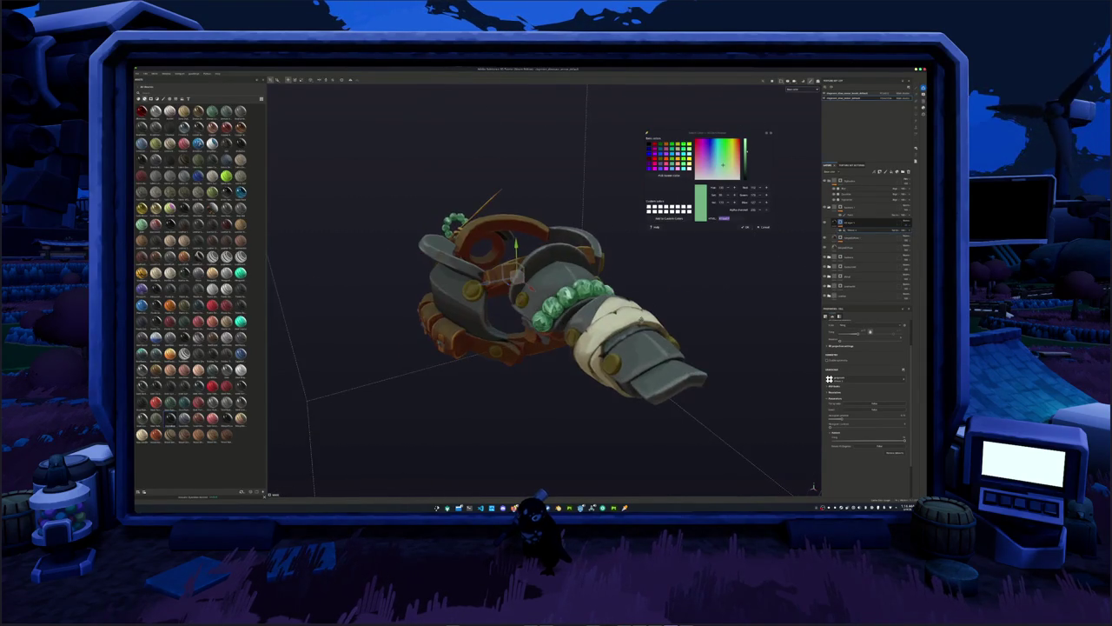
alt+drag(661, 261, 809, 233)
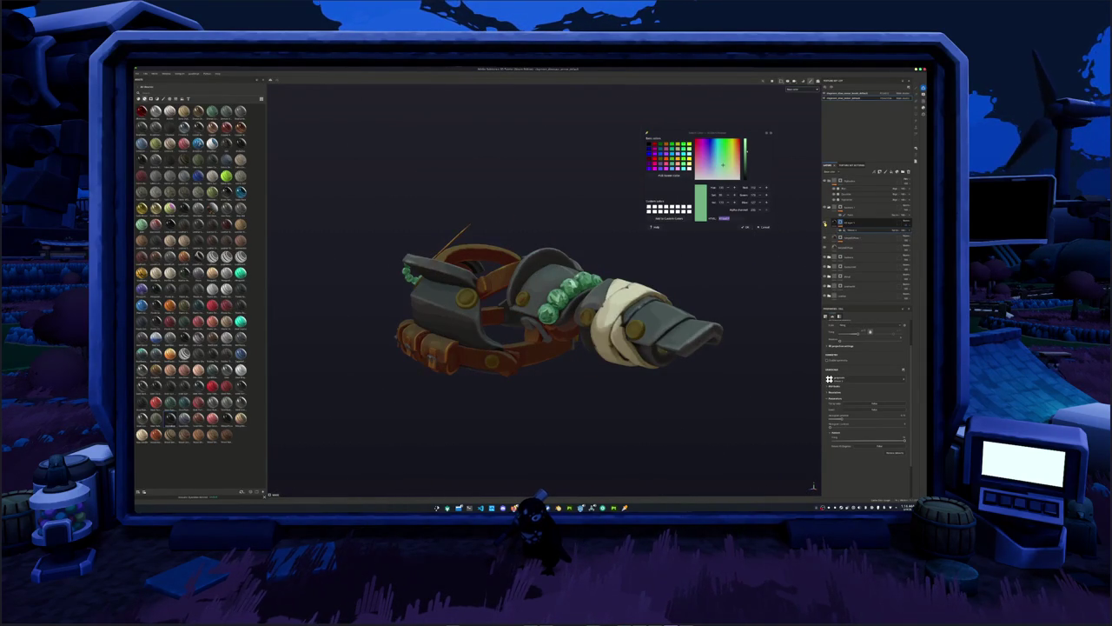
alt+drag(611, 296, 649, 292)
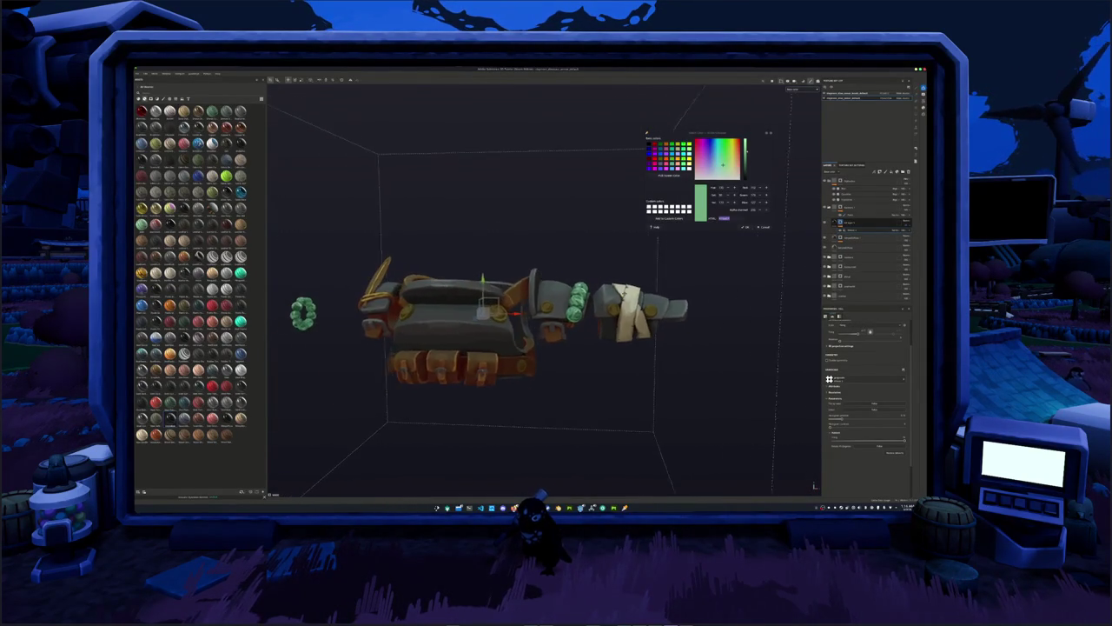
mouse_move(648, 293)
alt+mouse_down()
mouse_move(638, 263)
mouse_move(611, 333)
alt+mouse_up()
scroll(612, 334, up, 3)
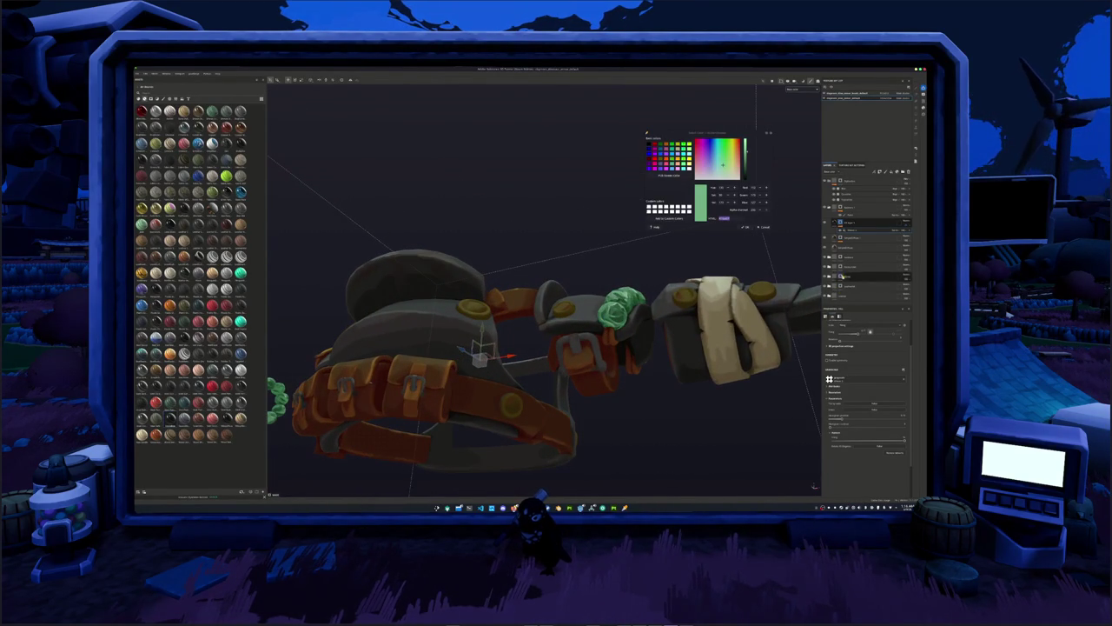
click(832, 207)
double_click(856, 208)
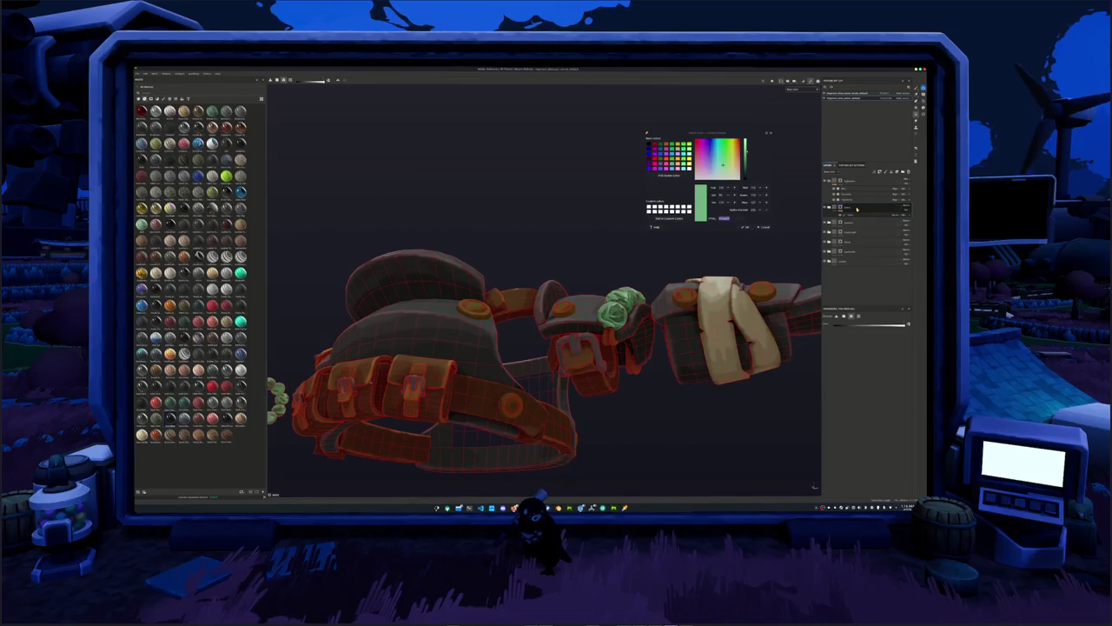
click(848, 260)
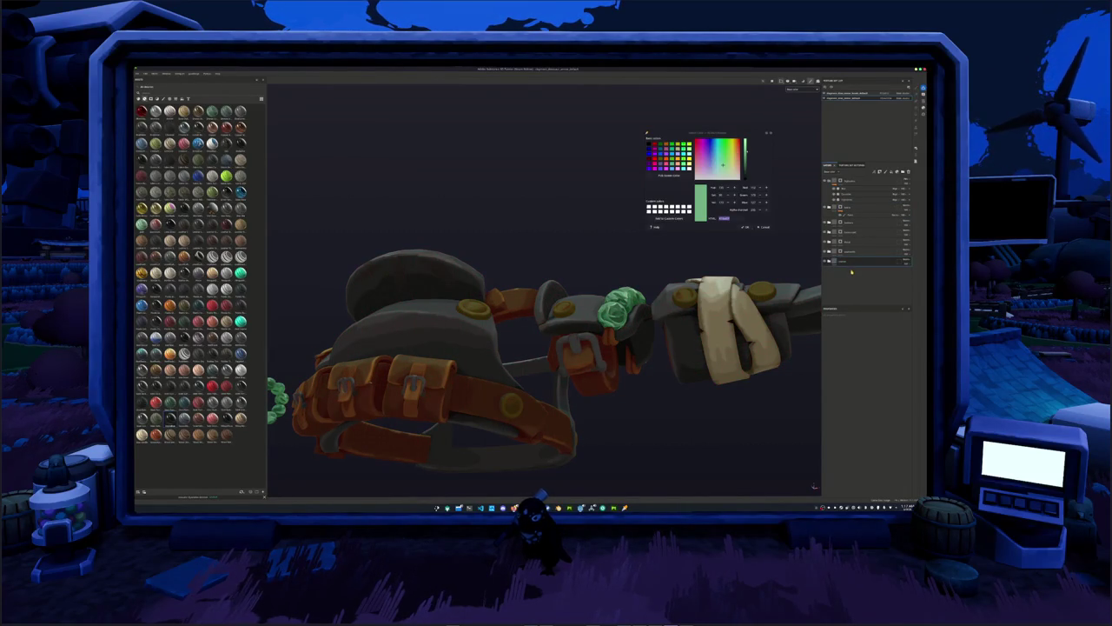
double_click(844, 262)
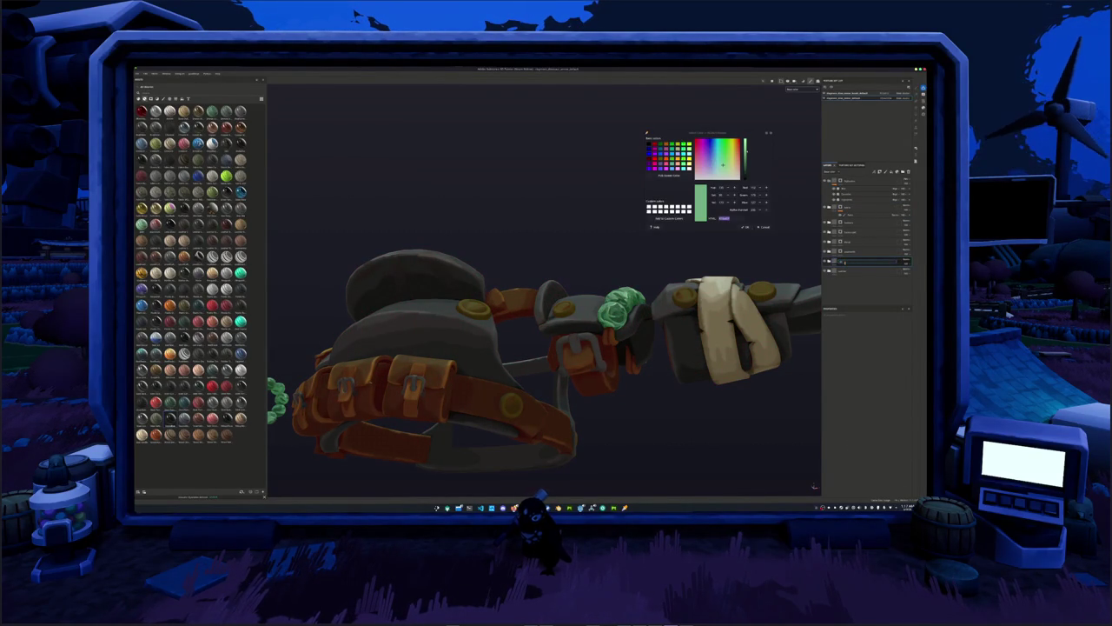
key(Return)
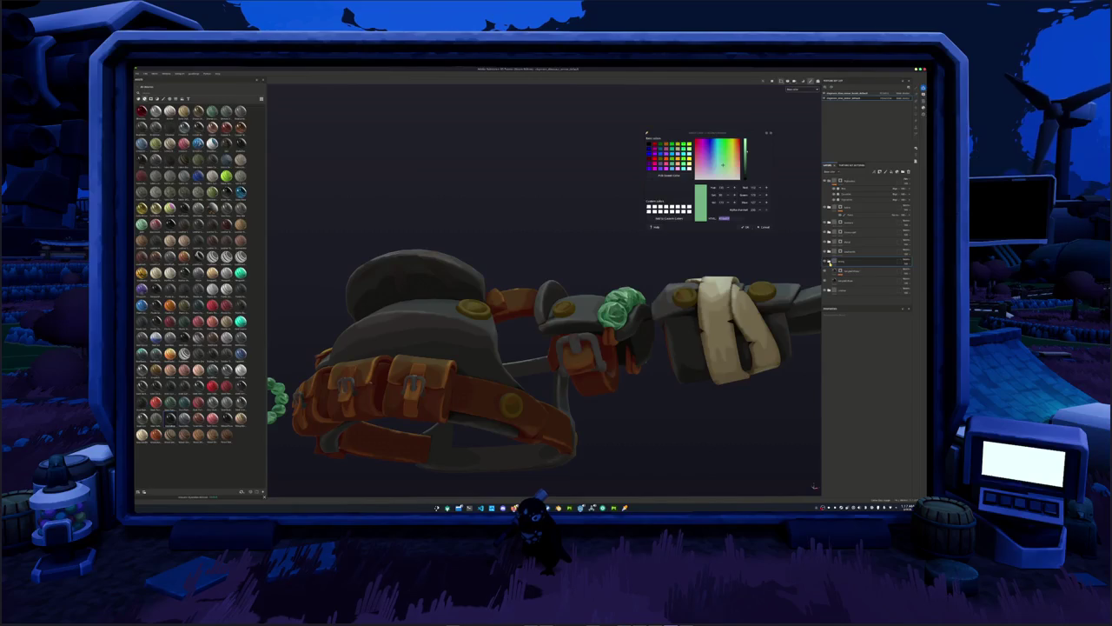
Lighten the strap fill layer's orange base colour to a pale peachy tan.
click(841, 271)
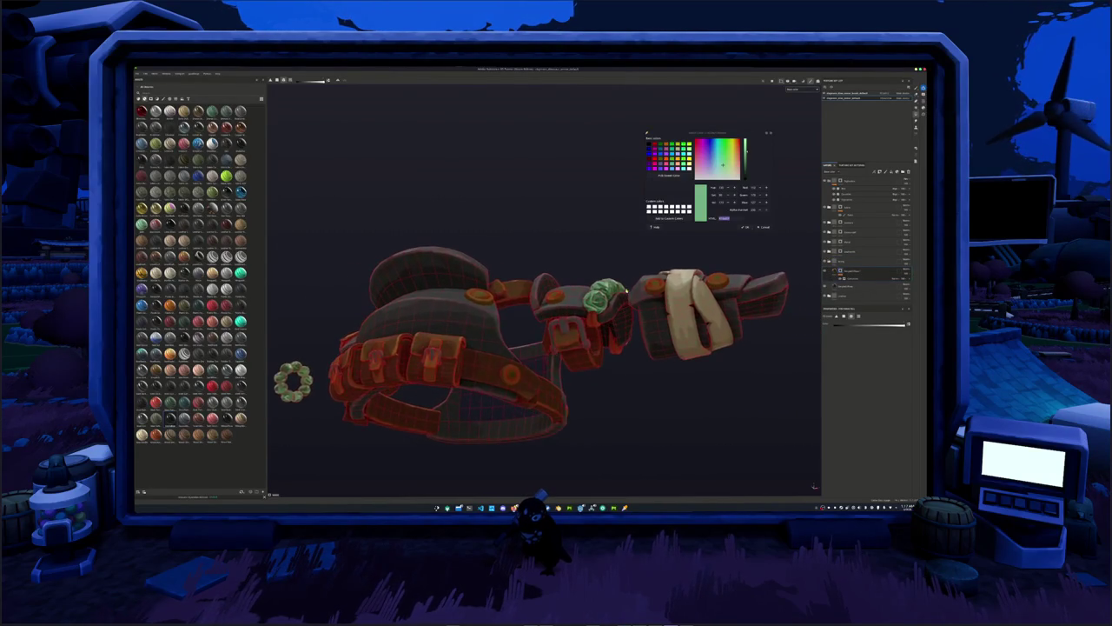
click(844, 278)
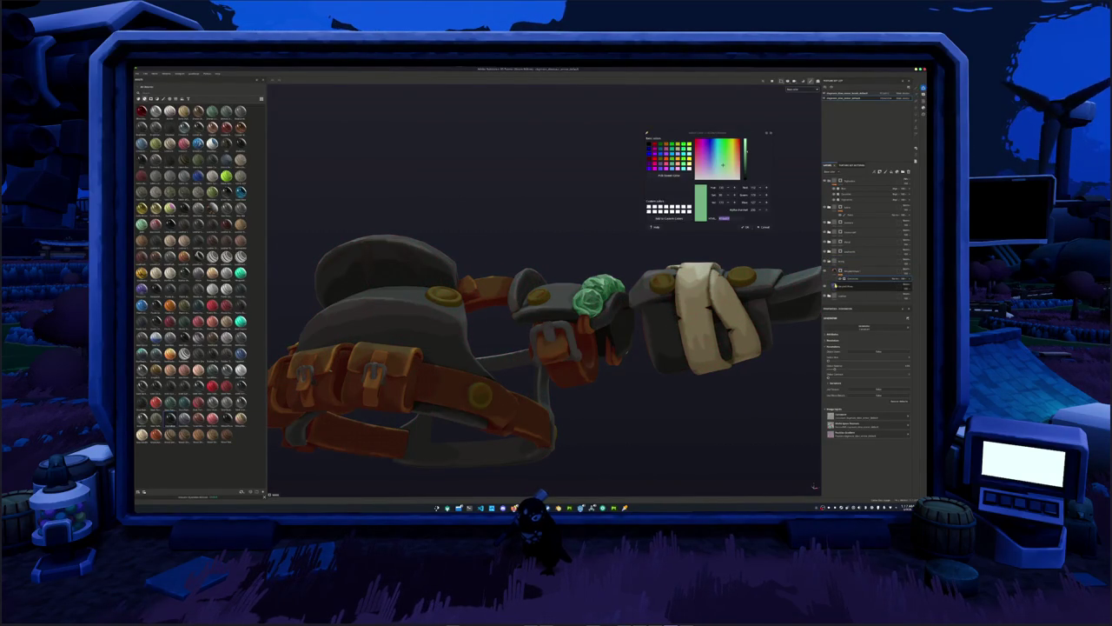
click(841, 285)
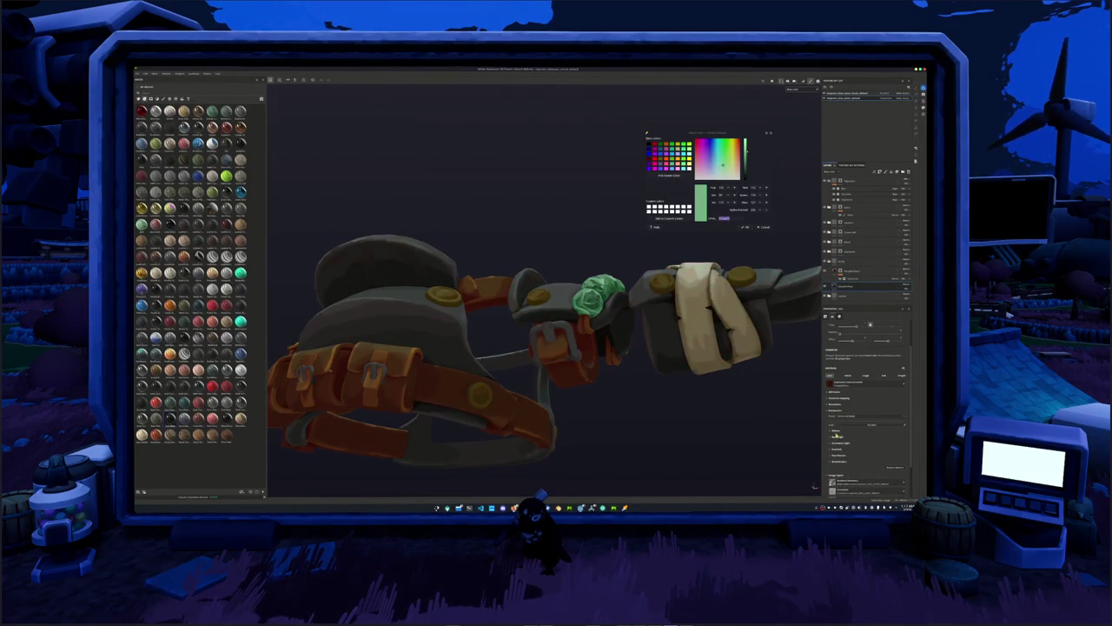
click(858, 427)
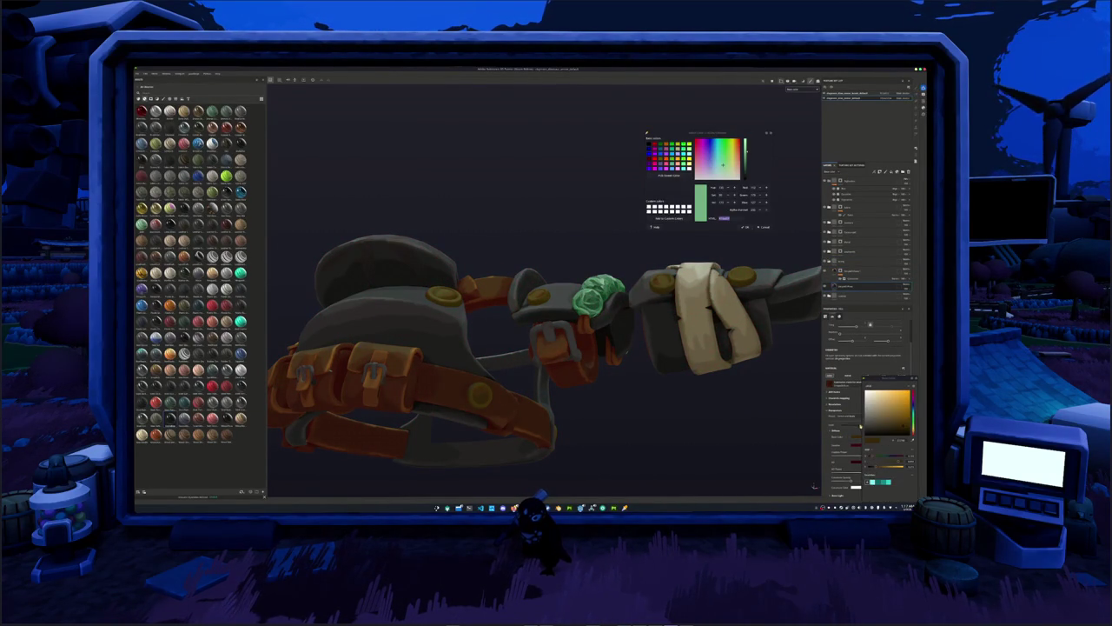
mouse_move(897, 425)
mouse_down()
mouse_move(883, 404)
mouse_move(894, 390)
mouse_move(904, 439)
mouse_up()
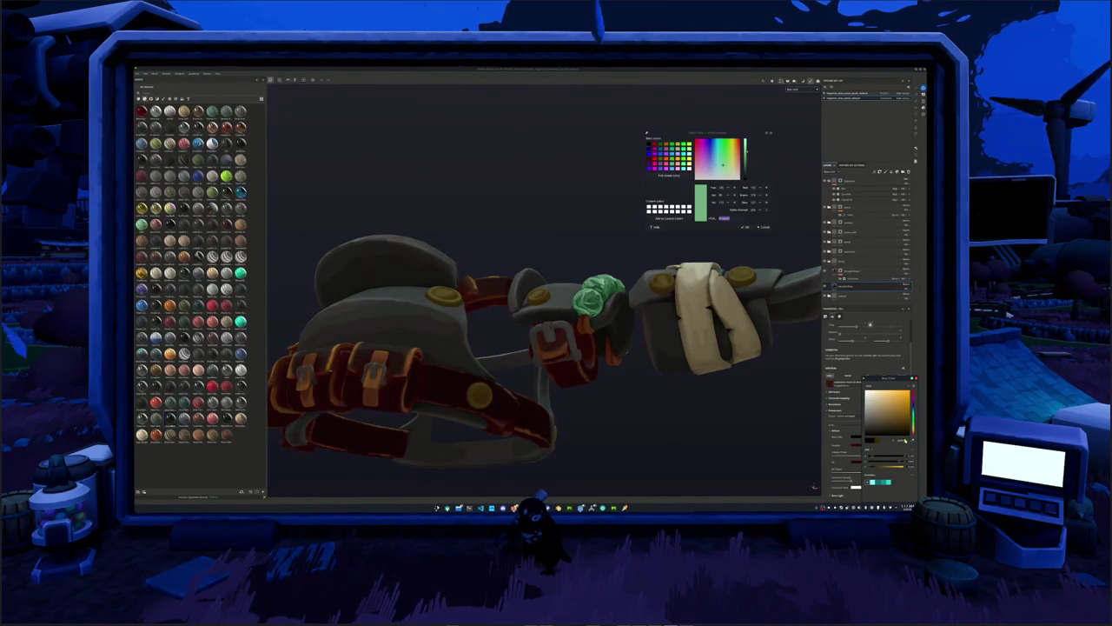
click(826, 181)
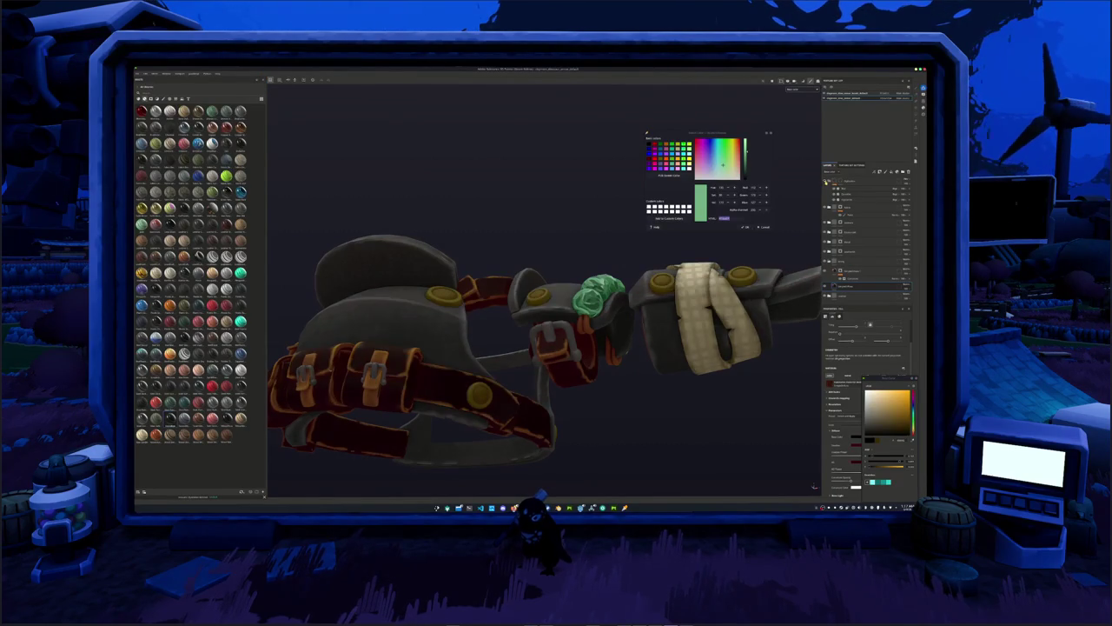
drag(903, 439, 885, 394)
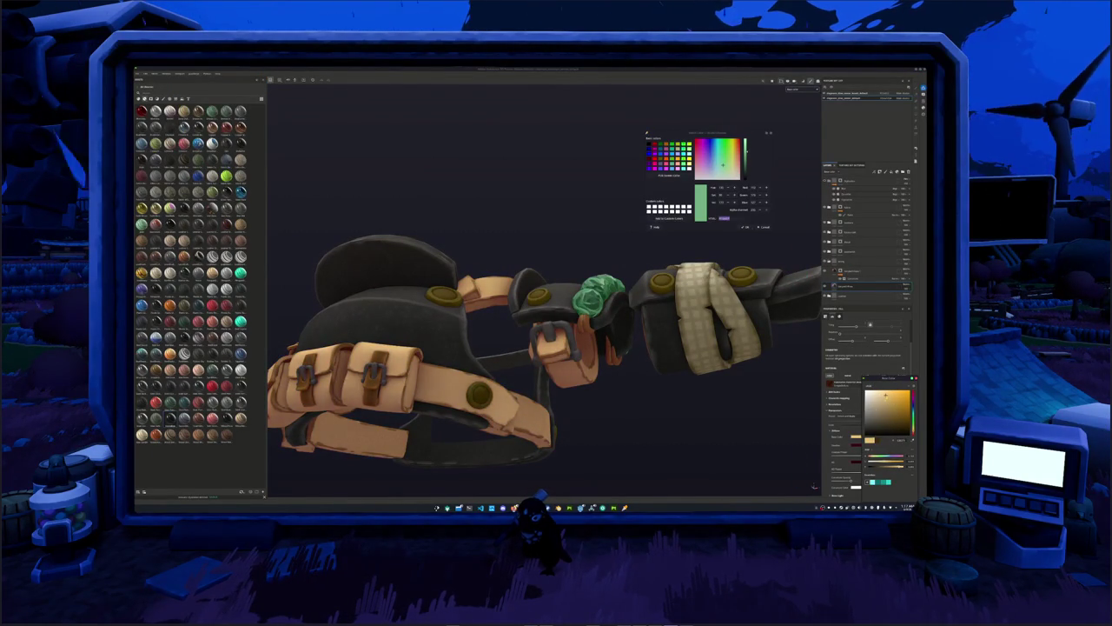
click(869, 260)
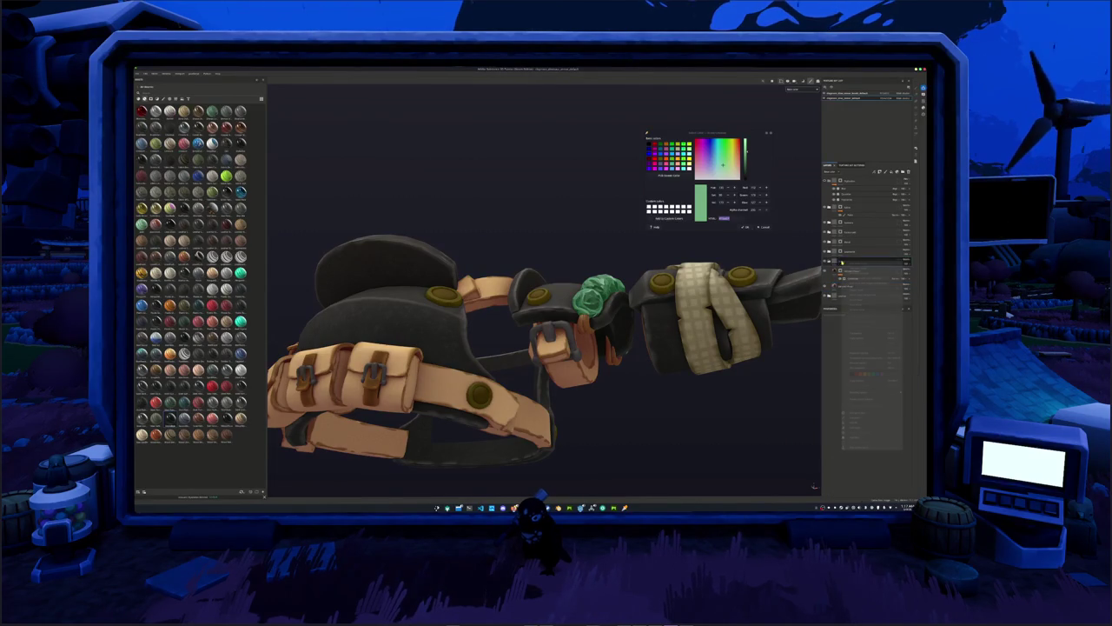
Open the strap fill layer's base colour picker and inspect the belt from the side.
alt+drag(757, 292, 542, 338)
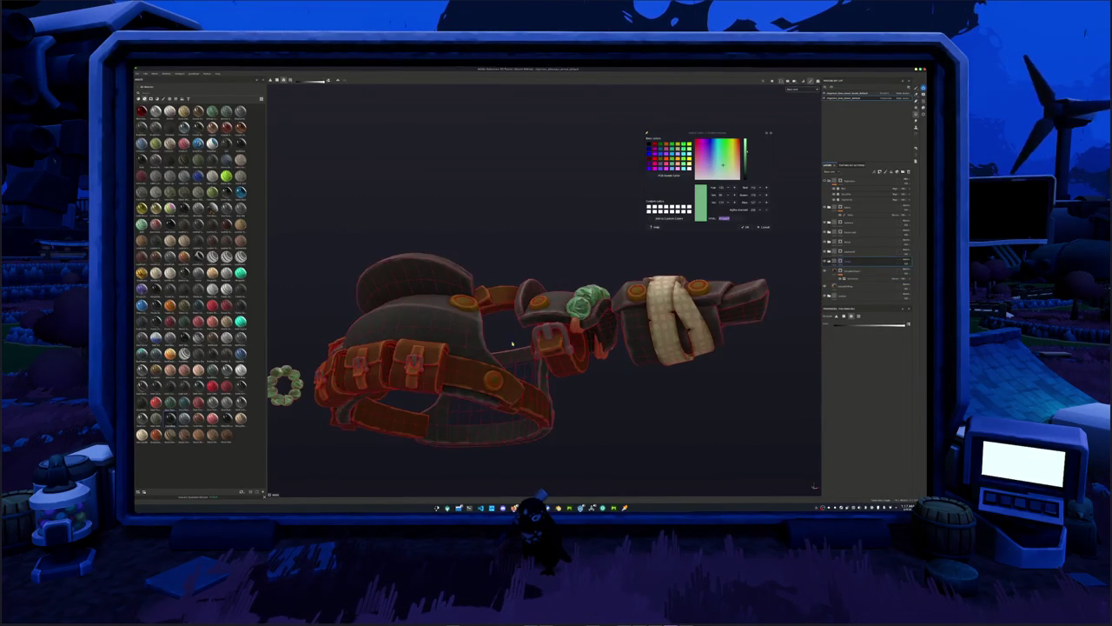
mouse_move(444, 346)
alt+mouse_down()
mouse_move(475, 287)
mouse_move(498, 298)
mouse_move(452, 300)
alt+mouse_up()
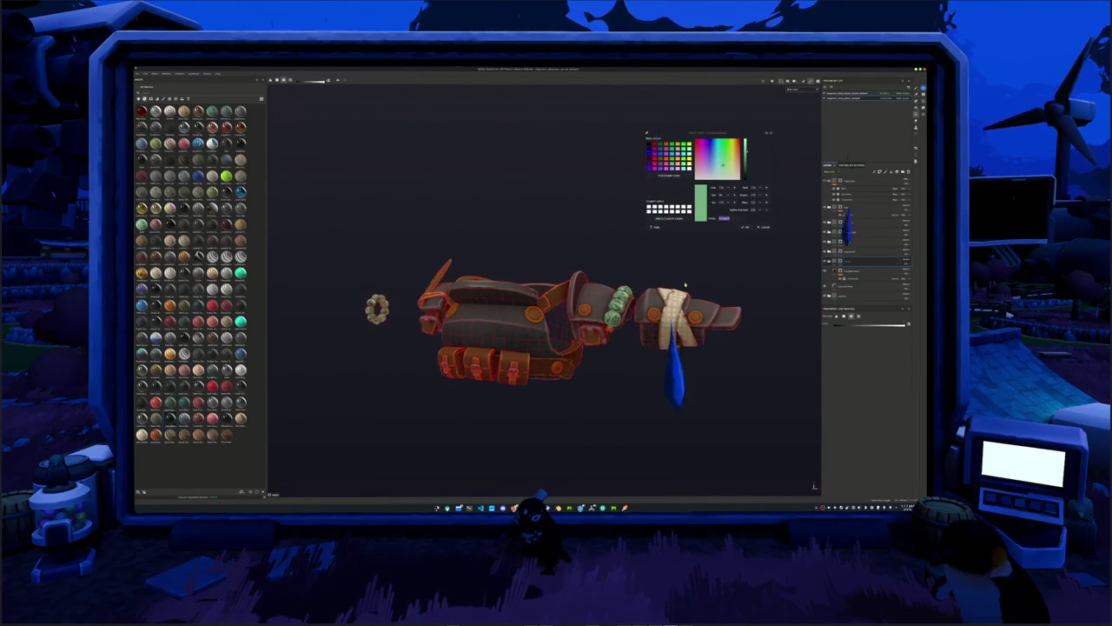
click(839, 272)
click(836, 278)
alt+drag(694, 407, 777, 400)
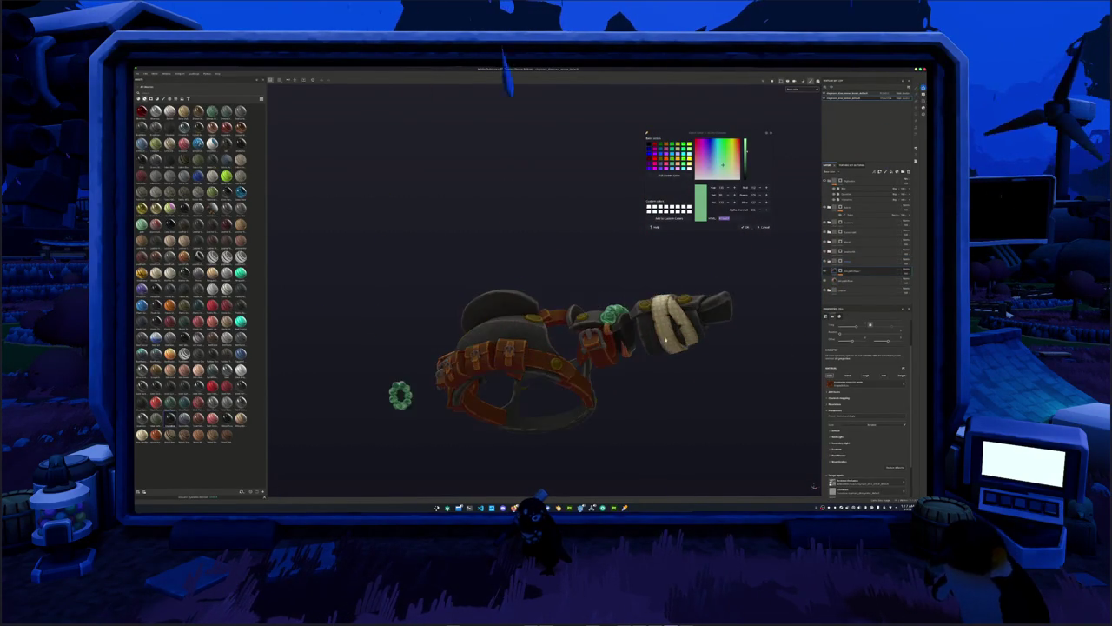
click(839, 431)
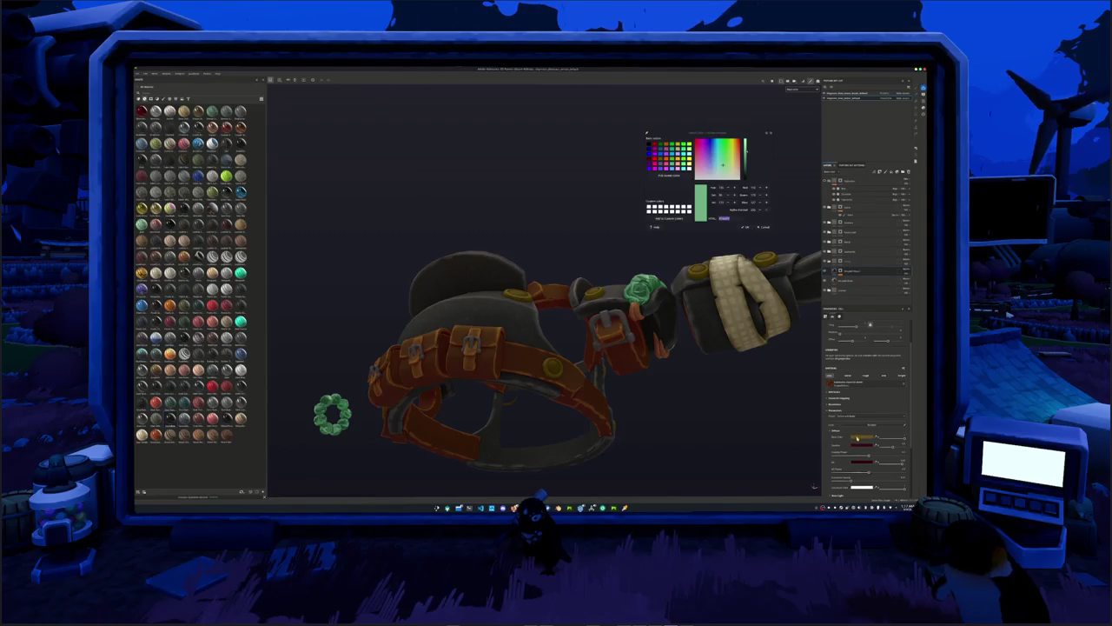
click(863, 436)
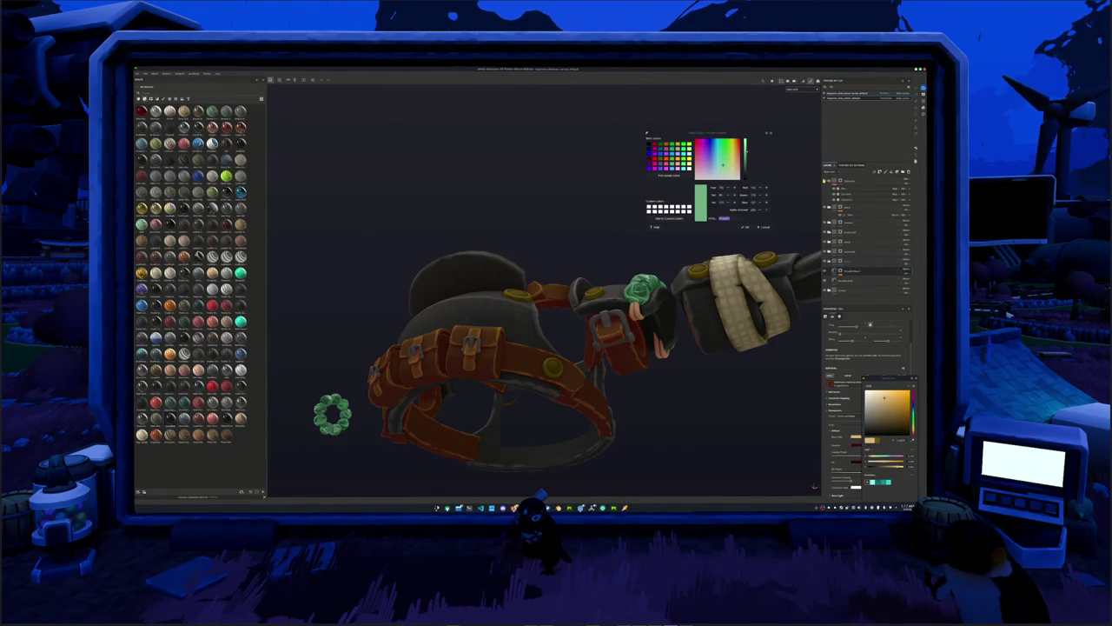
alt+drag(651, 461, 721, 432)
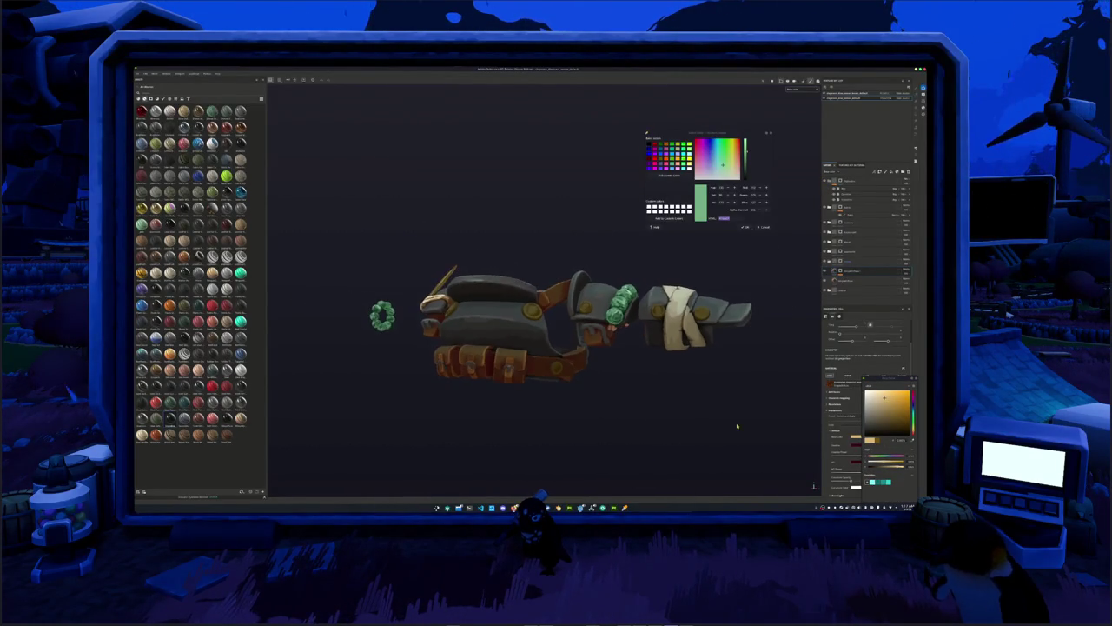
click(709, 390)
mouse_move(709, 390)
alt+mouse_down()
mouse_move(654, 424)
mouse_move(818, 194)
alt+mouse_up()
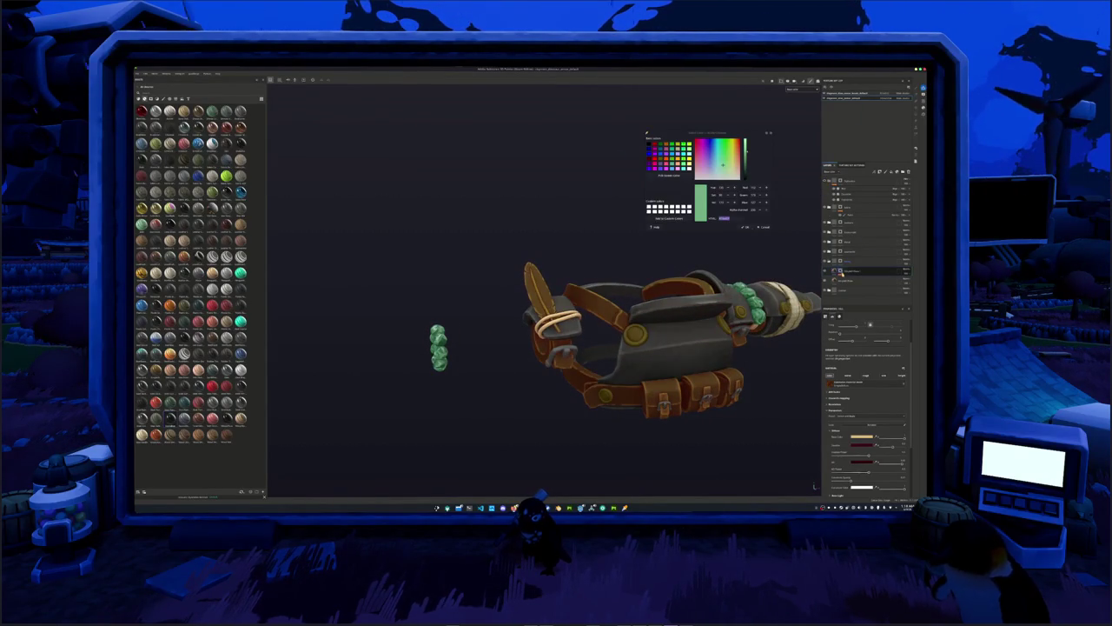
Give the next layer down a light beige base colour.
click(837, 280)
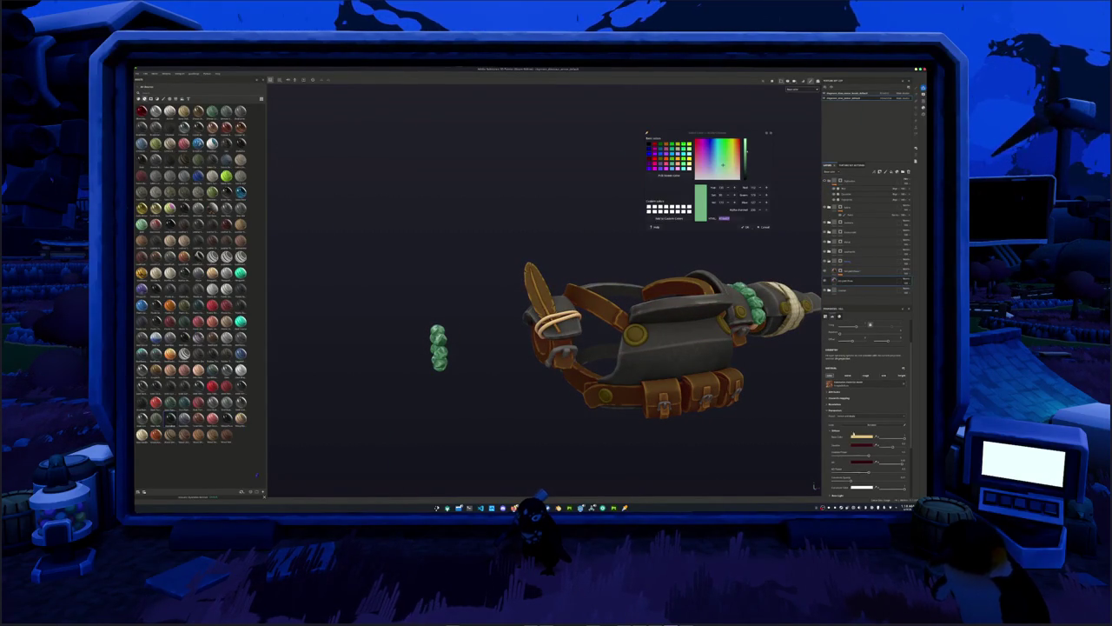
click(857, 439)
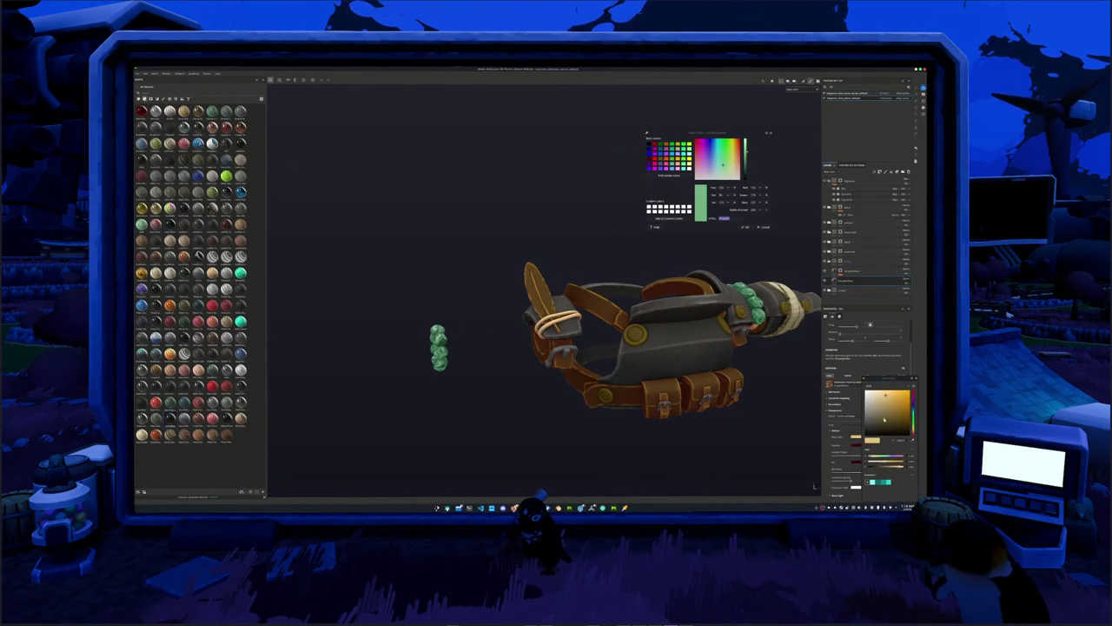
click(876, 439)
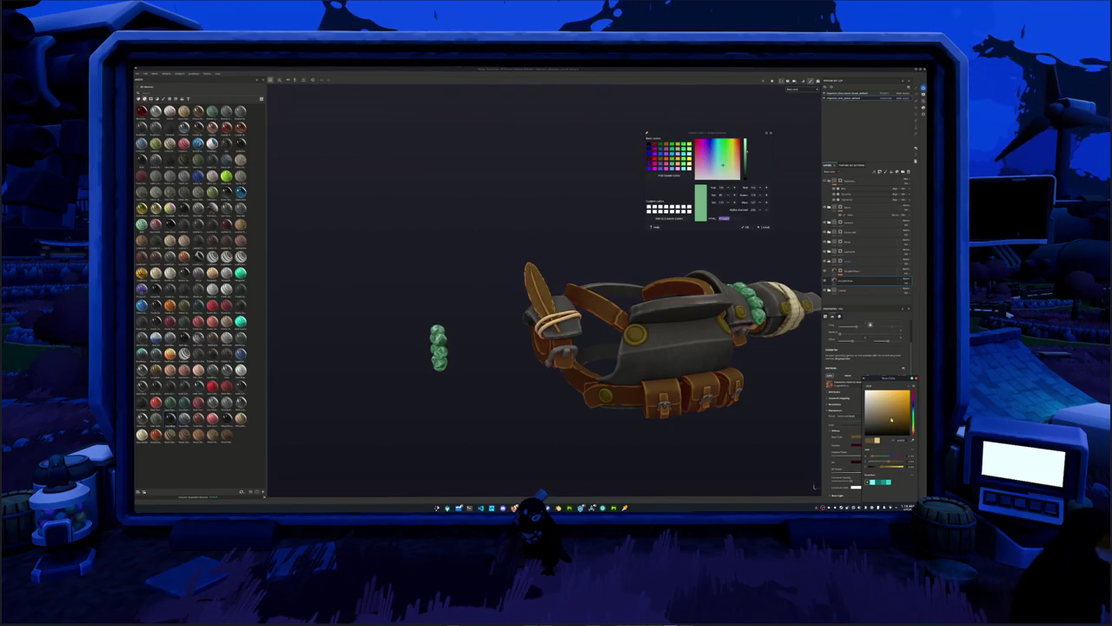
click(839, 270)
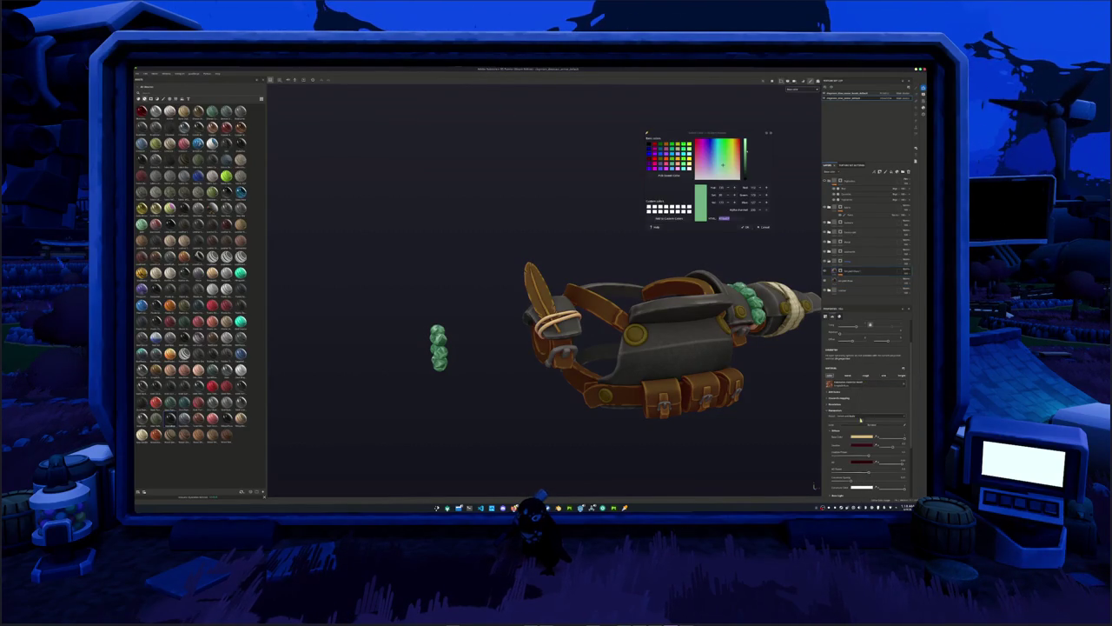
Adjust the upper layer's base colour hue toward warm orange-brown leather, checking the feather end.
click(876, 435)
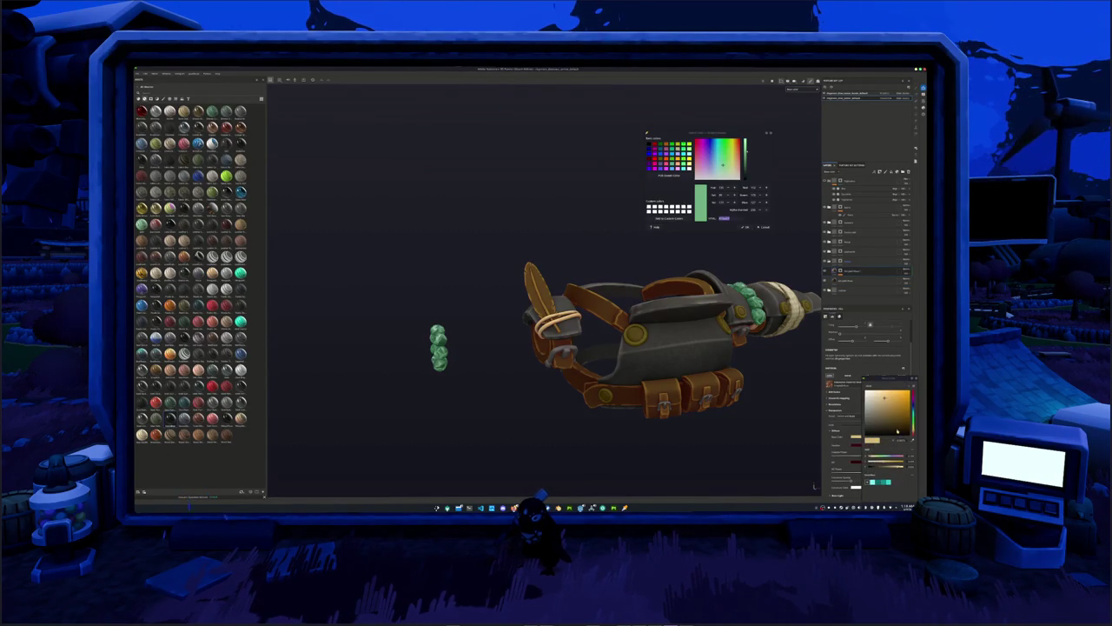
alt+drag(767, 408, 786, 382)
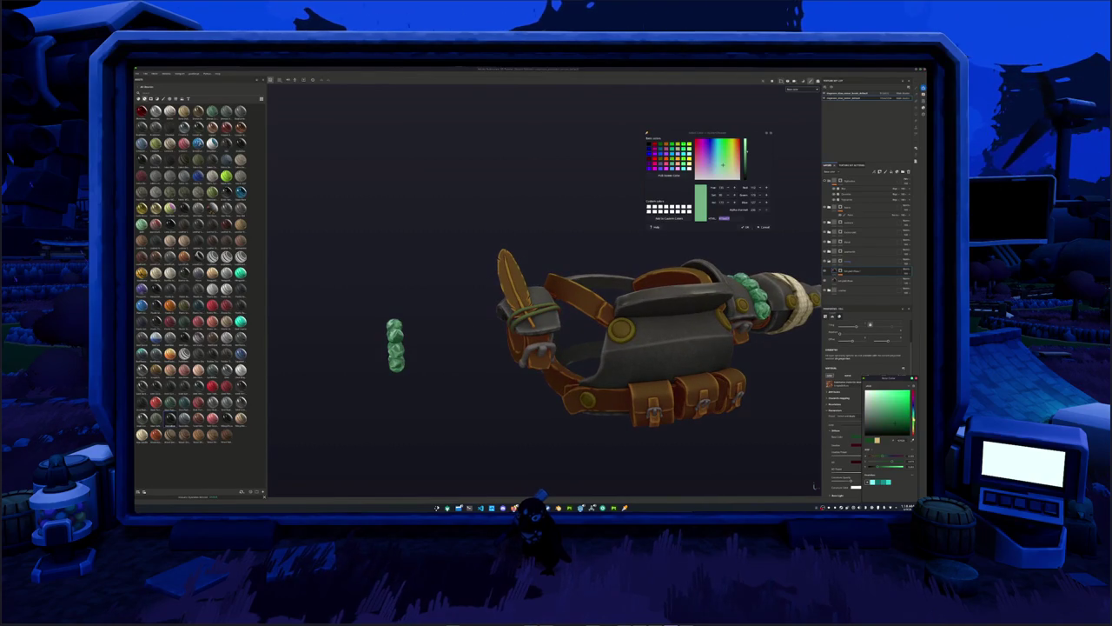
drag(914, 419, 913, 432)
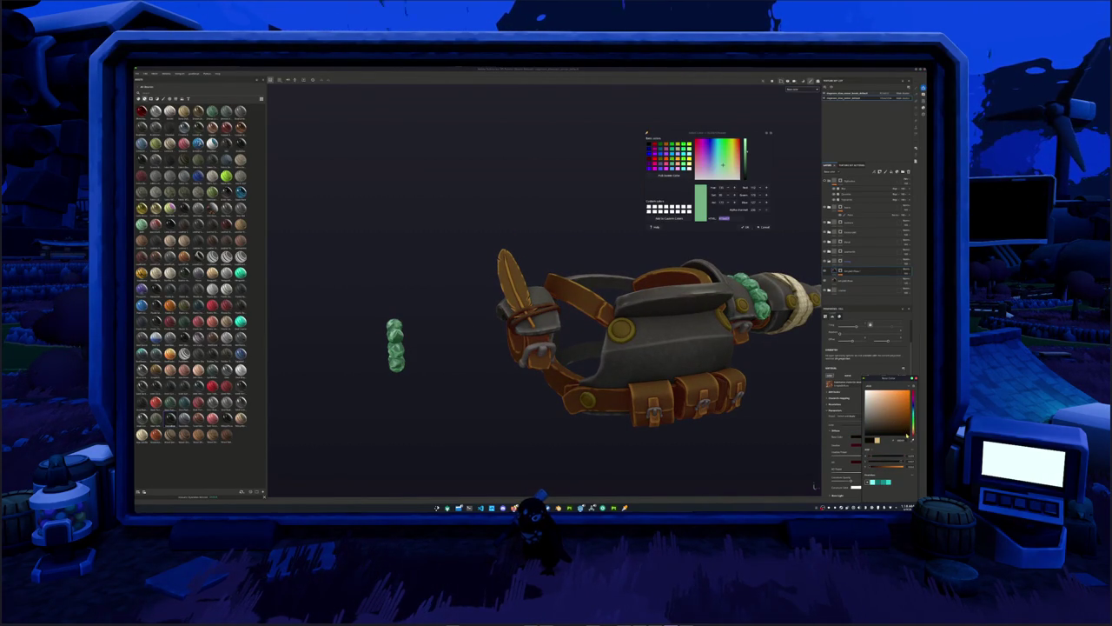
alt+drag(859, 417, 804, 218)
alt+drag(691, 329, 785, 267)
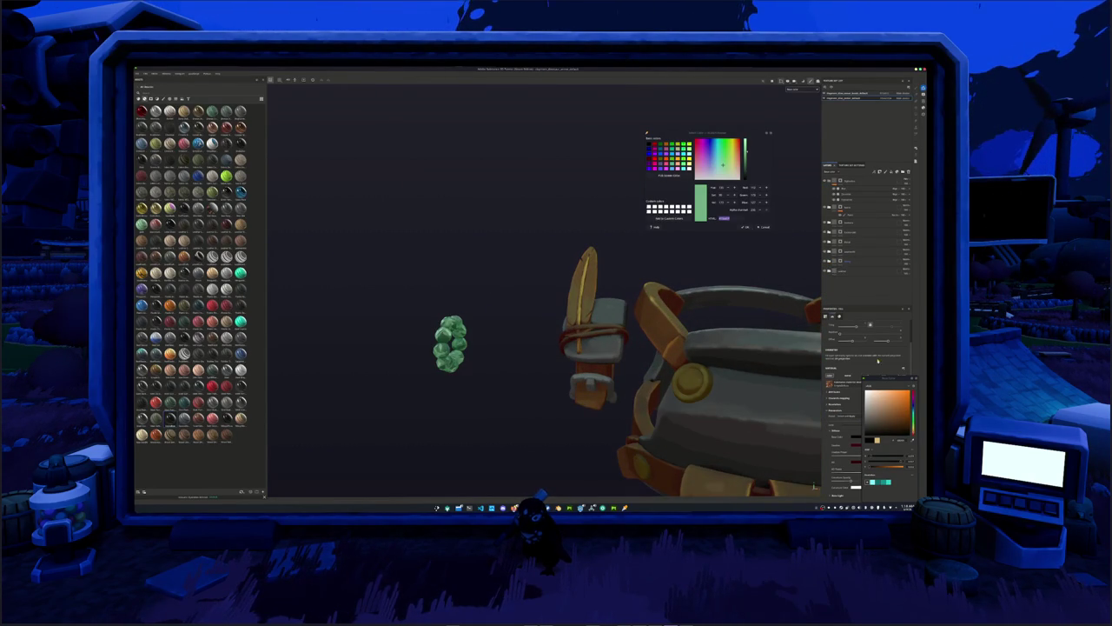
Add a new fill layer named 'gold' to the stack.
click(840, 218)
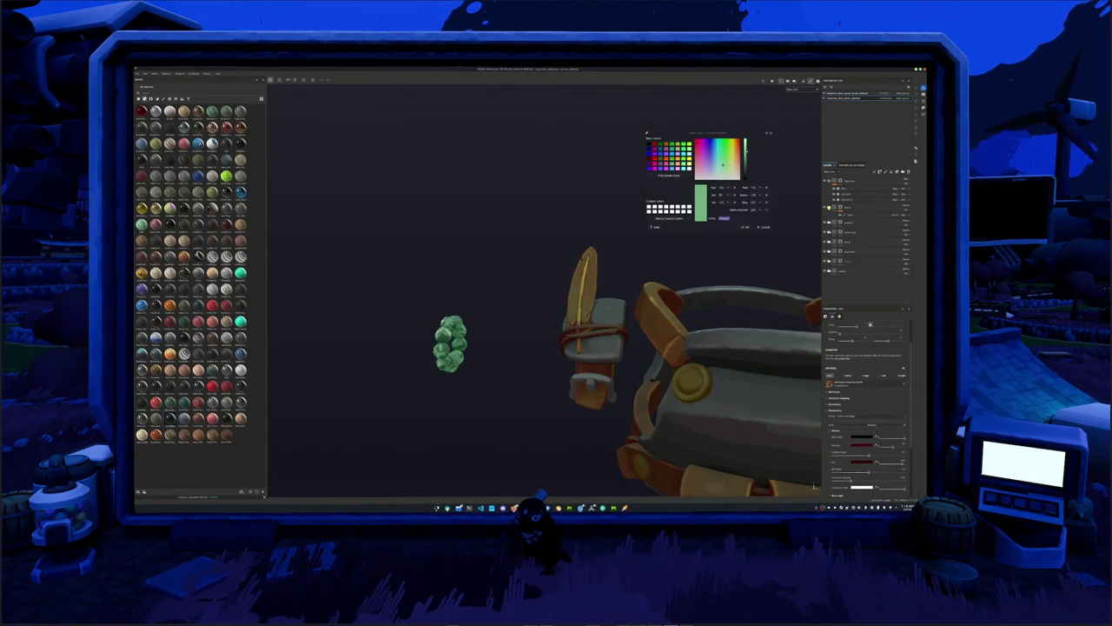
click(841, 208)
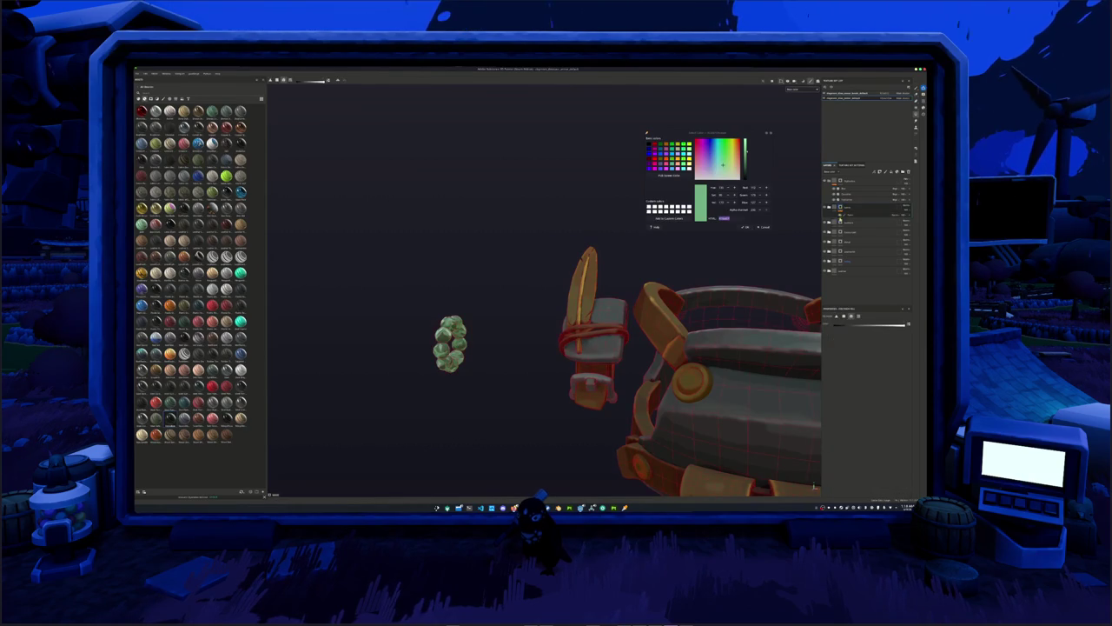
click(841, 213)
drag(864, 233, 844, 209)
text(gold)
key(Return)
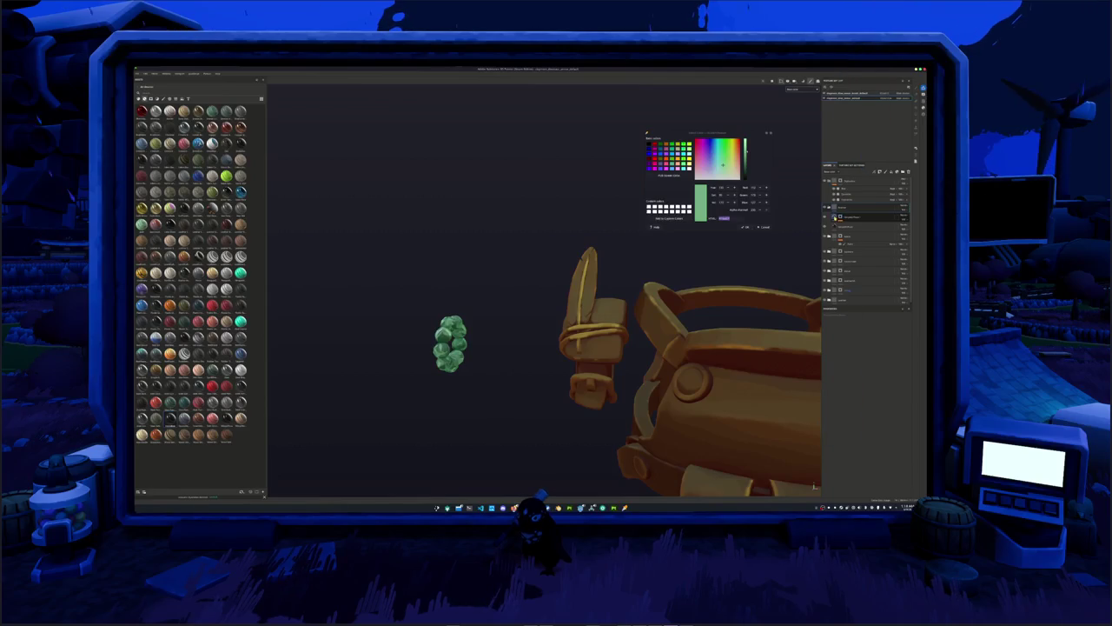
click(851, 226)
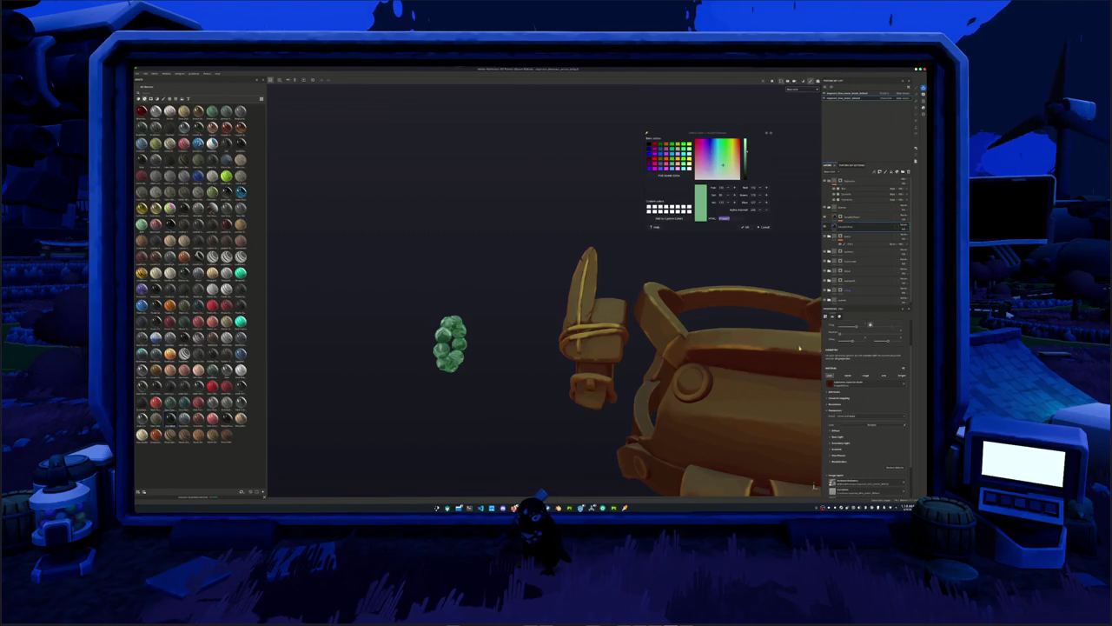
Set the gold layer's base colour to a pink-red nudged toward orange.
alt+drag(810, 402, 834, 432)
click(835, 432)
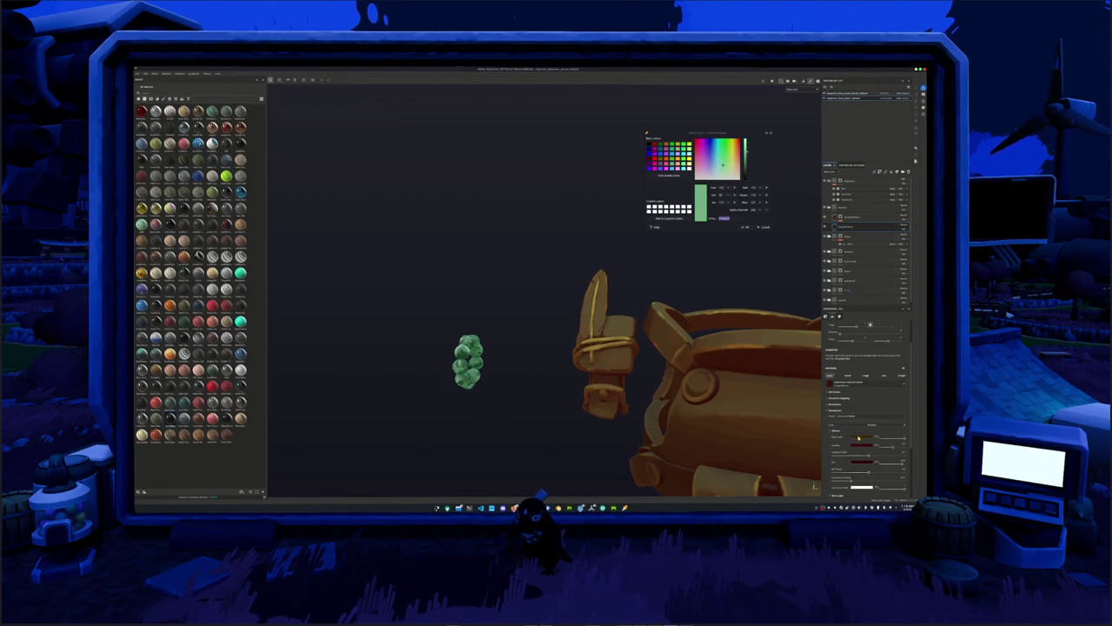
click(857, 435)
click(871, 400)
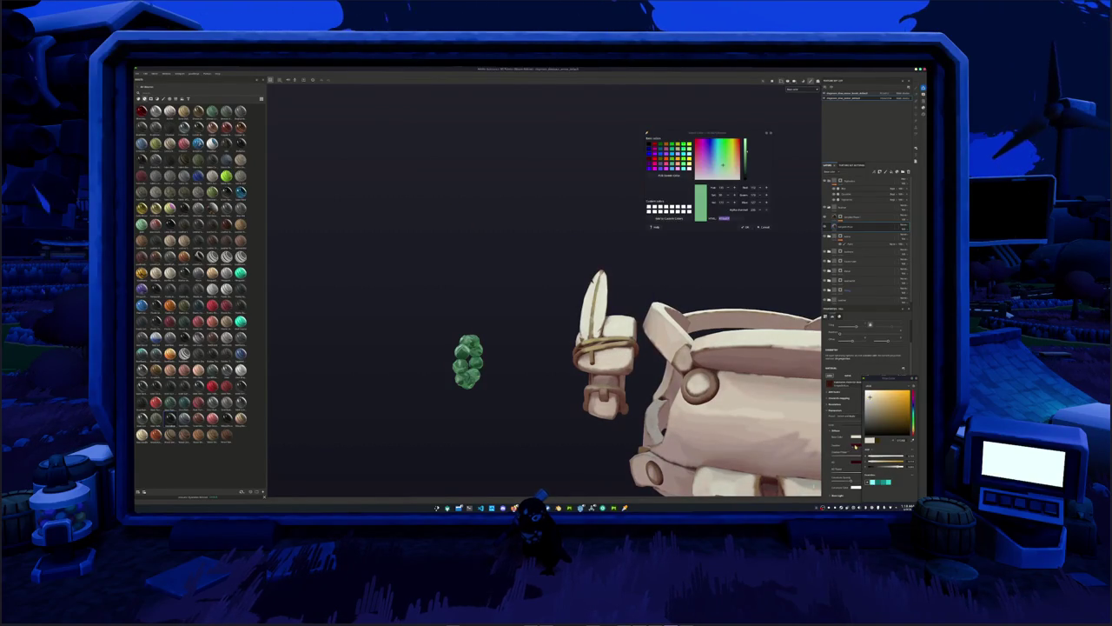
click(875, 405)
drag(876, 405, 877, 408)
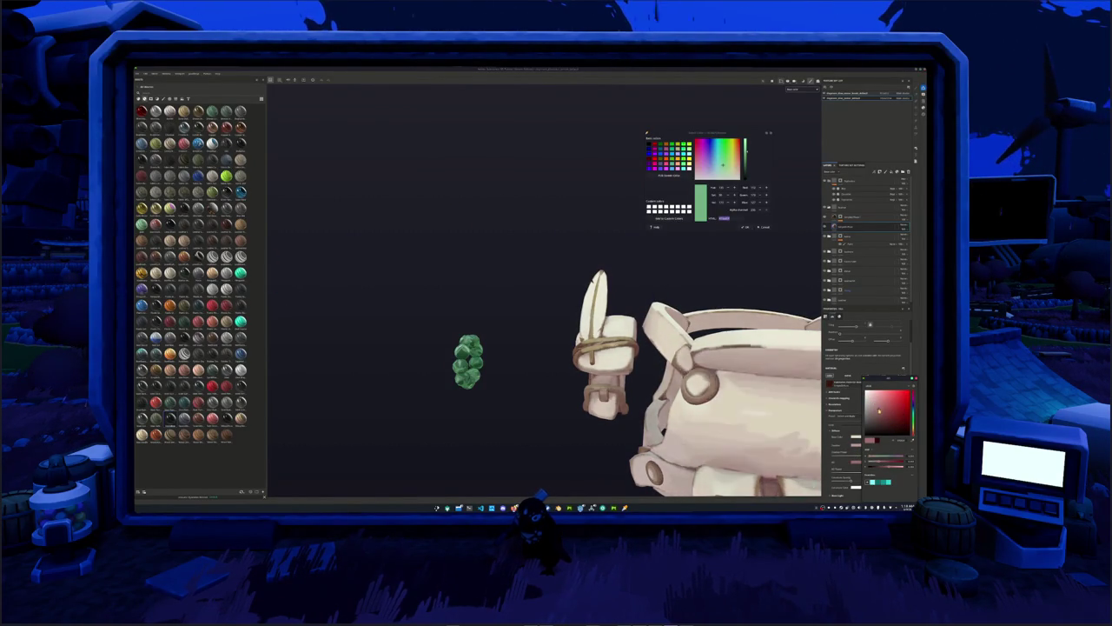
Remove the layer's mask and fill the feather with the gold layer.
click(861, 208)
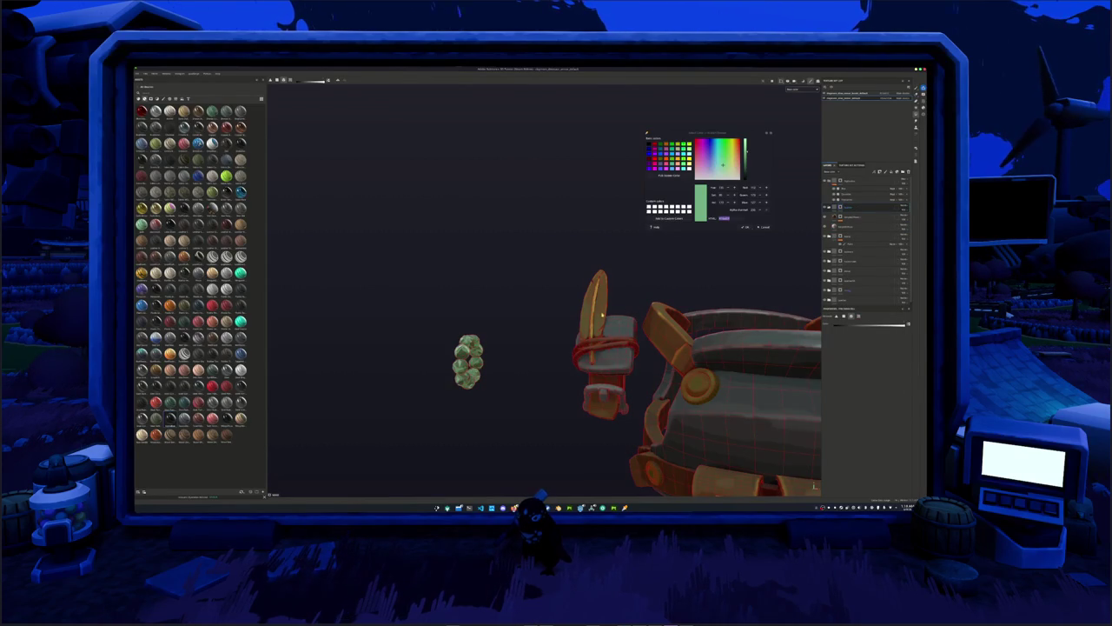
scroll(600, 374, up, 2)
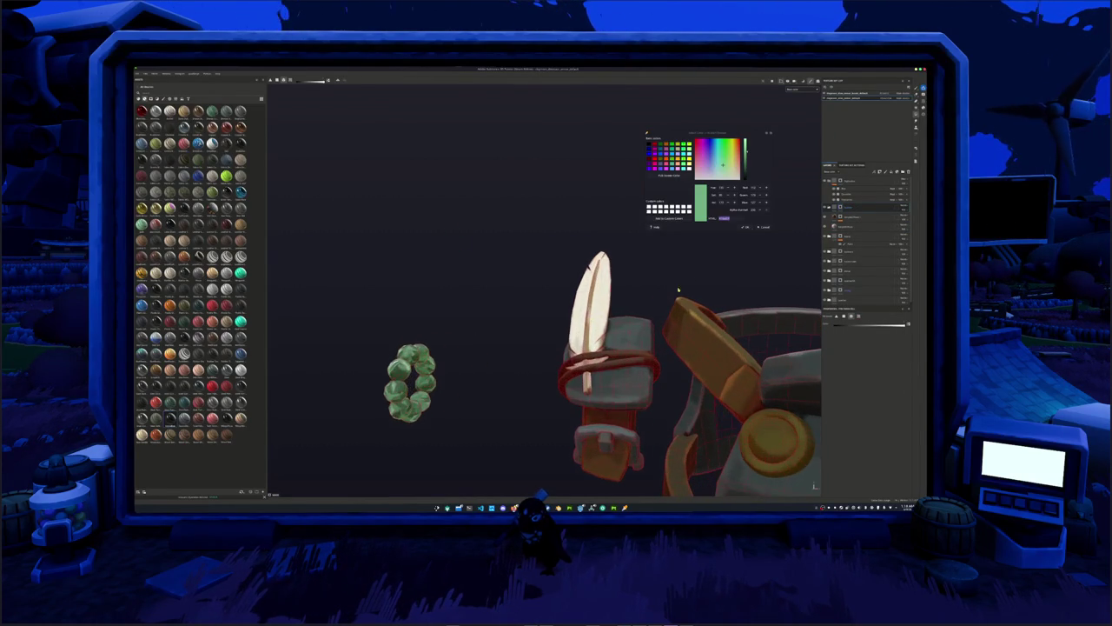
click(833, 216)
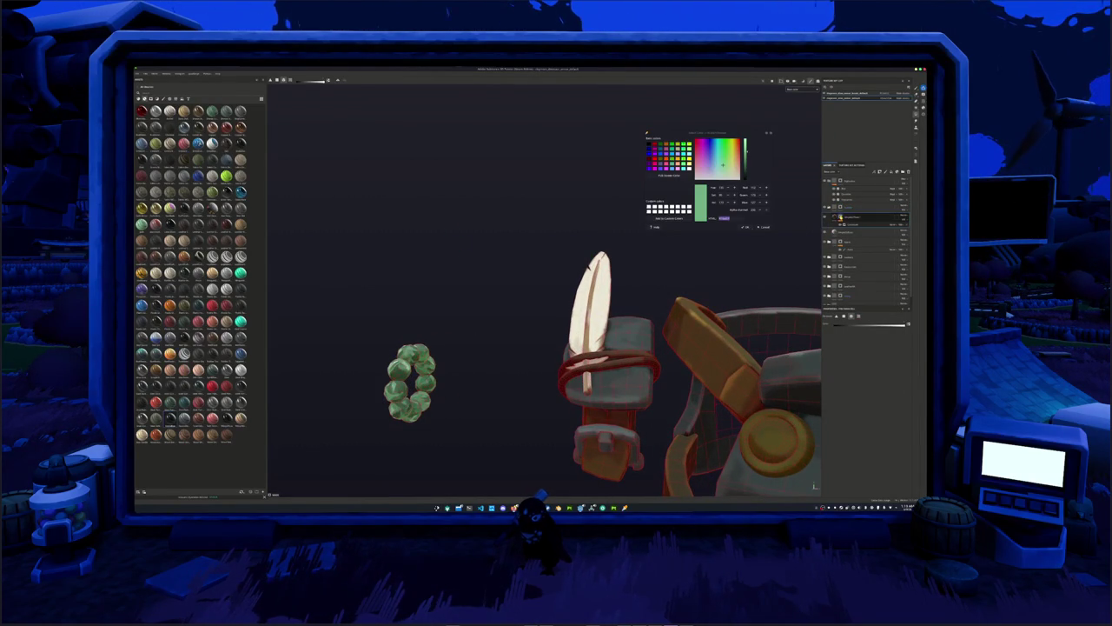
right_click(839, 217)
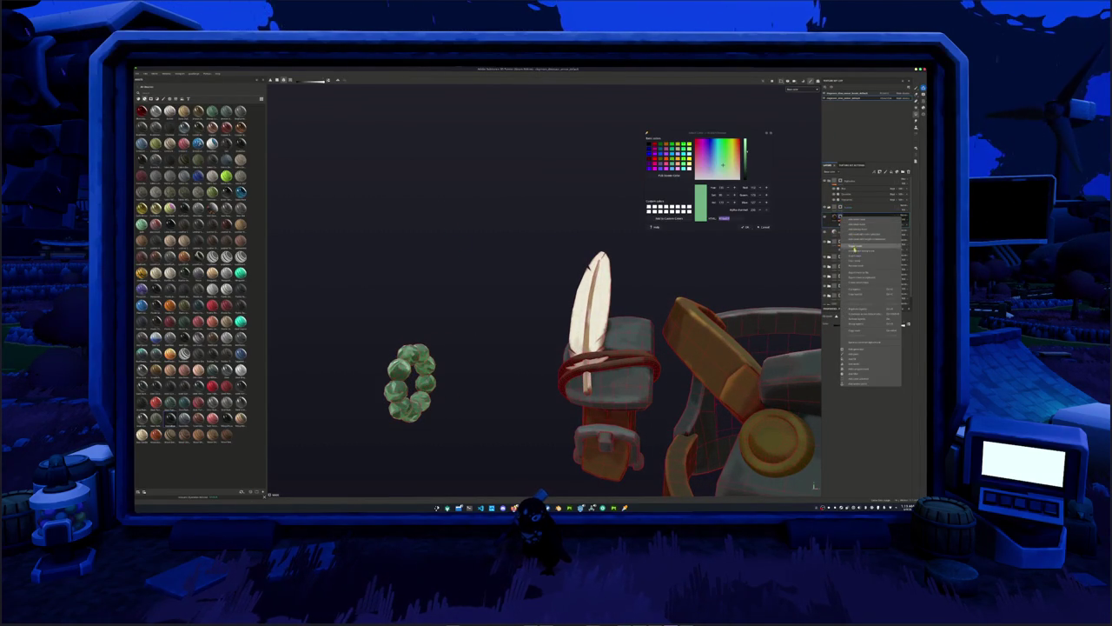
click(869, 260)
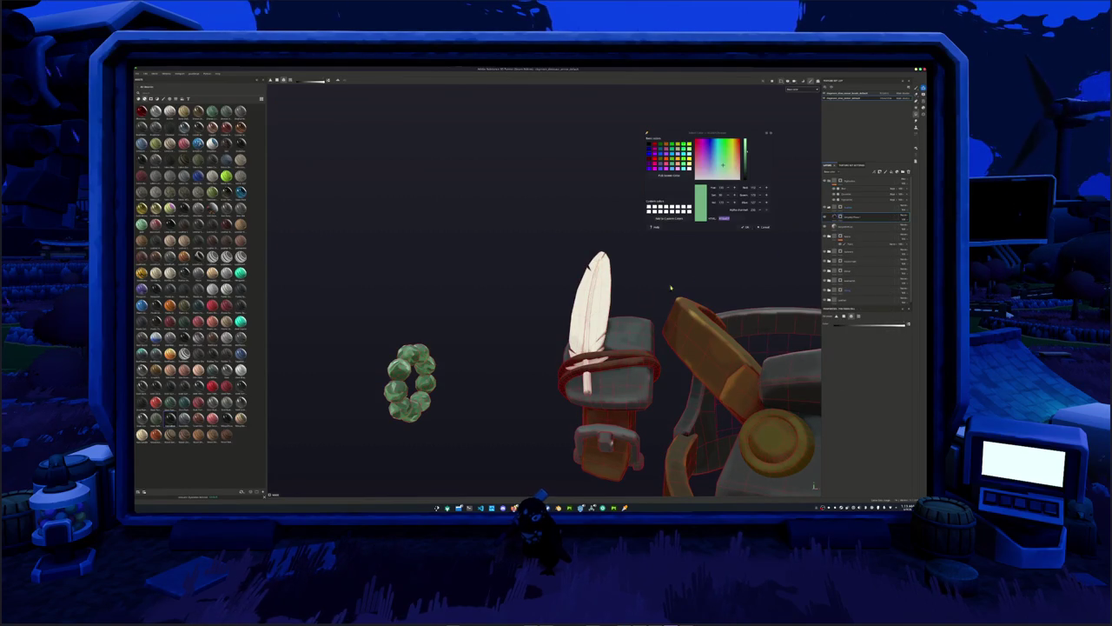
click(609, 301)
Change the feather layer's base colour from magenta to a violet purple.
click(838, 216)
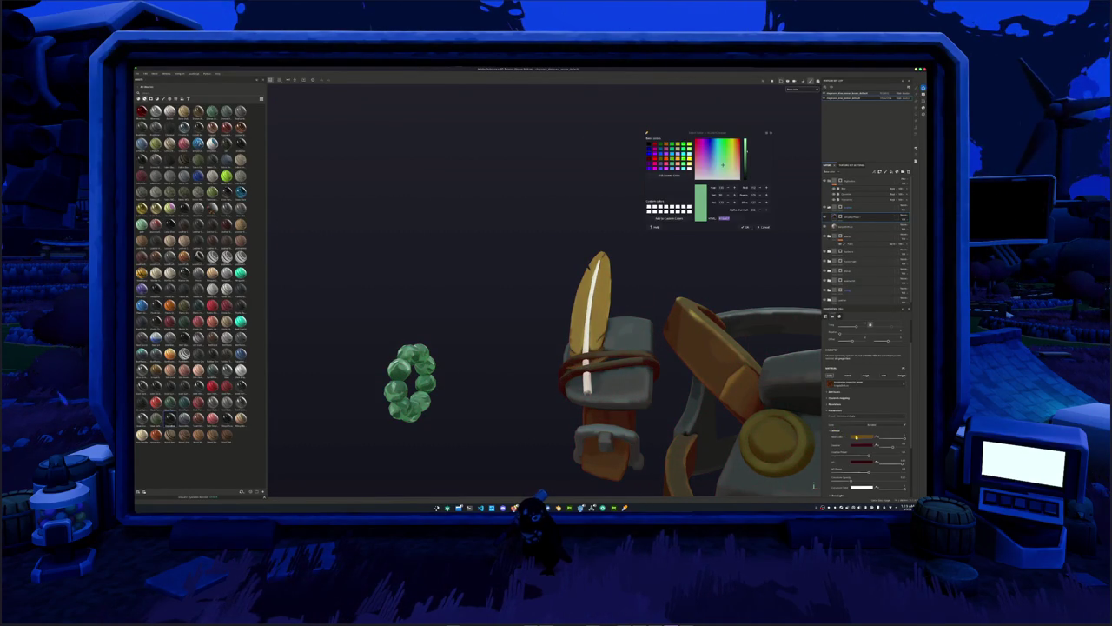
click(856, 437)
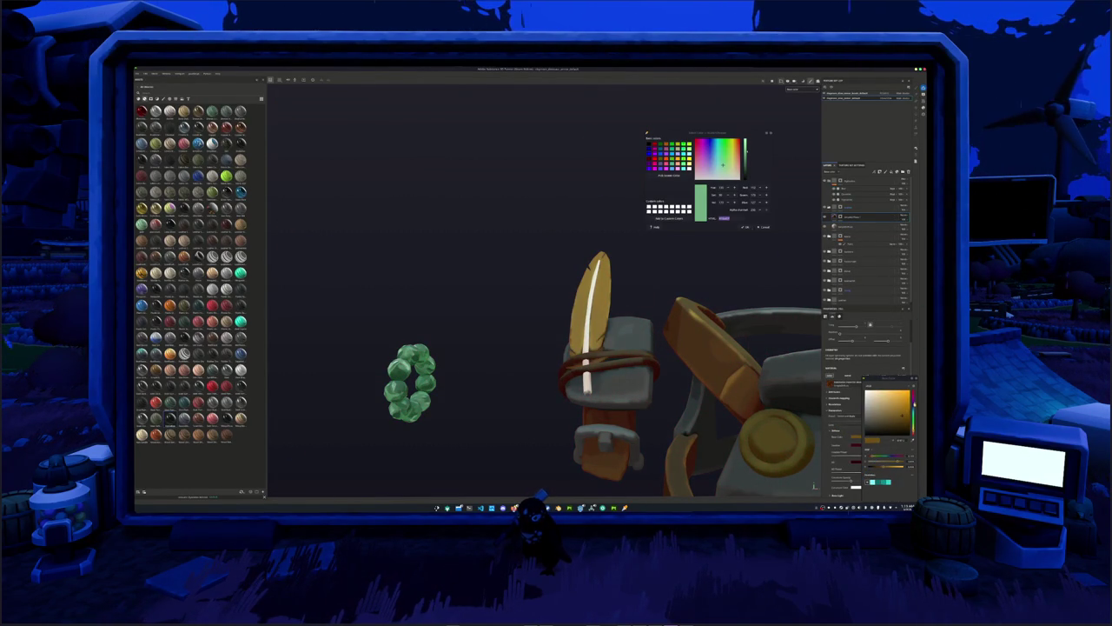
click(912, 424)
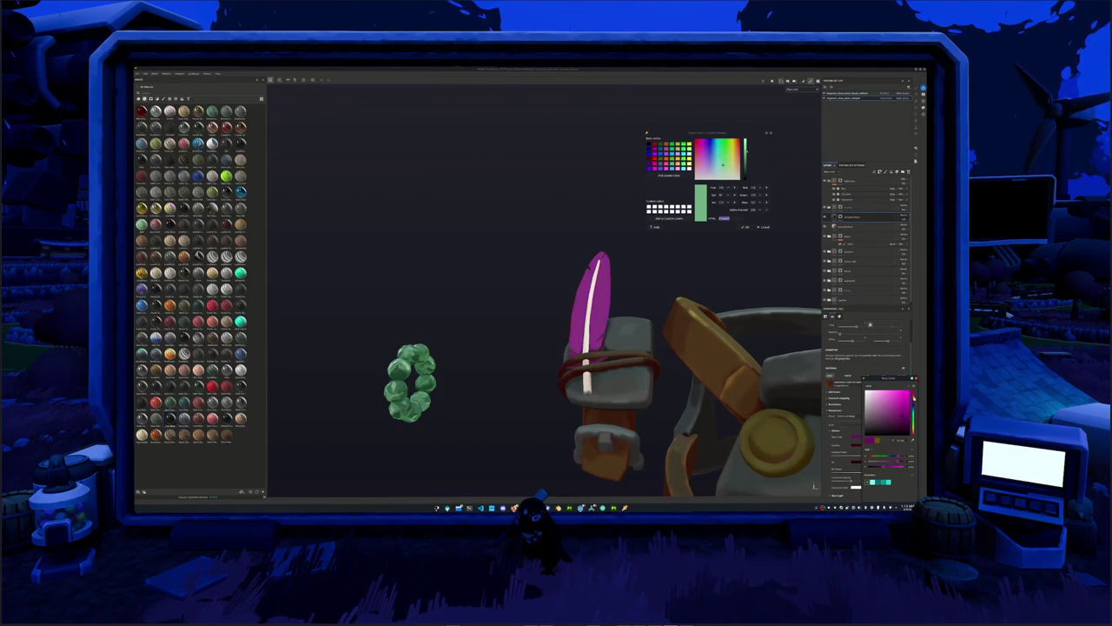
drag(912, 409, 899, 402)
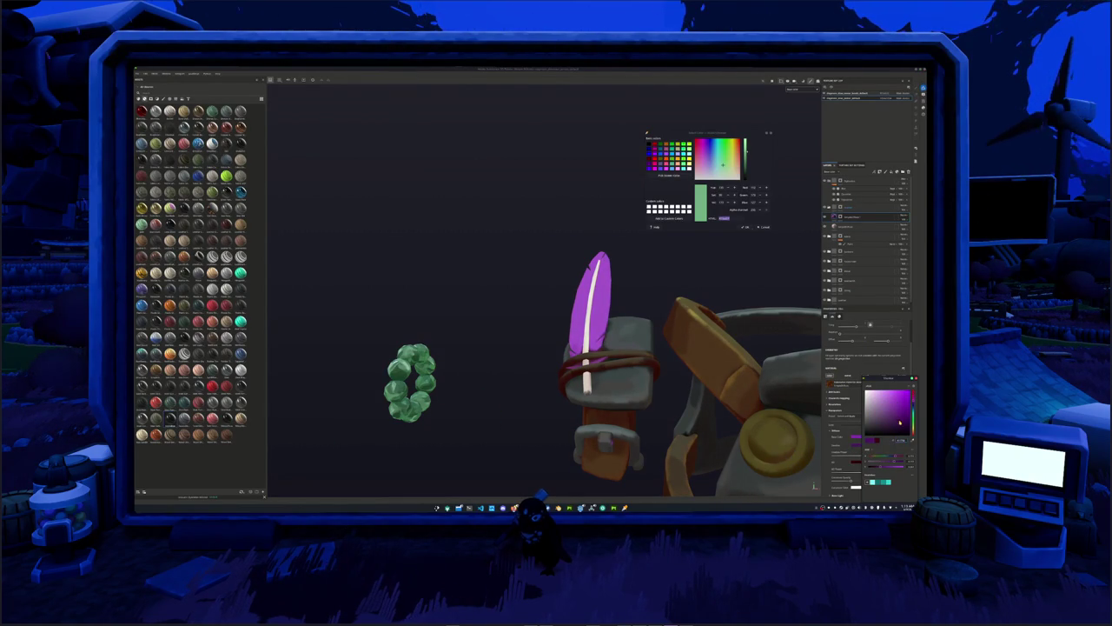
alt+drag(796, 243, 696, 321)
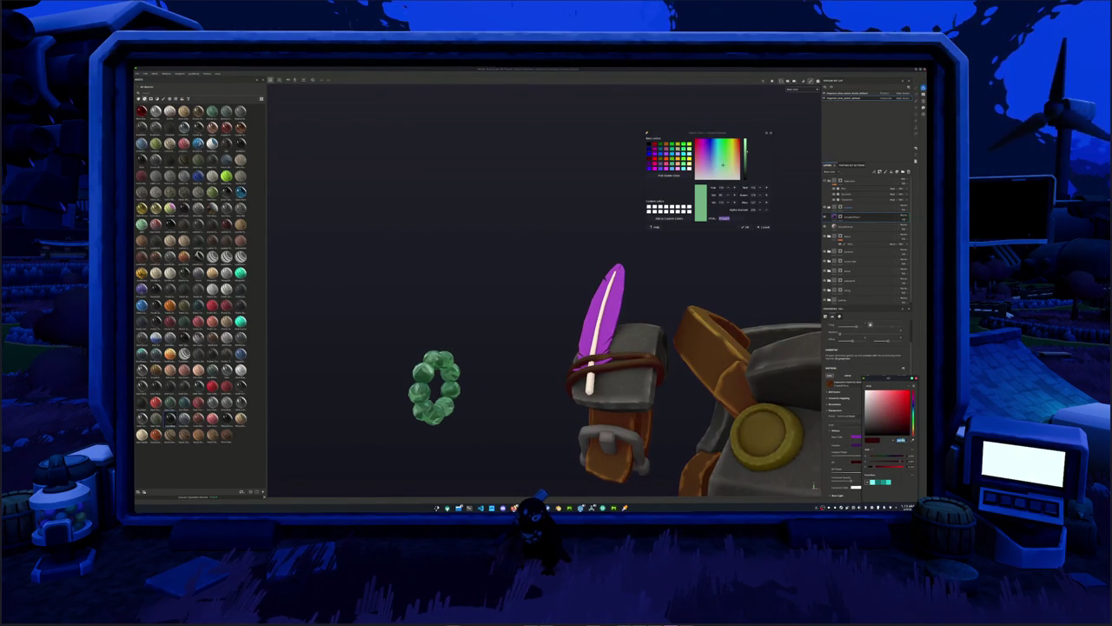
alt+drag(757, 278, 812, 260)
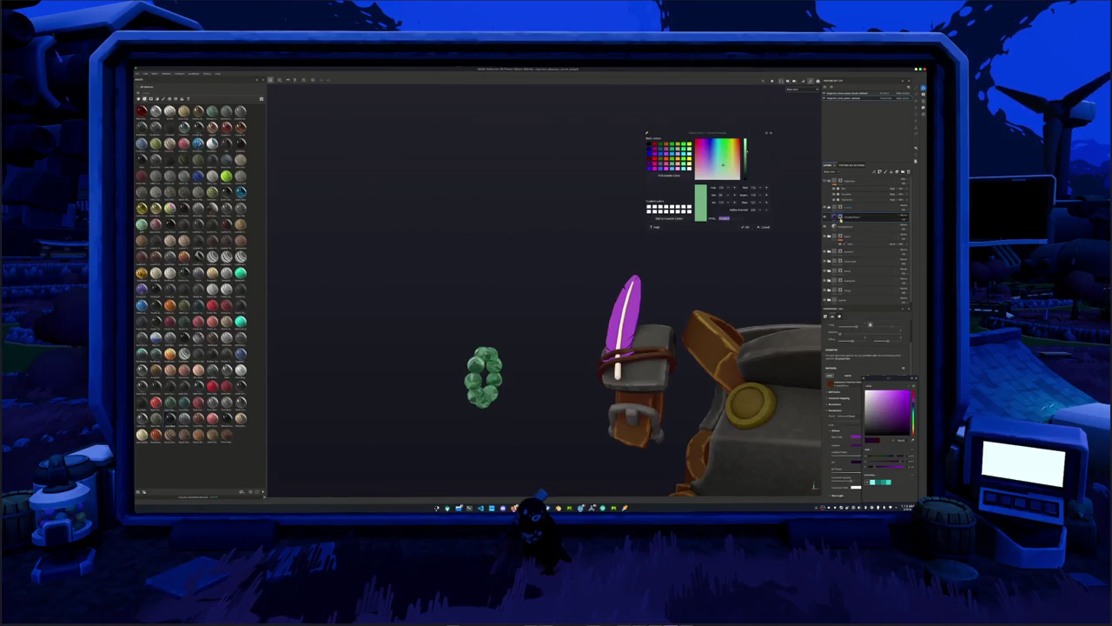
right_click(840, 219)
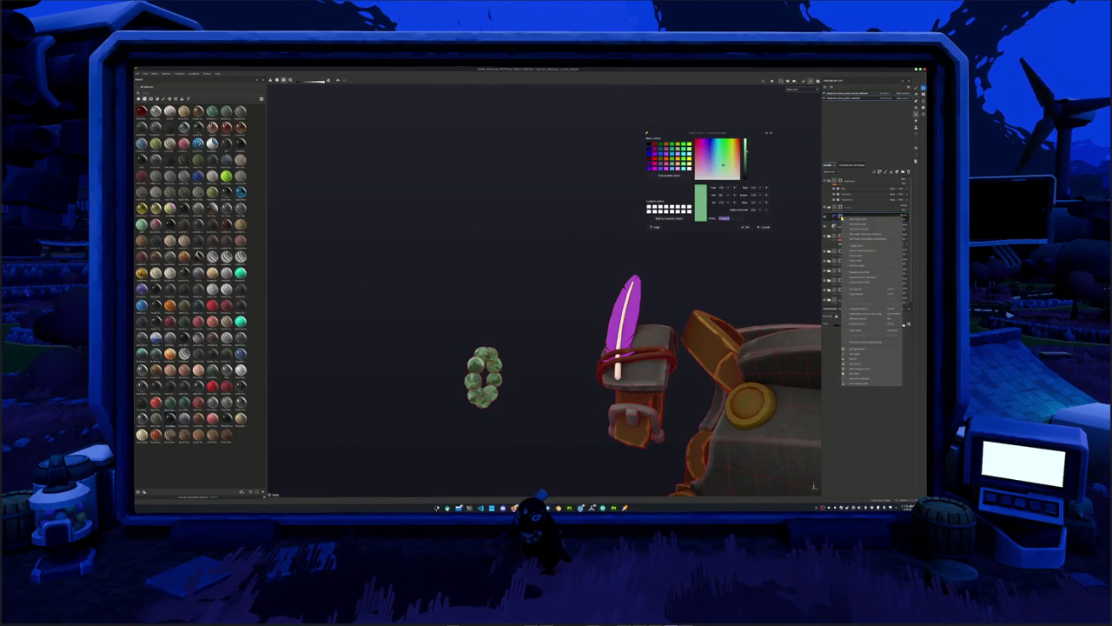
Add a generator to the feather layer's mask and raise one of its values.
click(856, 351)
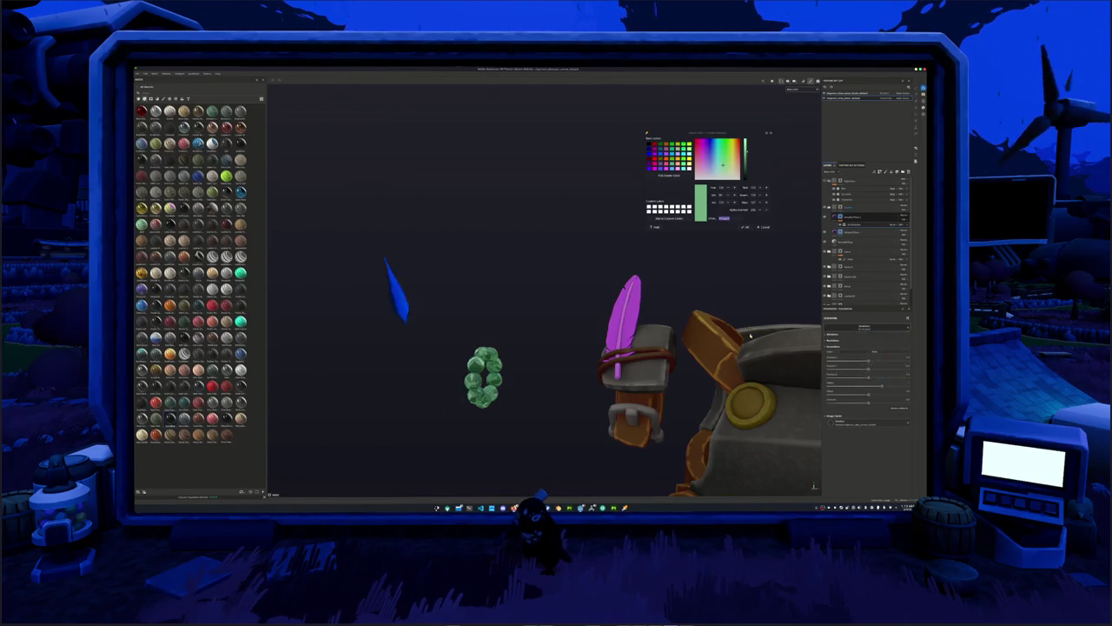
alt+drag(538, 304, 608, 313)
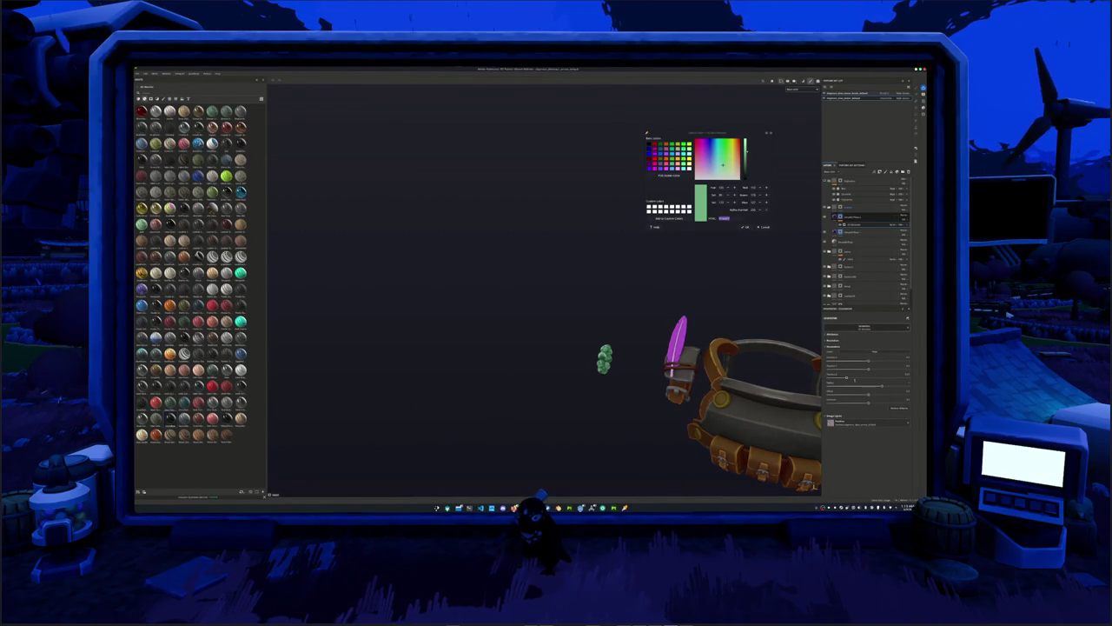
alt+drag(735, 318, 705, 340)
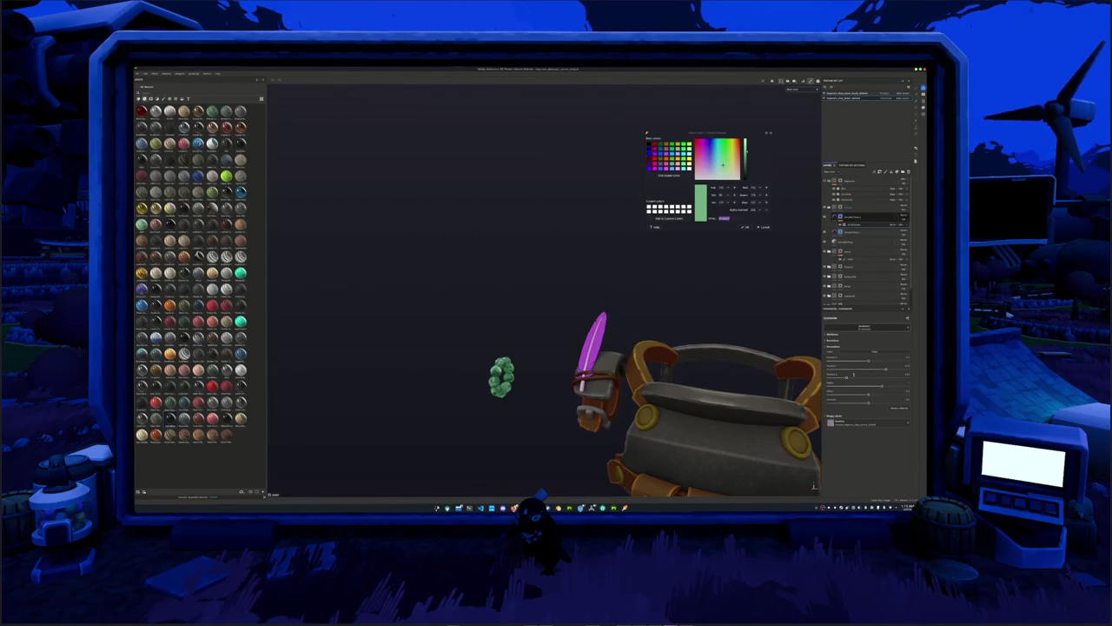
drag(836, 376, 852, 360)
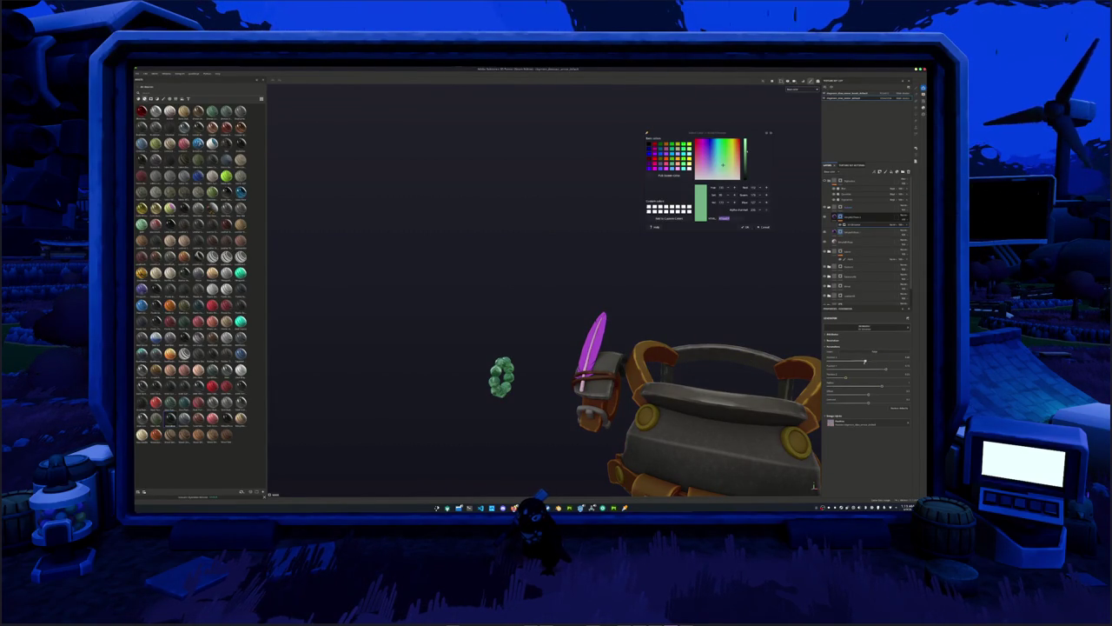
click(855, 218)
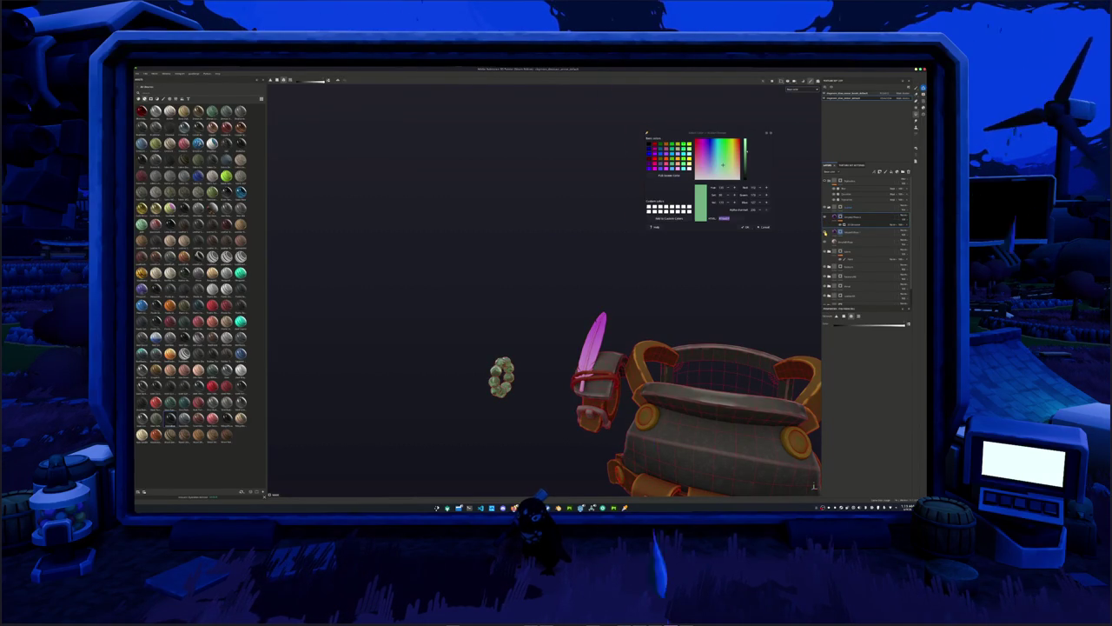
click(859, 217)
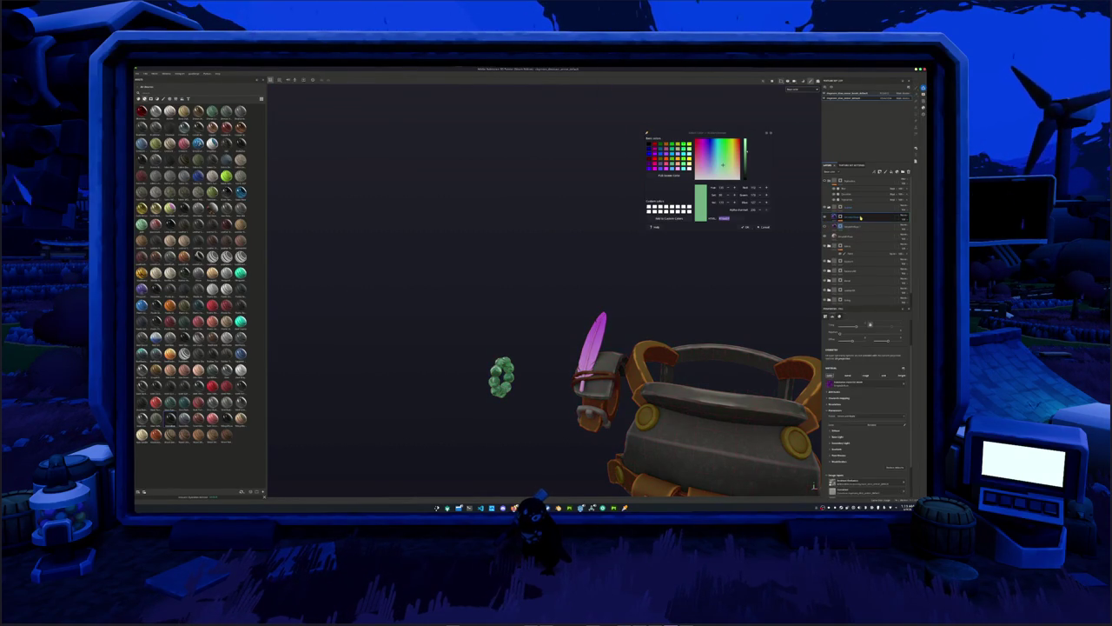
Select the layer's mask and switch to polygon fill with key 4.
click(858, 228)
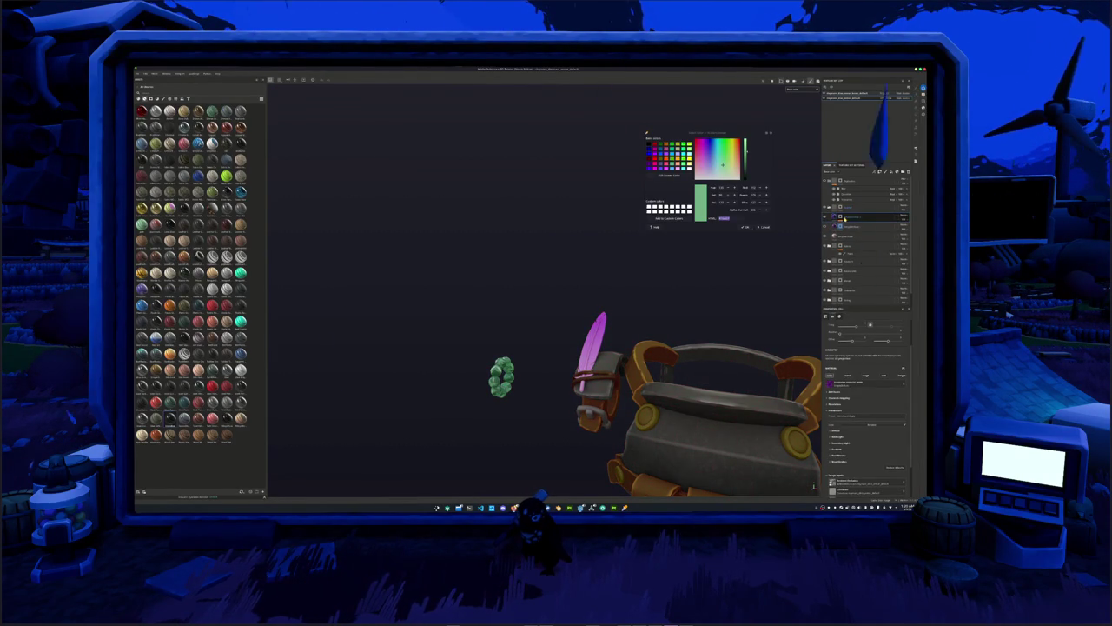
alt+drag(725, 290, 678, 292)
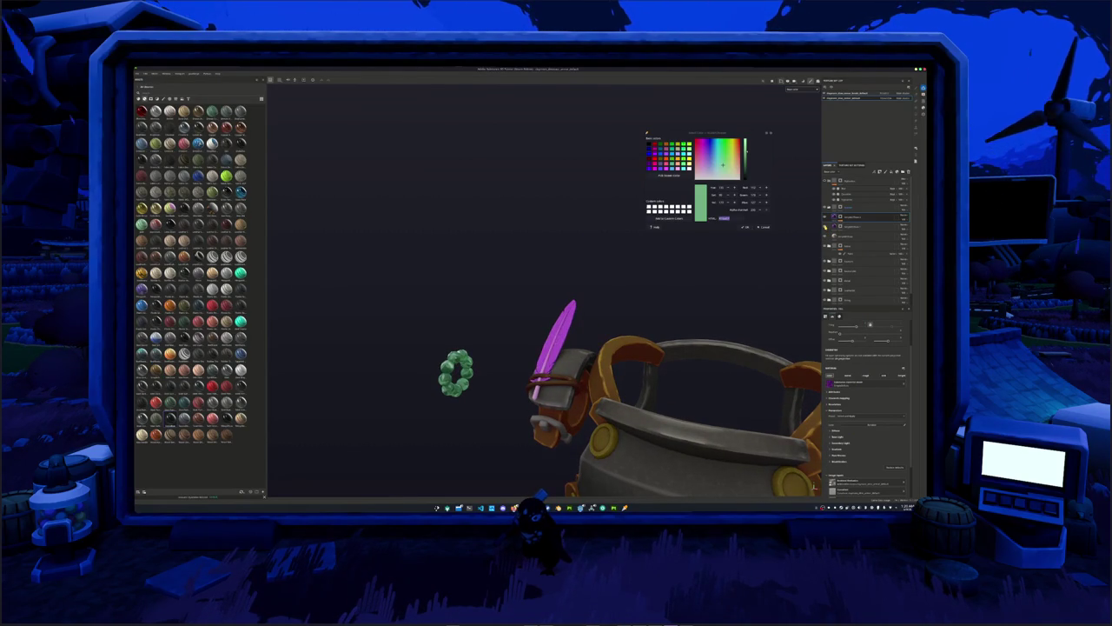
click(839, 218)
key(4)
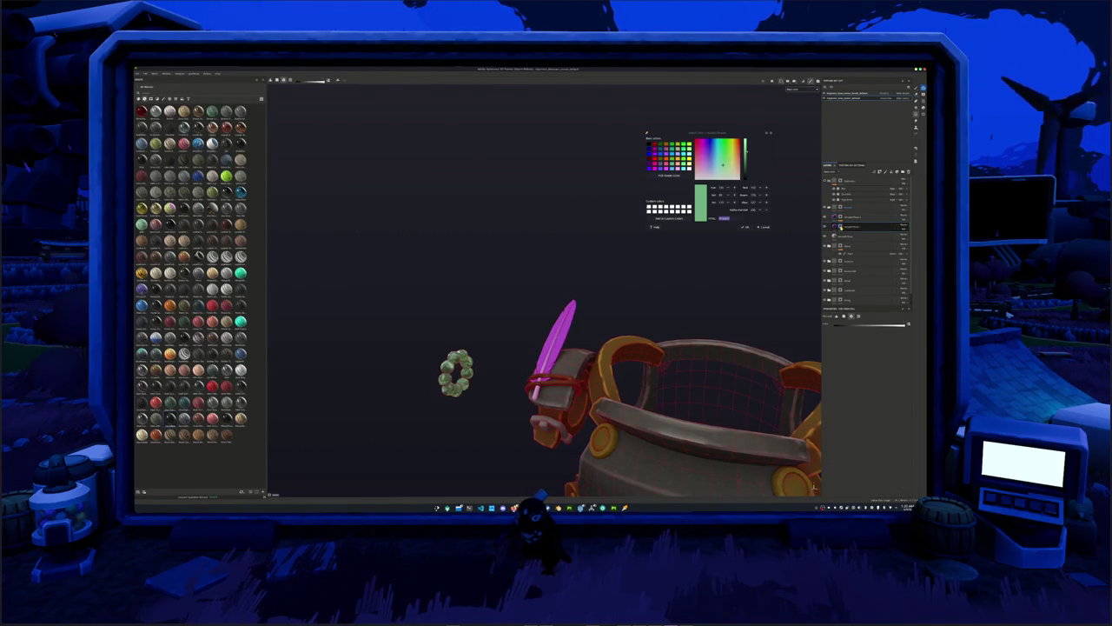
click(851, 226)
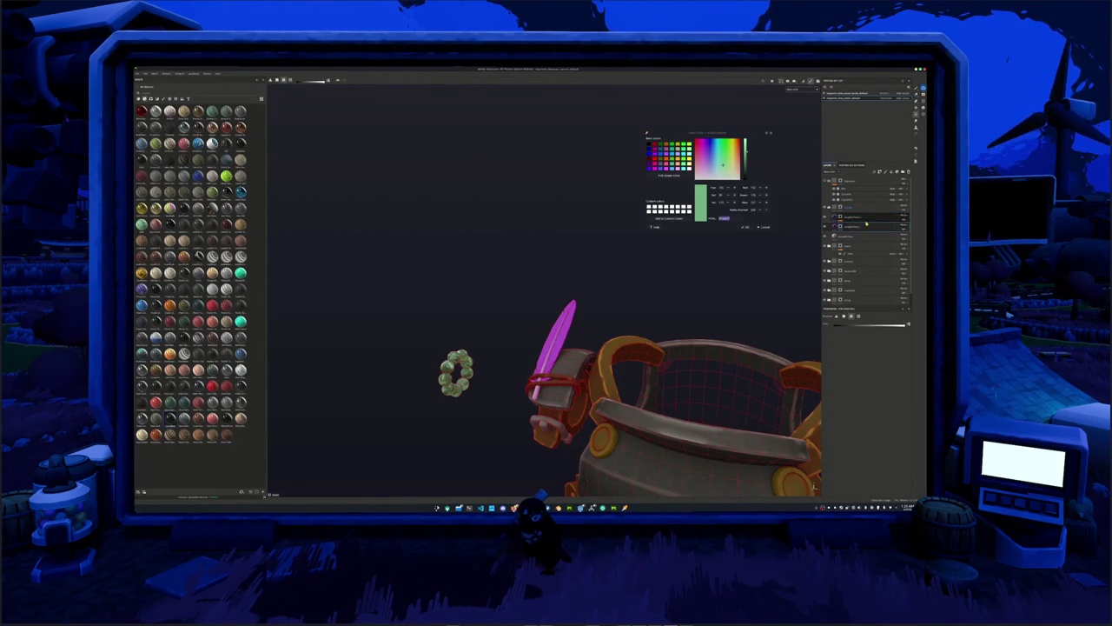
click(859, 218)
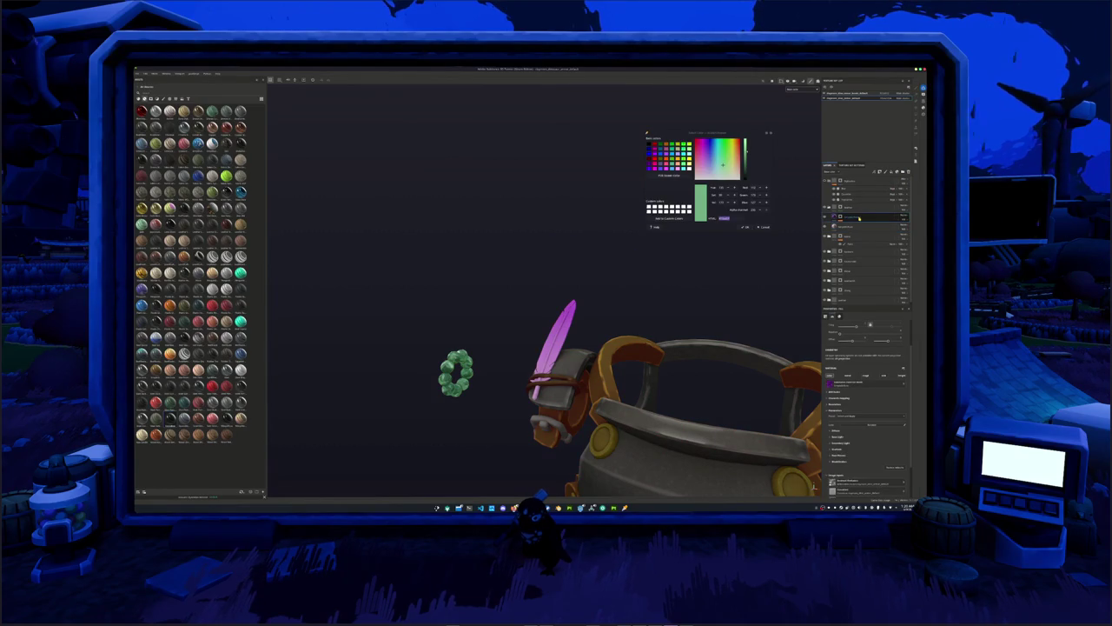
Add a new layer with Ctrl+D and select its nested sub-layer.
key(ctrl+d)
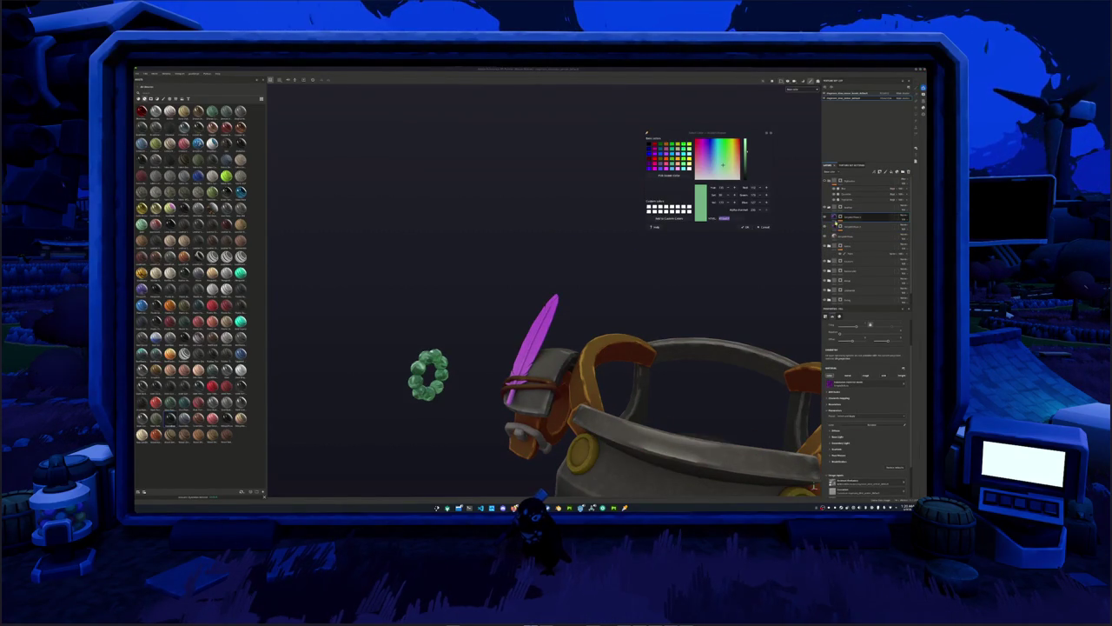
mouse_move(783, 264)
alt+mouse_down()
mouse_move(783, 301)
mouse_move(772, 268)
mouse_move(782, 256)
alt+mouse_up()
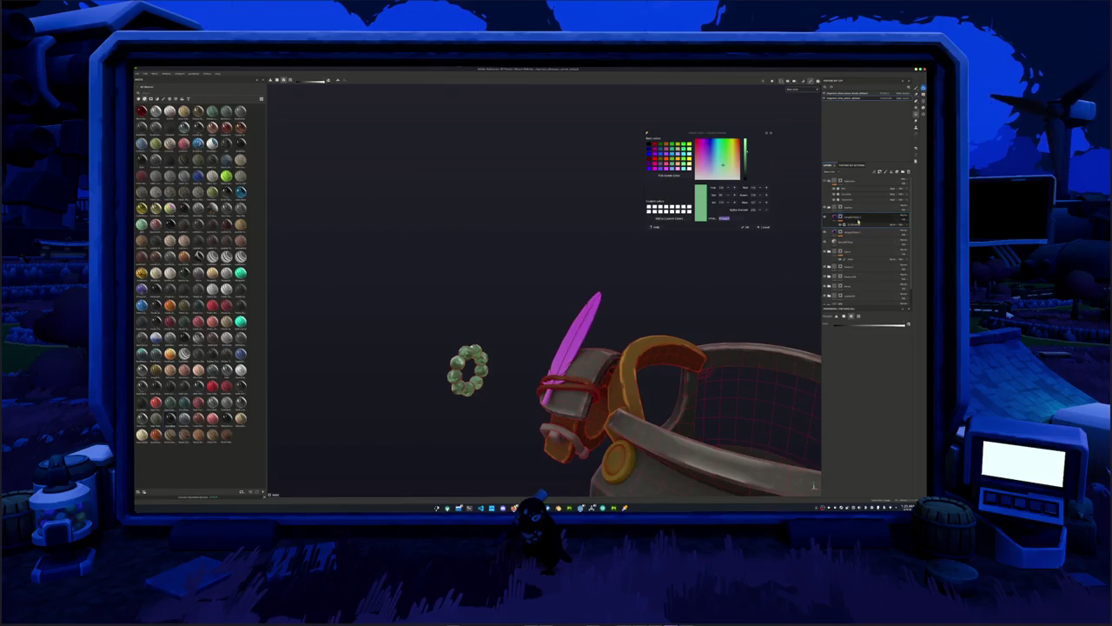
click(856, 224)
mouse_move(749, 306)
alt+mouse_down()
mouse_move(822, 372)
mouse_move(860, 386)
mouse_move(839, 388)
alt+mouse_up()
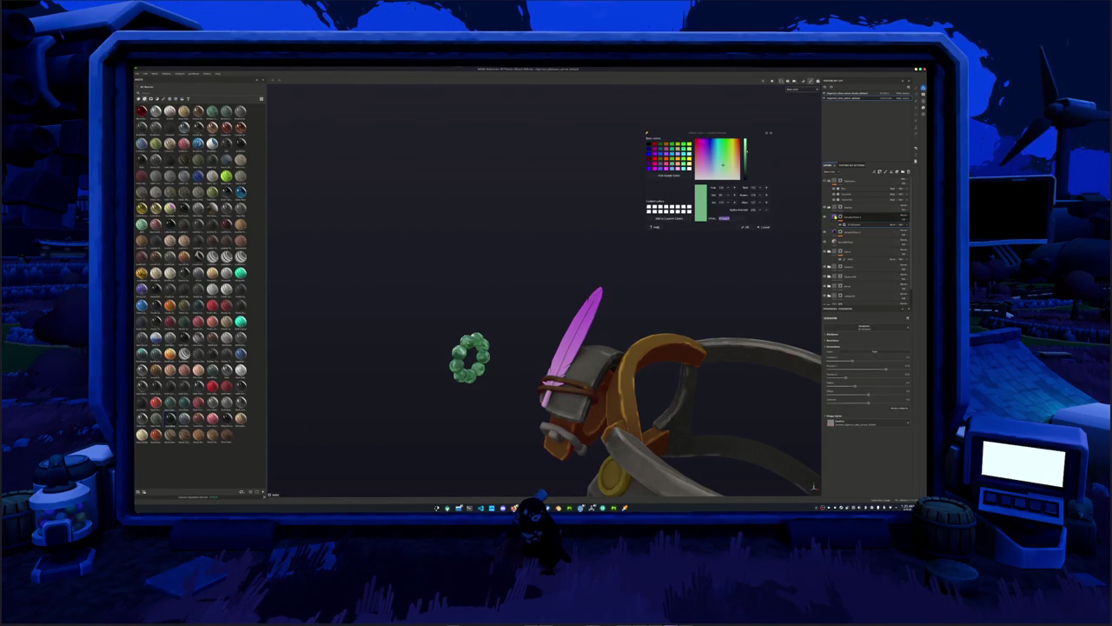
Enable the feather layer's colour adjustment and shift its hue from purple toward pale pink.
click(860, 216)
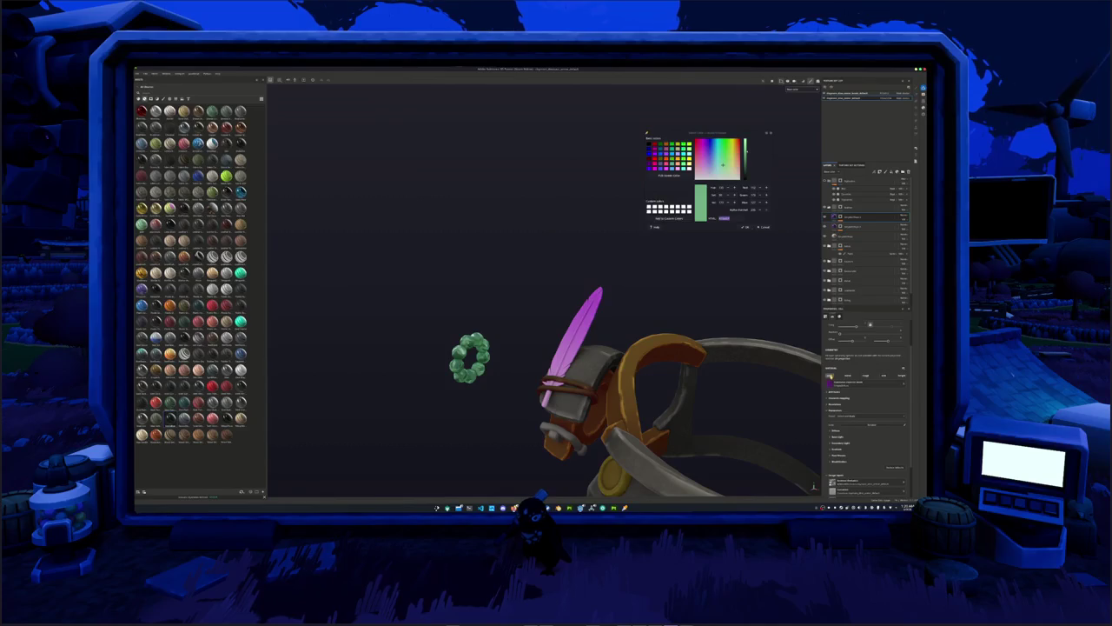
click(836, 432)
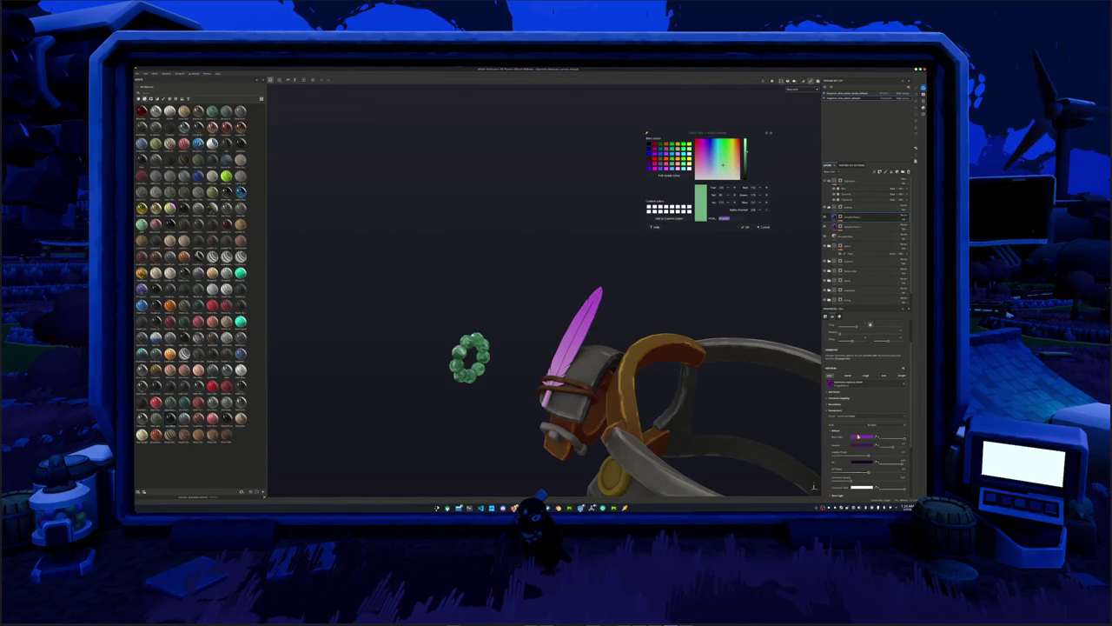
click(856, 435)
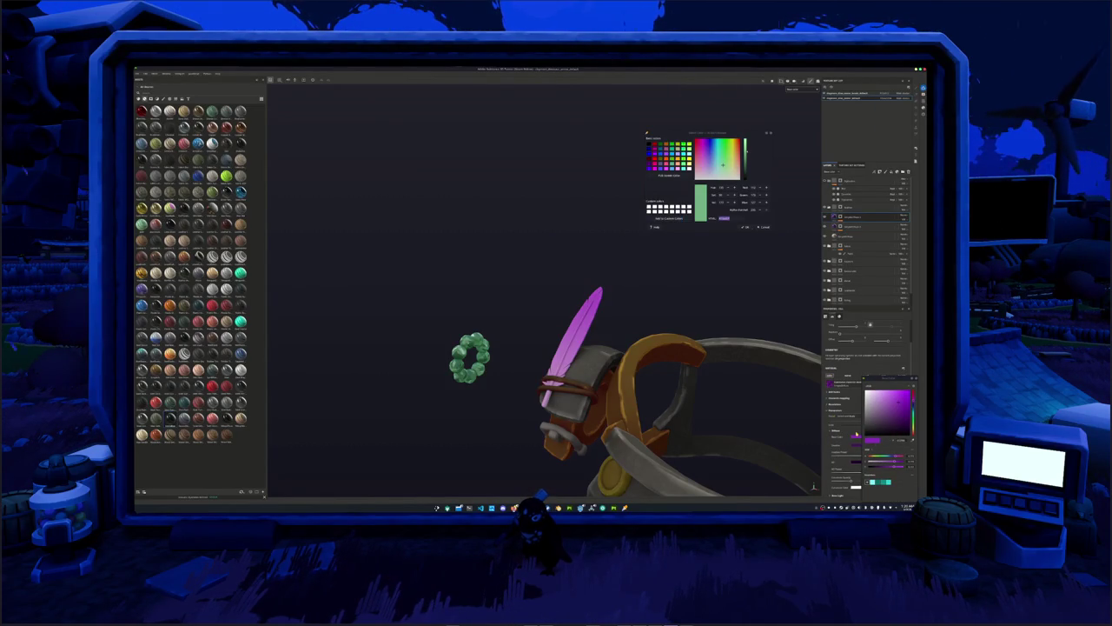
mouse_move(912, 424)
mouse_down()
mouse_move(912, 396)
mouse_move(913, 427)
mouse_up()
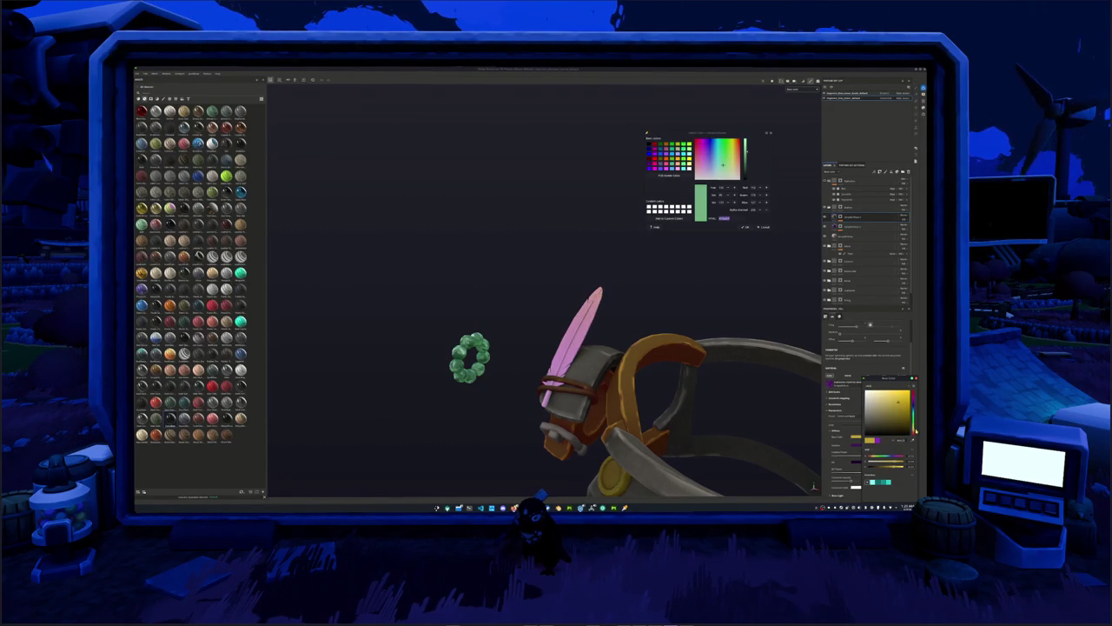
mouse_move(660, 365)
alt+mouse_down()
mouse_move(722, 371)
mouse_move(782, 348)
alt+mouse_up()
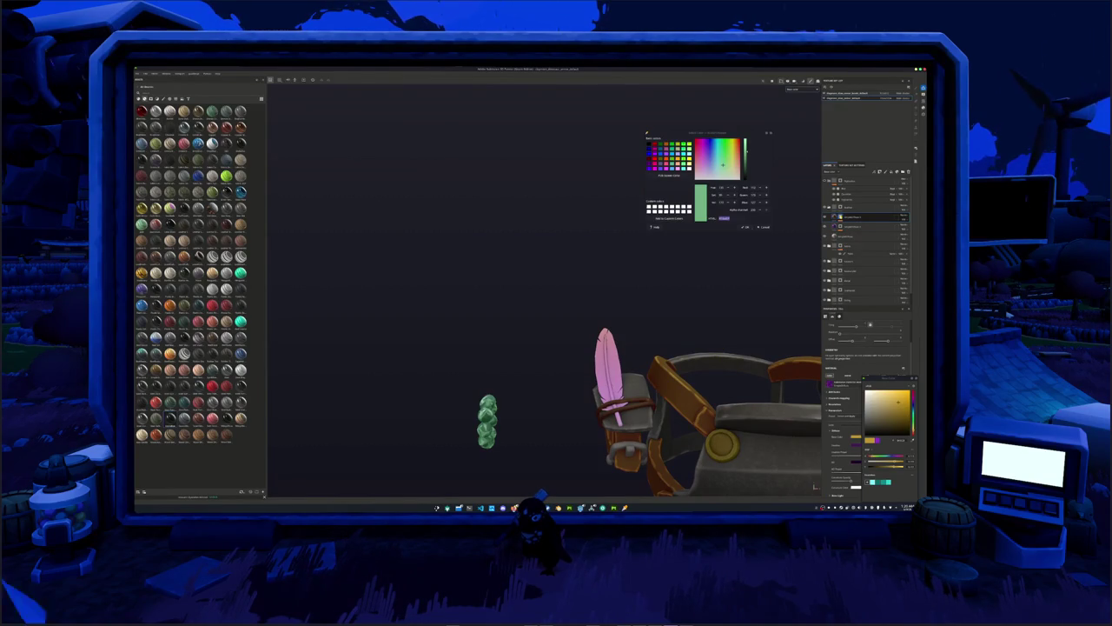
click(852, 252)
click(850, 258)
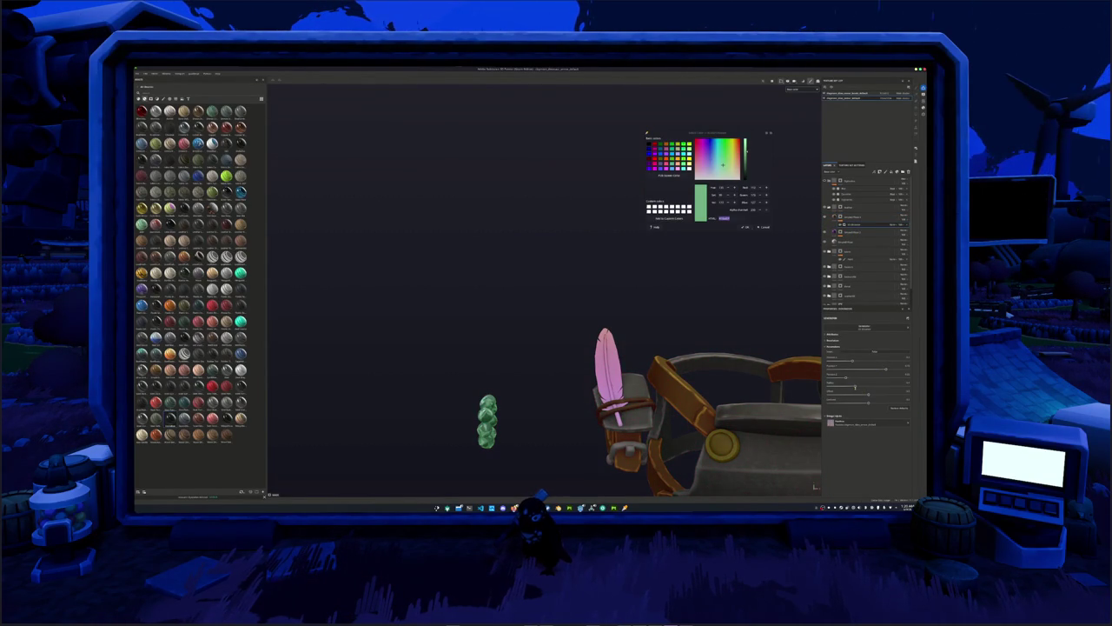
drag(843, 386, 849, 387)
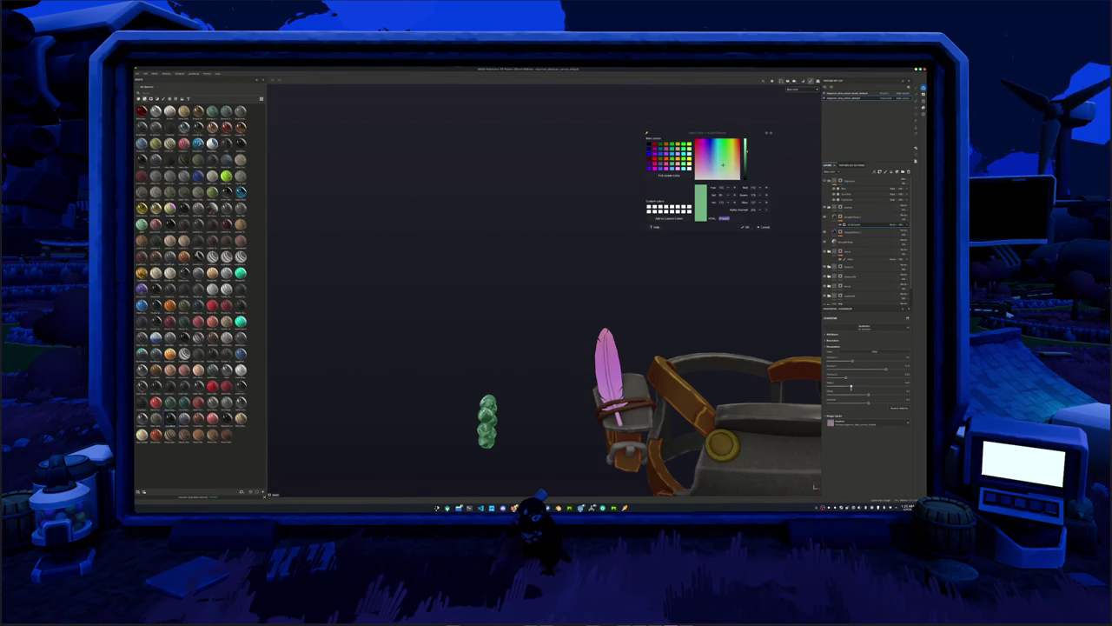
Fine-tune the feather's hue slider back toward lavender-pink.
scroll(669, 384, up, 2)
scroll(669, 384, up, 1)
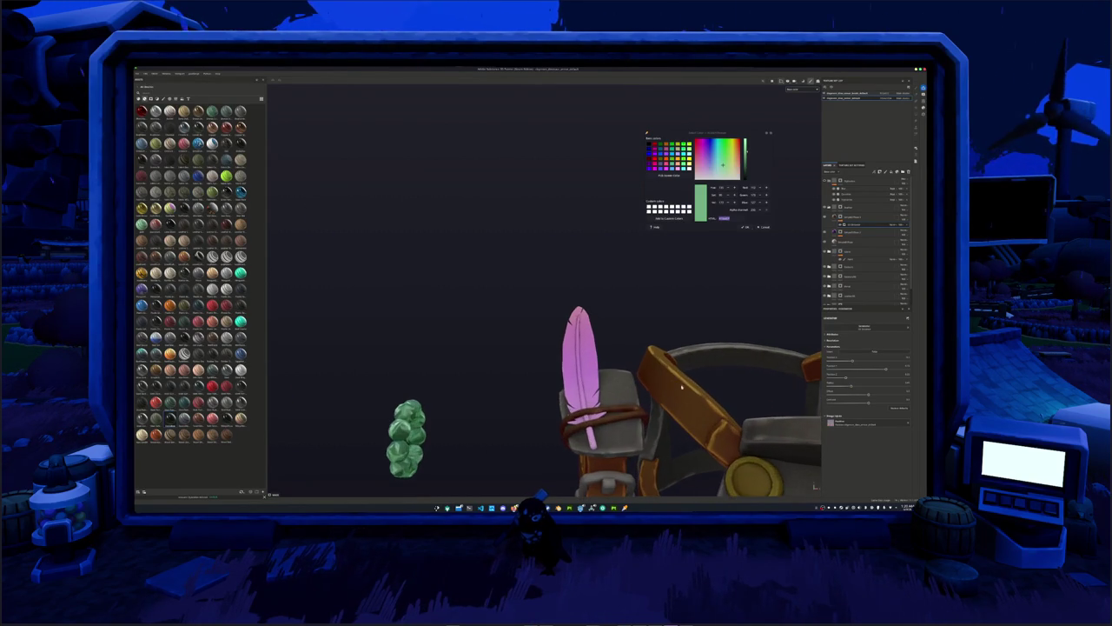
scroll(669, 384, up, 1)
scroll(669, 384, up, 1)
drag(850, 385, 849, 387)
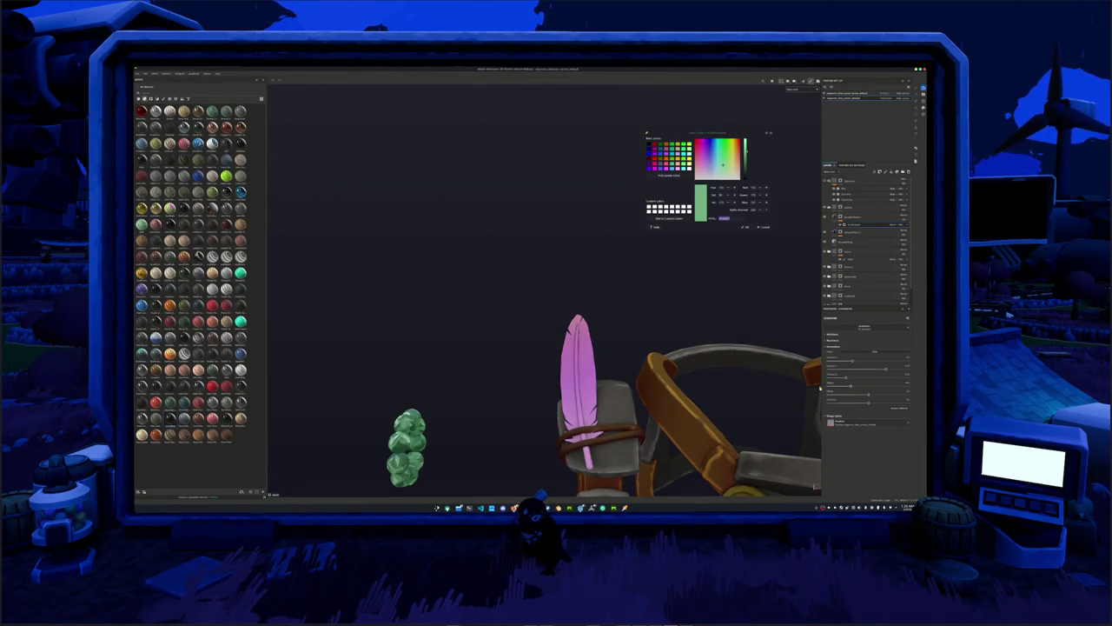
scroll(819, 388, down, 3)
alt+drag(417, 303, 756, 309)
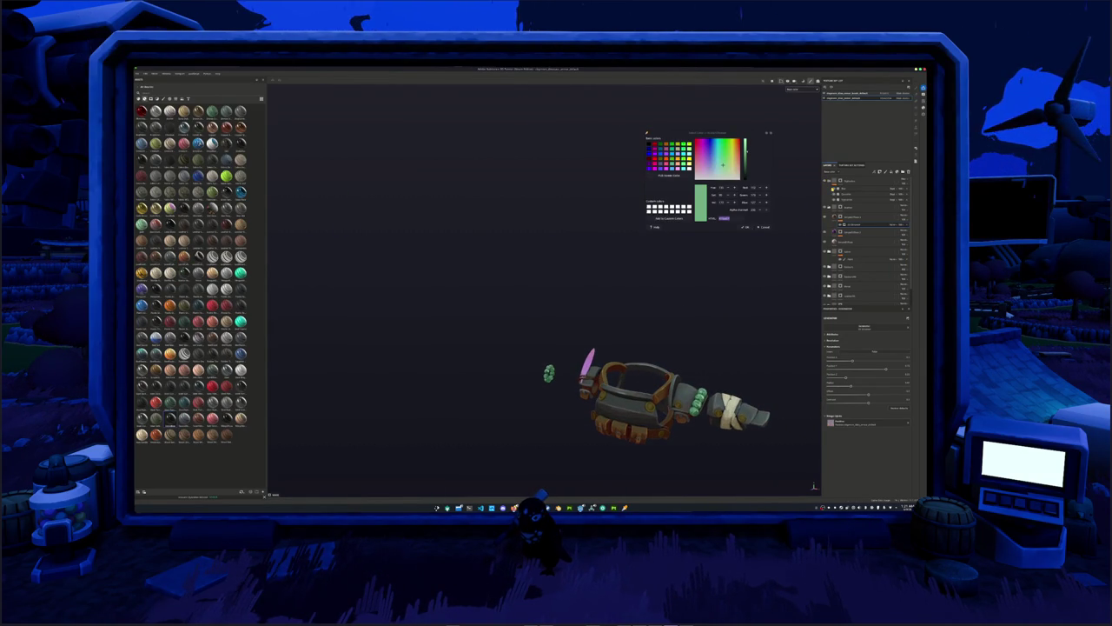
Review the generator layer's settings, then open Export Textures with Ctrl+Shift+E.
click(841, 201)
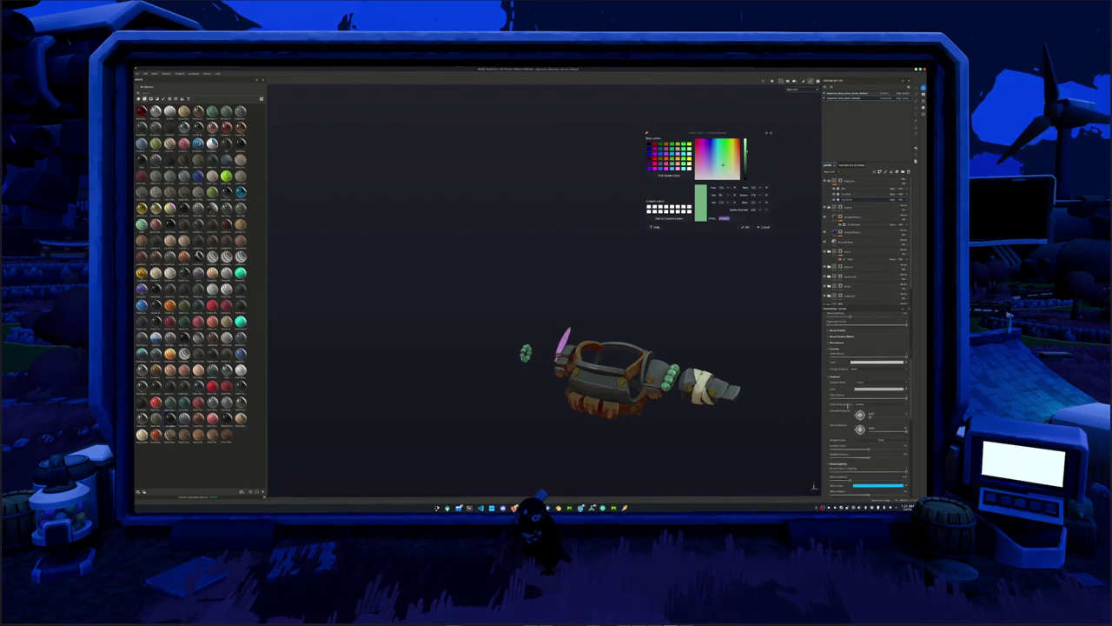
scroll(831, 346, down, 2)
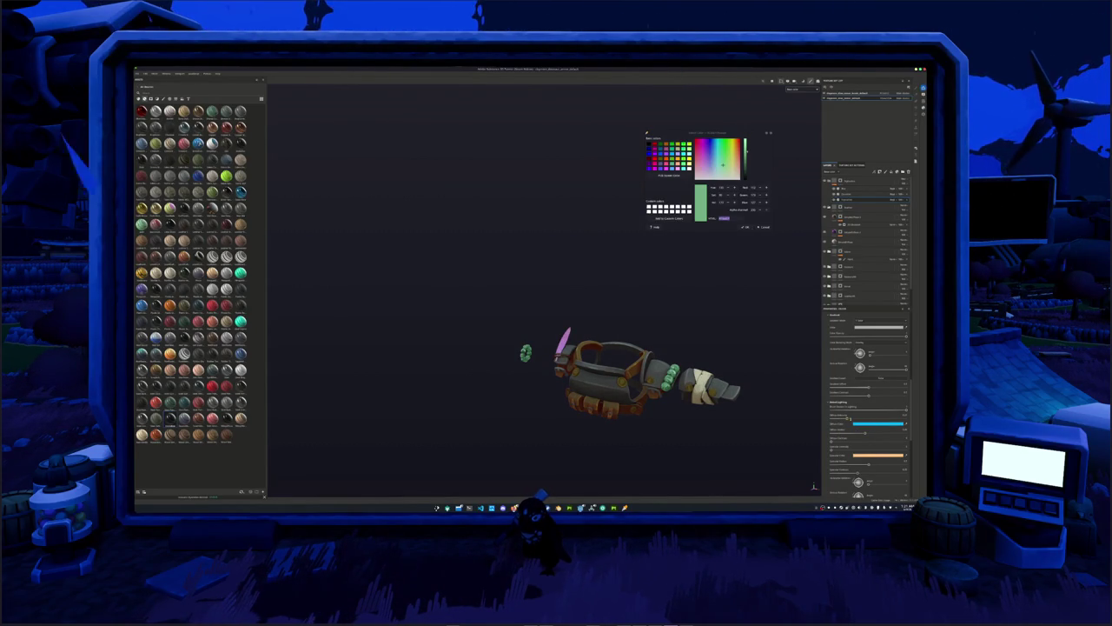
mouse_move(781, 421)
alt+mouse_down()
mouse_move(787, 390)
mouse_move(686, 388)
alt+mouse_up()
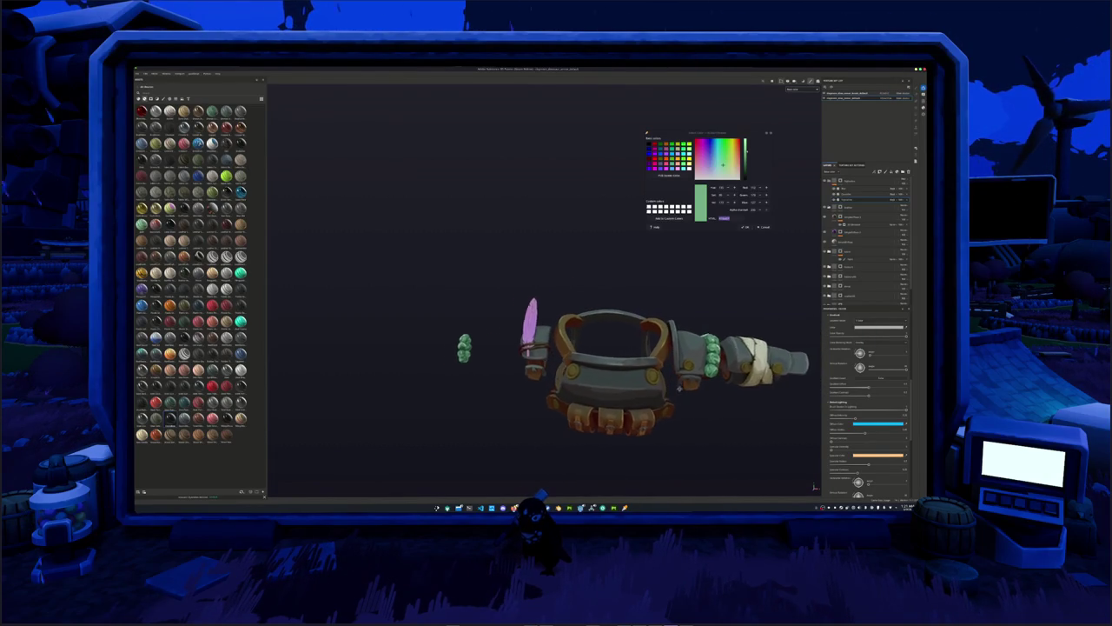
key(ctrl+shift+e)
Pick the output folder in Export Textures and export the textures.
click(557, 227)
double_click(539, 247)
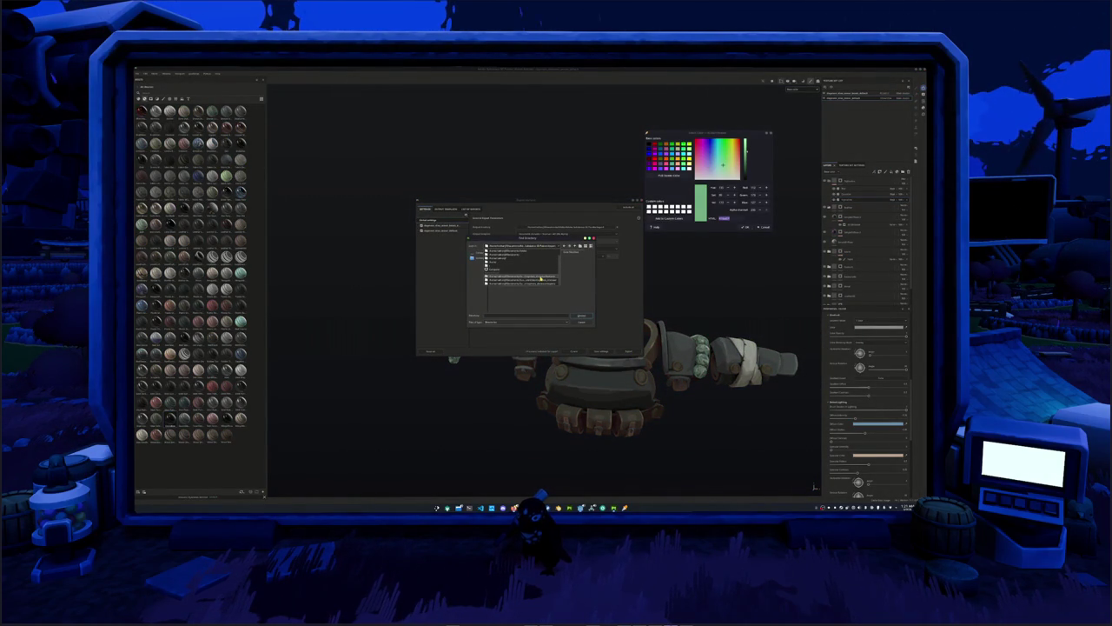
key(Return)
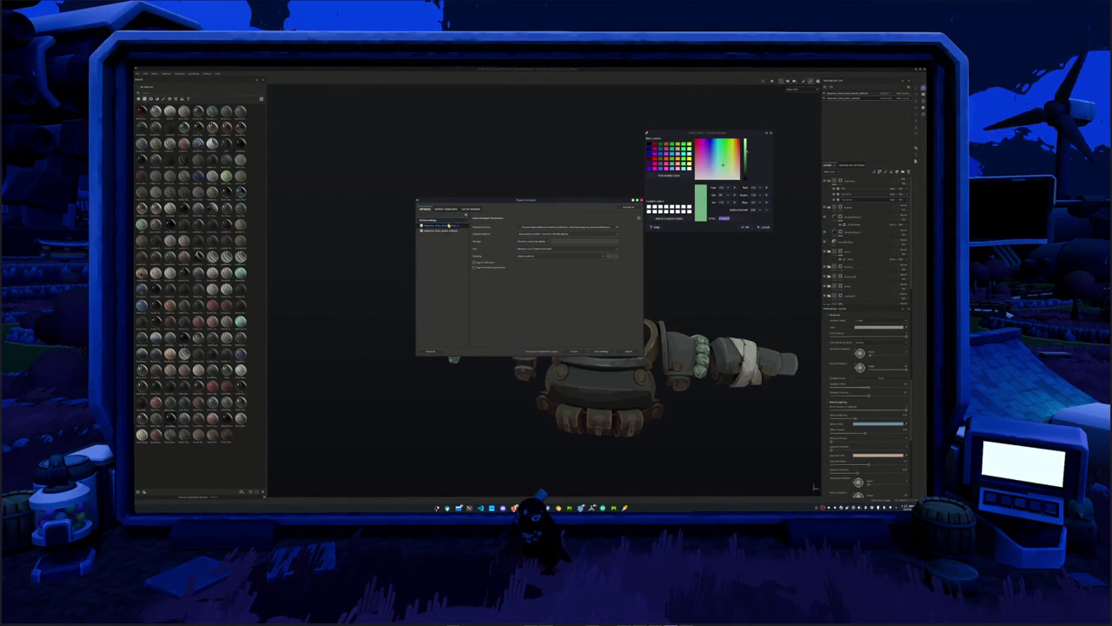
click(573, 229)
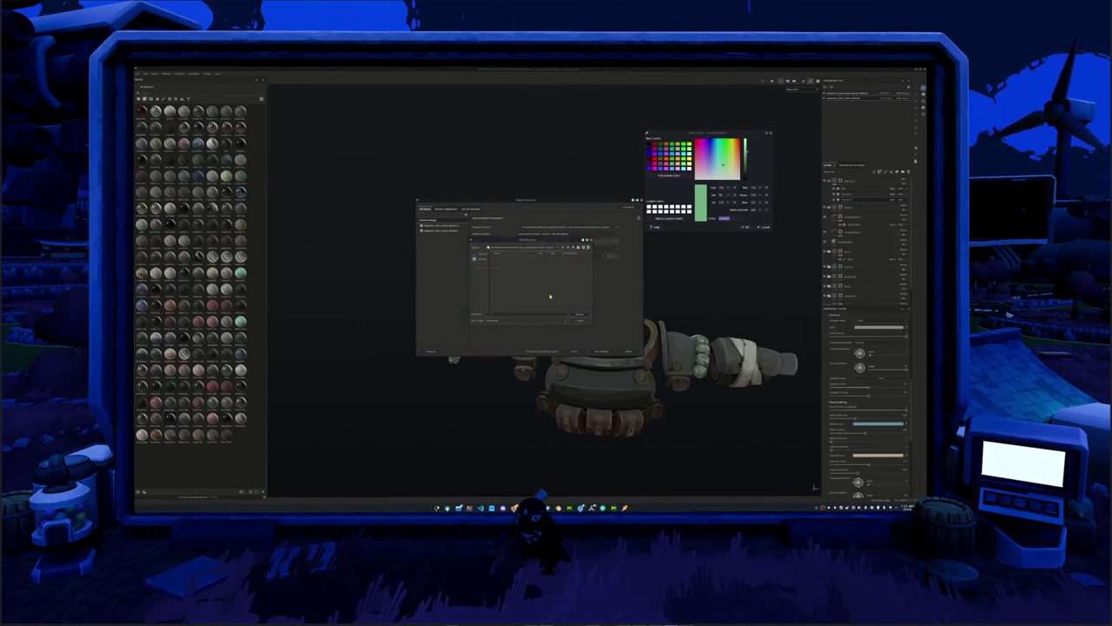
click(581, 315)
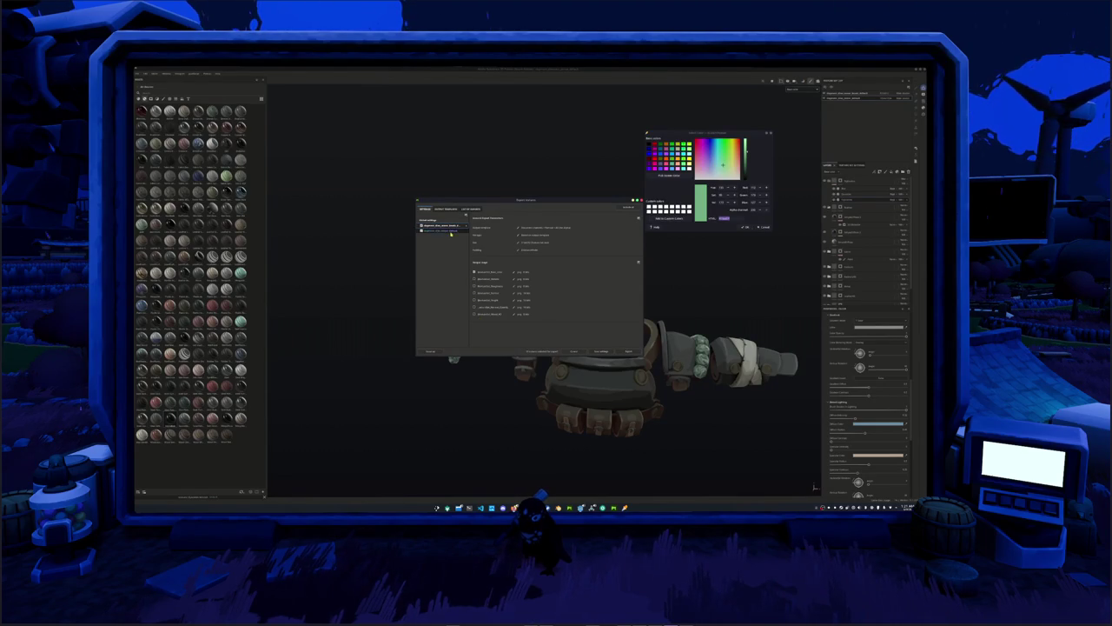
click(627, 351)
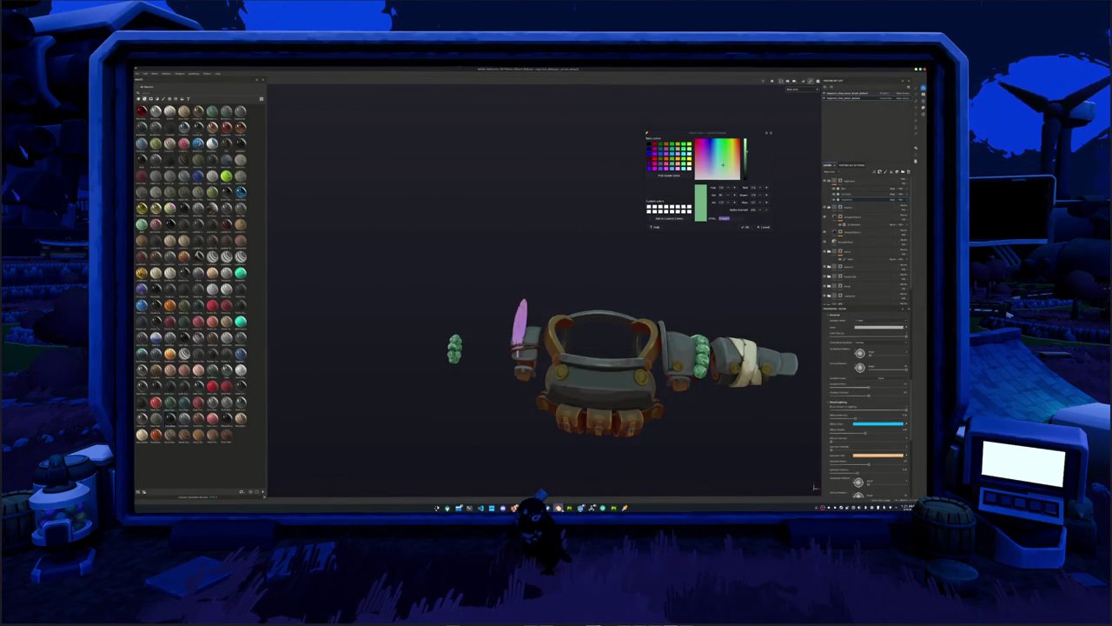
In Blender, load the exported texture set into the belt material via Ctrl+Shift+T, then return to Painter.
key(alt+Tab)
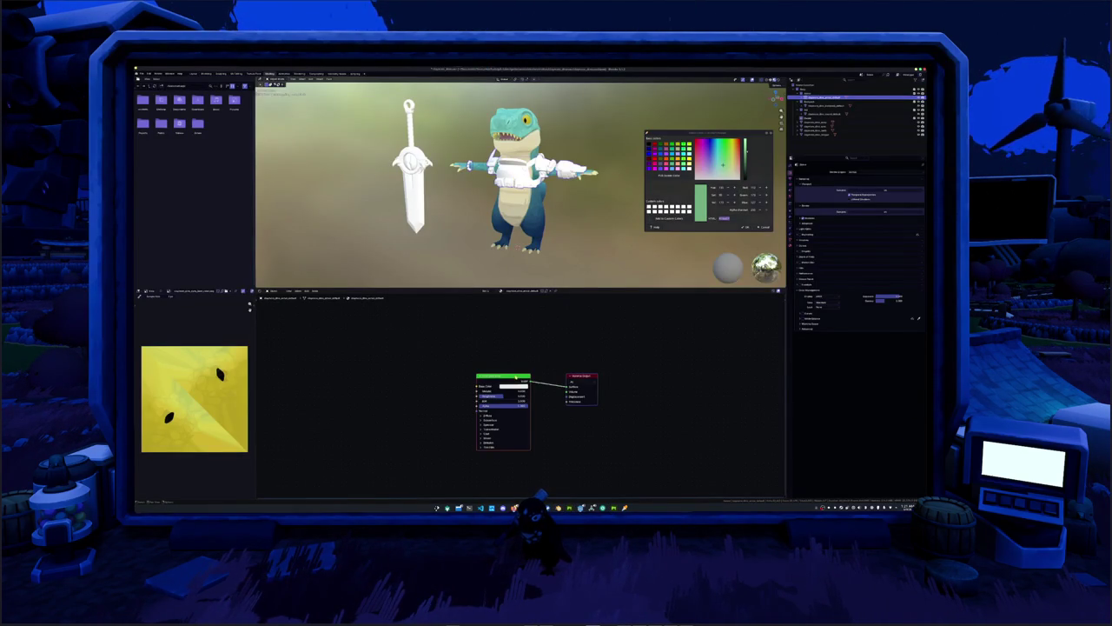
key(Delete)
key(ctrl+z)
key(ctrl+shift+t)
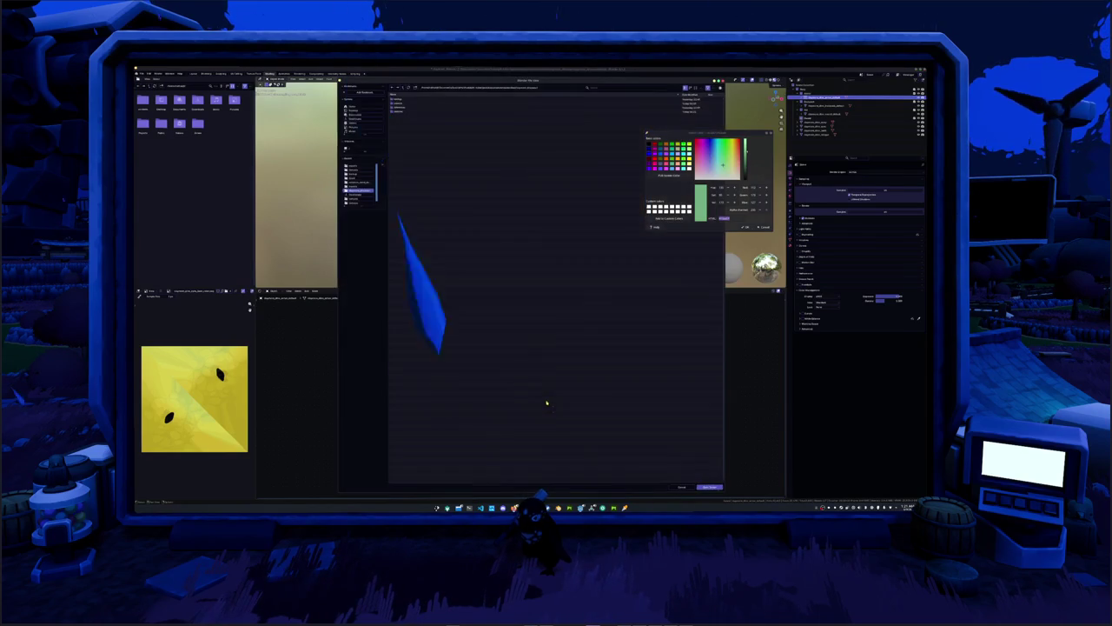
double_click(401, 111)
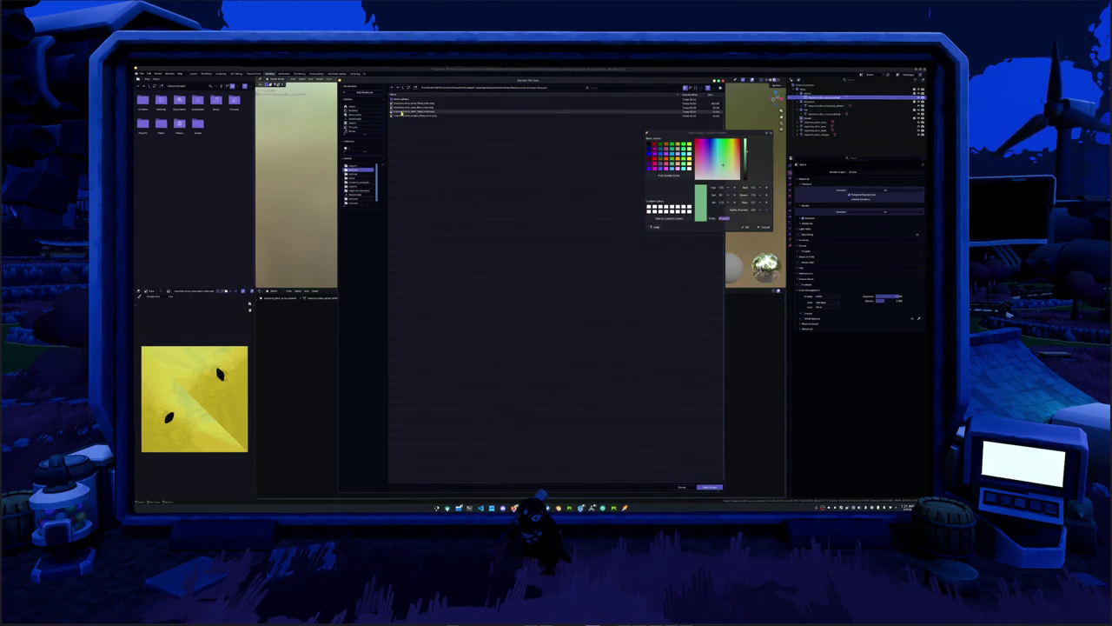
double_click(417, 100)
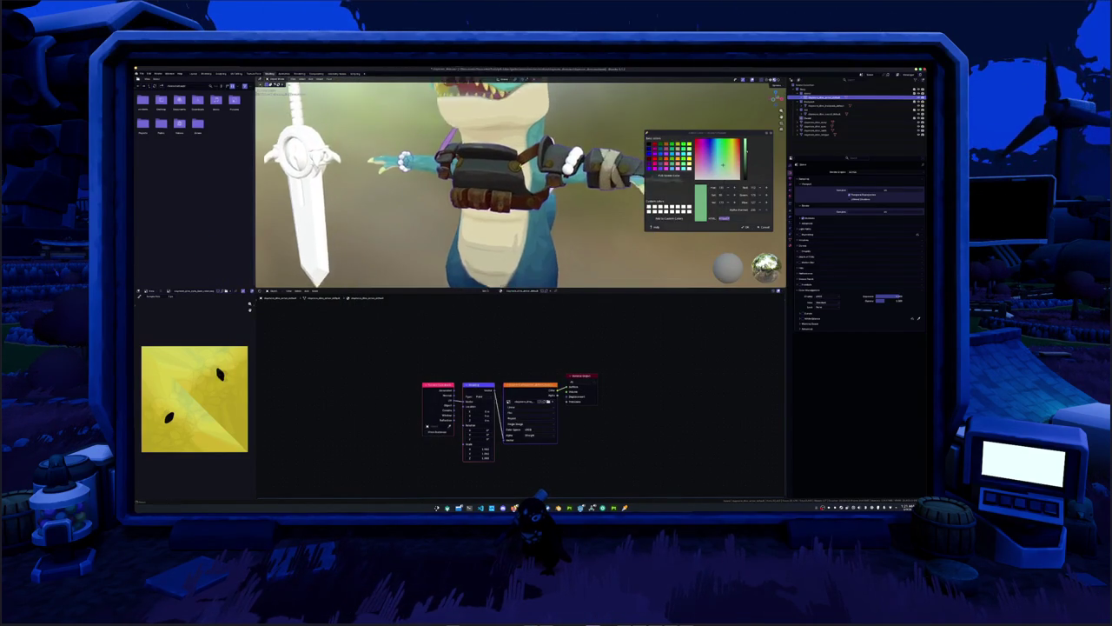
middle_drag(521, 182, 556, 200)
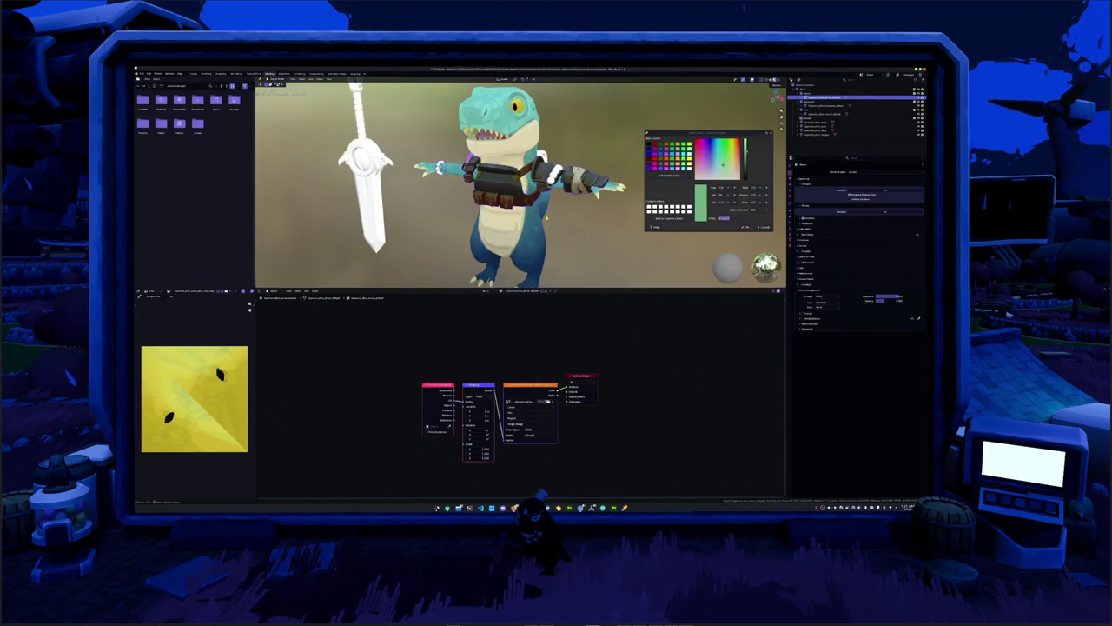
key(alt+Tab)
alt+drag(556, 235, 534, 276)
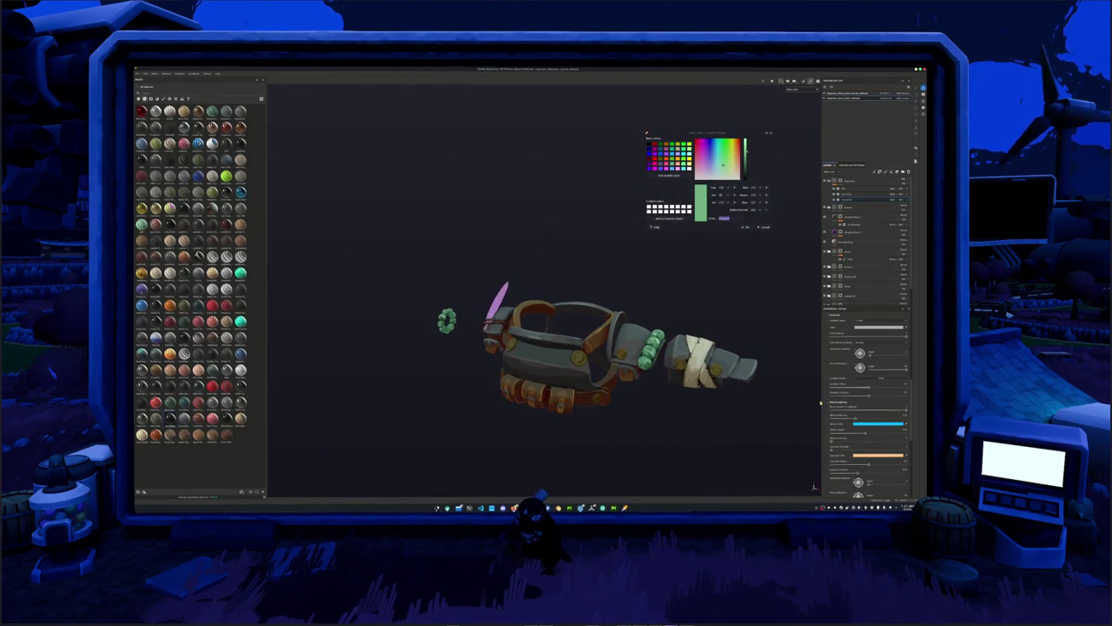
Add a filter effect to the gauntlet's top layer from the filter list.
click(856, 423)
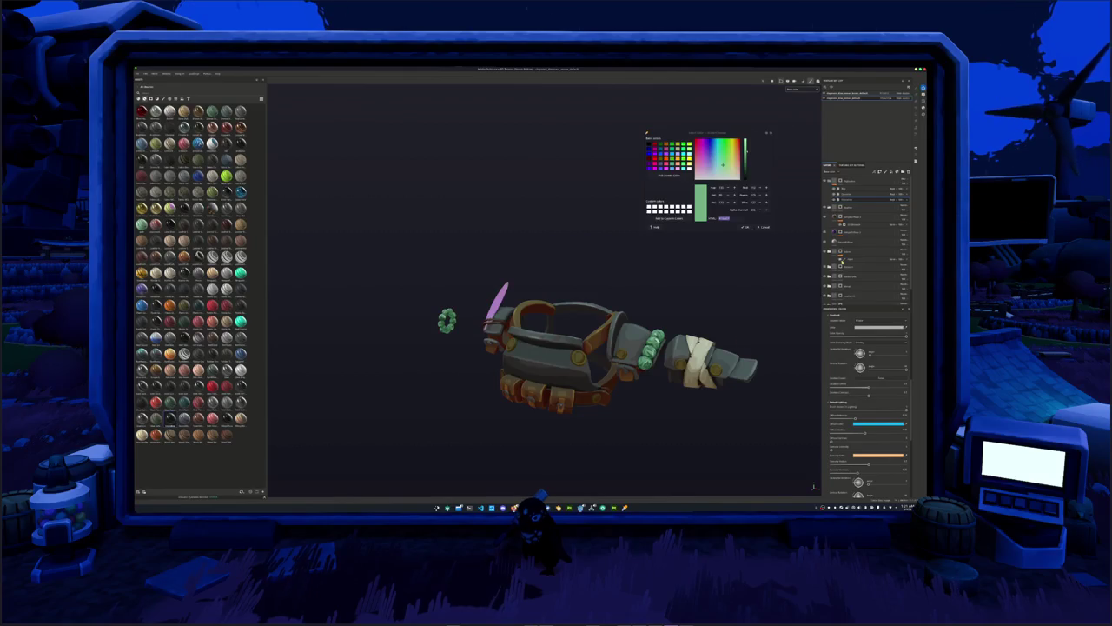
click(886, 172)
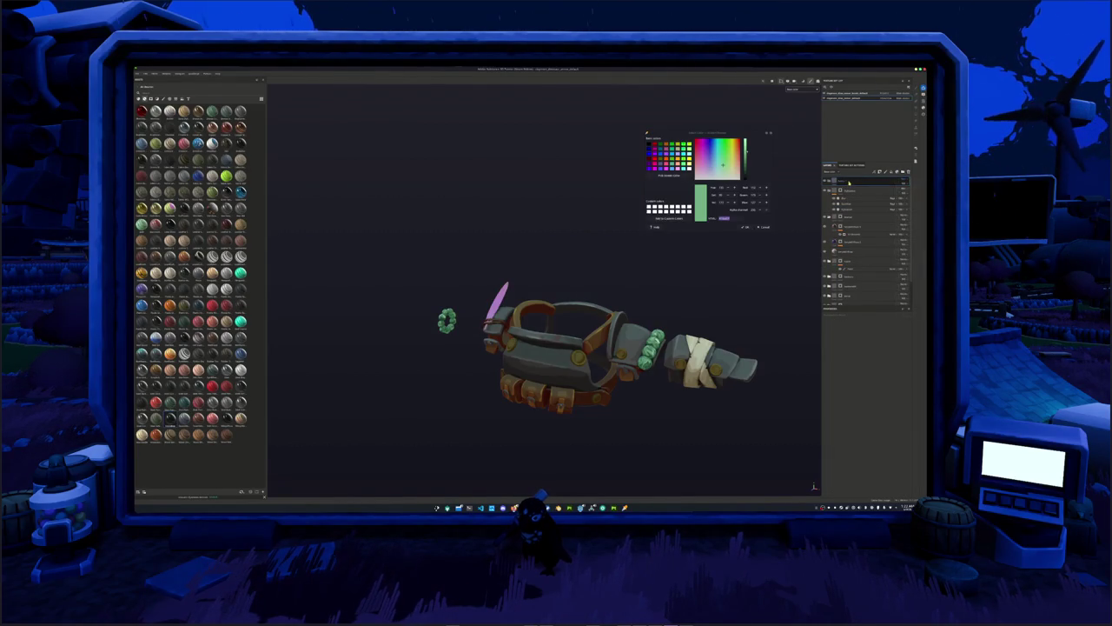
right_click(848, 180)
click(868, 334)
click(867, 335)
click(873, 345)
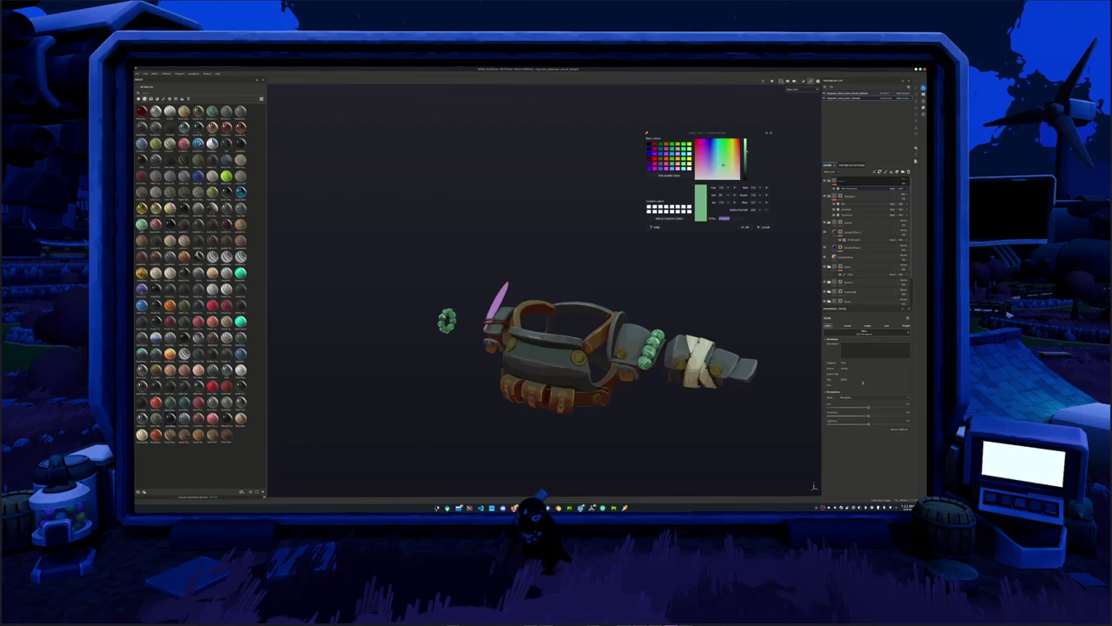
key(alt+Tab)
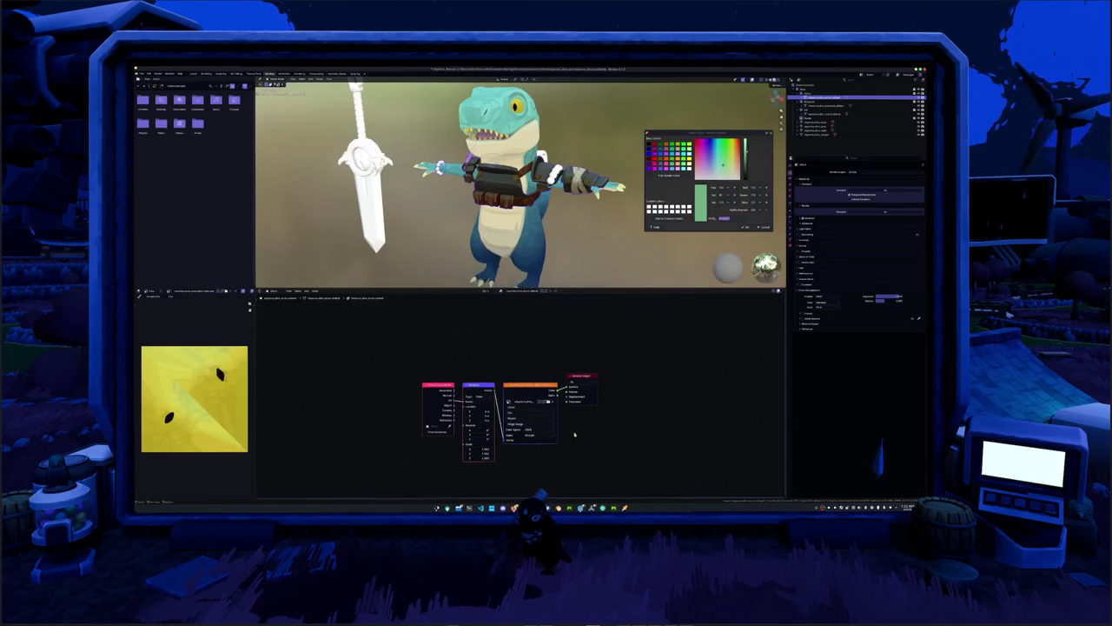
key(alt+Tab)
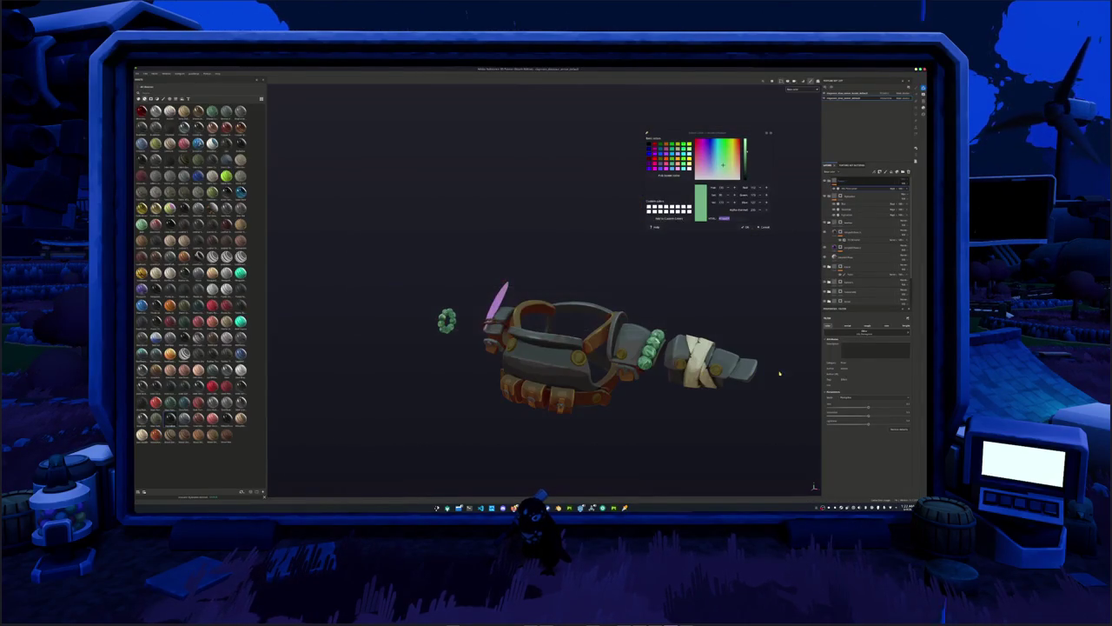
Raise the filter strength to brighten the shading, save the project, and switch to Blender.
drag(868, 422, 872, 422)
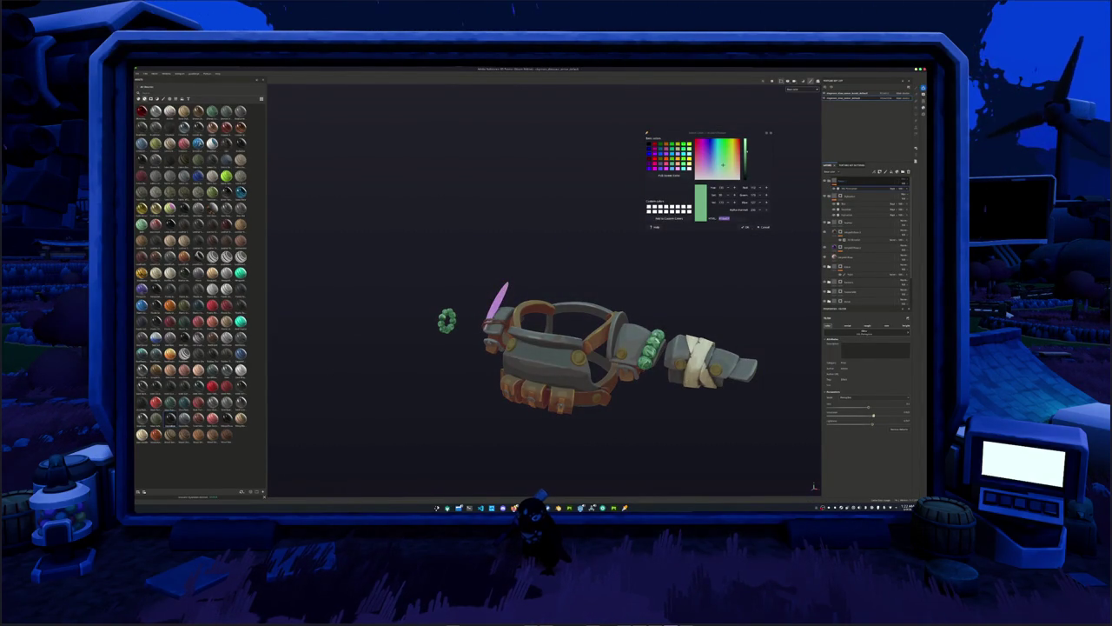
drag(872, 415, 875, 416)
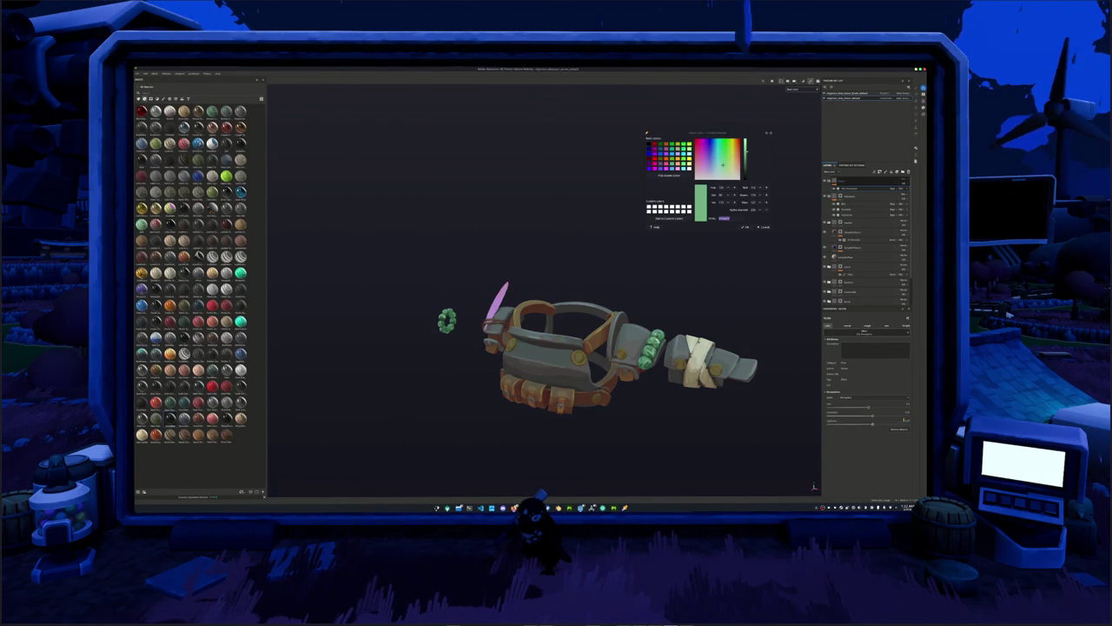
alt+drag(660, 339, 708, 342)
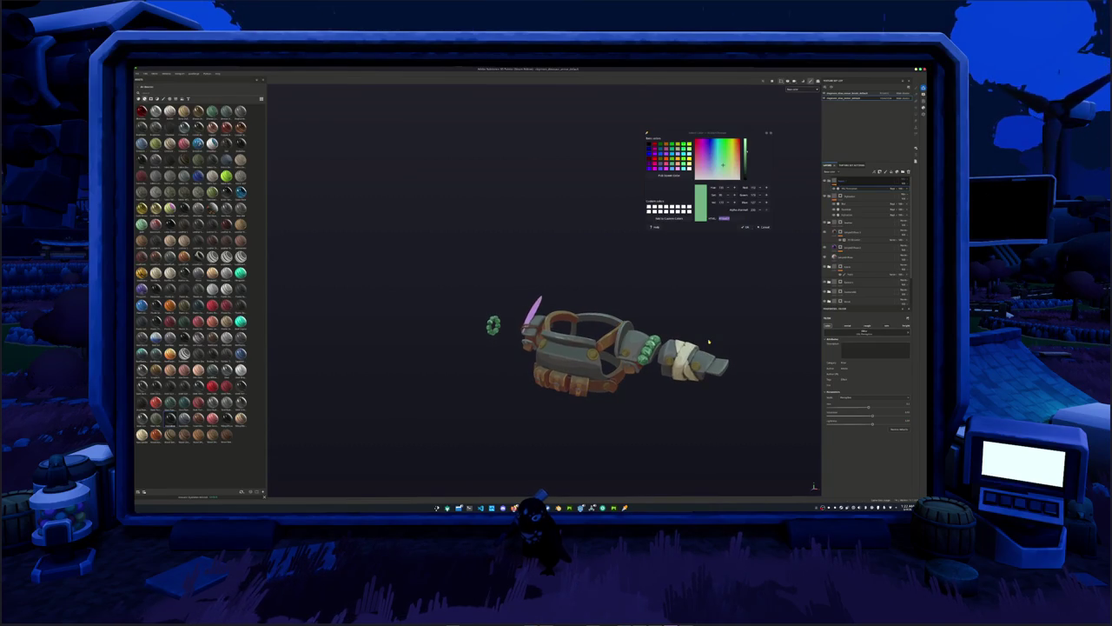
key(ctrl+s)
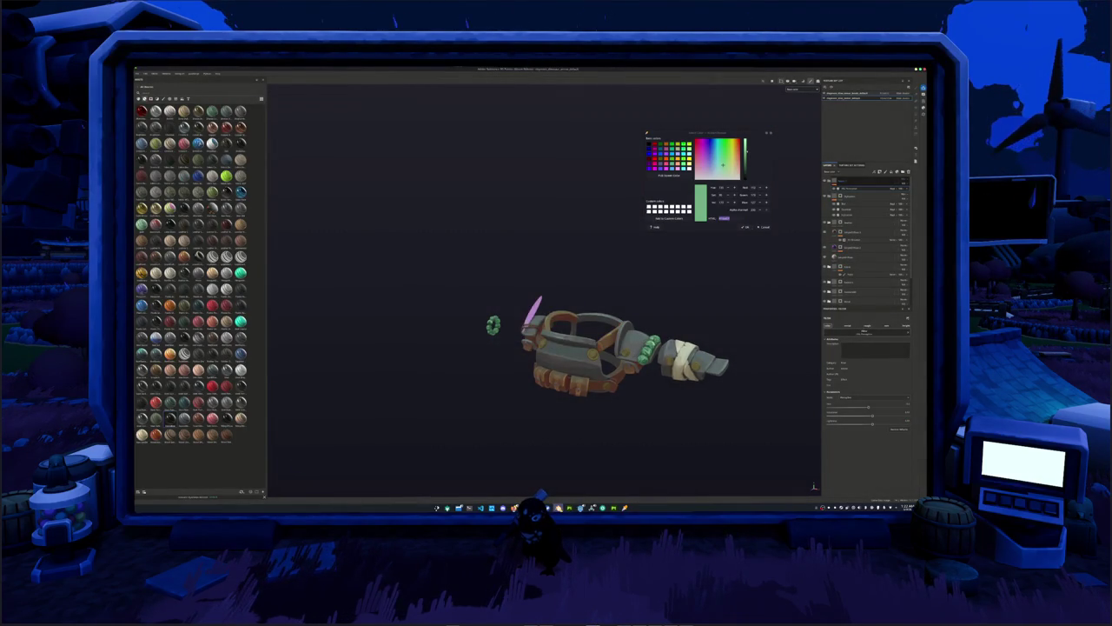
key(alt+Tab)
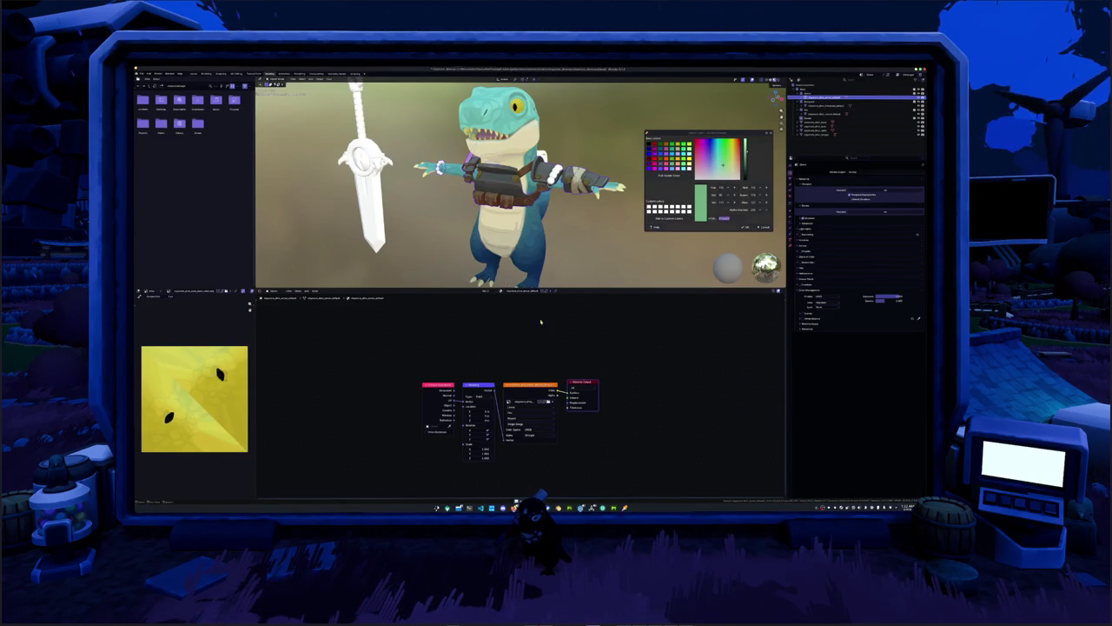
Give the belt a new material, replacing Principled BSDF with a Texture Coordinate–Mapping–Image Texture chain.
mouse_move(521, 243)
middle_down()
mouse_move(509, 269)
mouse_move(521, 261)
middle_up()
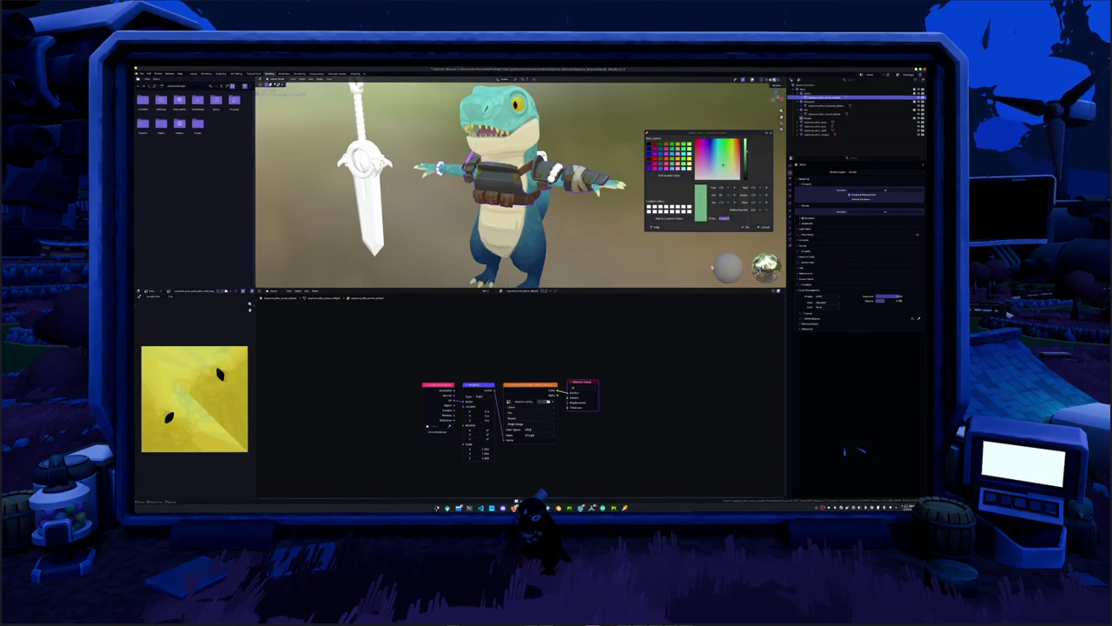
click(855, 177)
key(Delete)
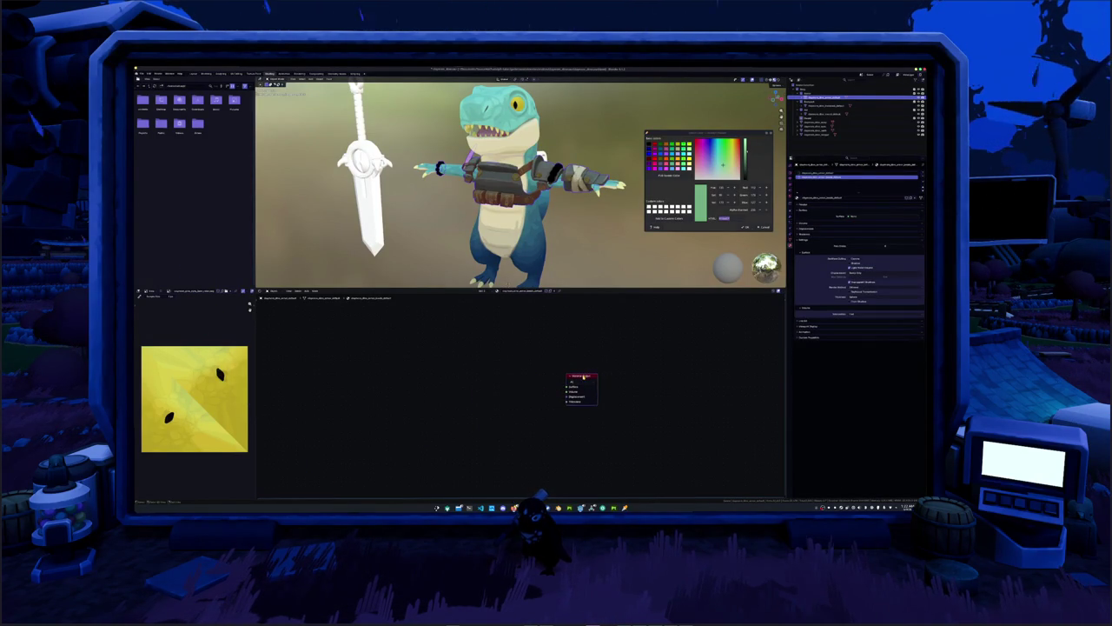
key(ctrl+z)
key(ctrl+z)
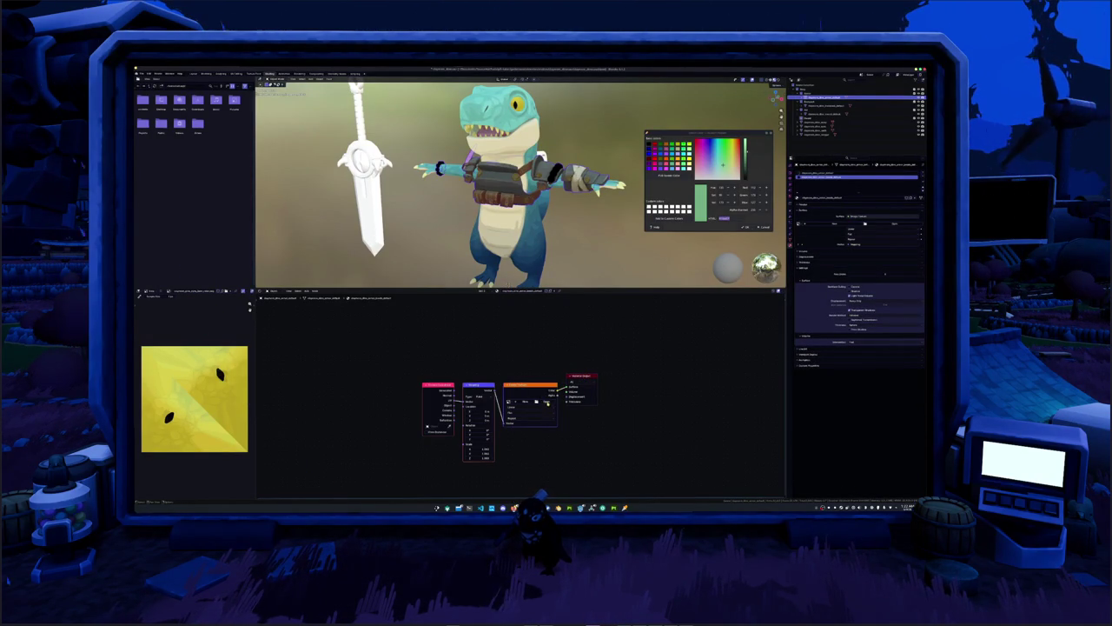
mouse_move(529, 386)
mouse_down()
mouse_move(524, 373)
mouse_move(539, 389)
mouse_move(432, 375)
mouse_up()
Open the file browser from the Image Texture node to choose the belt texture.
click(479, 382)
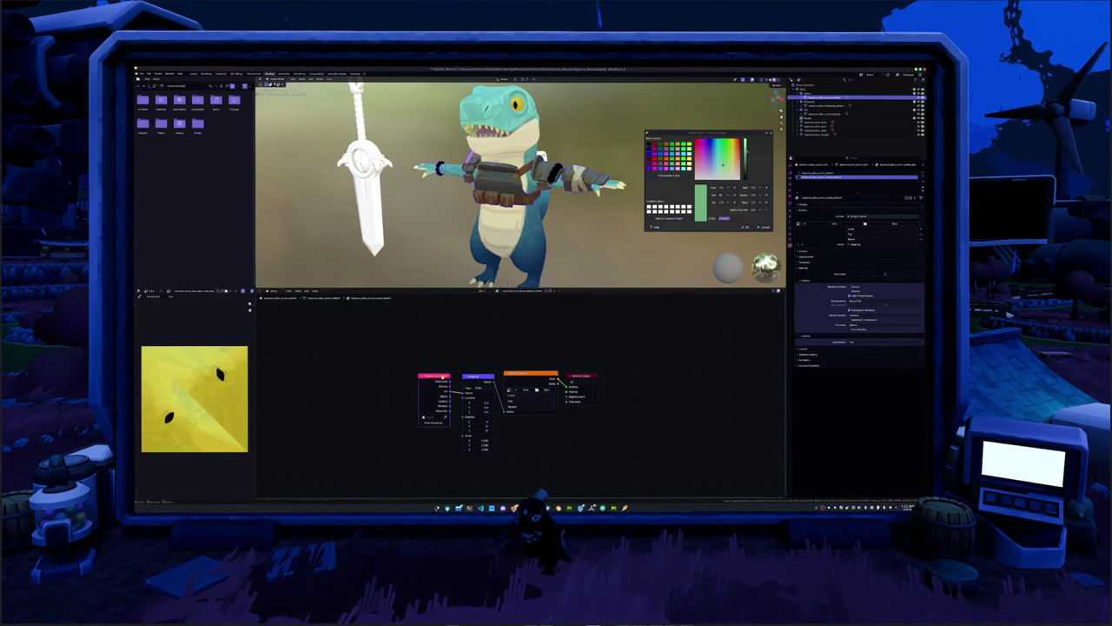
click(543, 390)
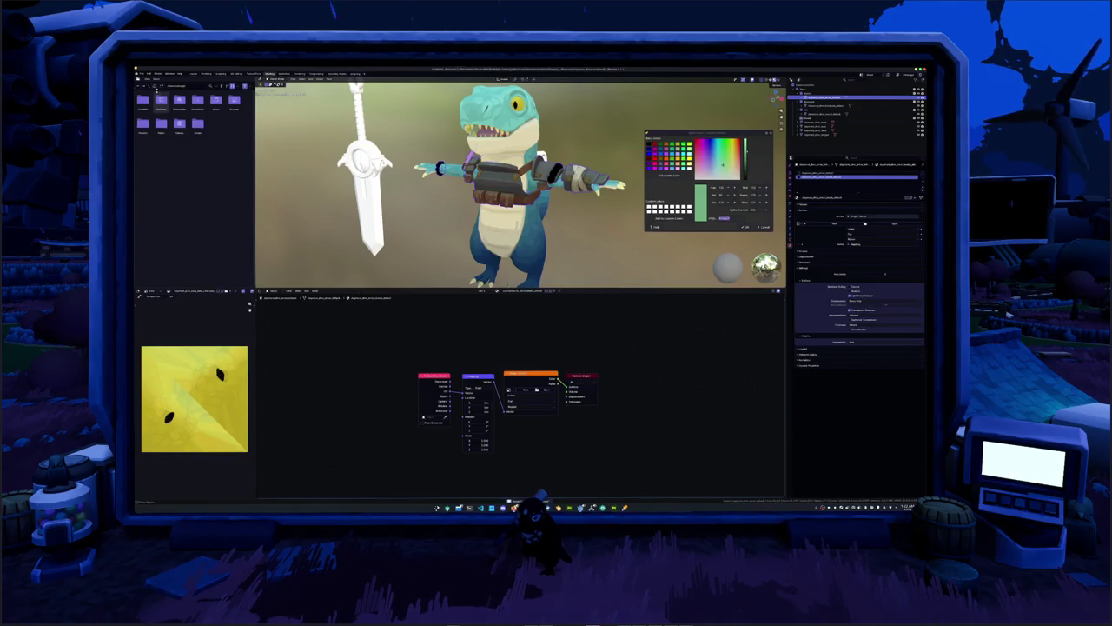
click(150, 73)
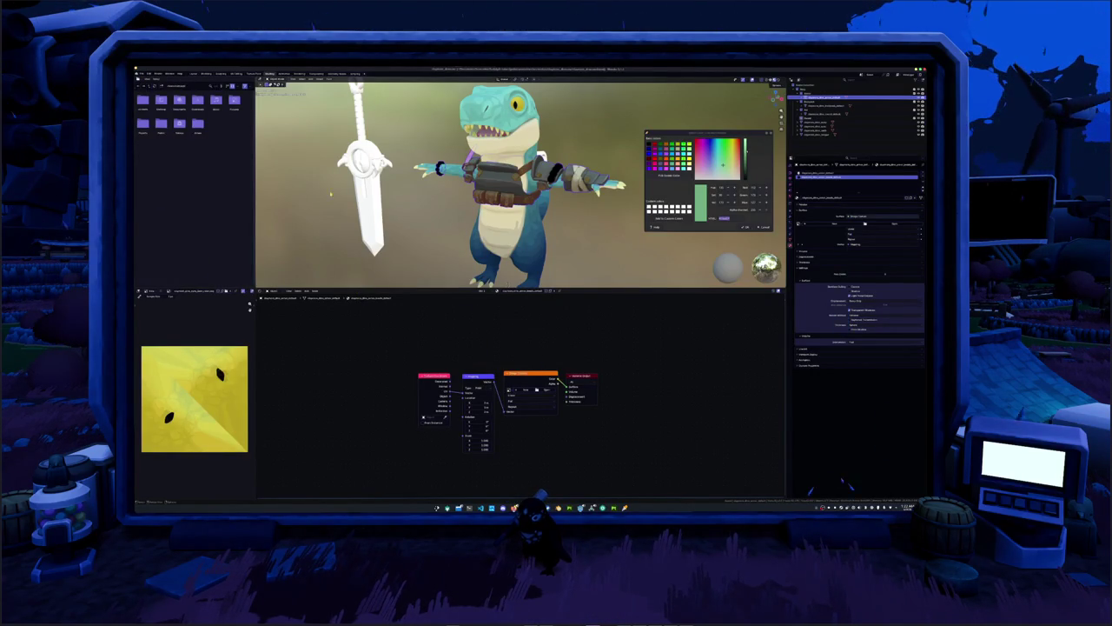
click(545, 389)
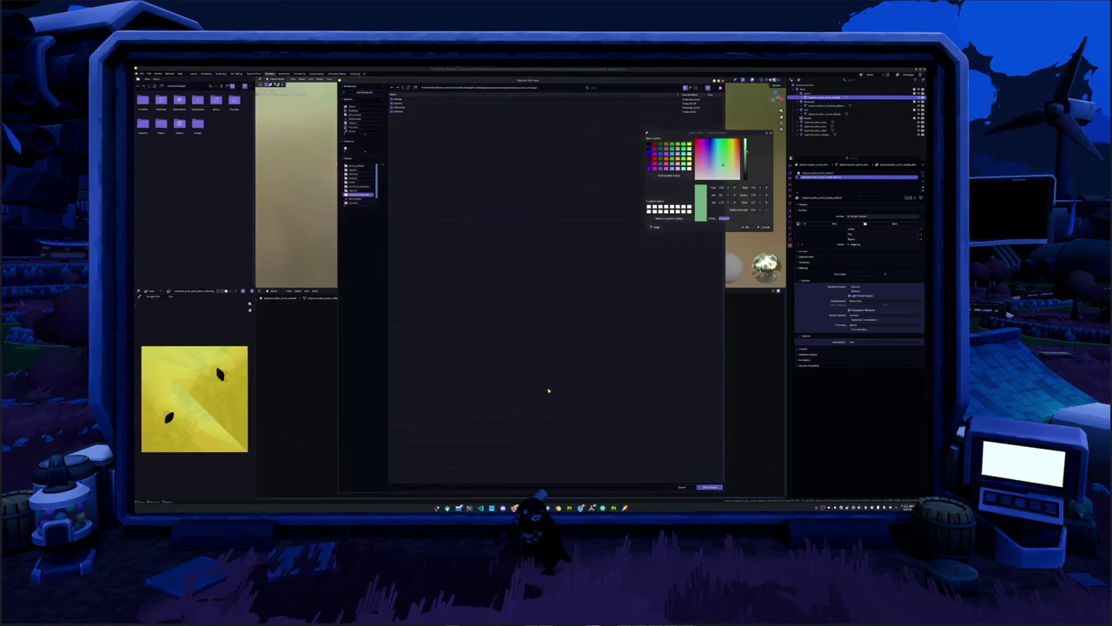
Load the leather texture image from its folder and inspect the textured belt in the viewport.
double_click(401, 111)
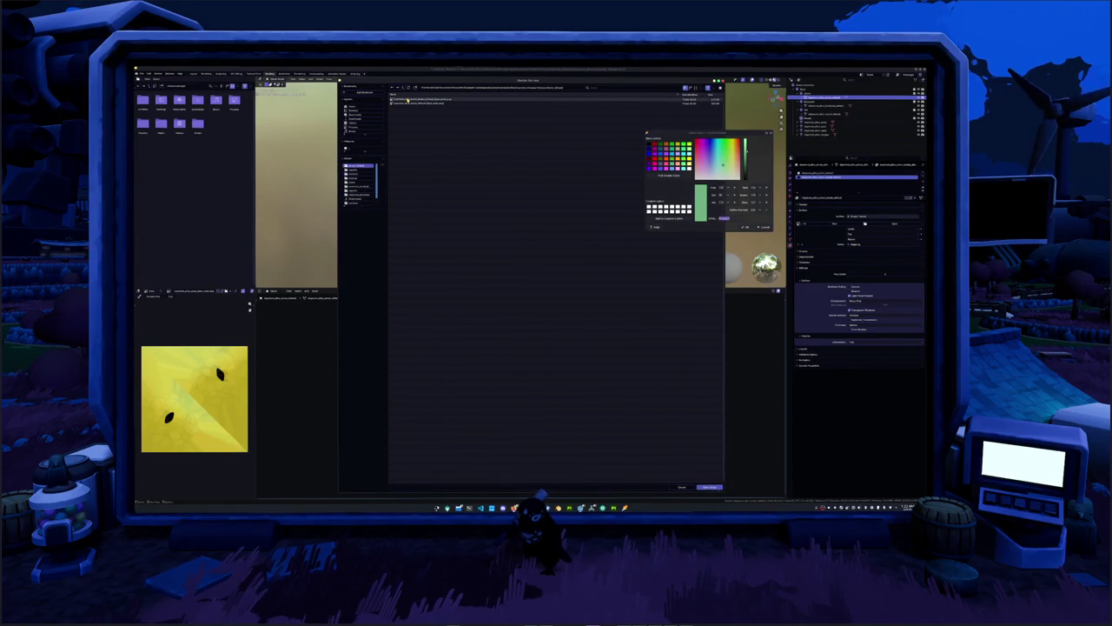
double_click(409, 102)
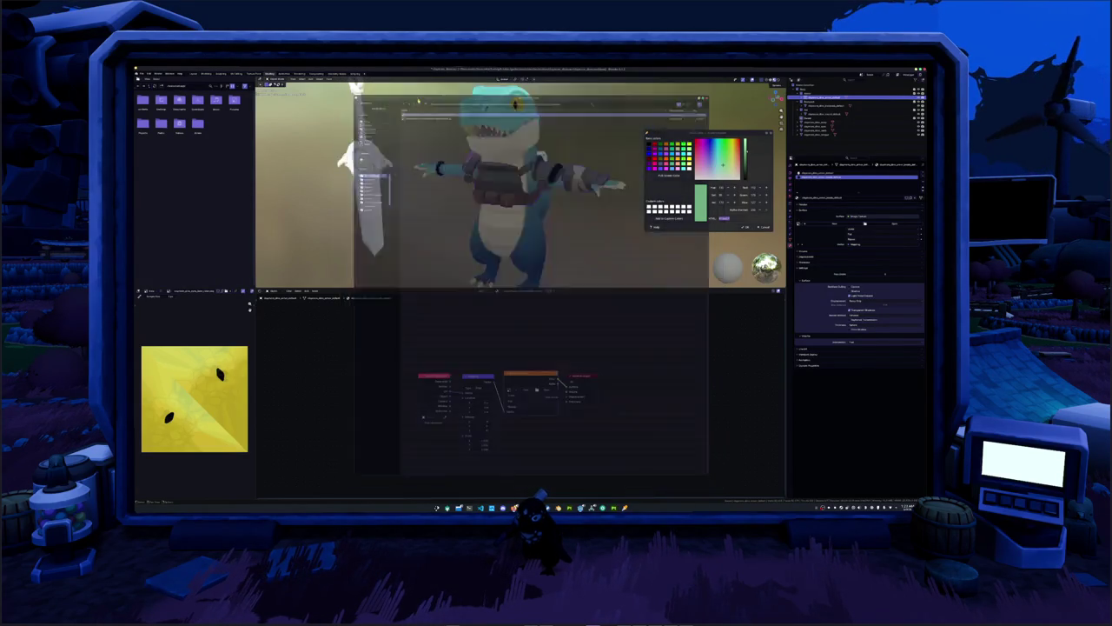
mouse_move(521, 182)
middle_down()
mouse_move(539, 217)
mouse_move(452, 199)
middle_up()
scroll(522, 183, up, 5)
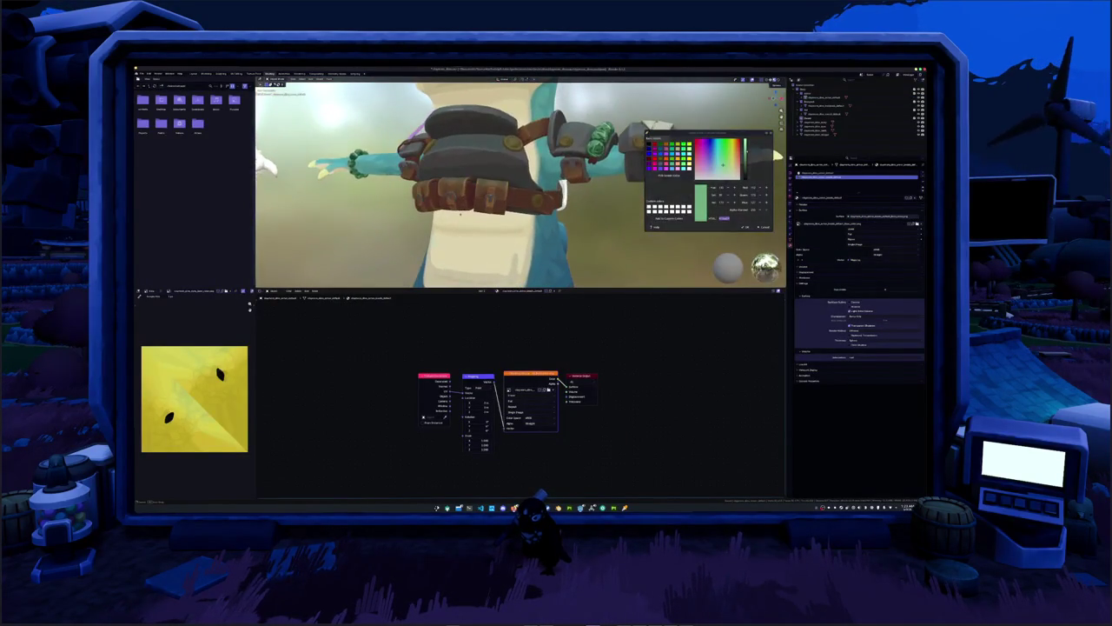
scroll(472, 232, down, 5)
scroll(471, 231, down, 2)
mouse_move(472, 232)
middle_down()
mouse_move(452, 232)
mouse_move(521, 218)
mouse_move(487, 200)
mouse_move(481, 237)
mouse_move(463, 231)
middle_up()
scroll(521, 217, up, 2)
scroll(488, 220, up, 3)
scroll(488, 220, up, 1)
scroll(486, 219, down, 1)
scroll(482, 237, down, 3)
scroll(480, 234, down, 1)
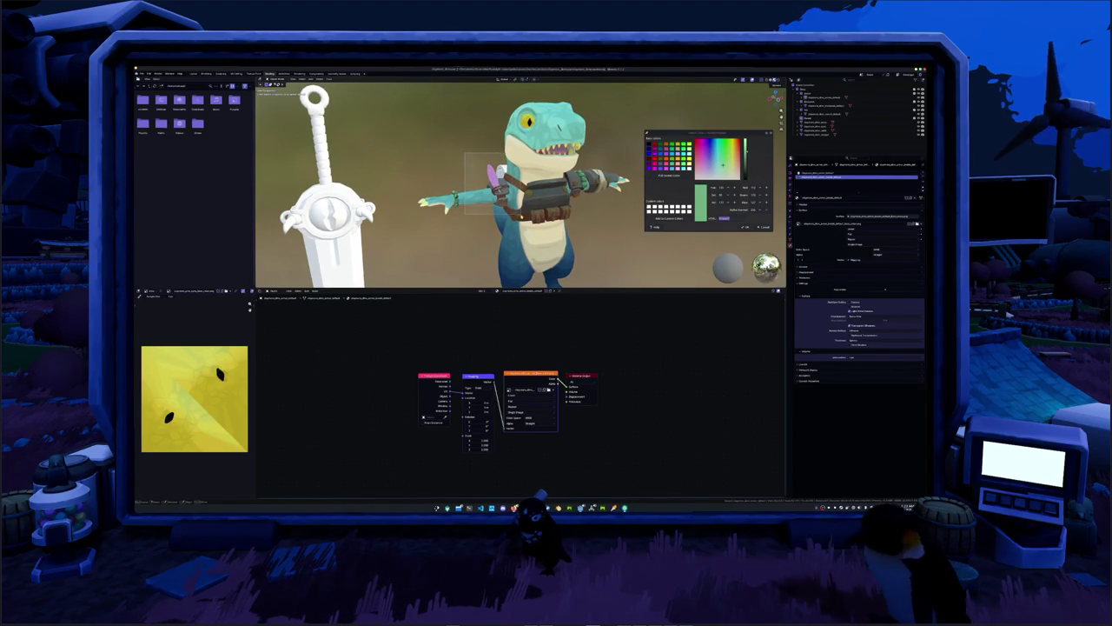
scroll(504, 233, down, 2)
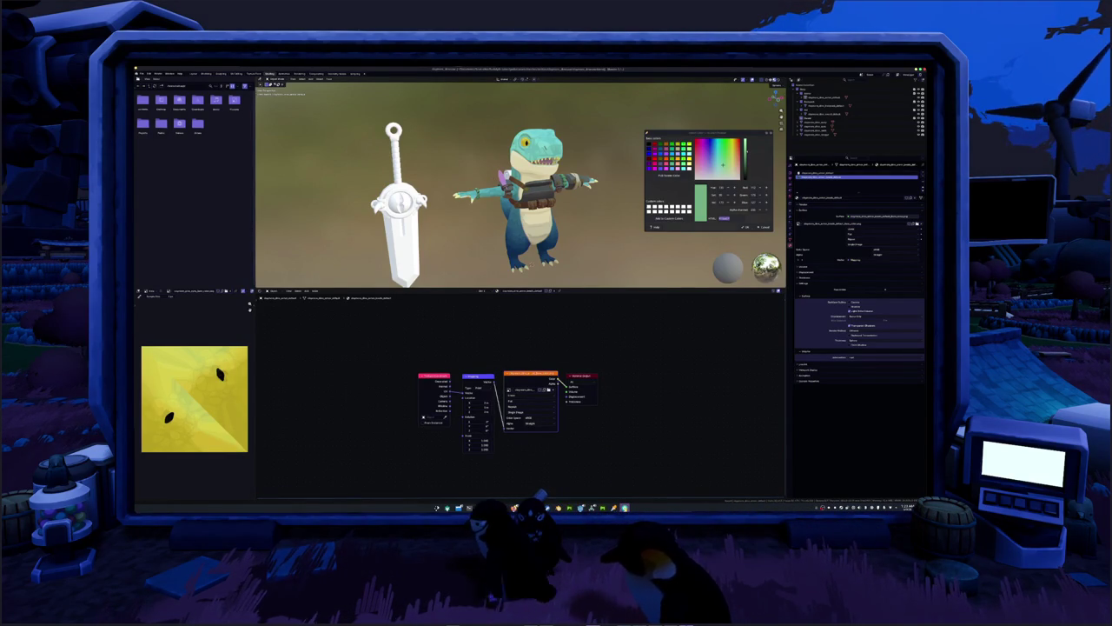
Quit the screen-capture tray app and box-select the dinosaur character and its parts.
right_click(624, 507)
click(626, 500)
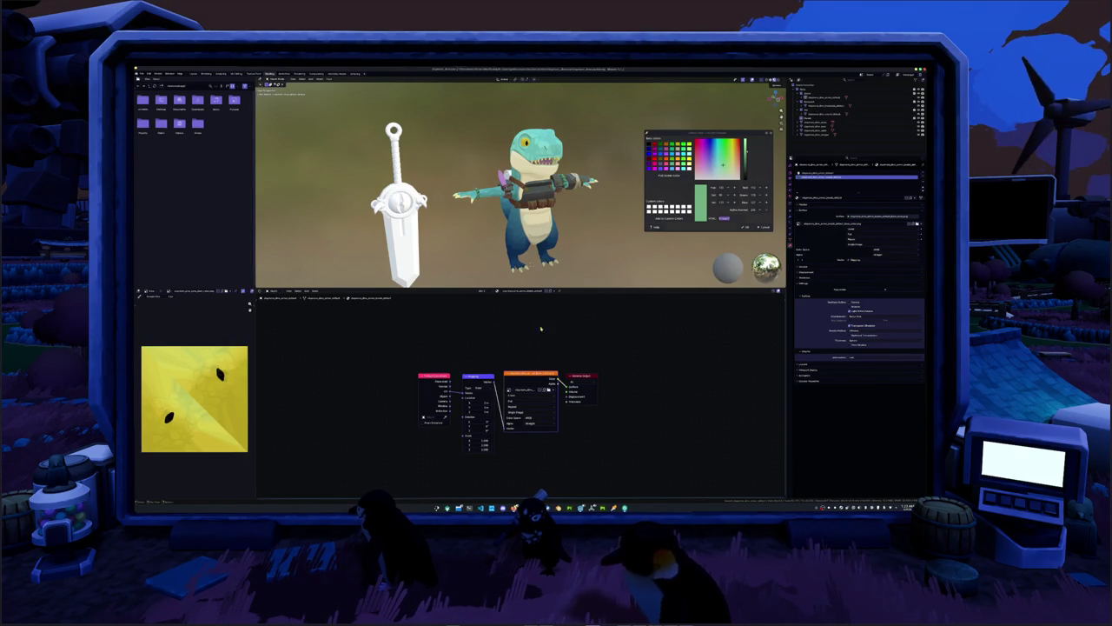
drag(470, 124, 614, 281)
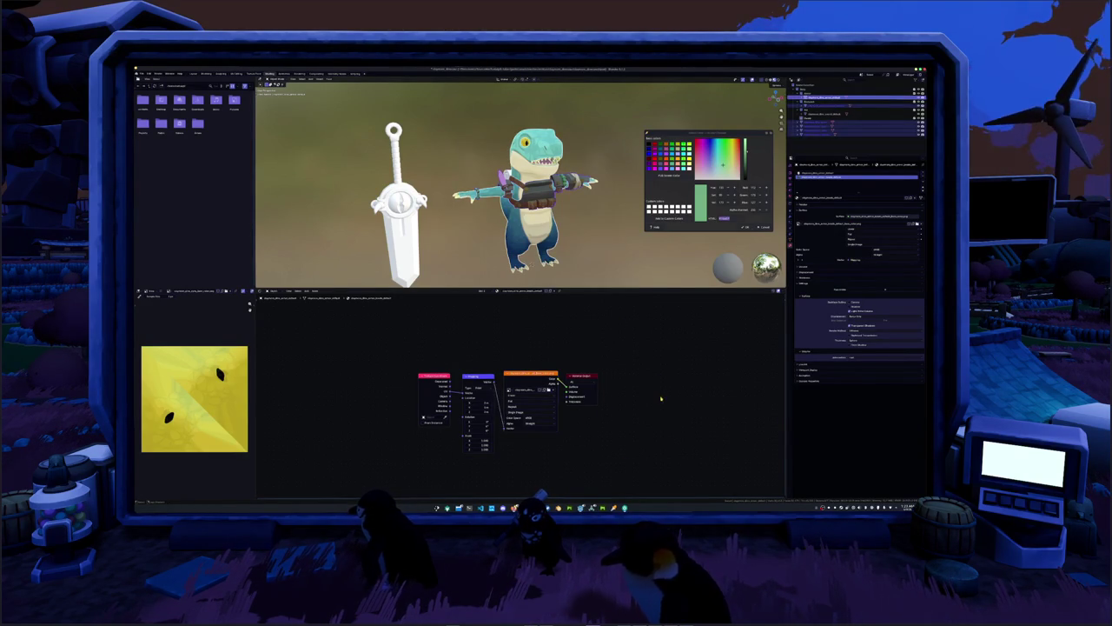
key(alt+Tab)
key(alt+Tab)
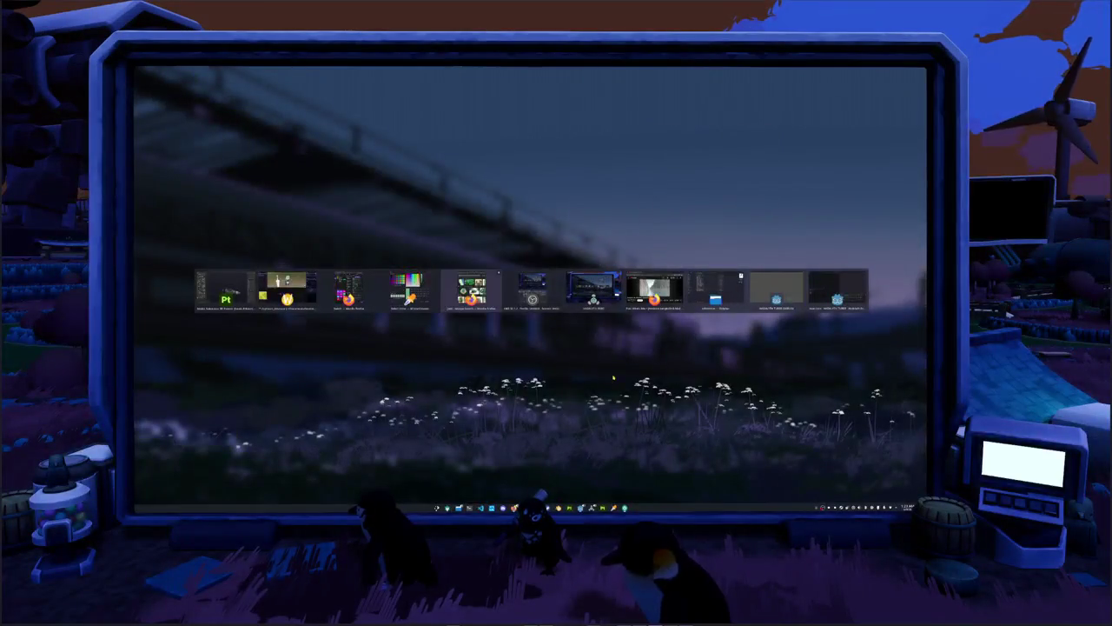
key(alt+Tab)
key(alt+Tab)
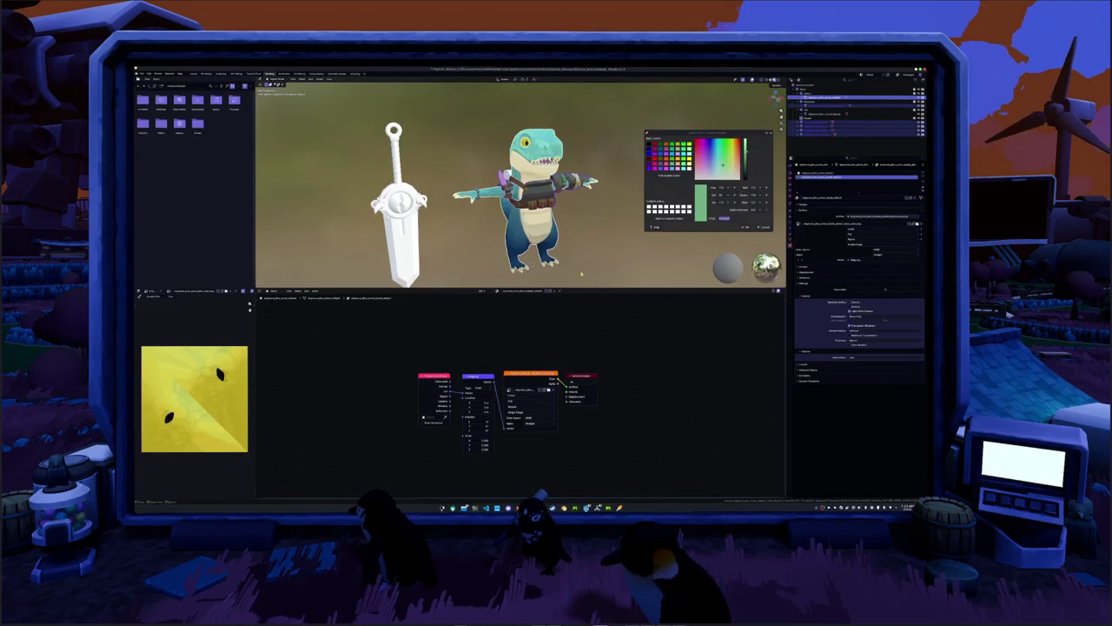
mouse_move(581, 231)
middle_down()
mouse_move(530, 217)
mouse_move(573, 217)
mouse_move(535, 217)
mouse_move(559, 219)
middle_up()
scroll(530, 217, up, 4)
scroll(530, 218, down, 2)
click(521, 195)
scroll(560, 219, down, 3)
scroll(559, 218, up, 2)
click(556, 204)
scroll(556, 201, up, 2)
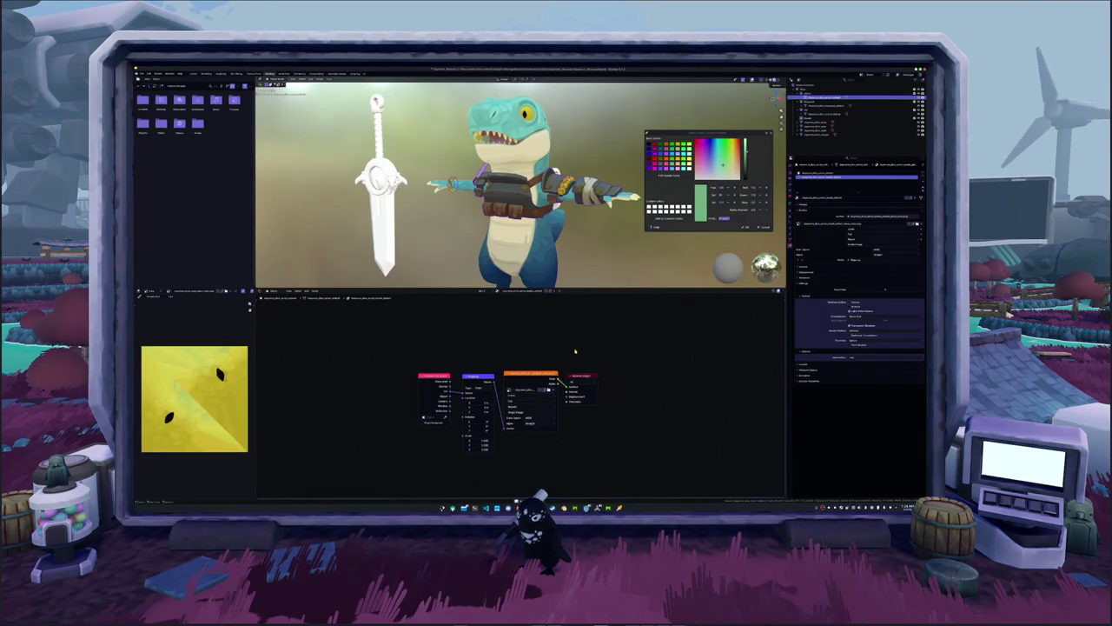
Orbit and zoom around the belted dinosaur, select it, then switch to Substance 3D Painter.
mouse_move(600, 270)
middle_down()
mouse_move(487, 248)
mouse_move(530, 252)
mouse_move(560, 233)
mouse_move(505, 235)
mouse_move(589, 228)
mouse_move(566, 231)
middle_up()
scroll(556, 239, down, 5)
scroll(547, 232, up, 3)
scroll(587, 233, up, 2)
scroll(566, 231, up, 2)
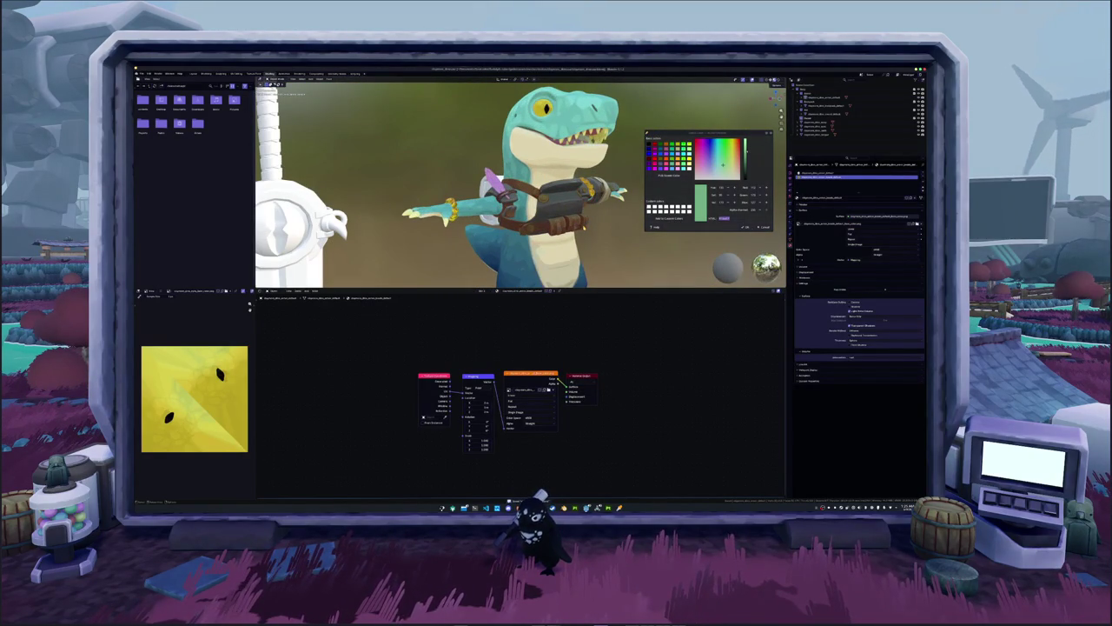
click(521, 205)
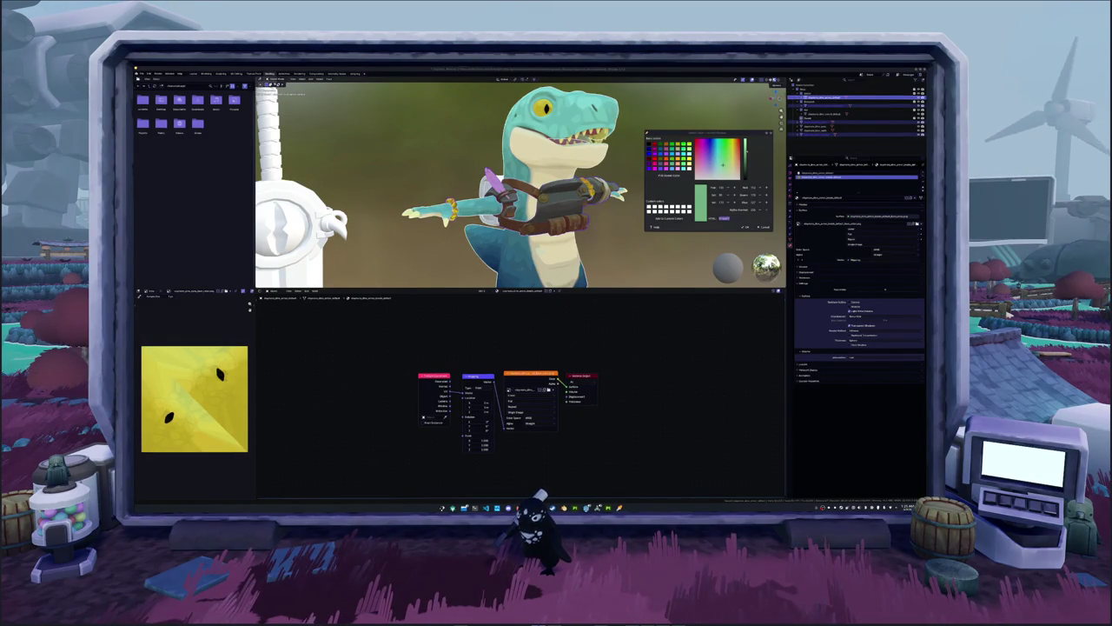
key(Escape)
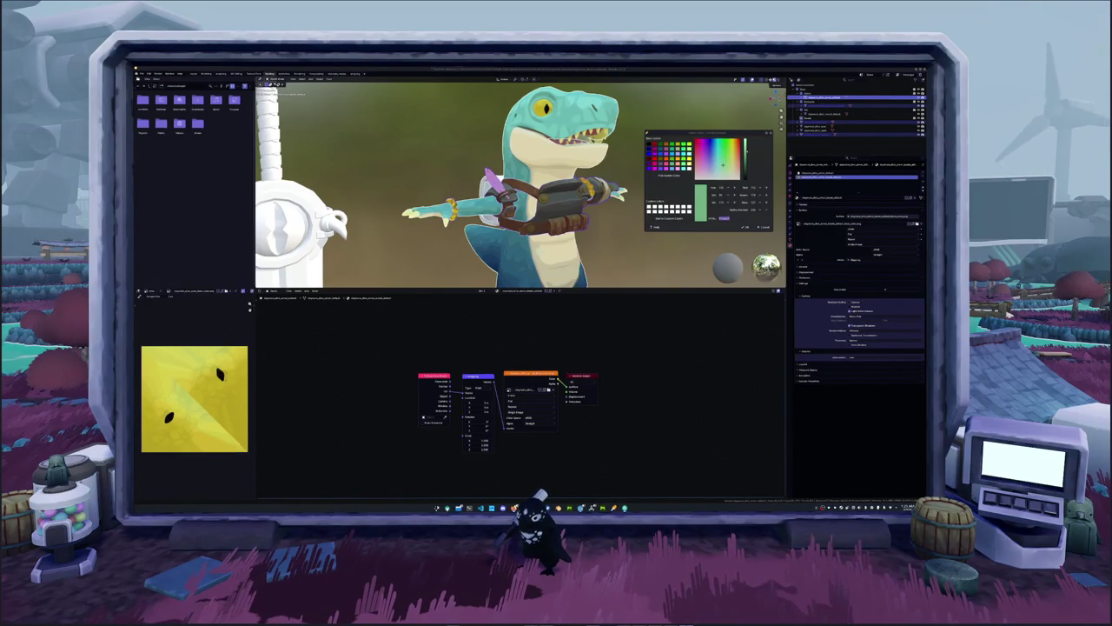
key(alt+Tab)
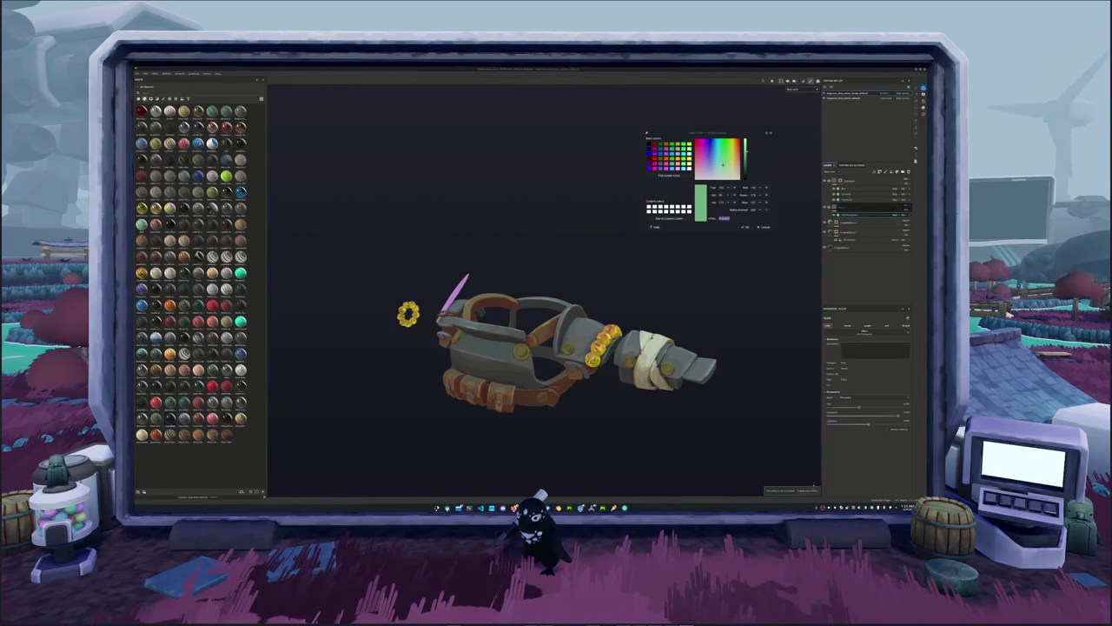
Switch back to Blender, orbit the dinosaur and sword, and select the sword to show its Principled BSDF material.
click(813, 489)
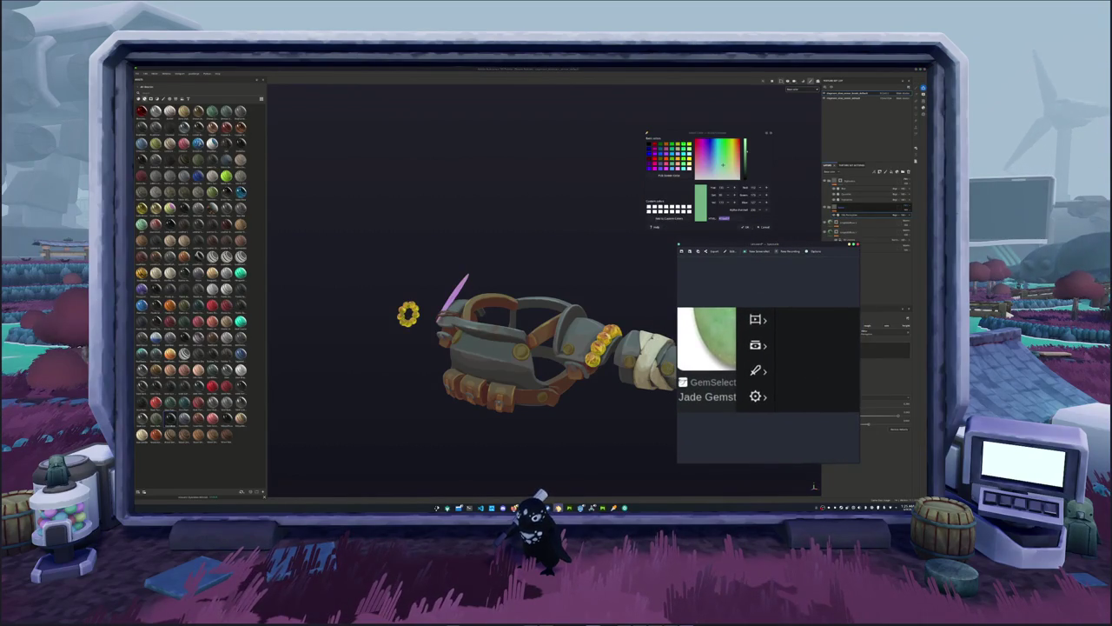
key(alt+Tab)
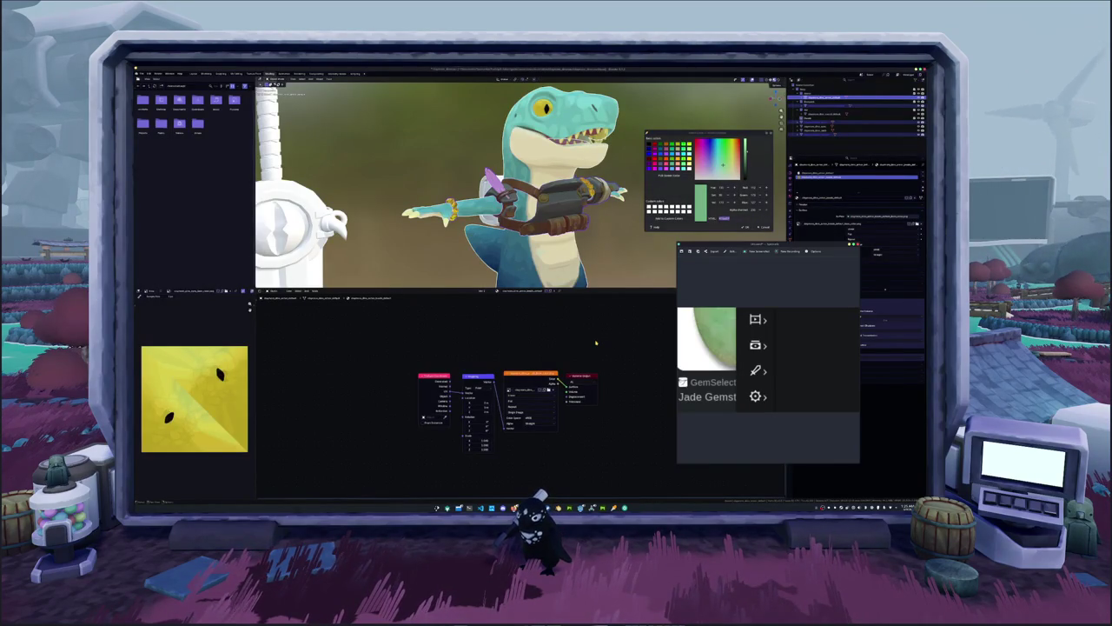
scroll(480, 182, down, 3)
middle_drag(480, 183, 481, 182)
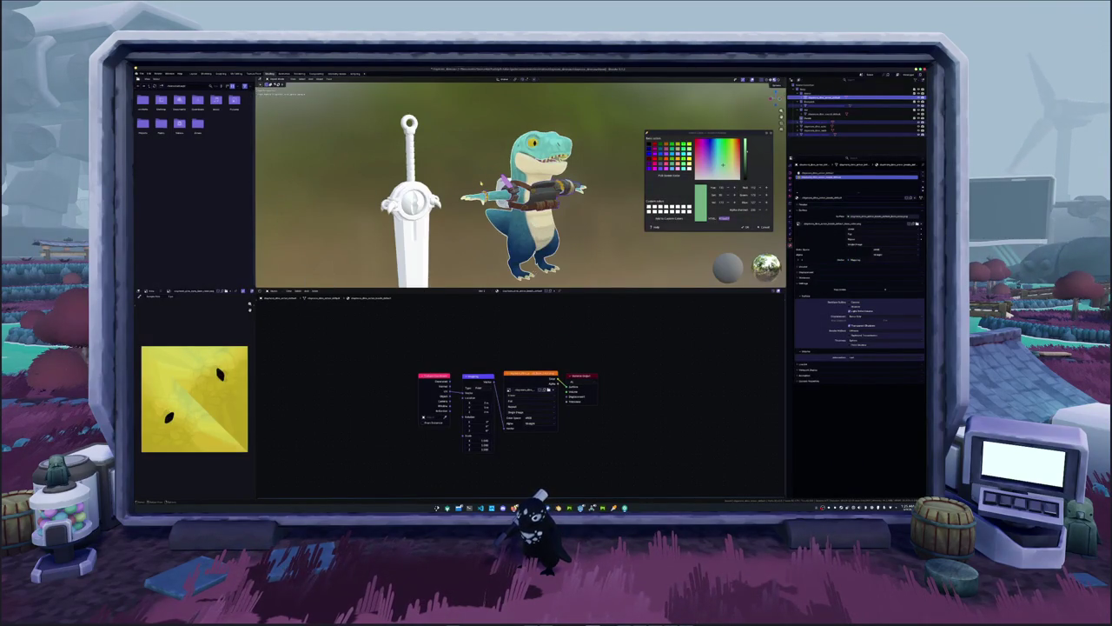
mouse_move(539, 248)
middle_down()
mouse_move(591, 234)
mouse_move(556, 236)
middle_up()
scroll(556, 237, up, 5)
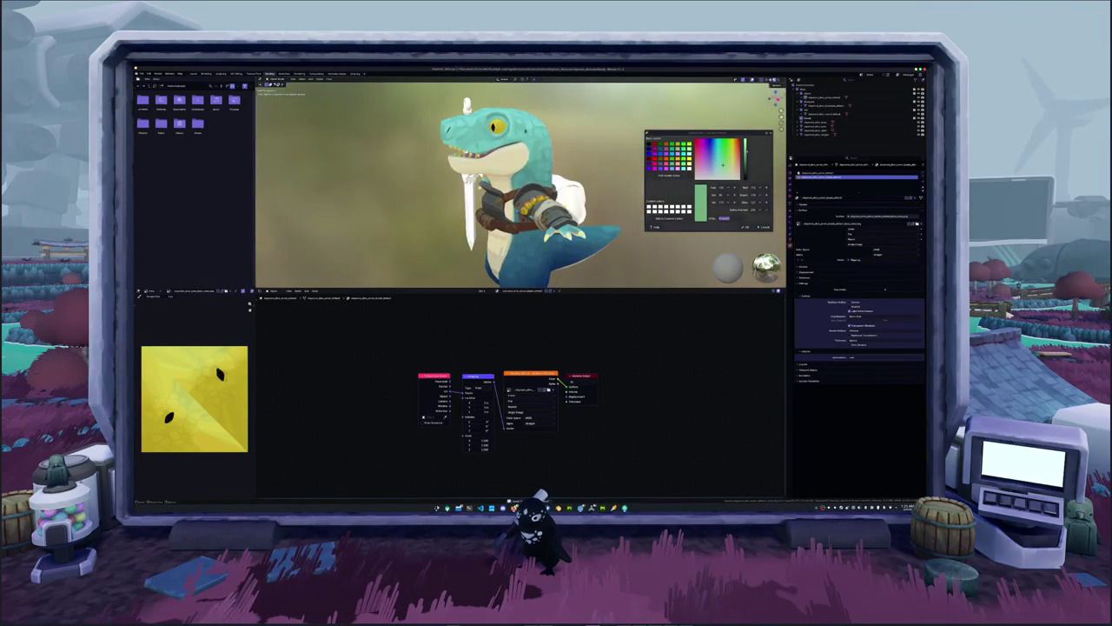
click(834, 106)
middle_drag(521, 191, 556, 187)
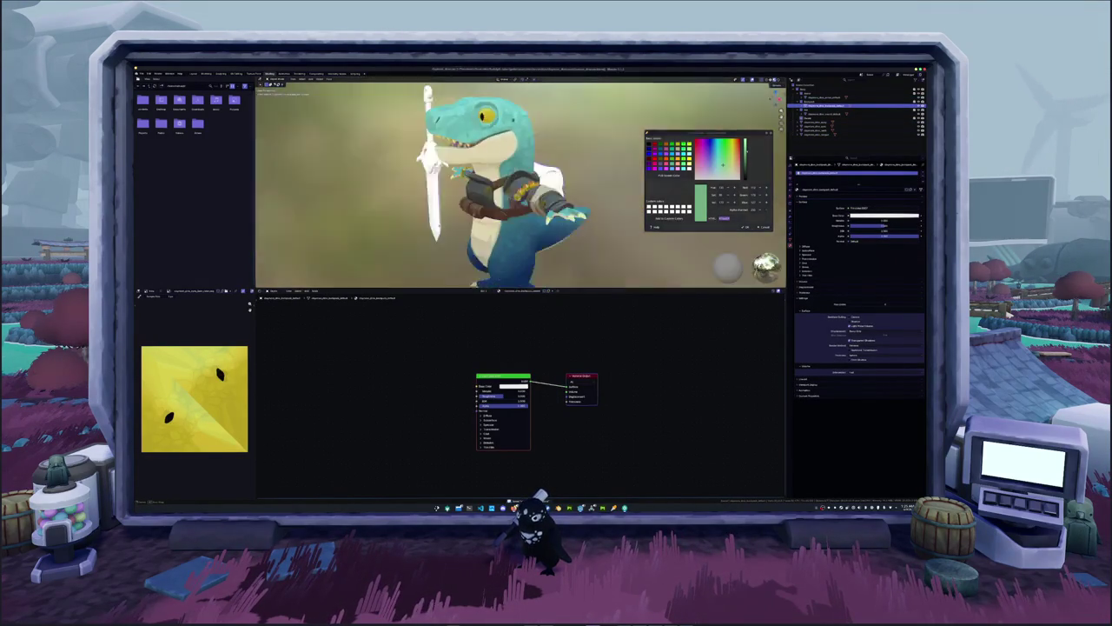
Browse Blender's File menu and Export submenus without choosing any command.
click(141, 74)
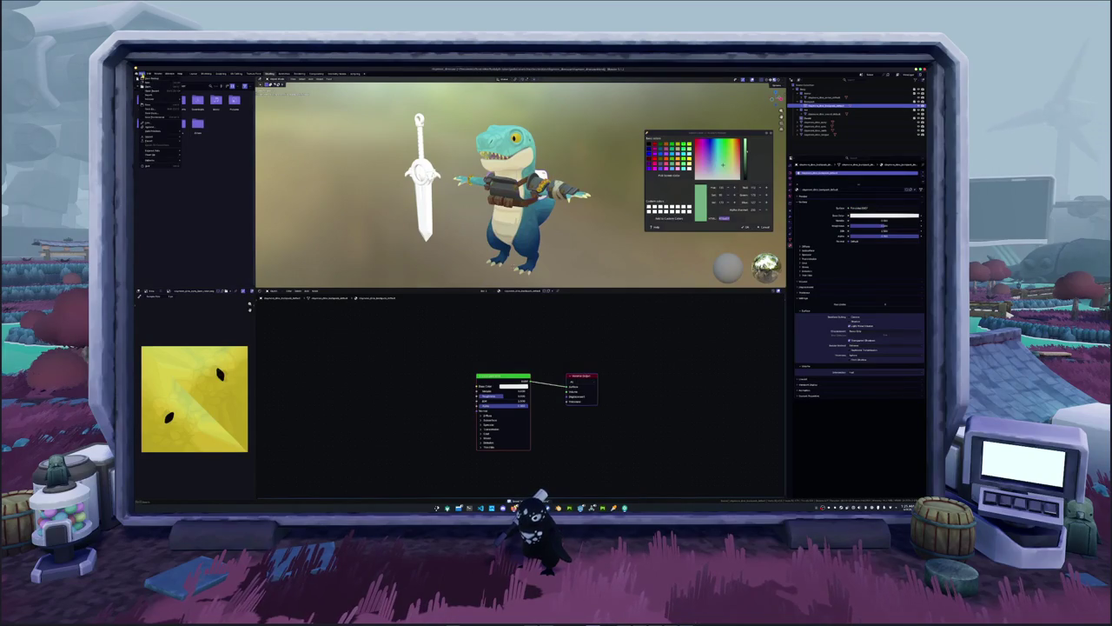
mouse_move(156, 148)
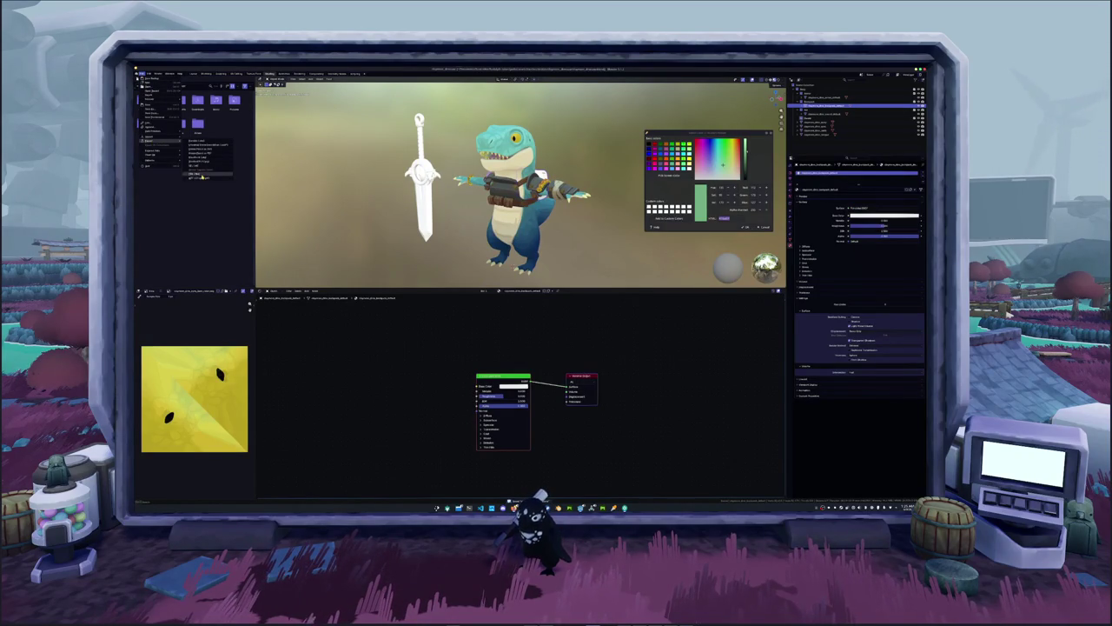
click(202, 176)
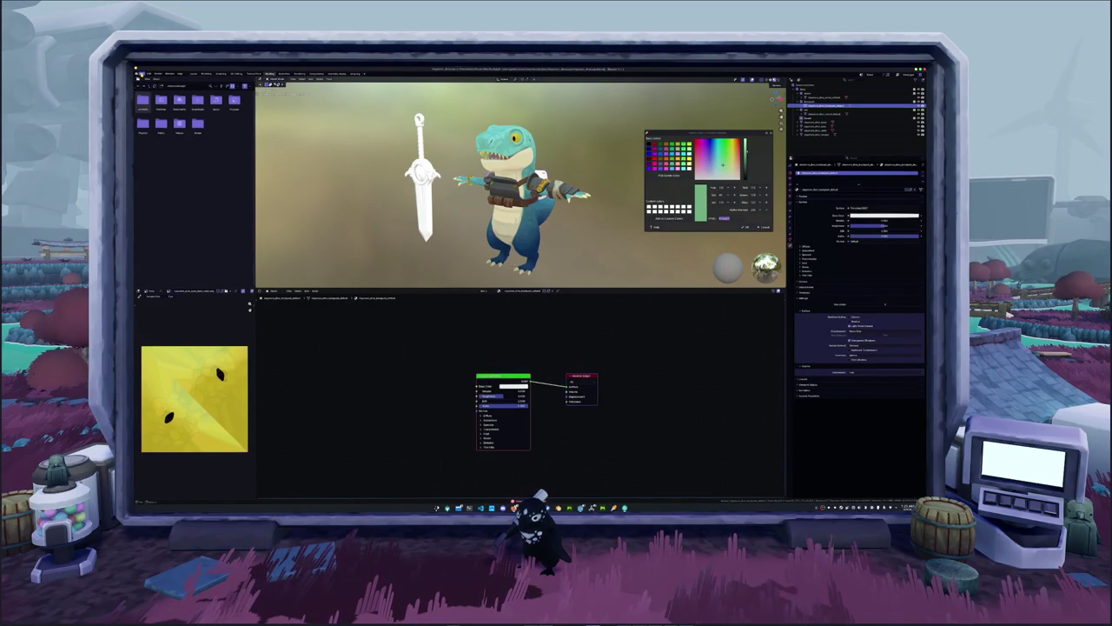
click(141, 85)
mouse_move(149, 93)
click(205, 90)
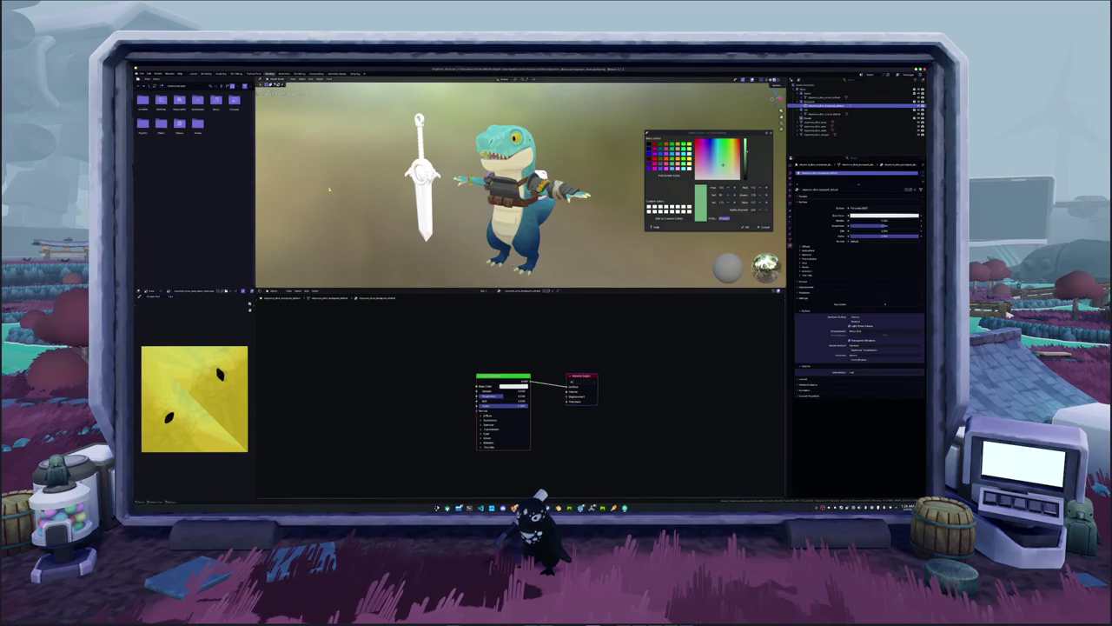
click(141, 74)
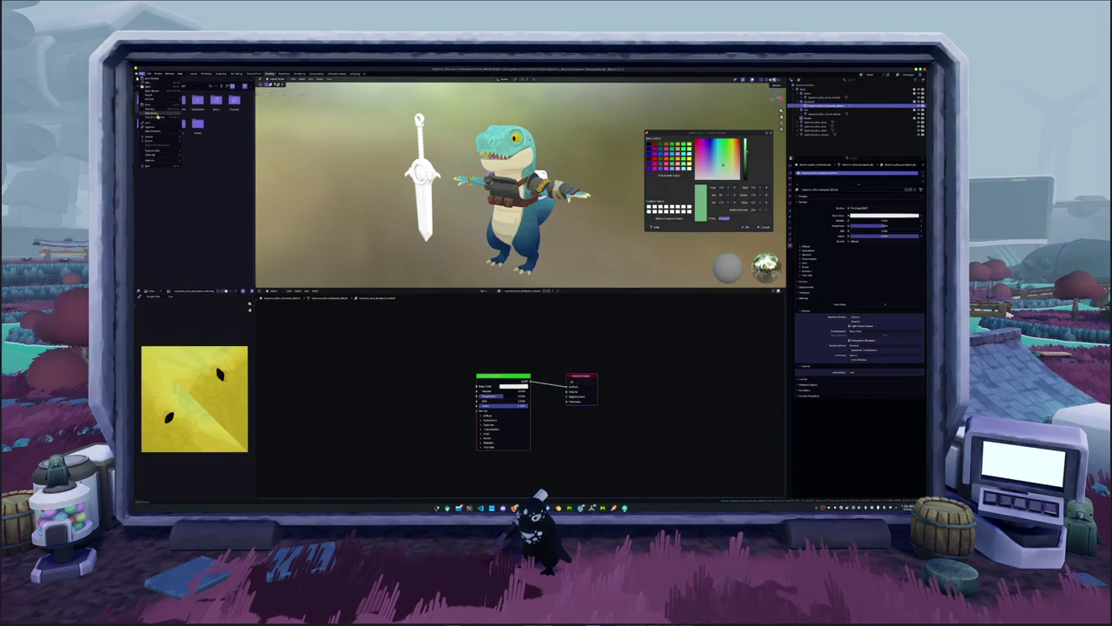
mouse_move(152, 141)
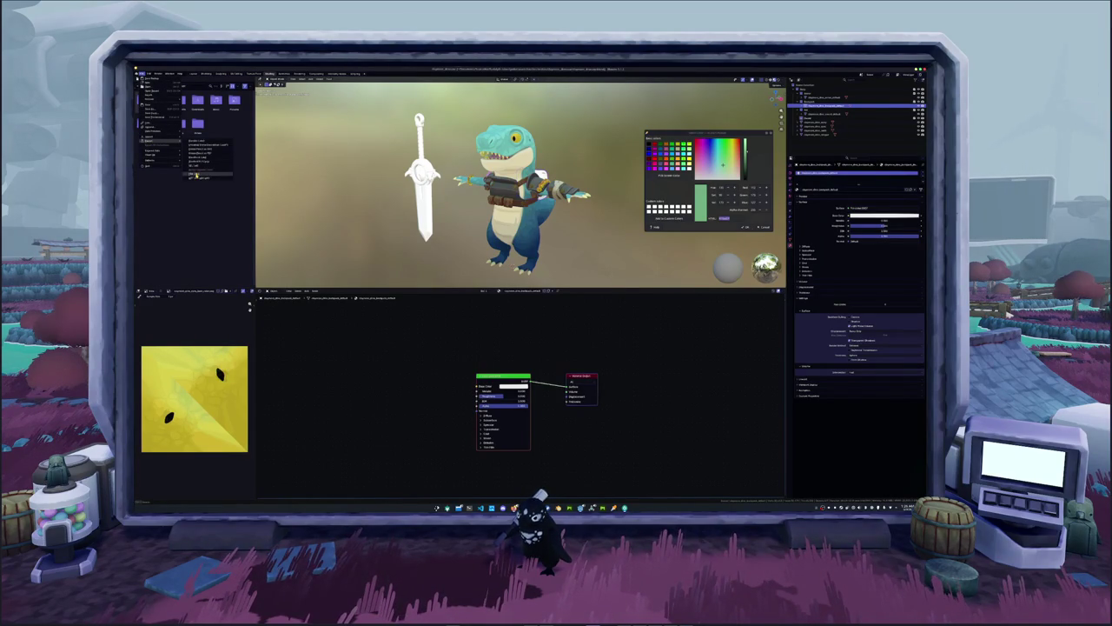
click(197, 174)
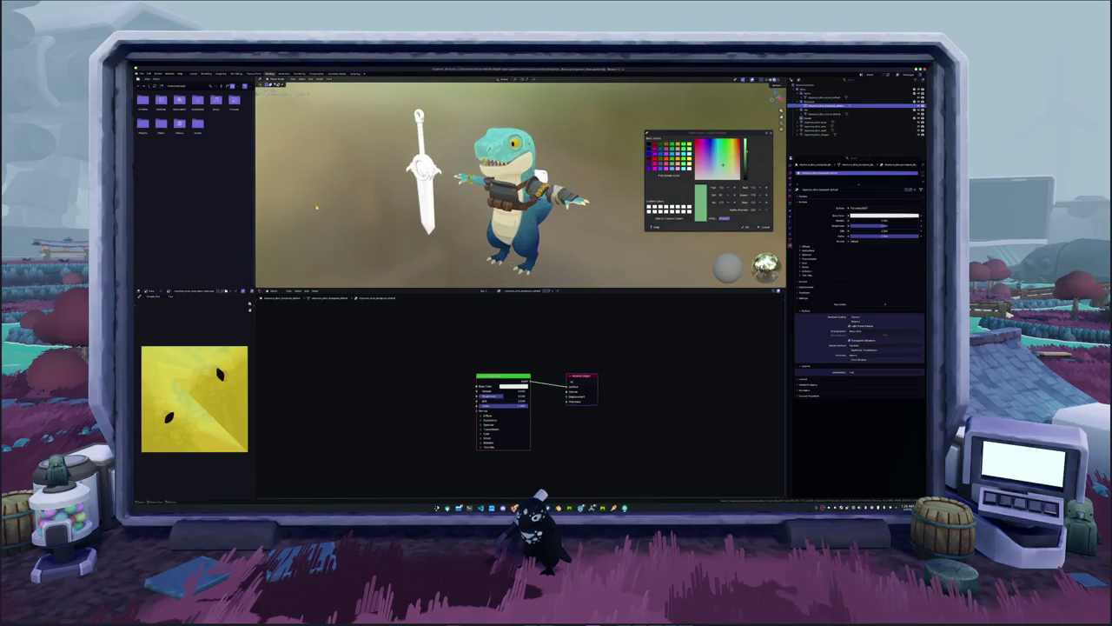
Cancel a file command's confirmation dialog, then pan and rotate the bracer in Substance Painter.
click(143, 74)
mouse_move(156, 152)
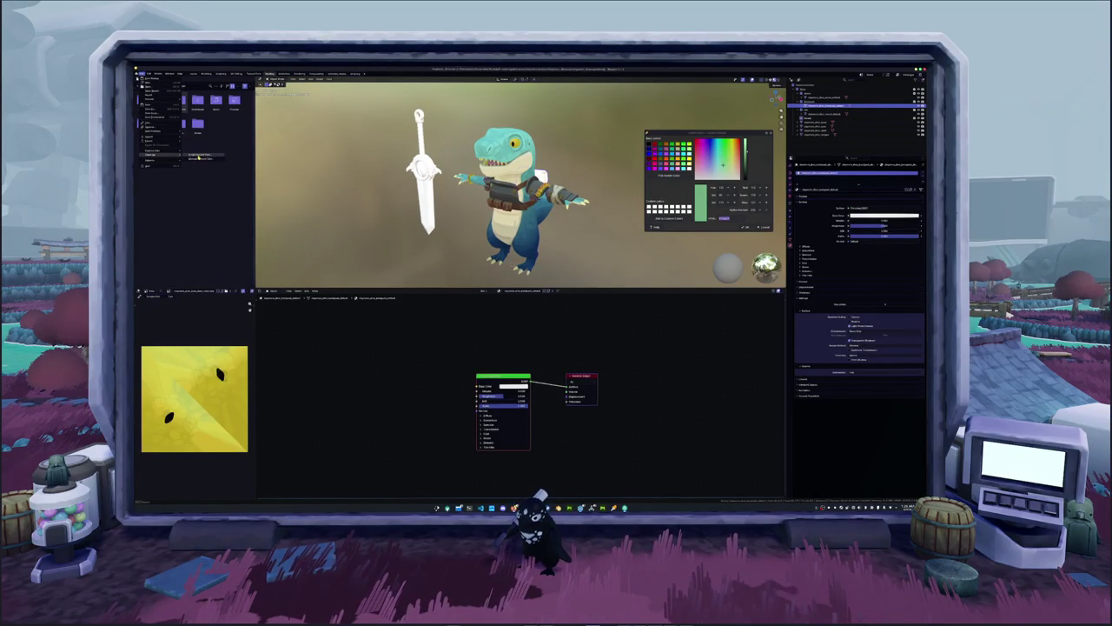
click(199, 158)
click(186, 181)
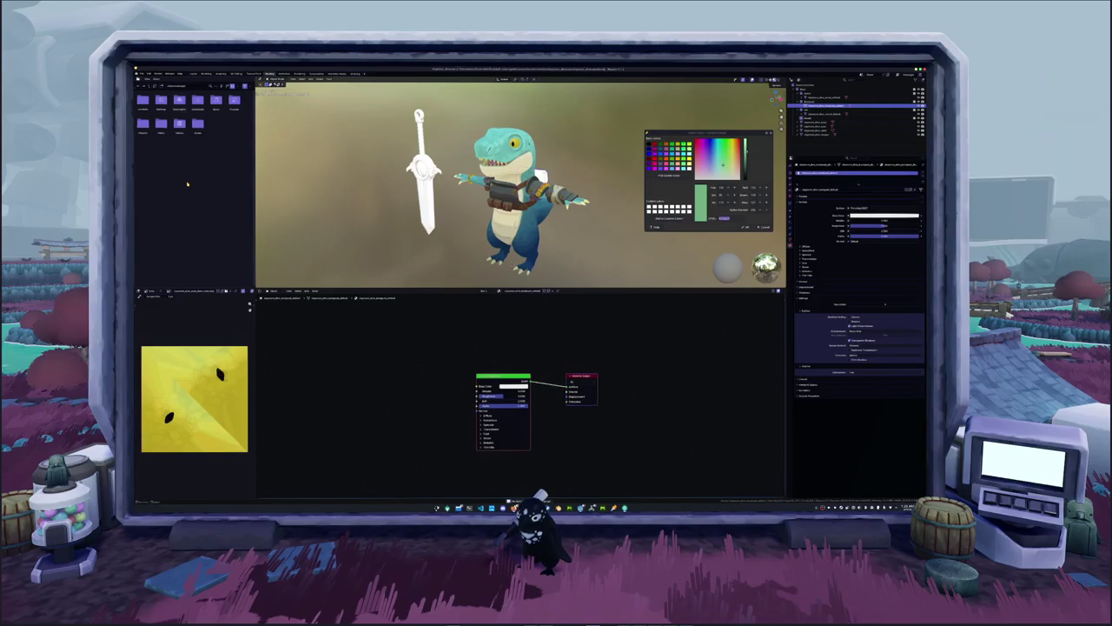
click(142, 74)
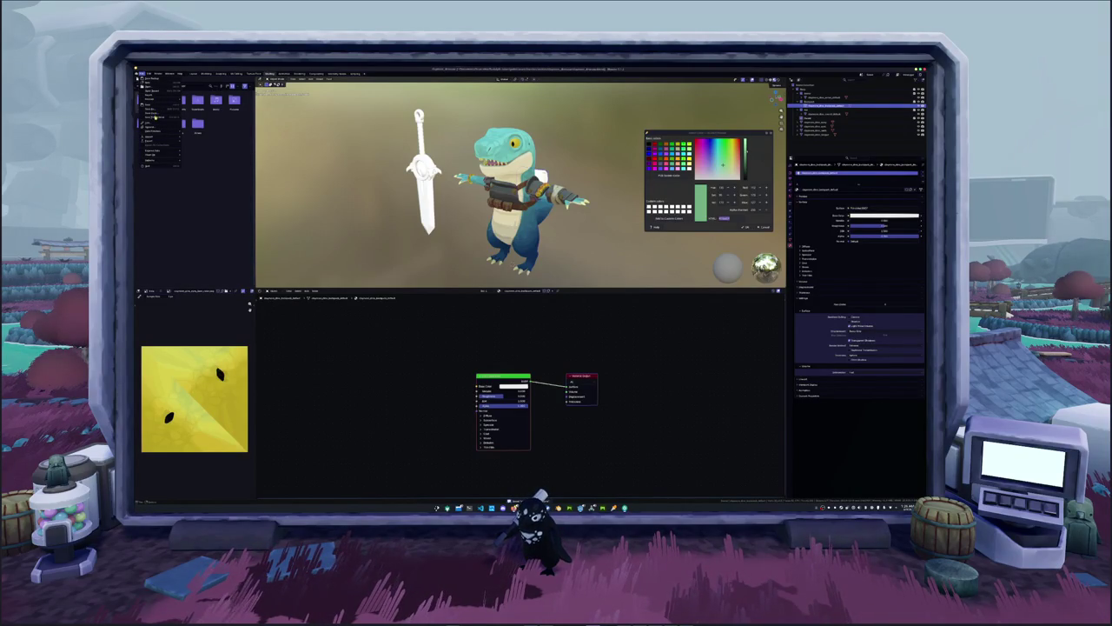
mouse_move(162, 142)
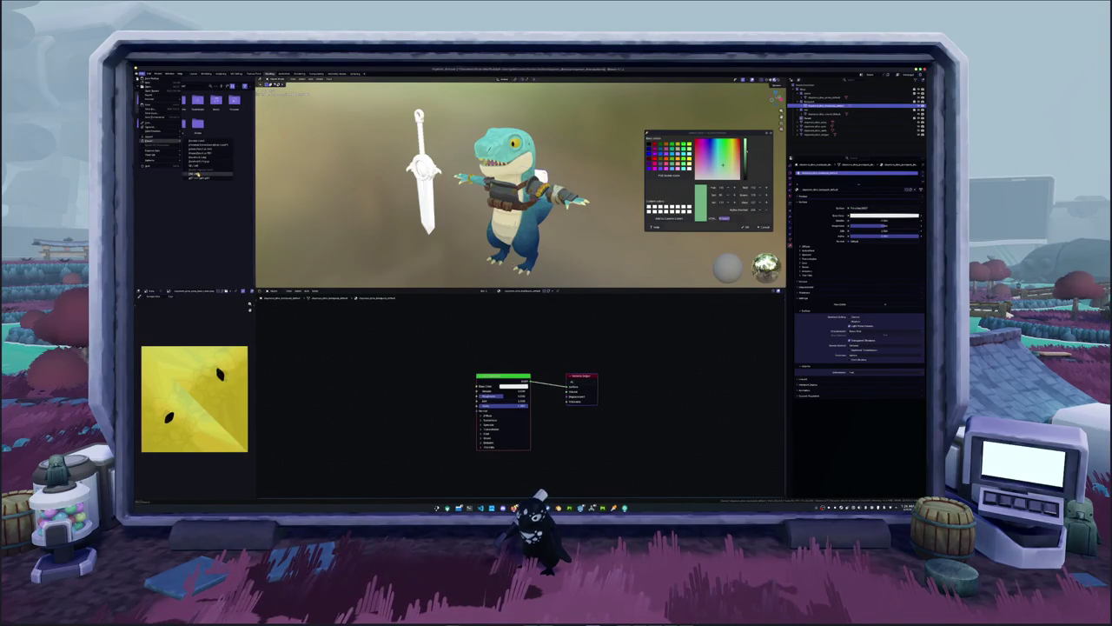
click(198, 174)
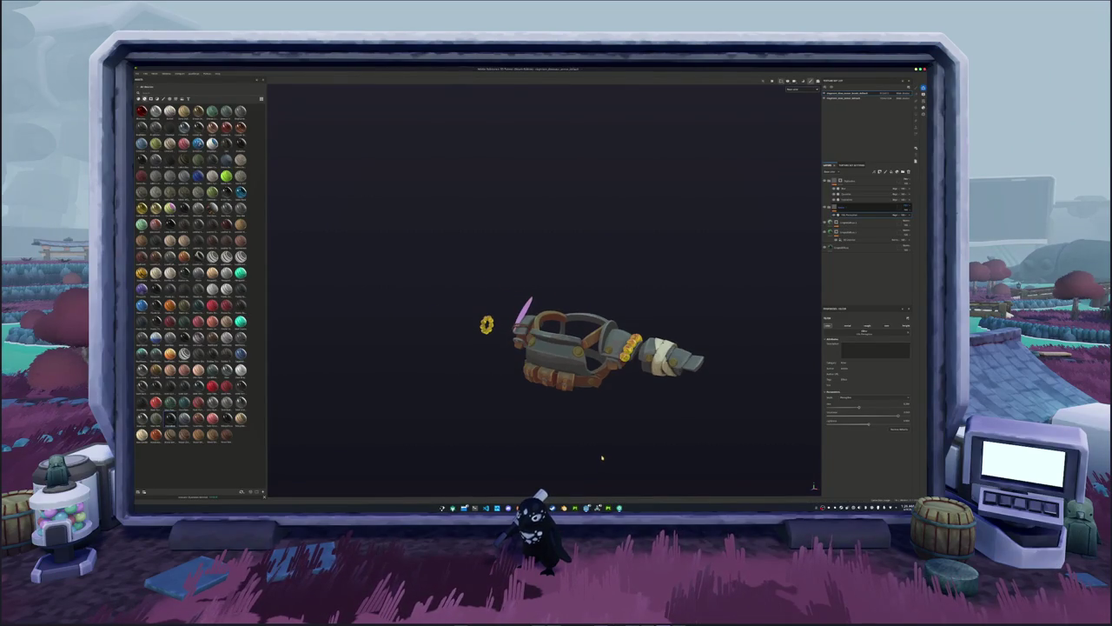
middle_drag(601, 457, 579, 440)
alt+drag(581, 441, 585, 473)
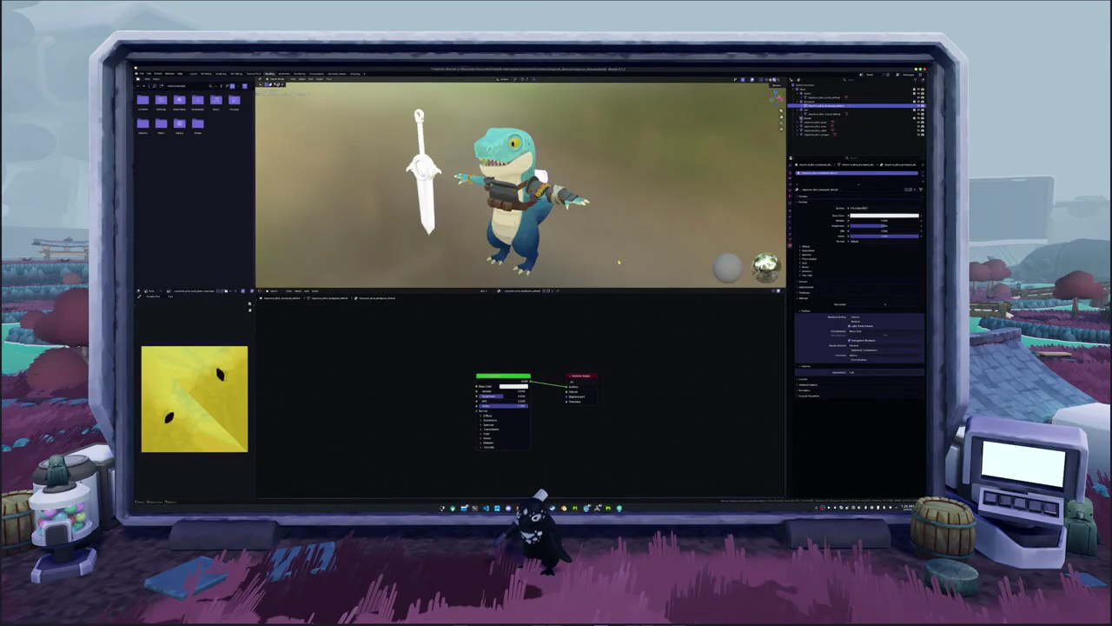
Orbit around the dinosaur and sword, then relaunch Blender from the taskbar.
middle_drag(619, 261, 617, 262)
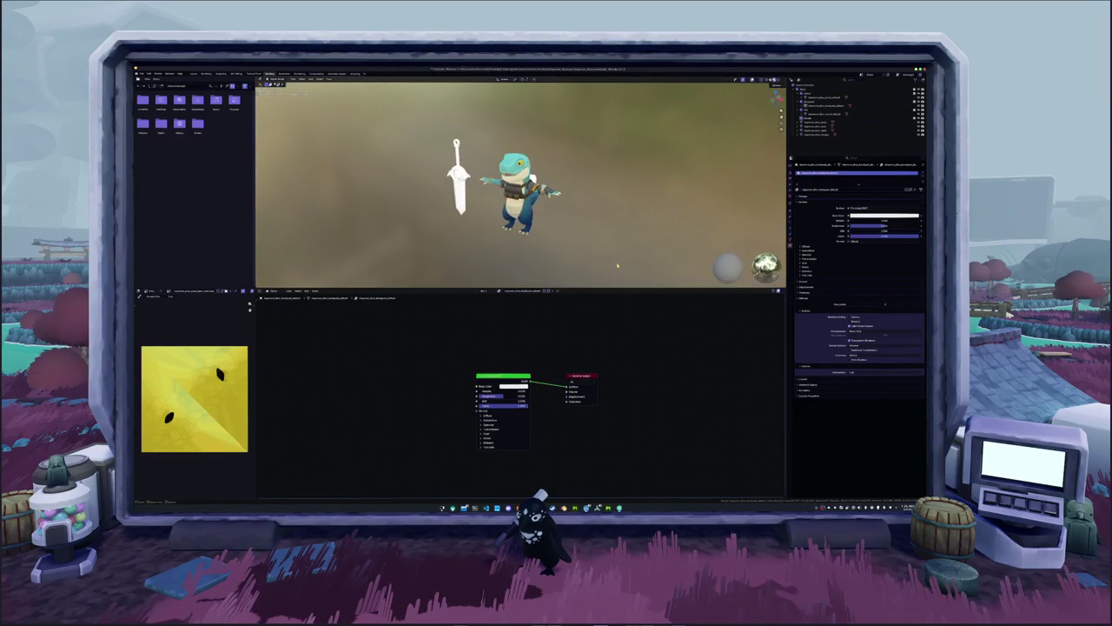
scroll(616, 262, up, 2)
scroll(617, 262, up, 2)
scroll(617, 262, up, 3)
scroll(617, 262, down, 5)
mouse_move(617, 262)
middle_down()
mouse_move(675, 204)
mouse_move(628, 186)
middle_up()
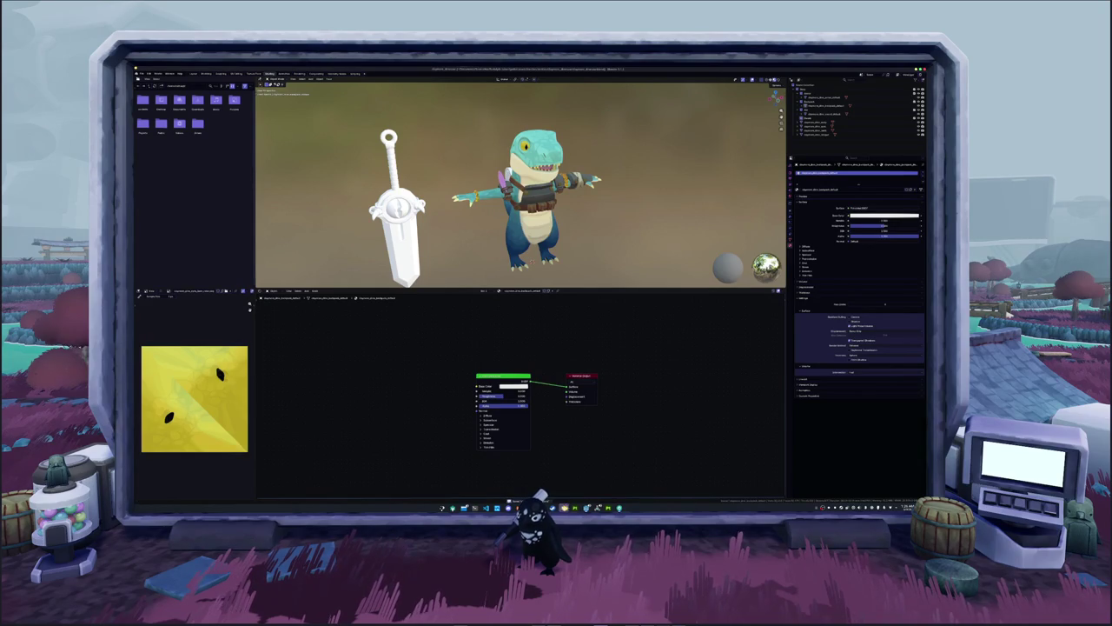
mouse_move(596, 507)
click(596, 469)
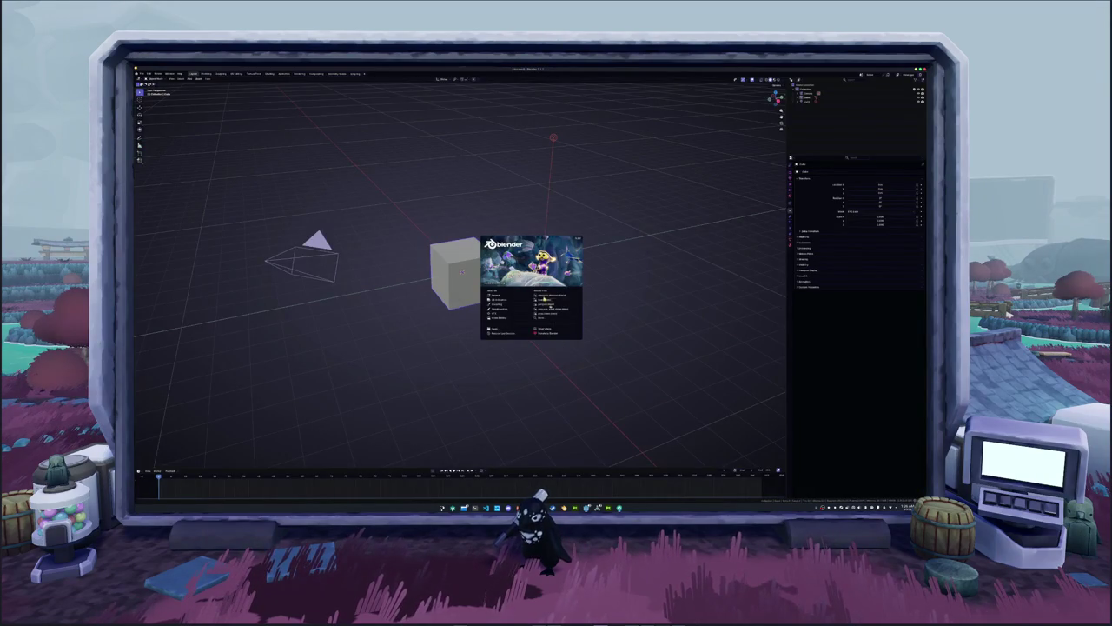
Reopen the dinosaur-and-sword project, select the model, and start File > Export in the destination folder.
click(543, 299)
middle_drag(521, 191, 476, 178)
click(476, 178)
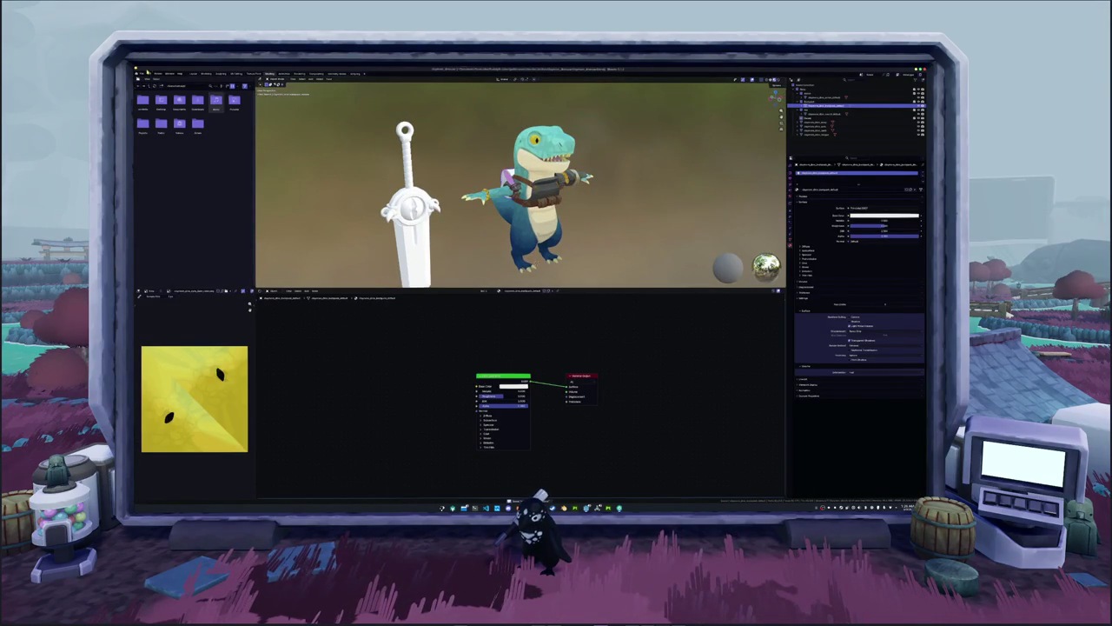
click(142, 73)
mouse_move(153, 142)
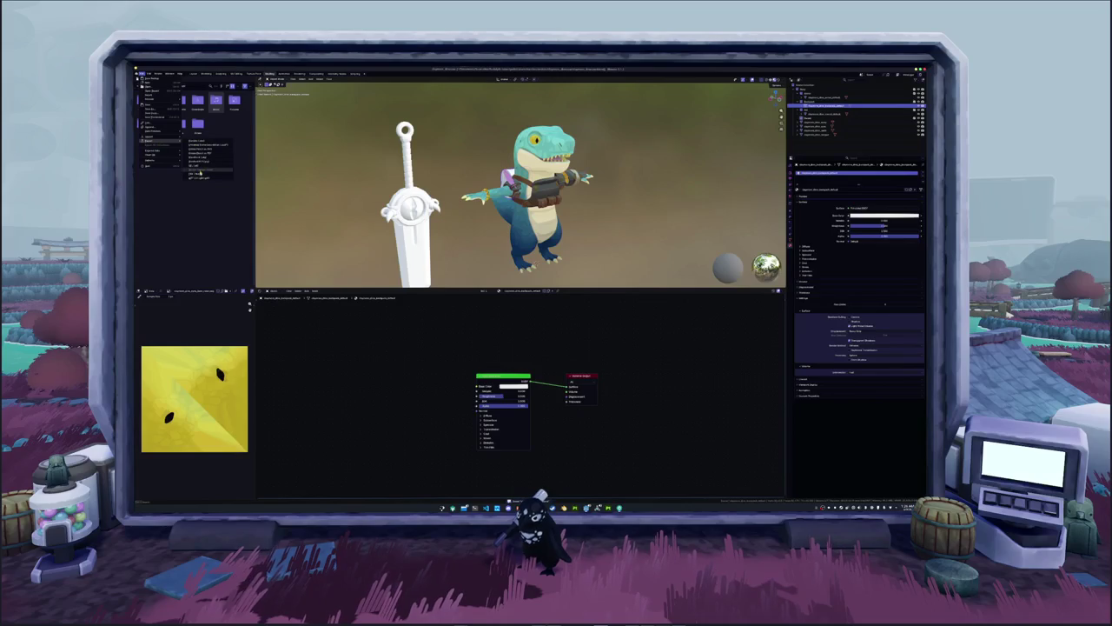
click(200, 172)
double_click(402, 112)
click(416, 487)
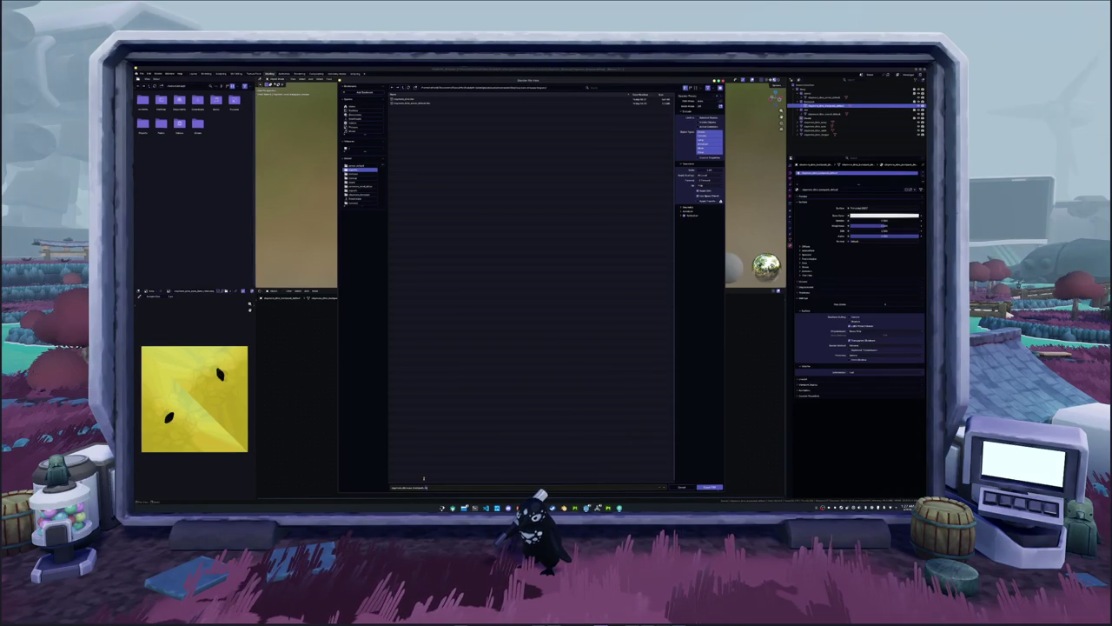
Confirm the export file name to export the model.
key(Return)
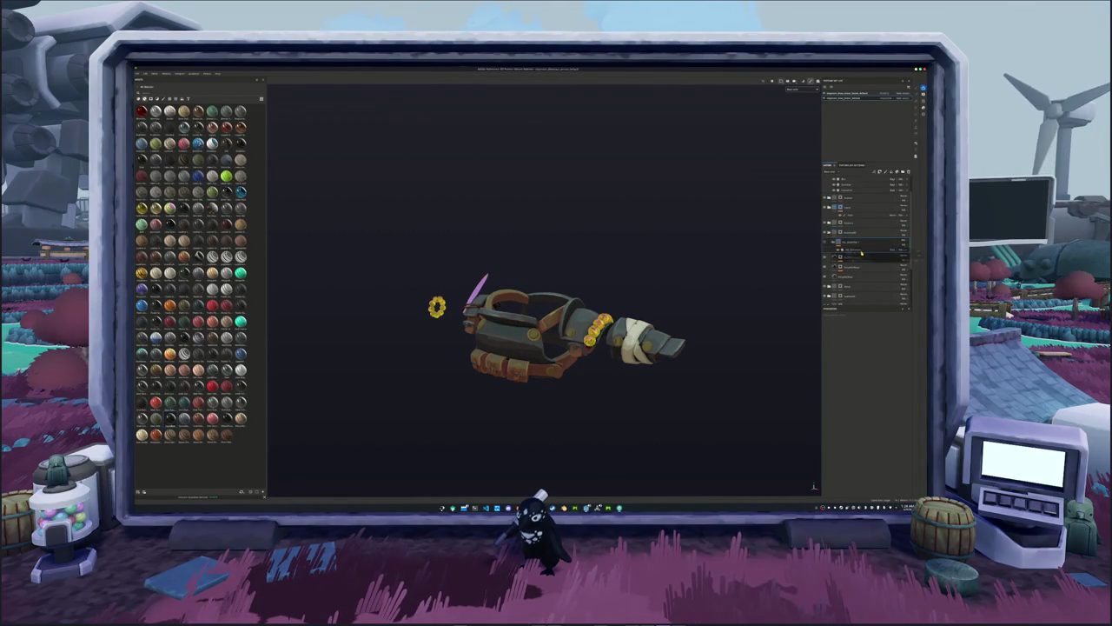
Expand the layer groups and reorder layers in the gauntlet's layer stack.
click(829, 235)
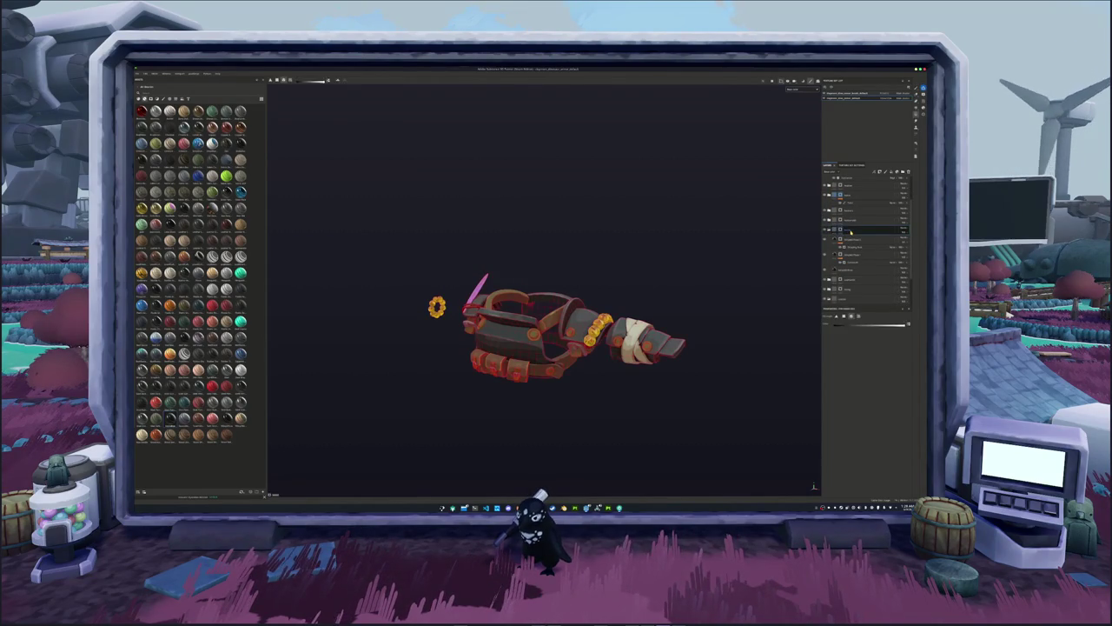
click(834, 239)
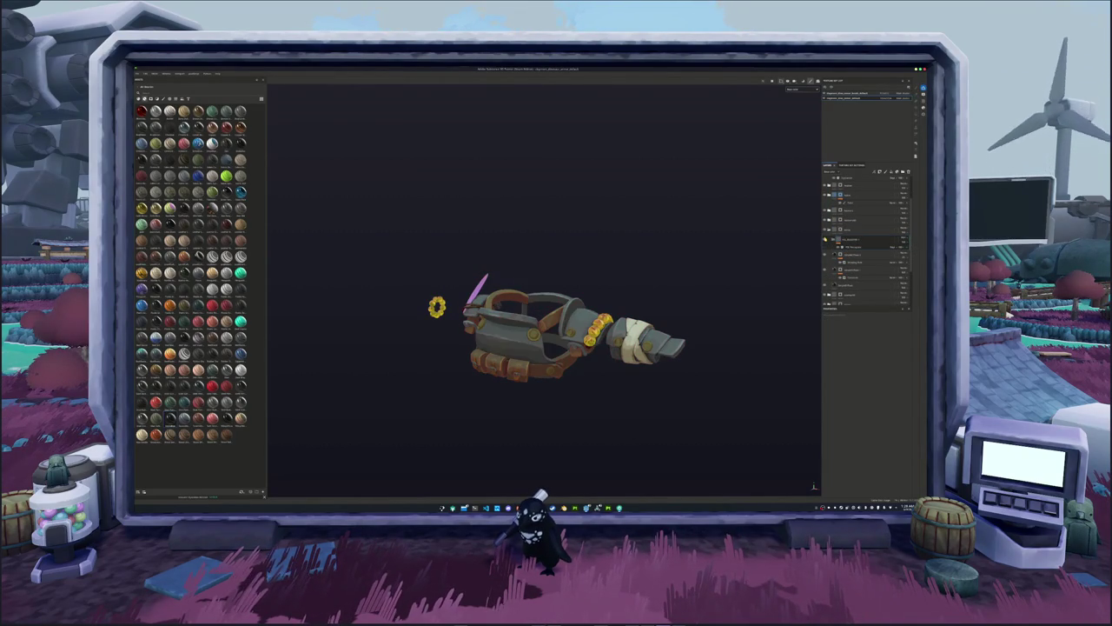
click(829, 229)
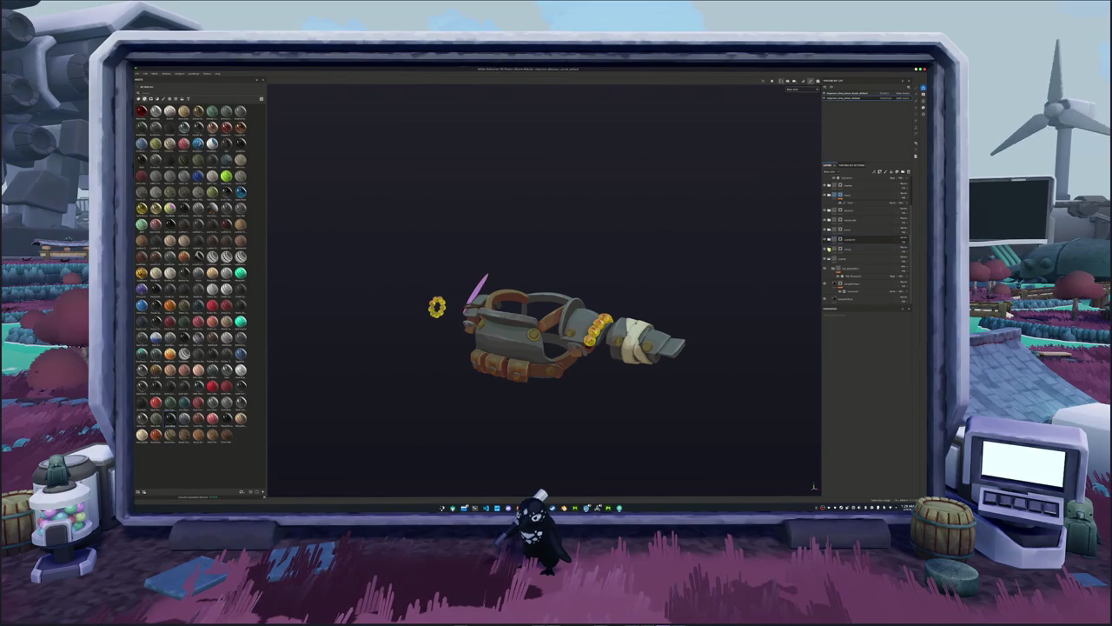
click(856, 242)
drag(856, 240, 847, 255)
scroll(828, 252, down, 3)
click(844, 258)
drag(857, 278, 832, 271)
scroll(827, 270, down, 3)
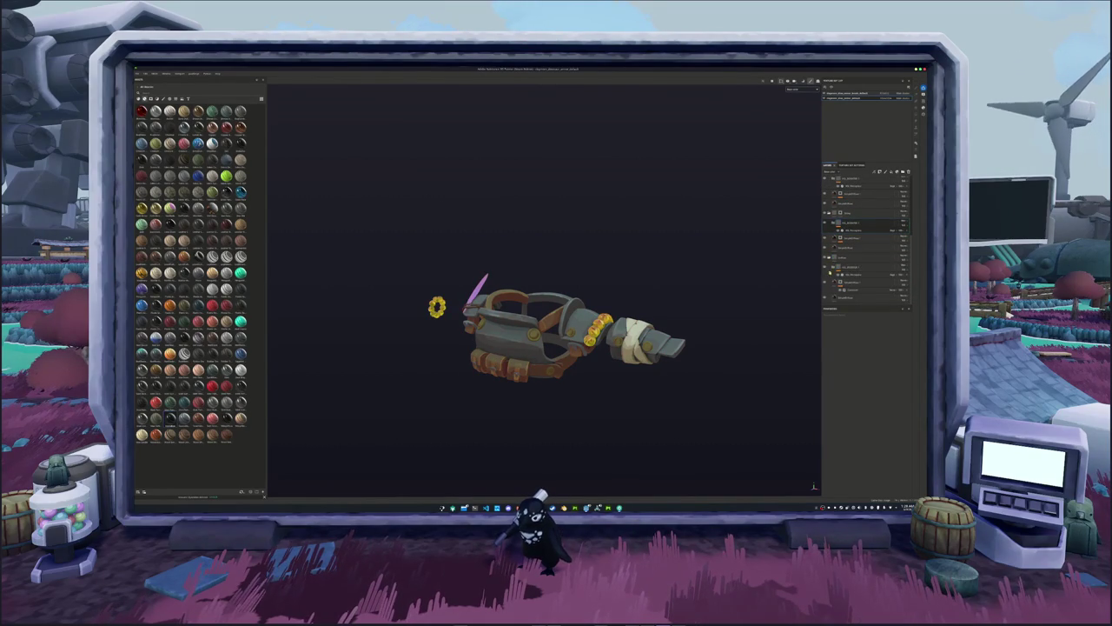
Apply context-menu options to three layers, deepening the leather straps to reddish-brown with orange-red edges.
right_click(848, 258)
click(868, 402)
click(848, 217)
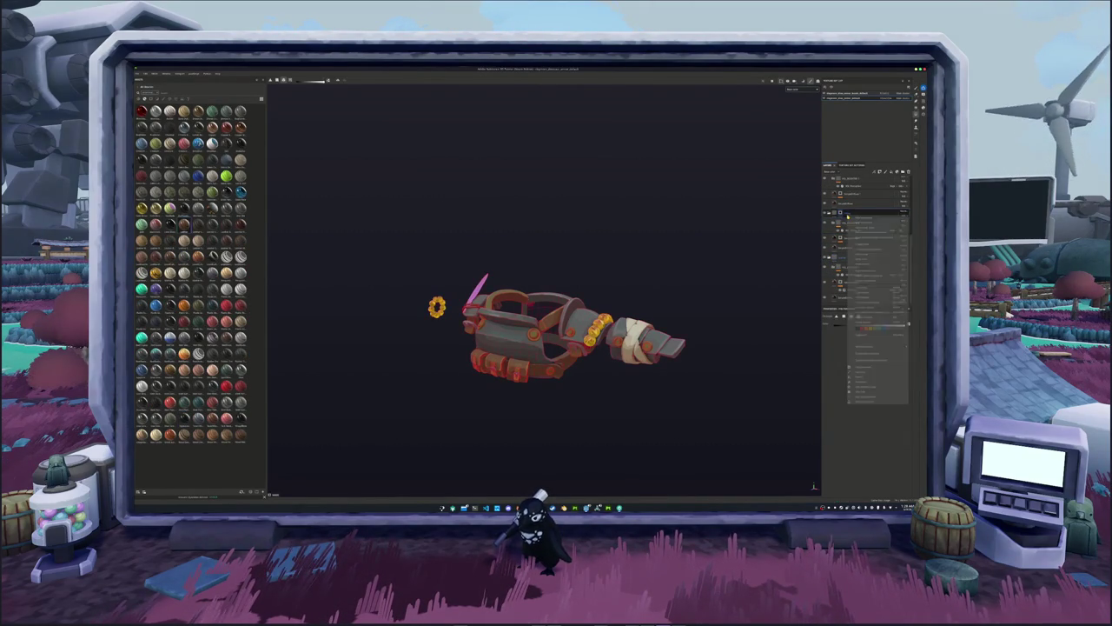
click(849, 221)
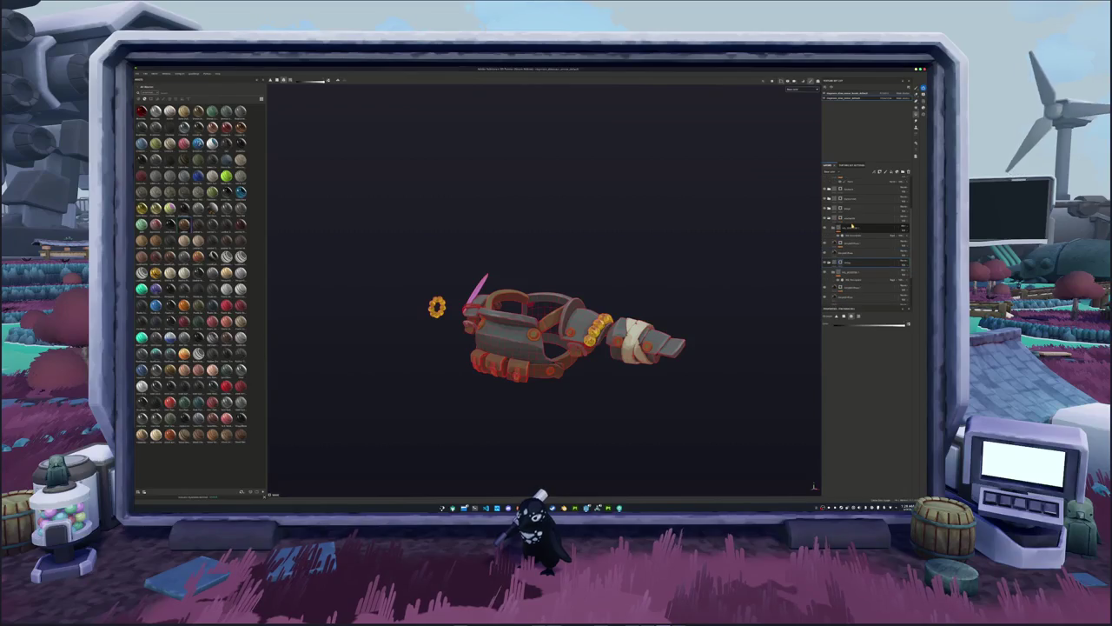
right_click(852, 218)
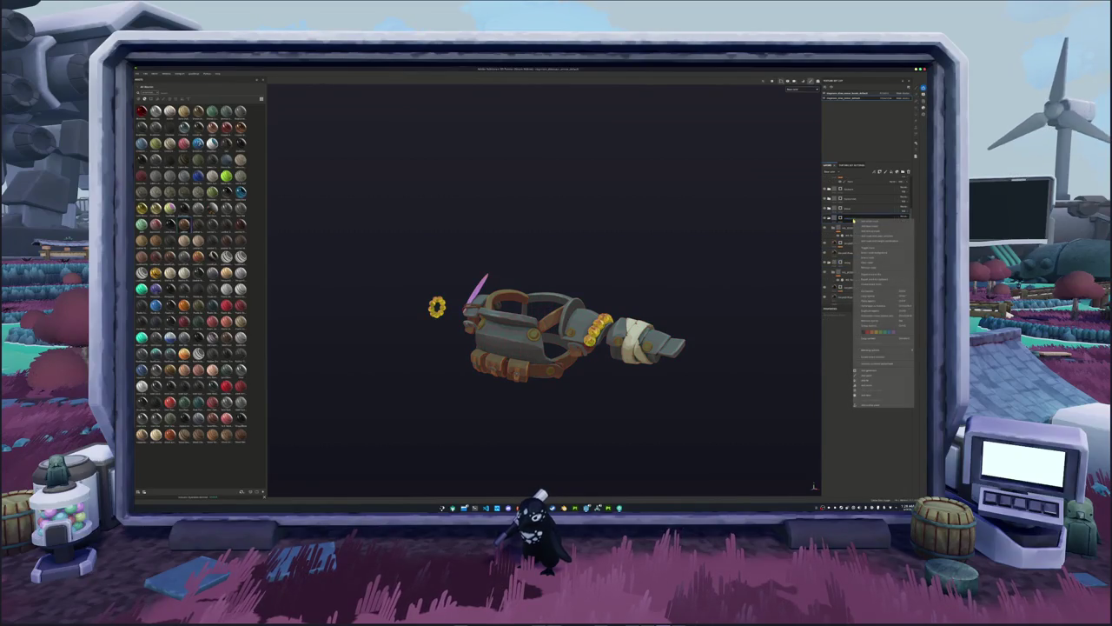
click(869, 363)
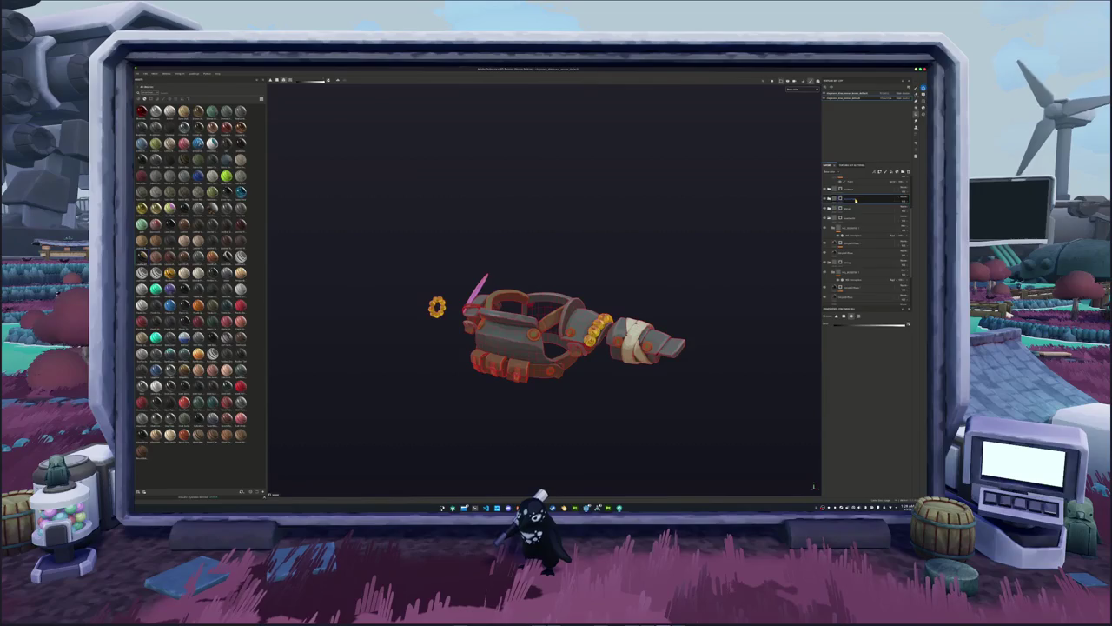
right_click(847, 198)
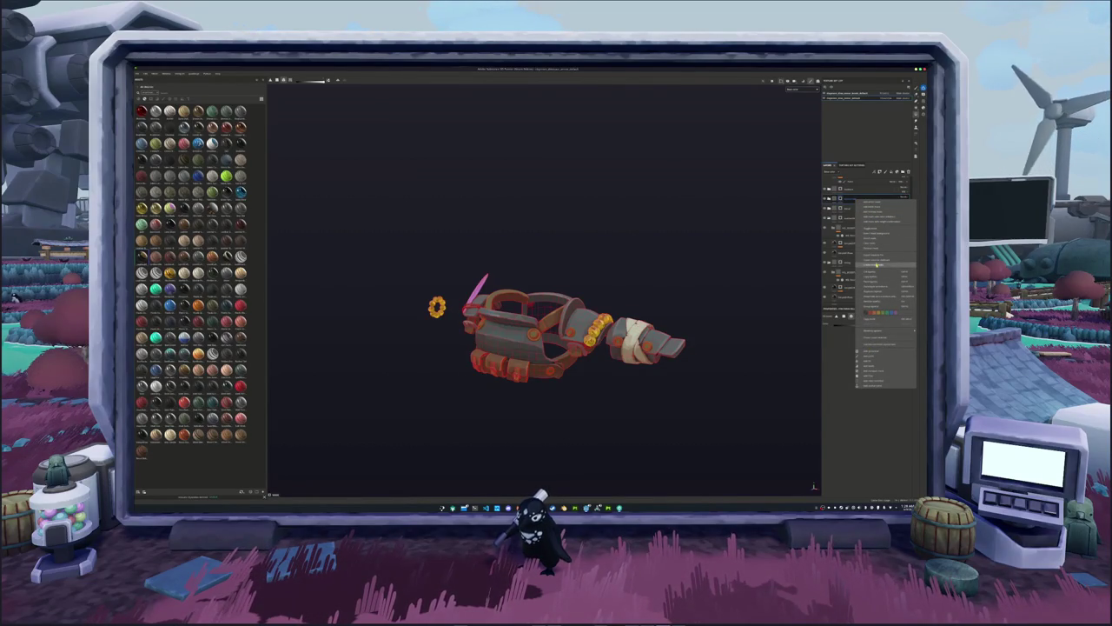
click(875, 337)
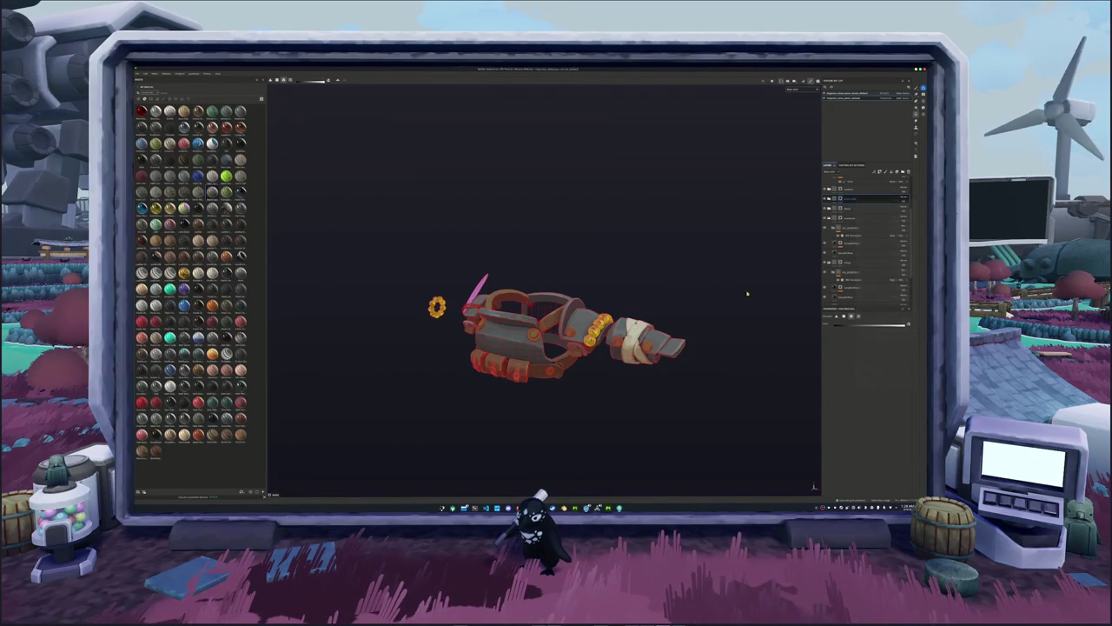
click(139, 73)
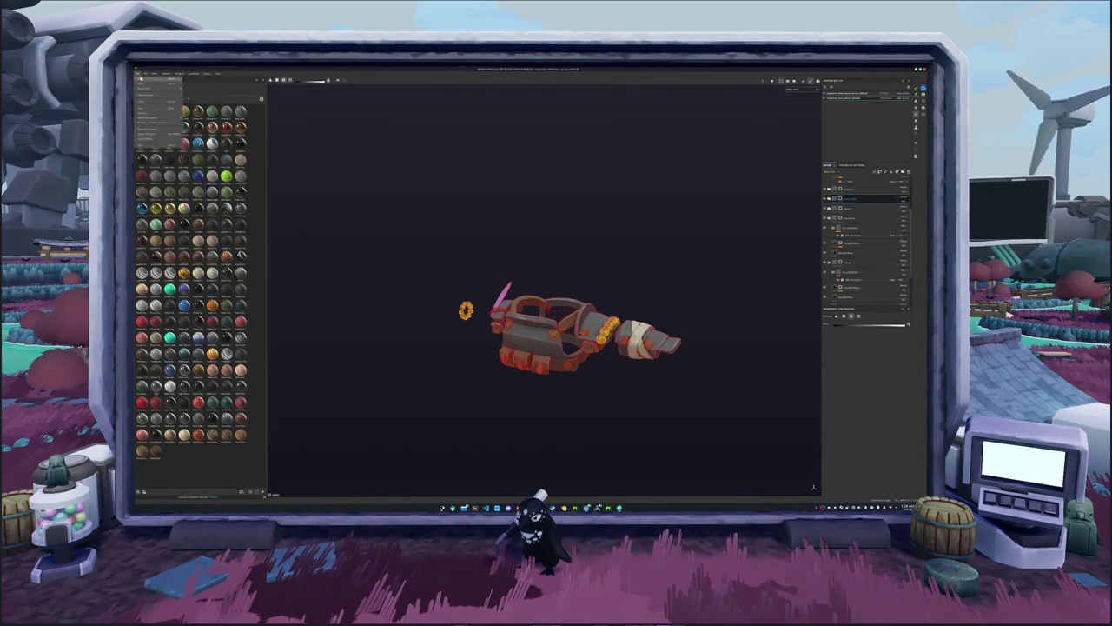
Create a new project from the bag mesh and bake its mesh maps.
click(143, 80)
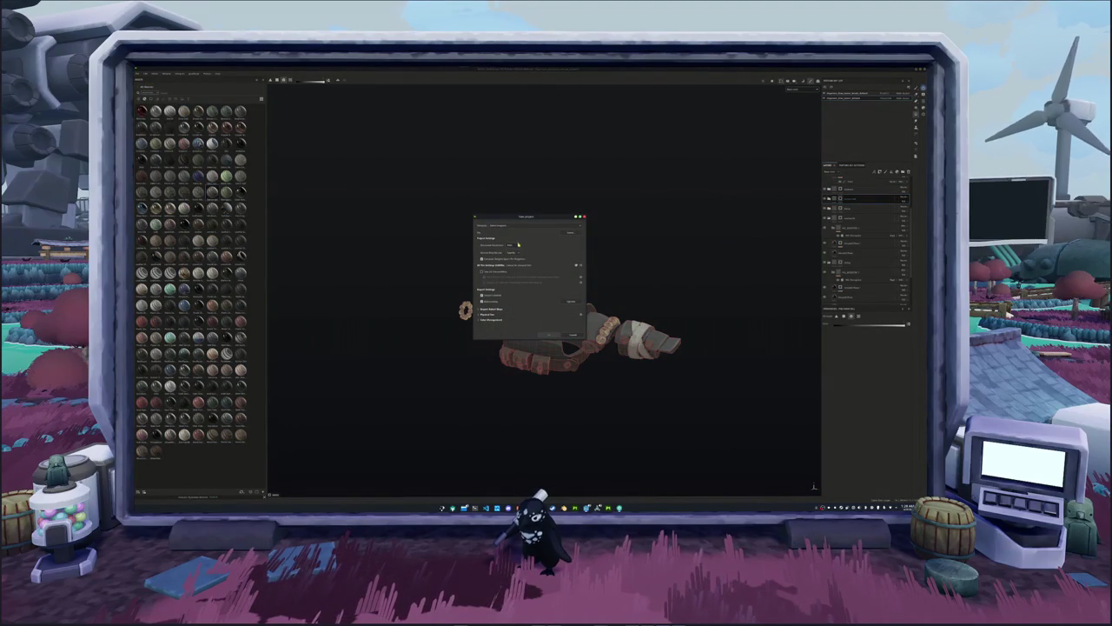
click(569, 232)
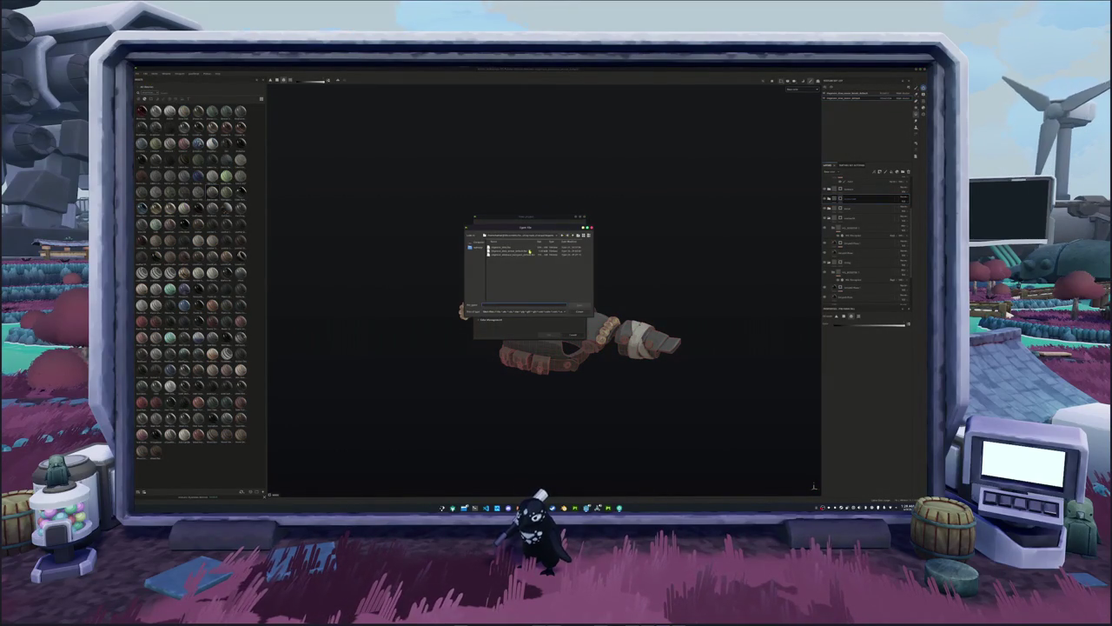
double_click(522, 254)
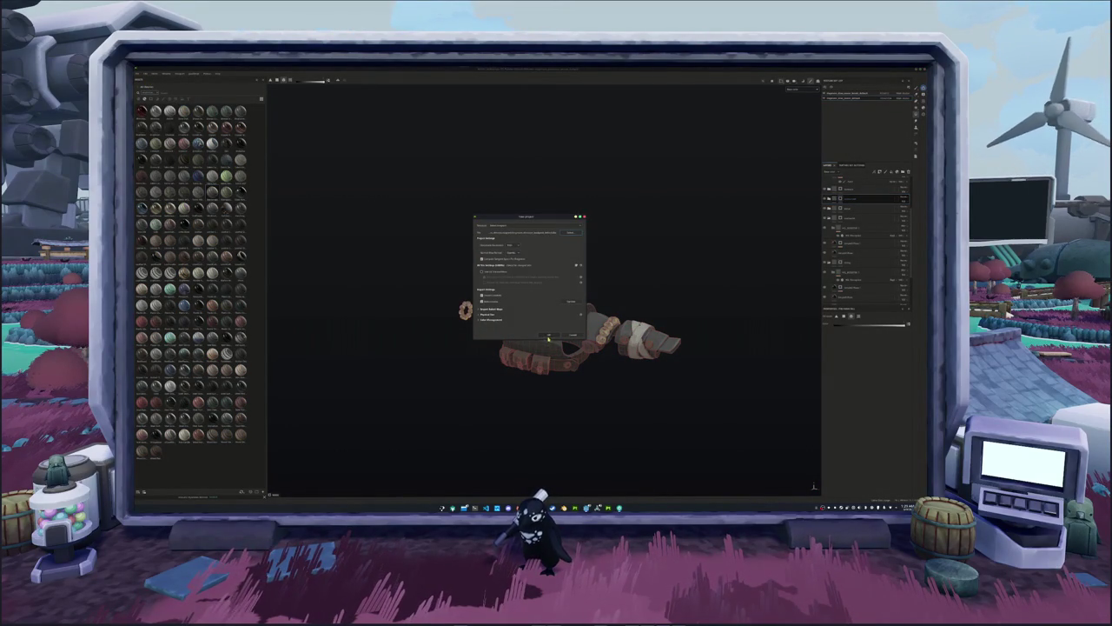
click(549, 336)
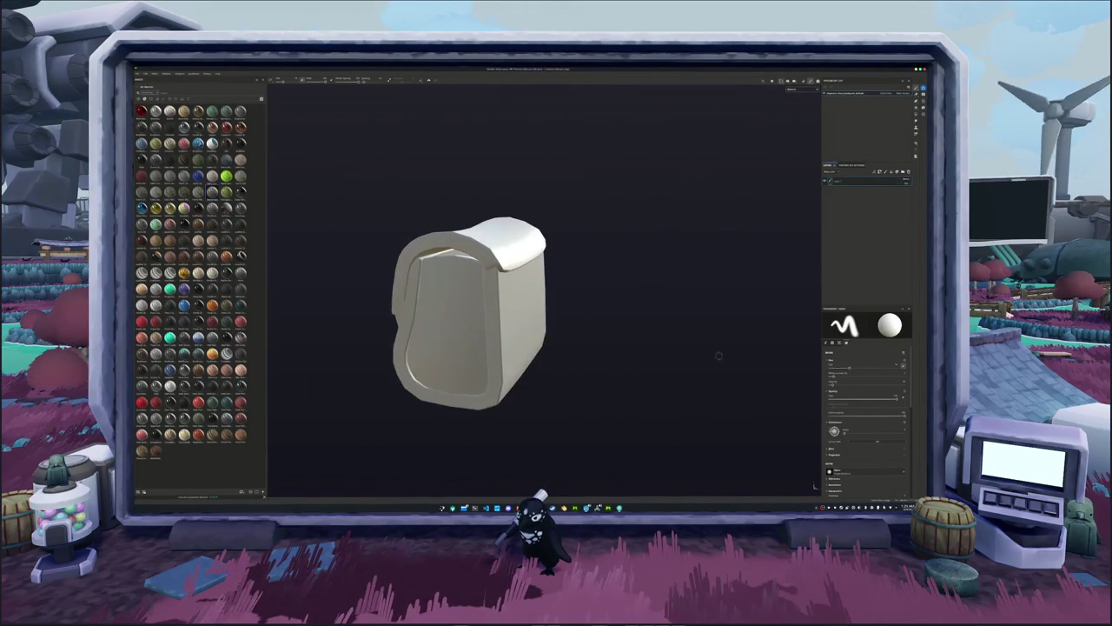
key(ctrl+b)
click(618, 487)
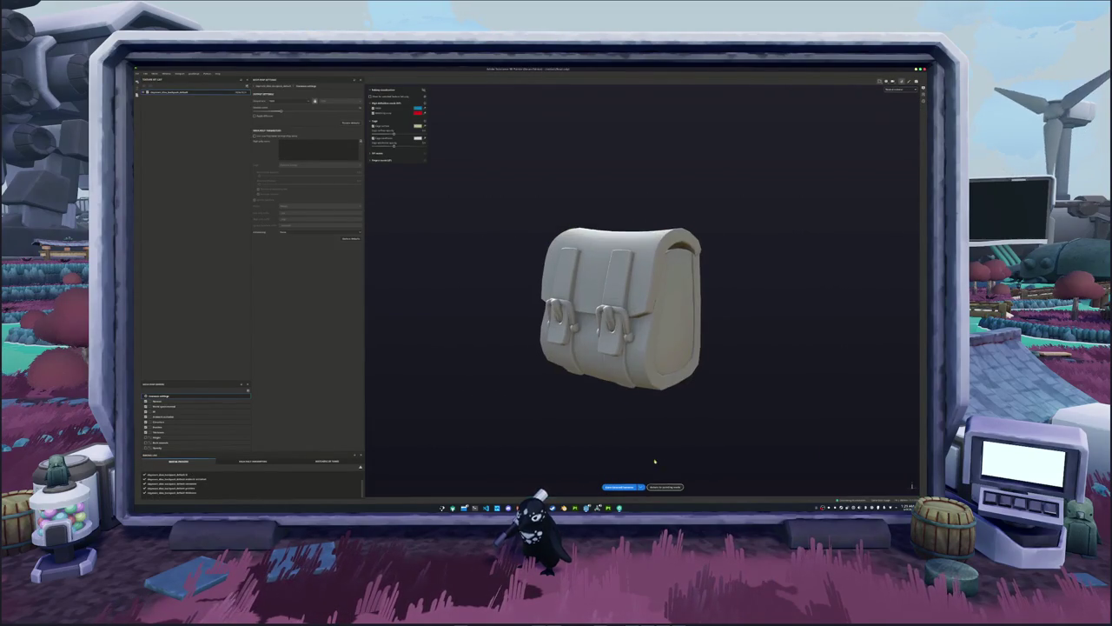
key(ctrl+b)
Save the new satchel project under the suggested file name.
key(ctrl+s)
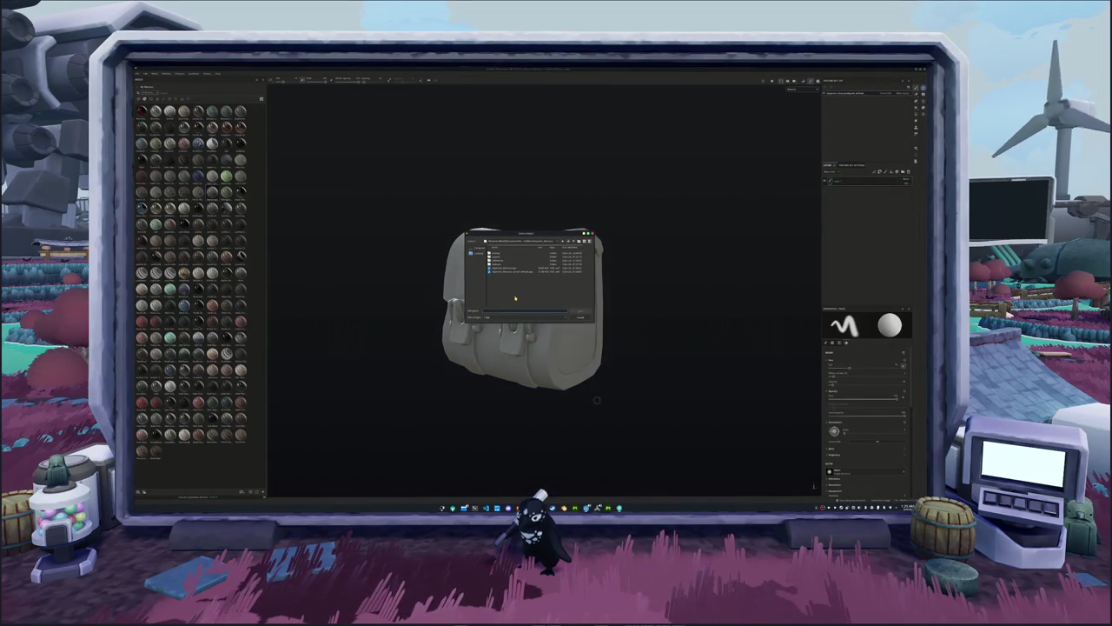
text(b)
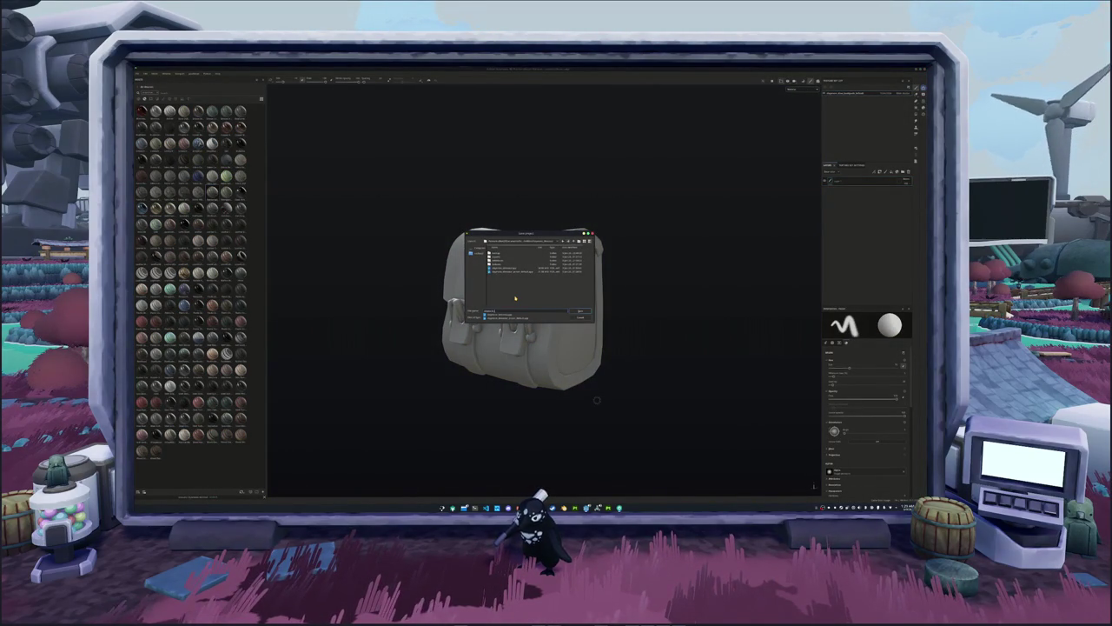
key(Down)
key(Return)
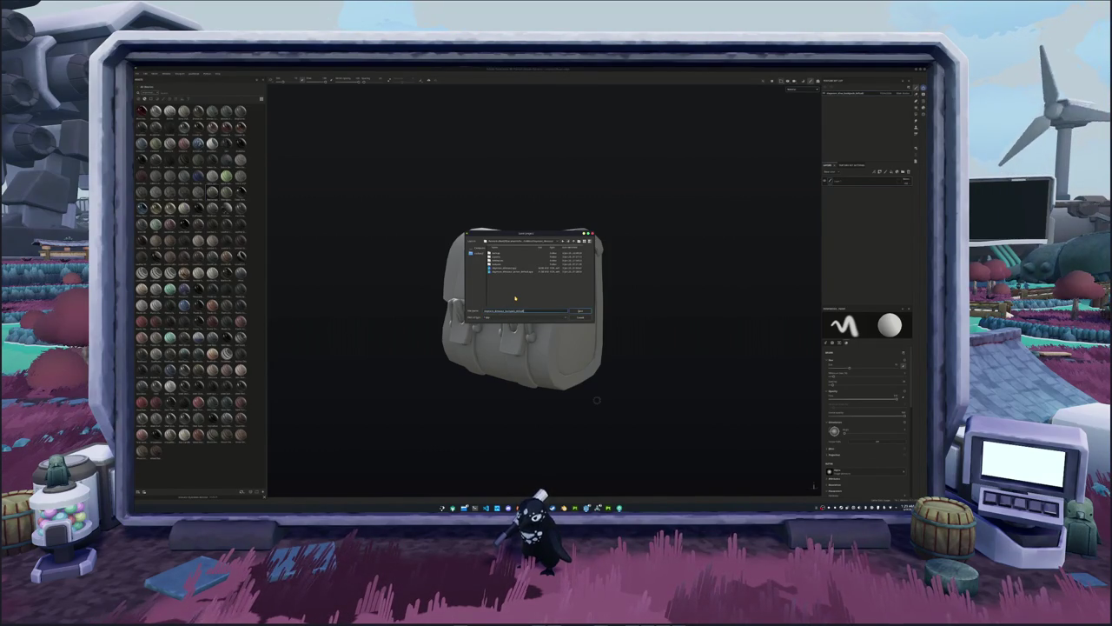
key(Return)
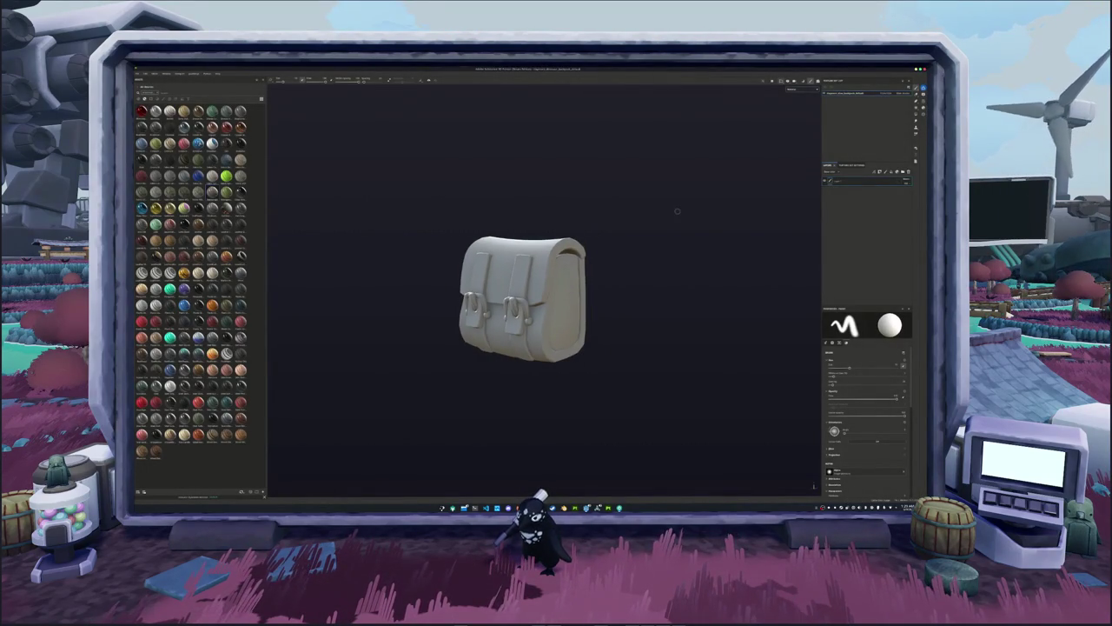
Switch the bag to the UV checker display and test a brown material fill, deleting then restoring it.
click(806, 98)
scroll(608, 213, up, 3)
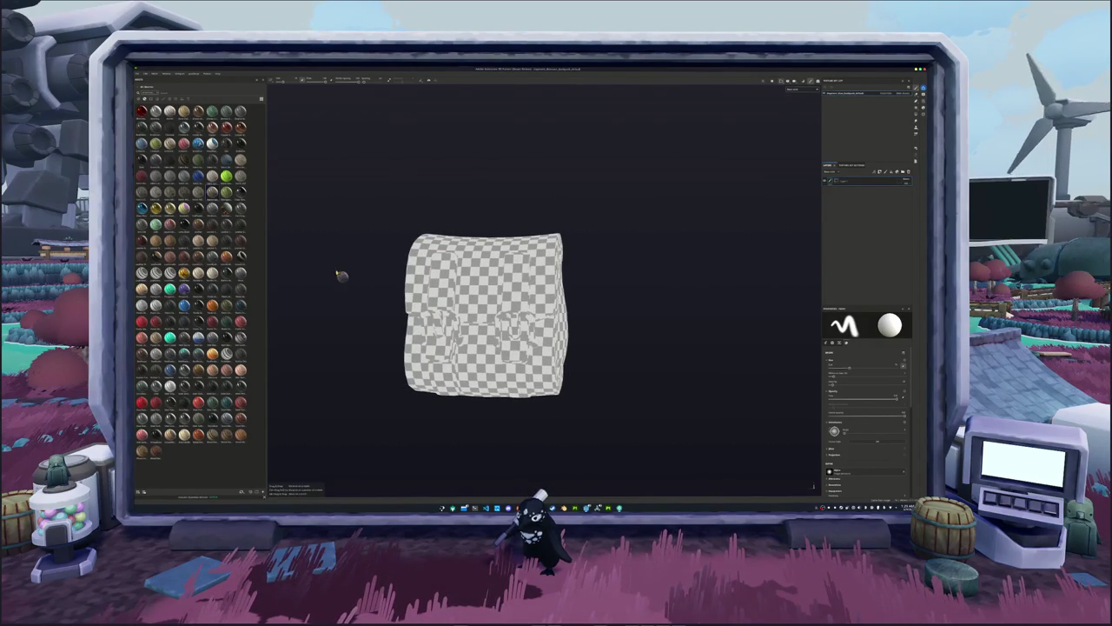
drag(212, 239, 450, 329)
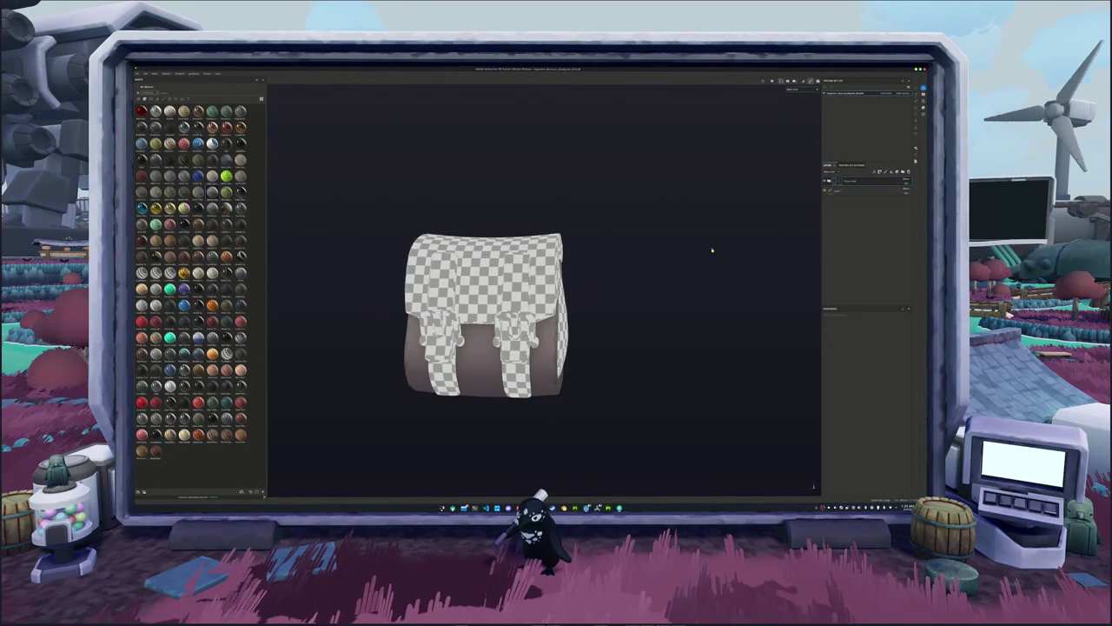
click(850, 181)
click(850, 181)
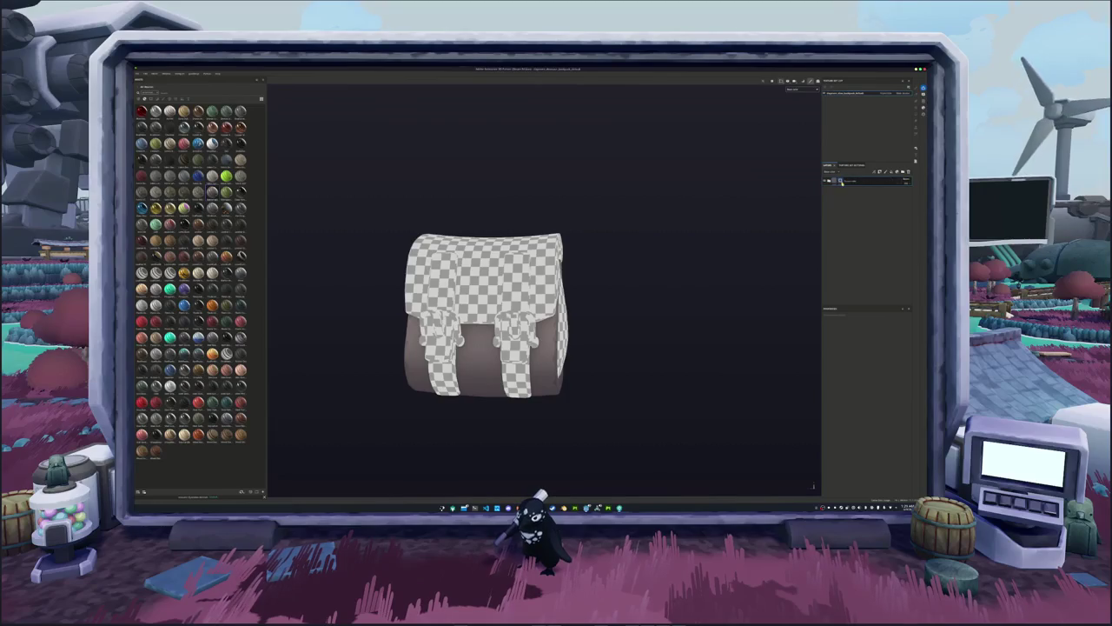
key(Delete)
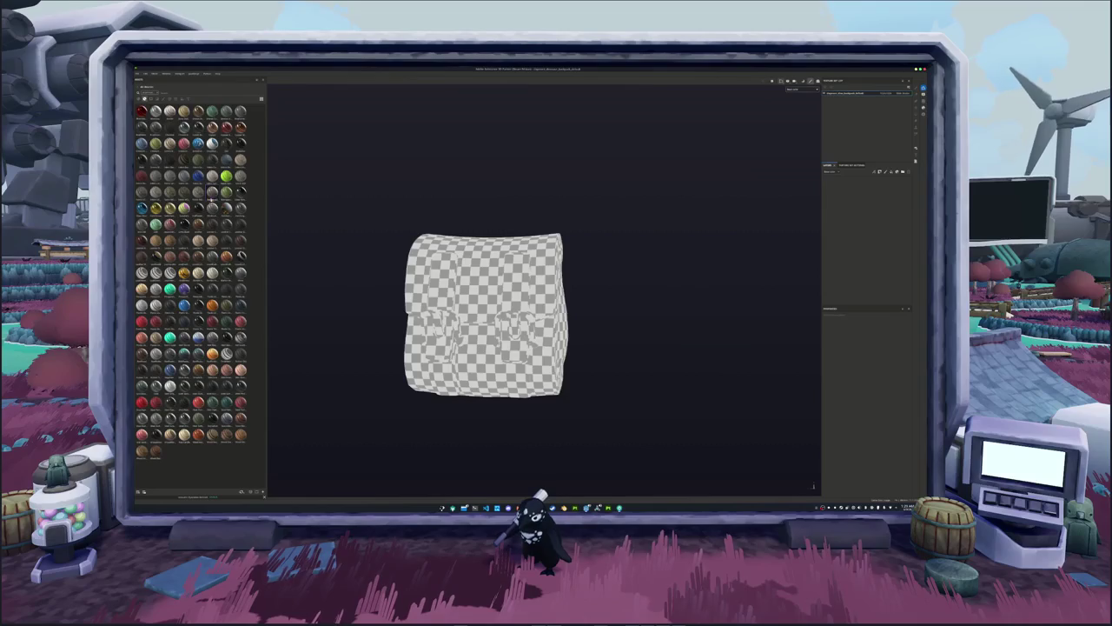
key(ctrl+z)
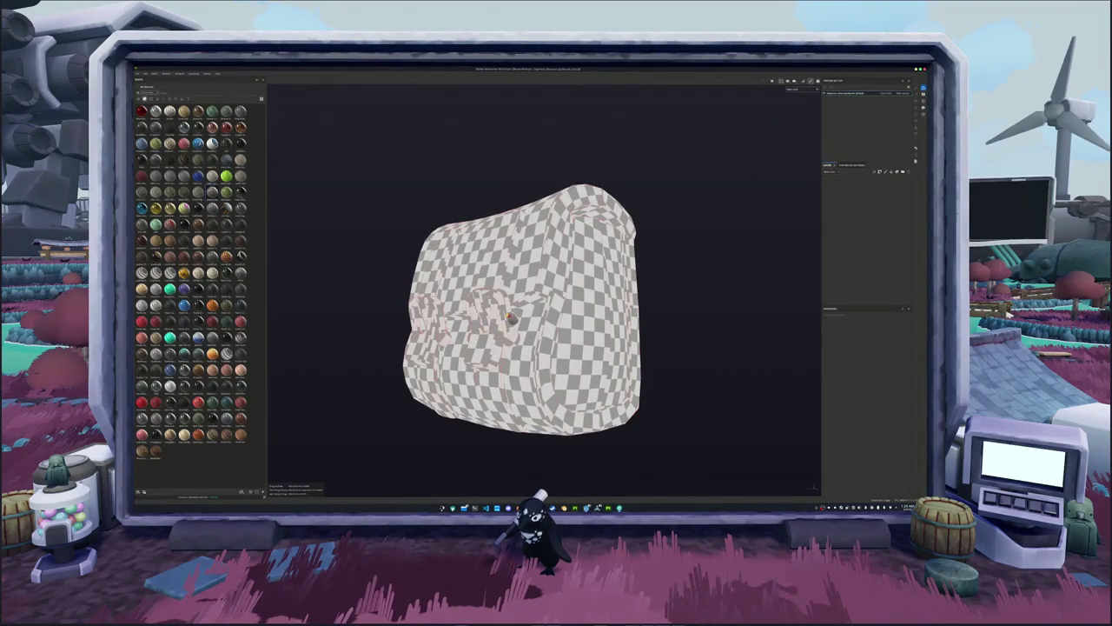
Show the fully checkered view, paint brown over both buckles, and search the shelf for 'leather'.
click(841, 180)
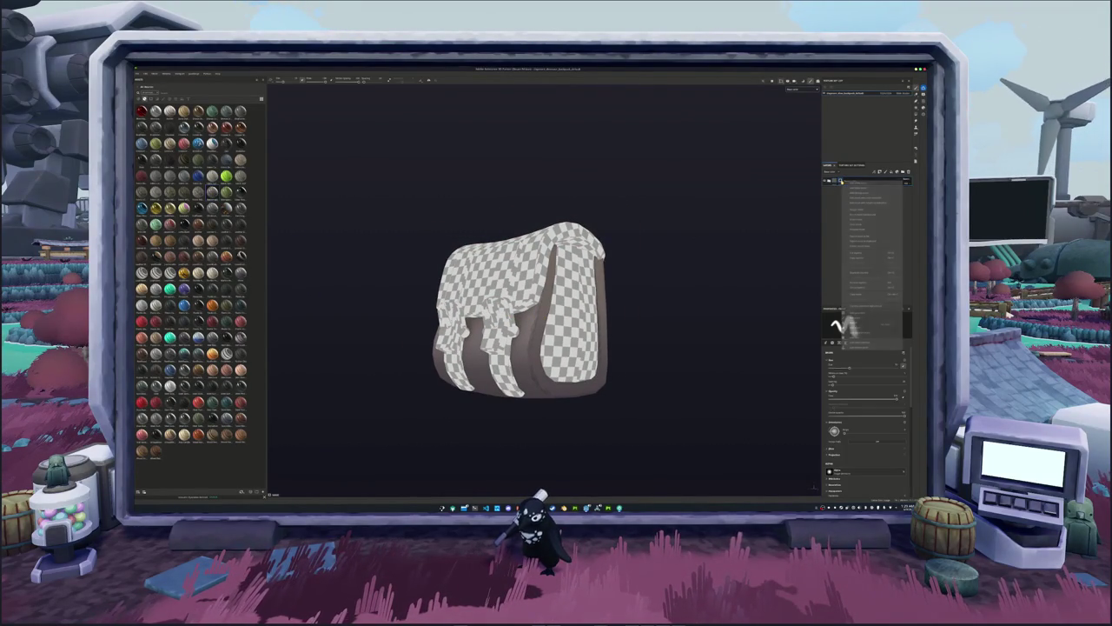
click(868, 222)
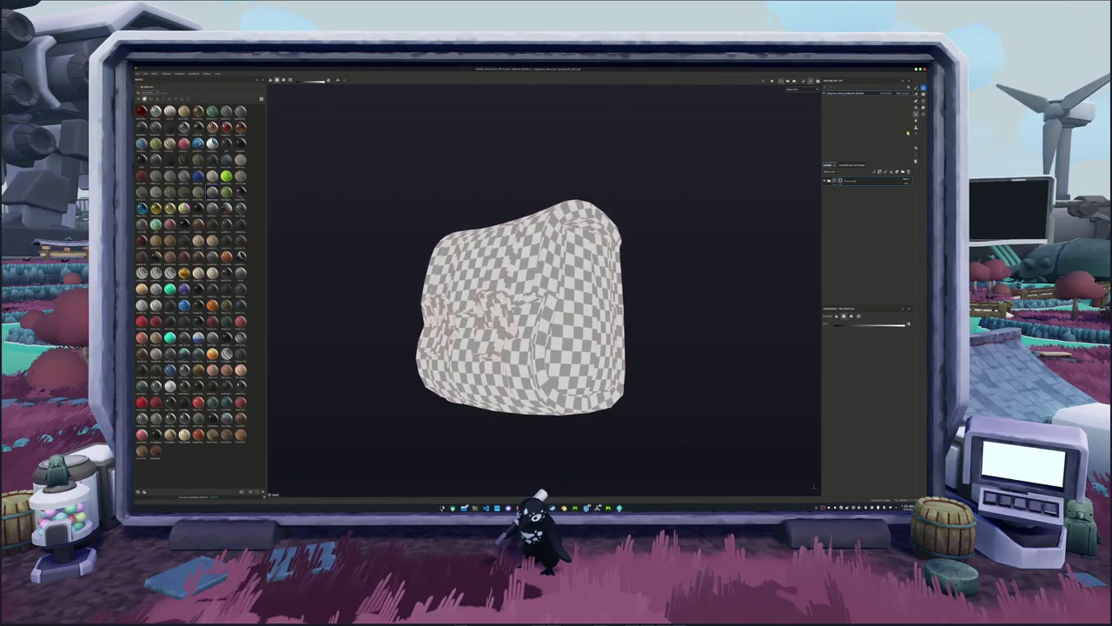
scroll(749, 318, up, 1)
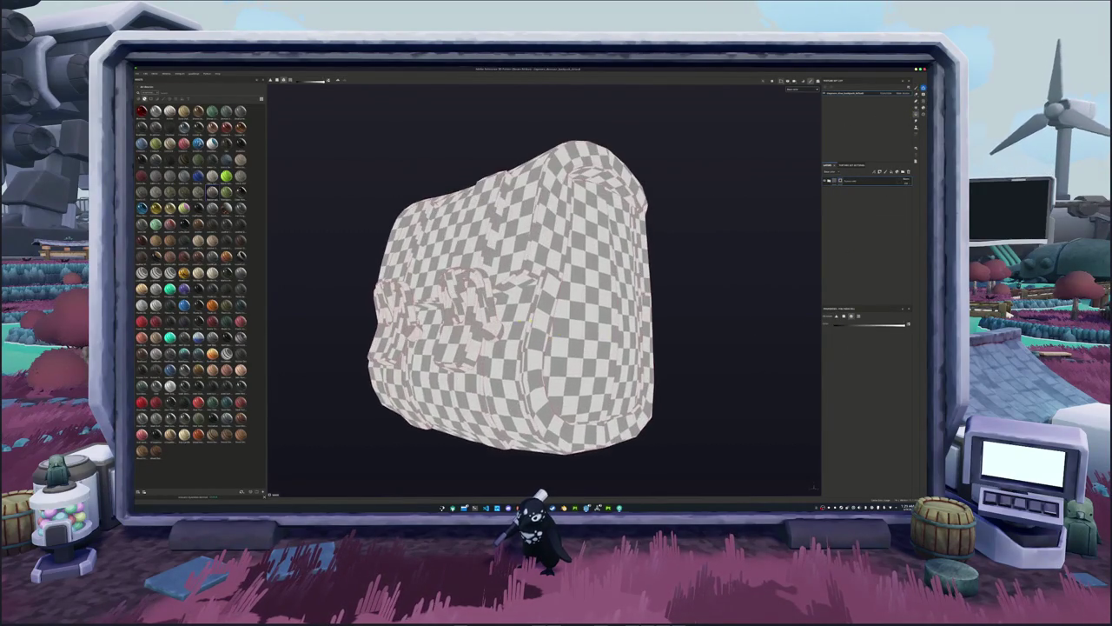
scroll(534, 329, up, 1)
drag(533, 330, 480, 322)
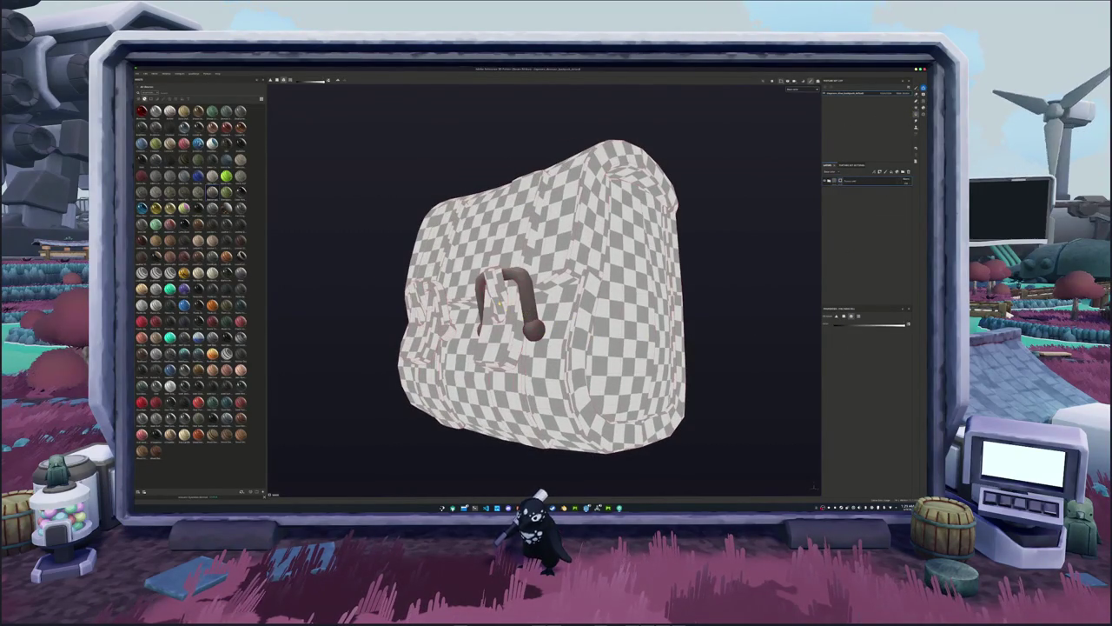
drag(508, 271, 487, 319)
drag(449, 283, 438, 321)
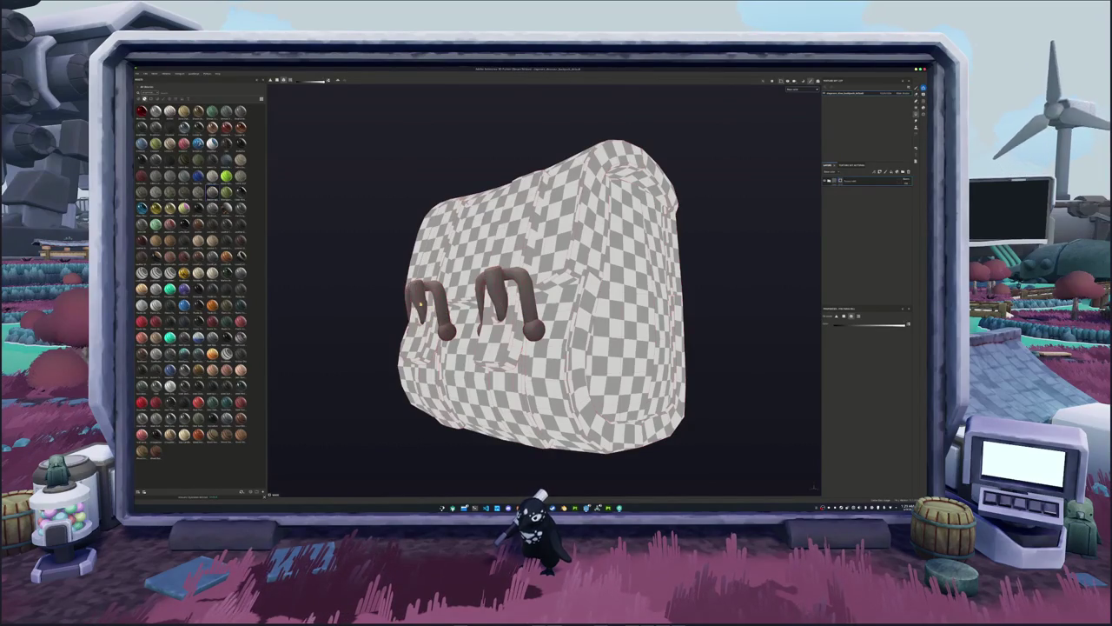
scroll(689, 237, down, 1)
alt+drag(709, 231, 662, 237)
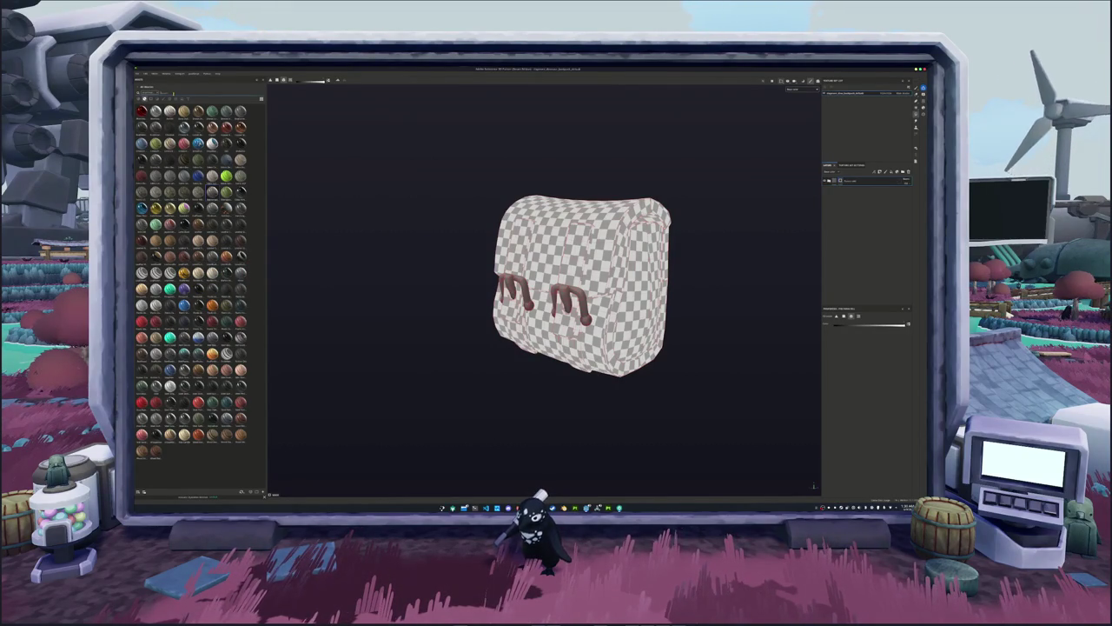
text(leather)
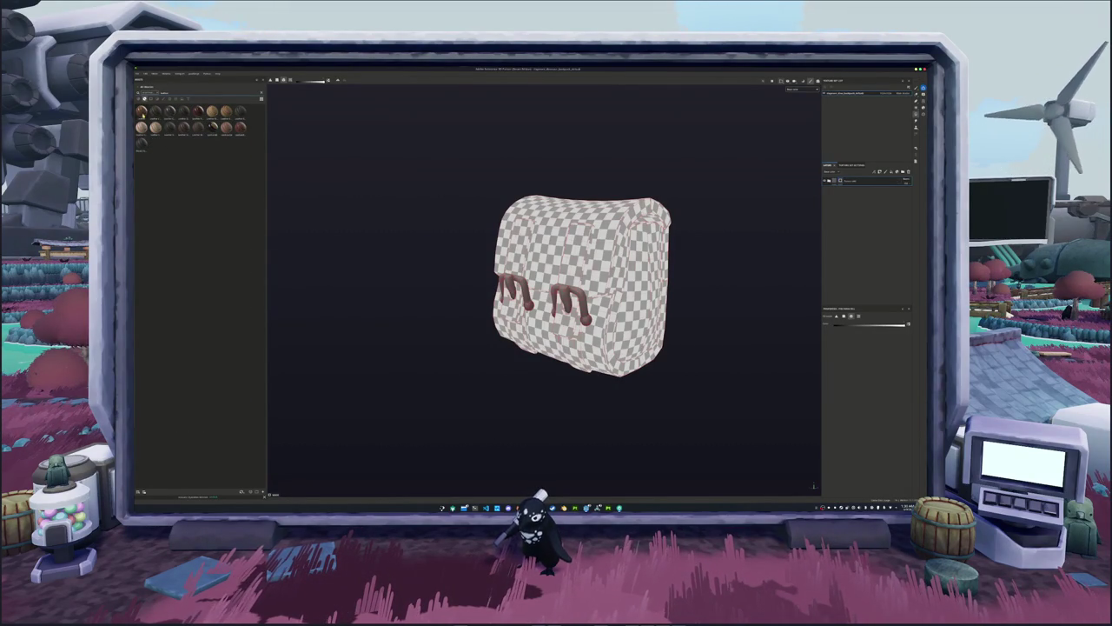
mouse_move(169, 126)
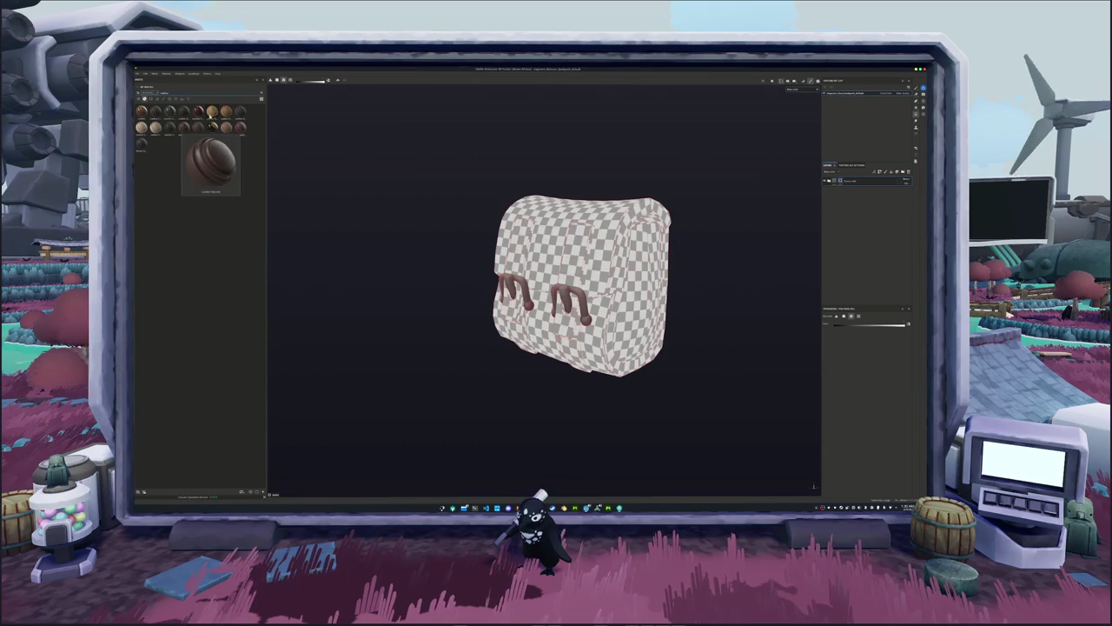
mouse_move(141, 111)
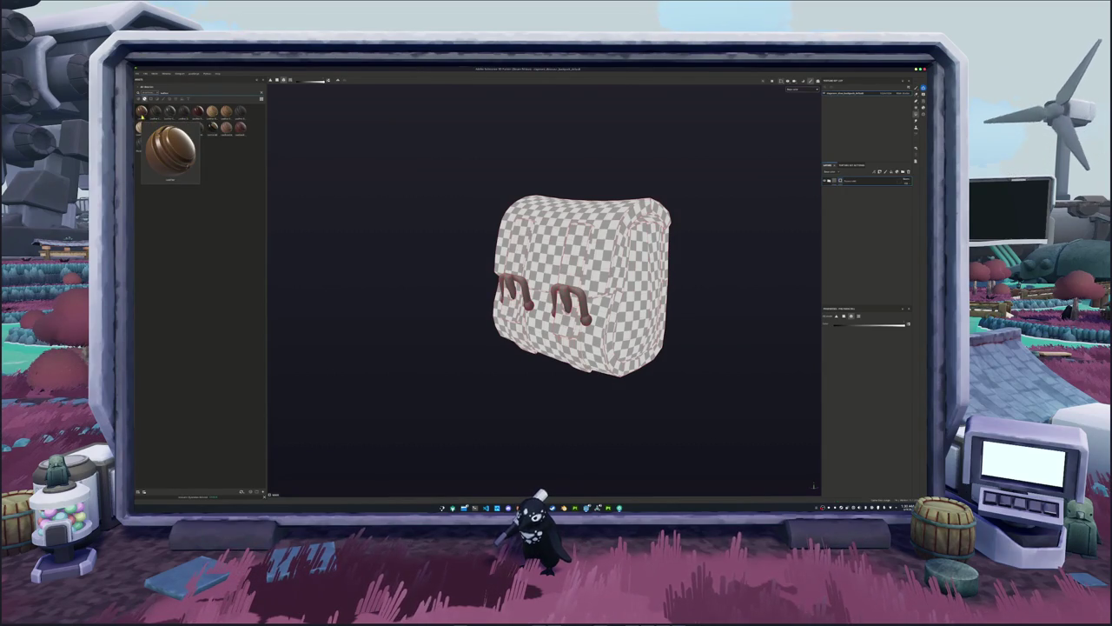
Drop the leather material onto the bag and apply an action to the top layer.
drag(142, 113, 557, 255)
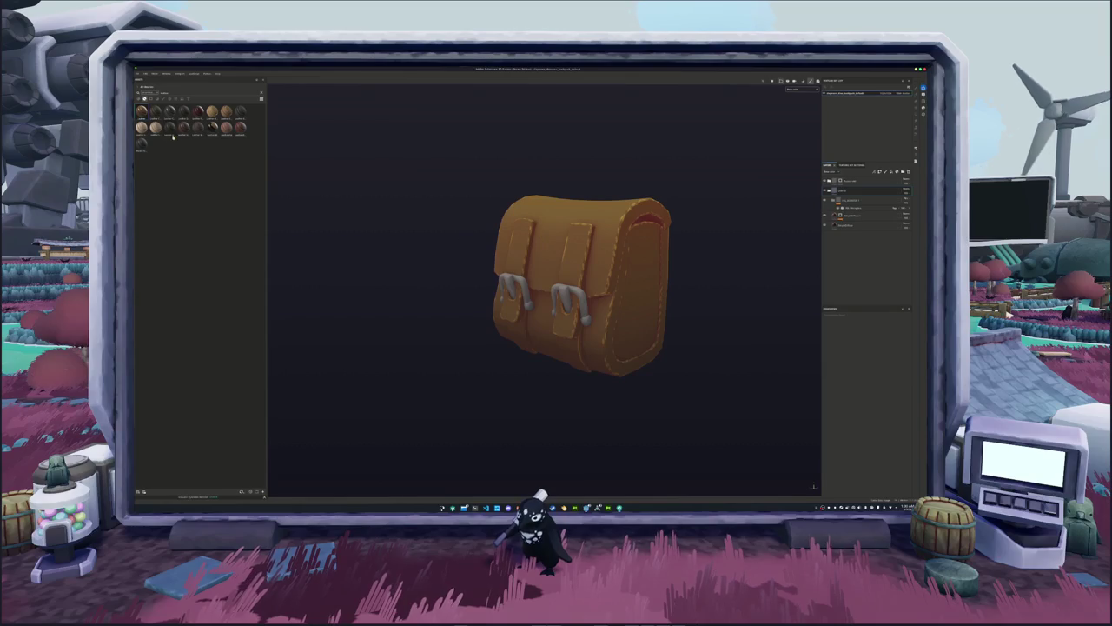
mouse_move(212, 126)
mouse_down()
mouse_move(653, 272)
mouse_move(867, 185)
mouse_move(851, 181)
mouse_up()
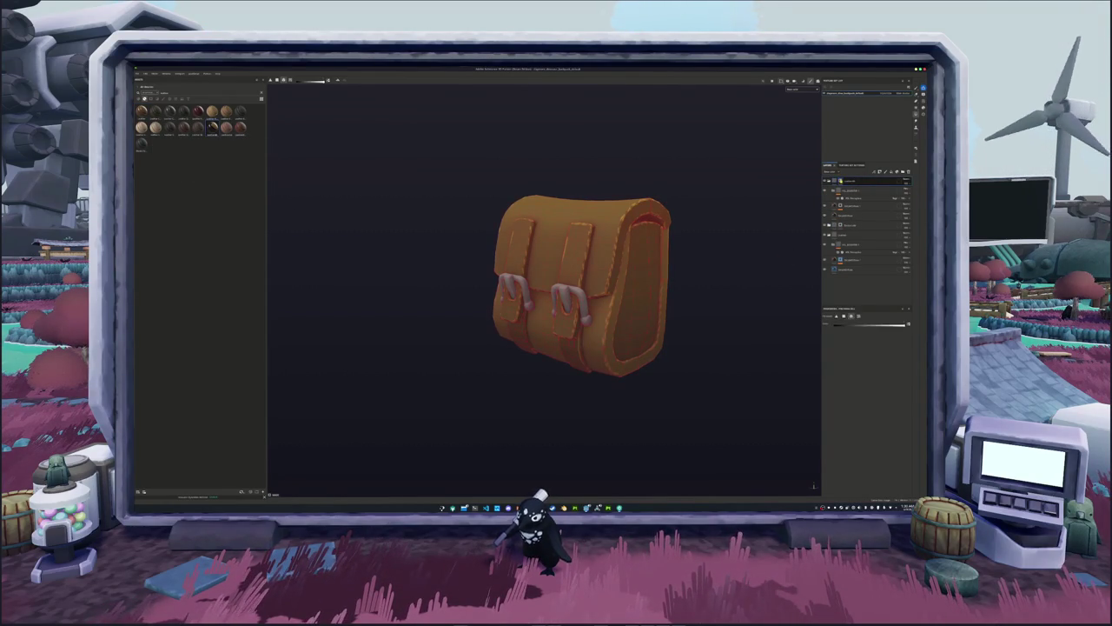
right_click(840, 180)
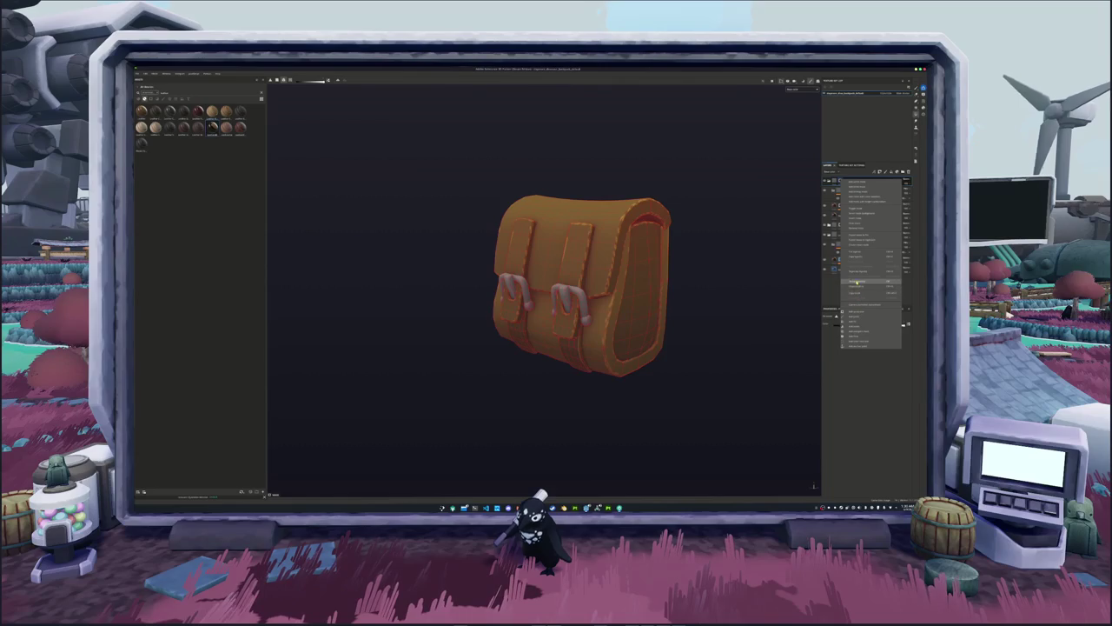
click(860, 243)
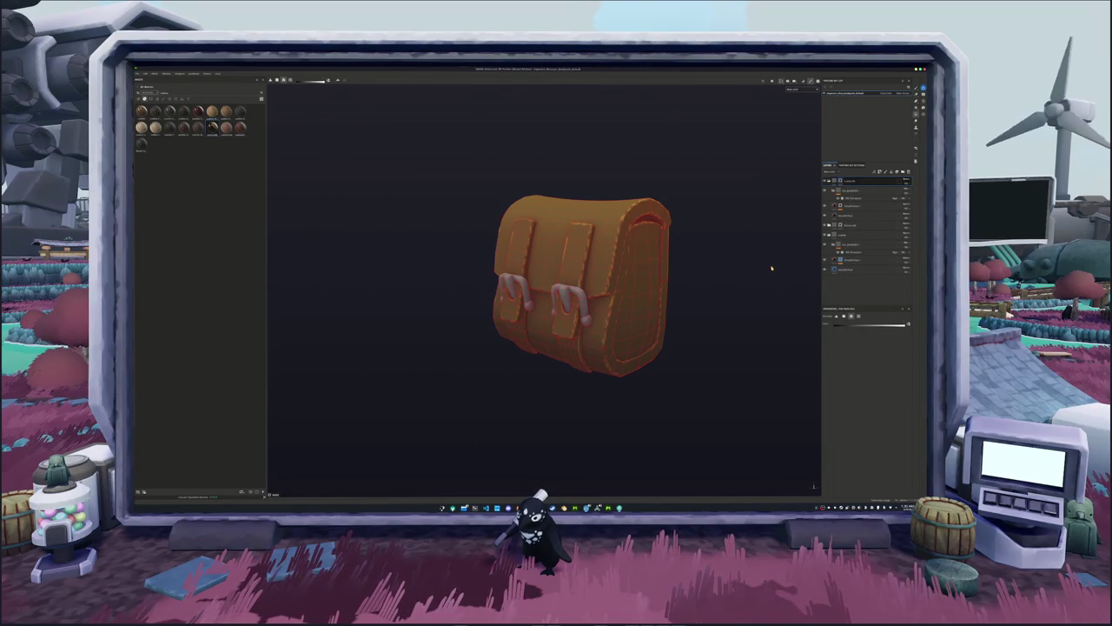
Inspect the satchel from several angles and select the buckle fill layer to review its settings.
alt+drag(769, 266, 782, 269)
alt+drag(690, 270, 723, 283)
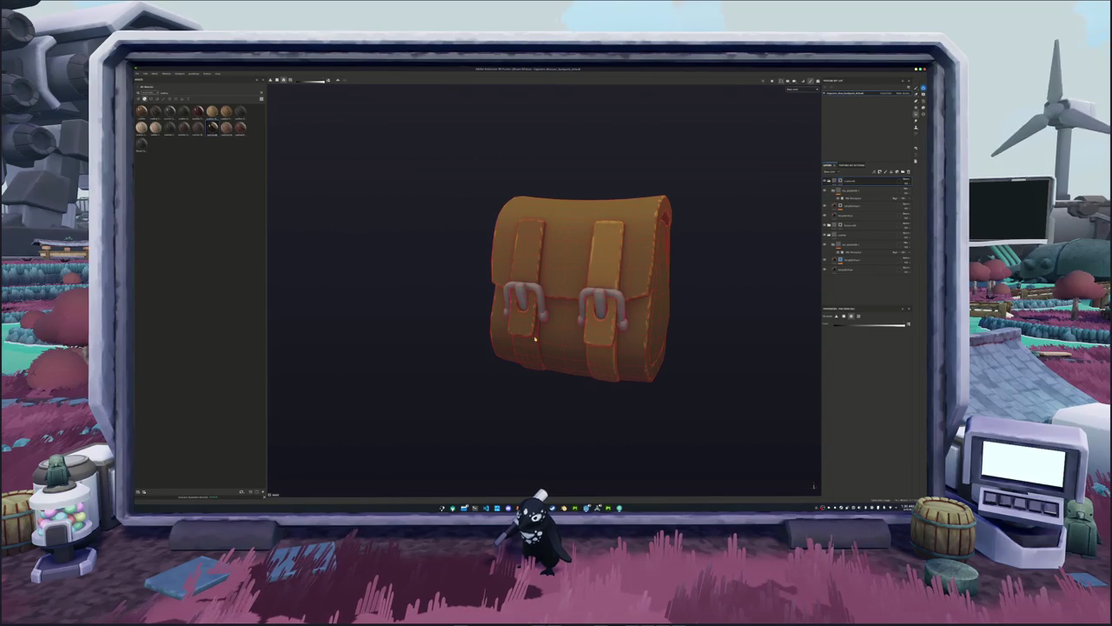
alt+drag(747, 266, 785, 222)
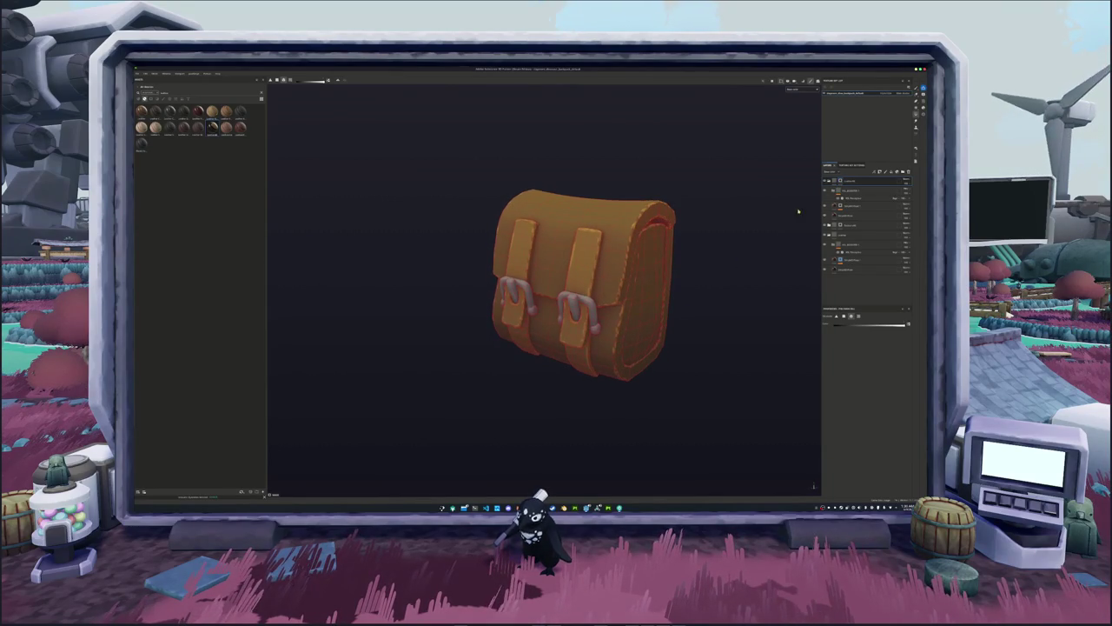
alt+drag(725, 248, 767, 216)
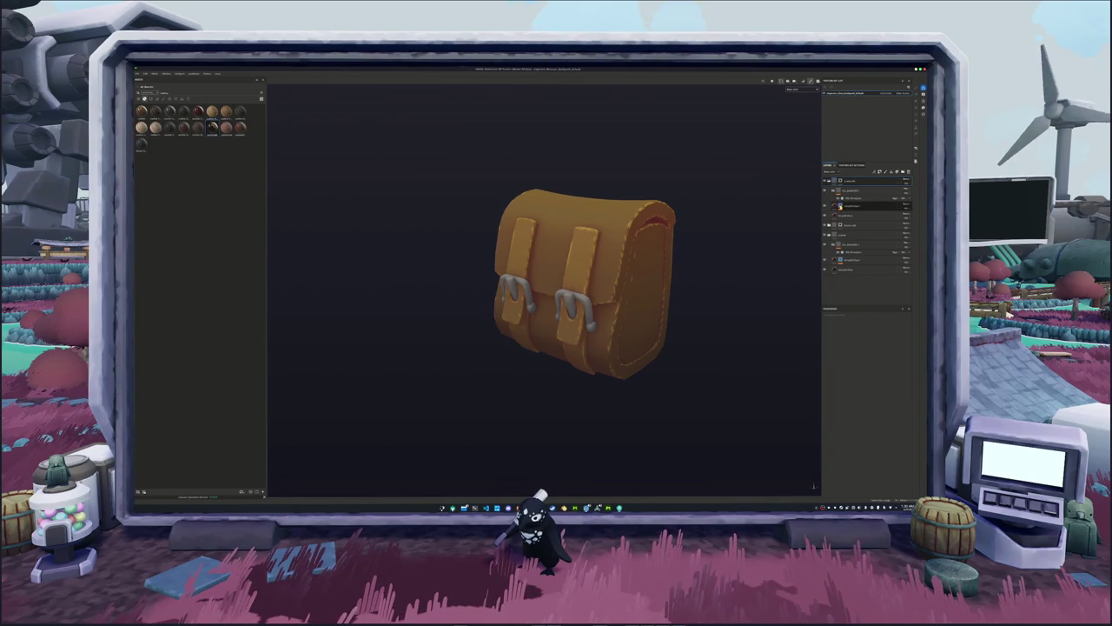
click(847, 206)
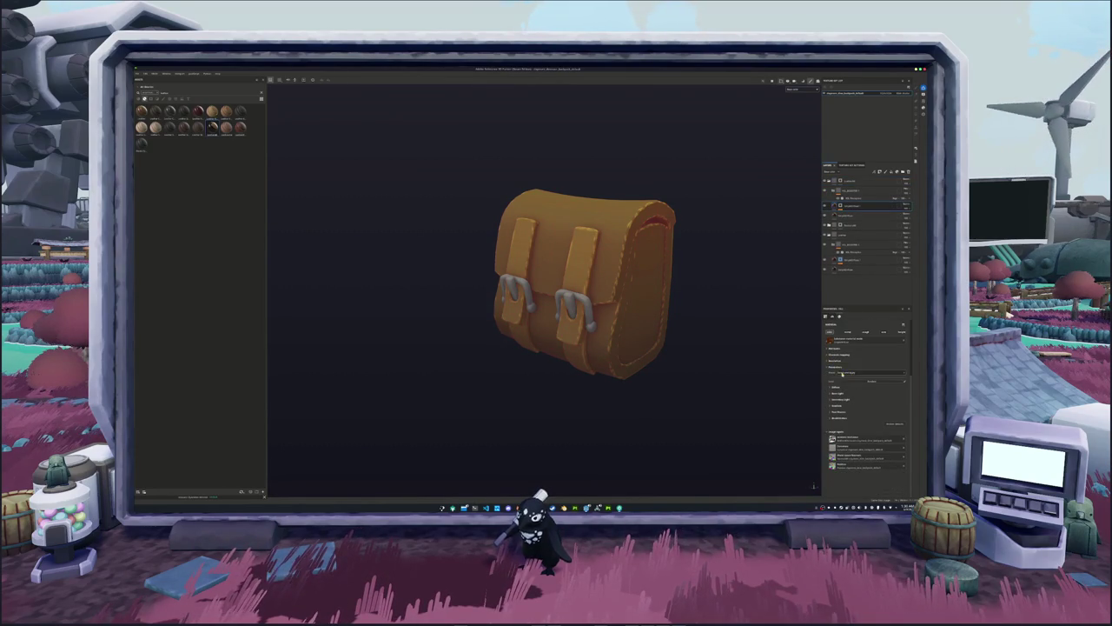
mouse_move(728, 362)
alt+mouse_down()
mouse_move(581, 368)
mouse_move(722, 316)
mouse_move(752, 271)
mouse_move(739, 274)
alt+mouse_up()
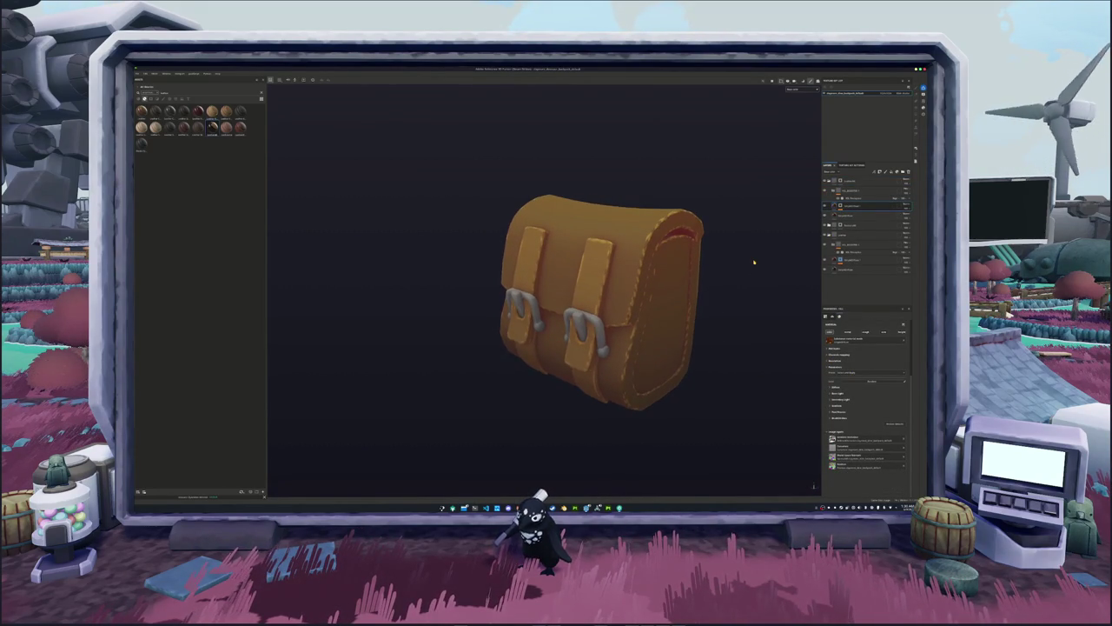
key(ctrl+shift+b)
Bake the satchel's mesh maps at the chosen output resolution and return to painting.
click(275, 101)
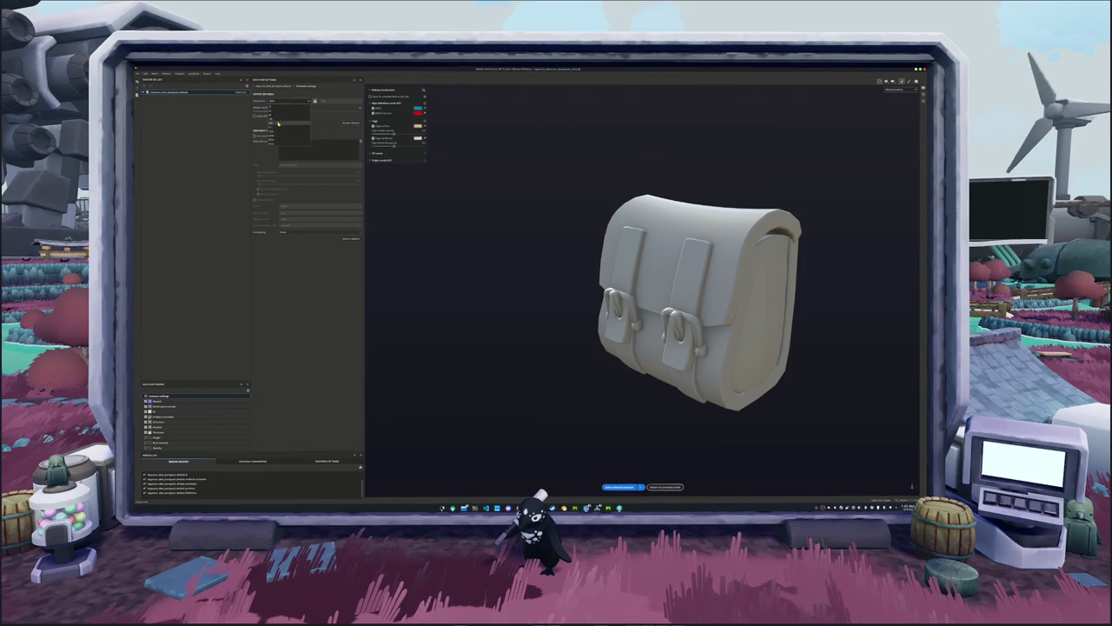
click(278, 136)
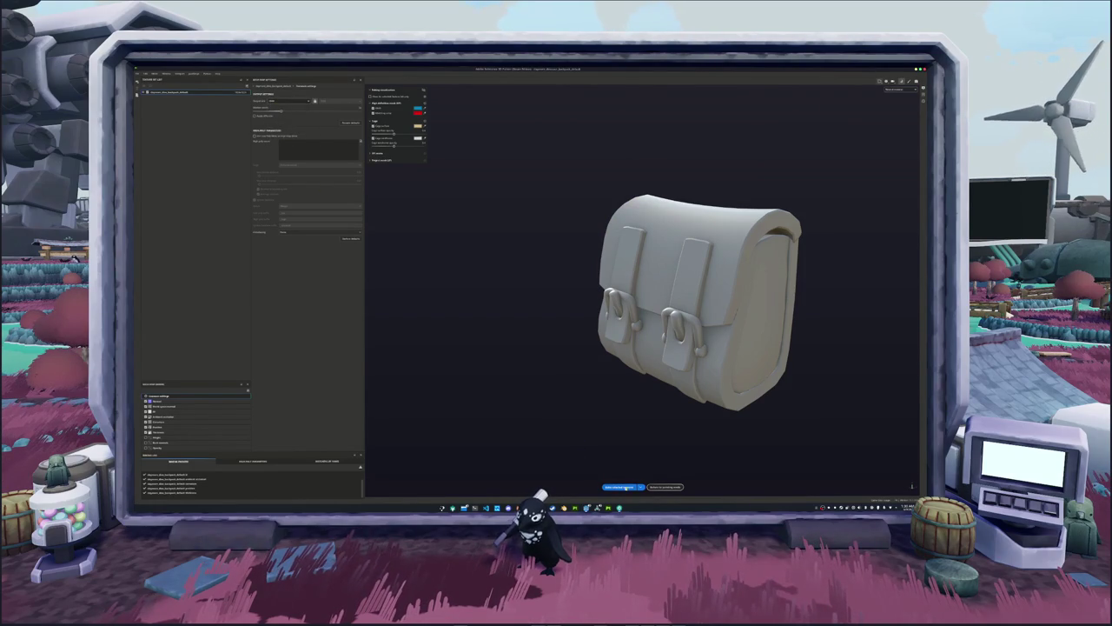
click(624, 487)
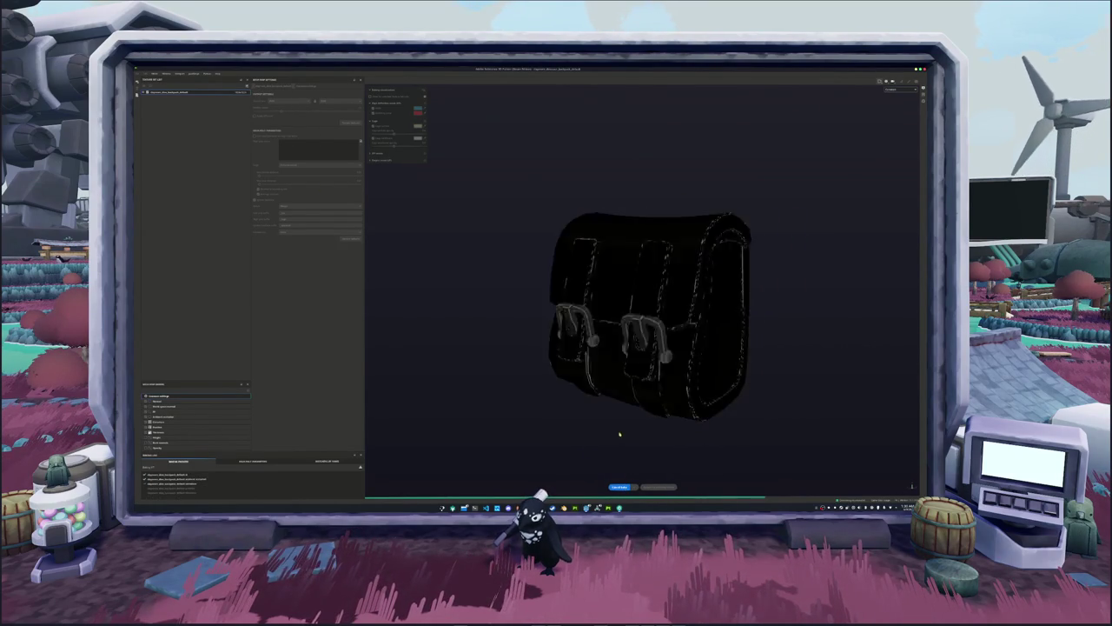
click(659, 486)
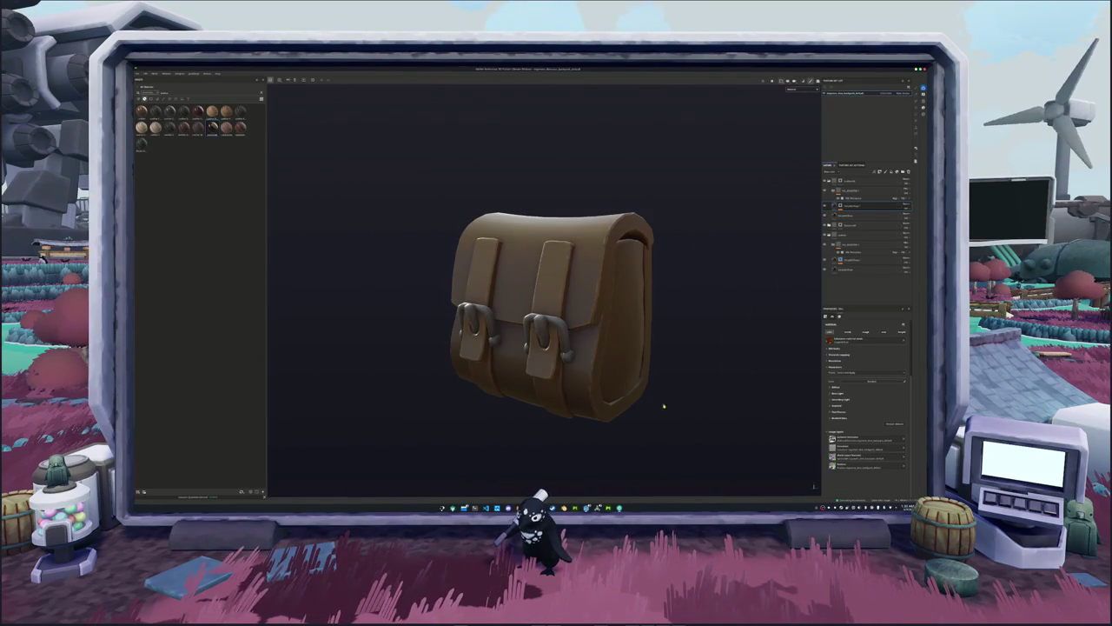
Add a polygon-fill mask to the layer, move it lower in the stack, and adjust a property.
scroll(684, 248, down, 2)
mouse_move(684, 247)
alt+mouse_down()
mouse_move(474, 252)
mouse_move(738, 249)
alt+mouse_up()
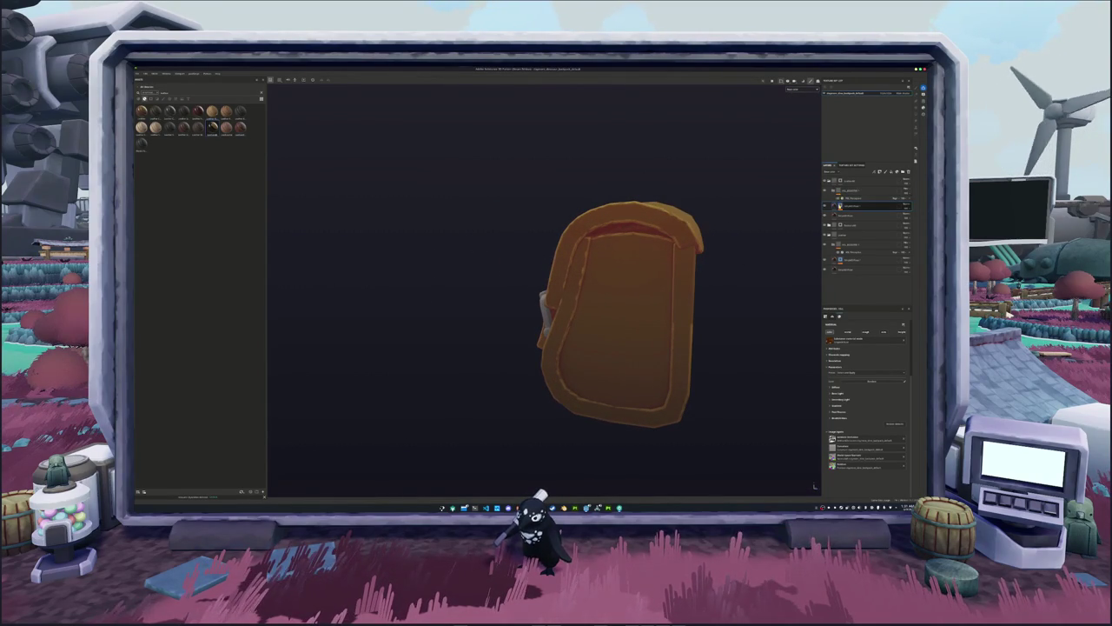
key(4)
drag(826, 198, 847, 272)
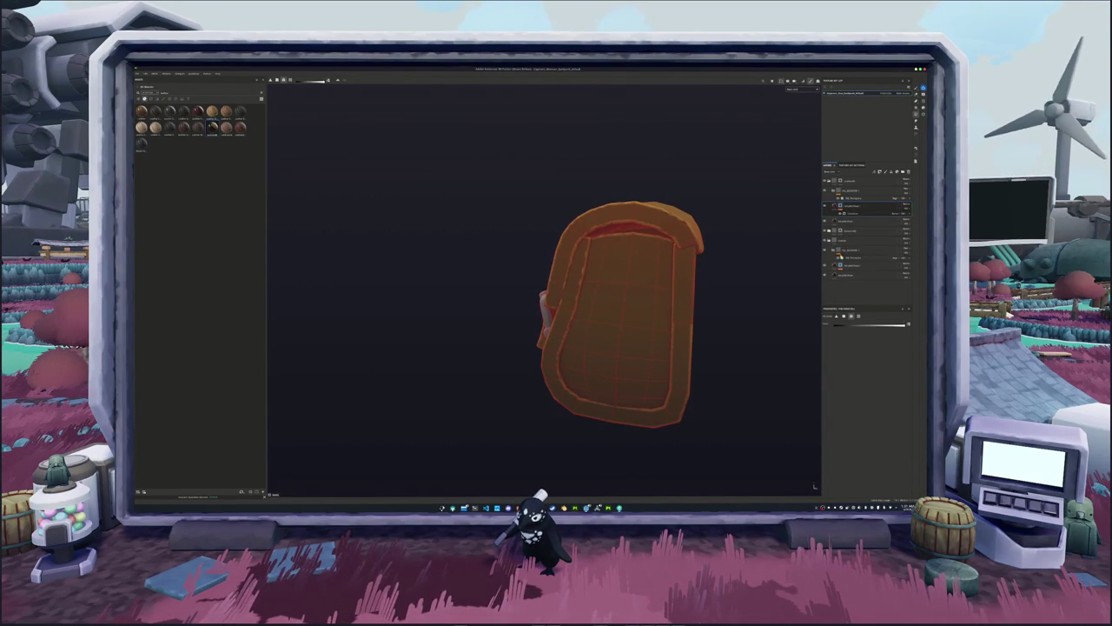
click(847, 272)
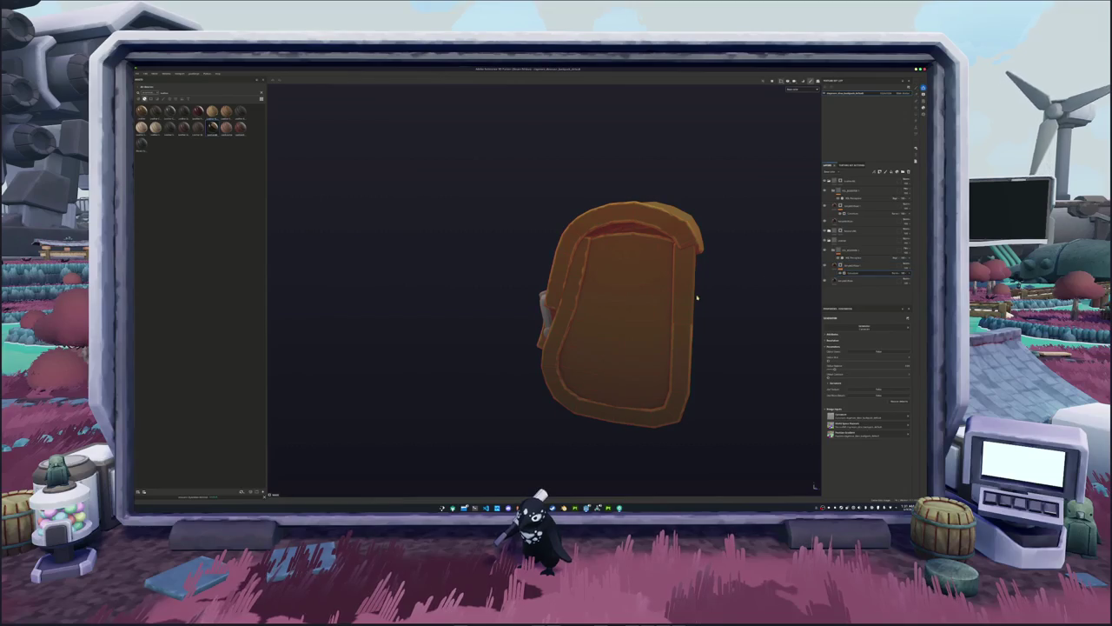
alt+drag(697, 298, 804, 331)
drag(834, 370, 835, 368)
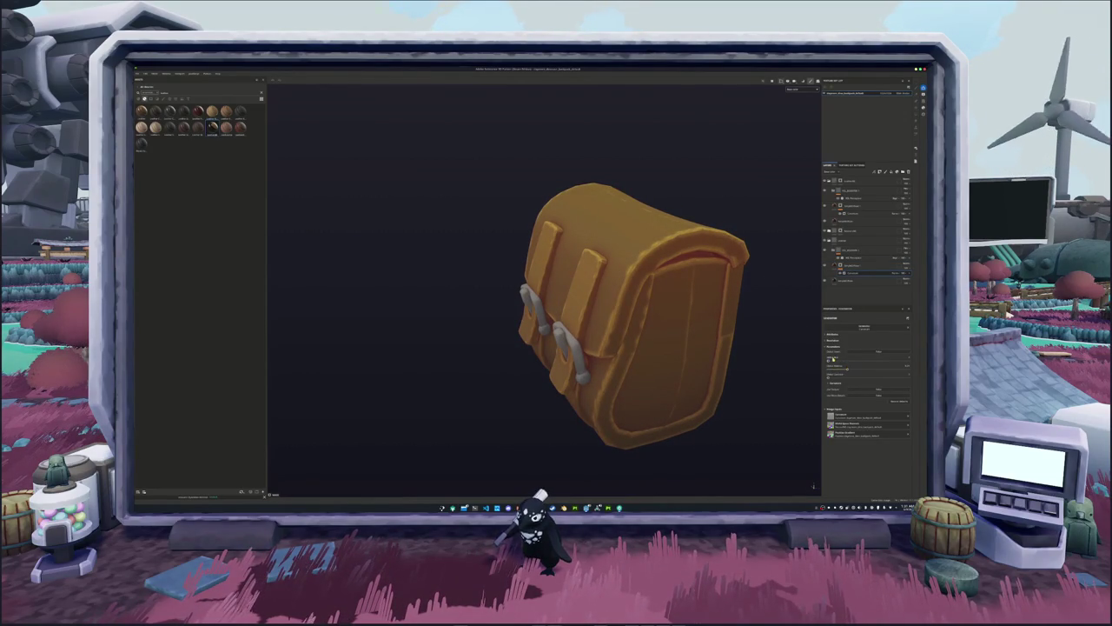
alt+drag(778, 331, 787, 279)
Drag another material from the asset library onto the bag as a new layer group.
click(840, 260)
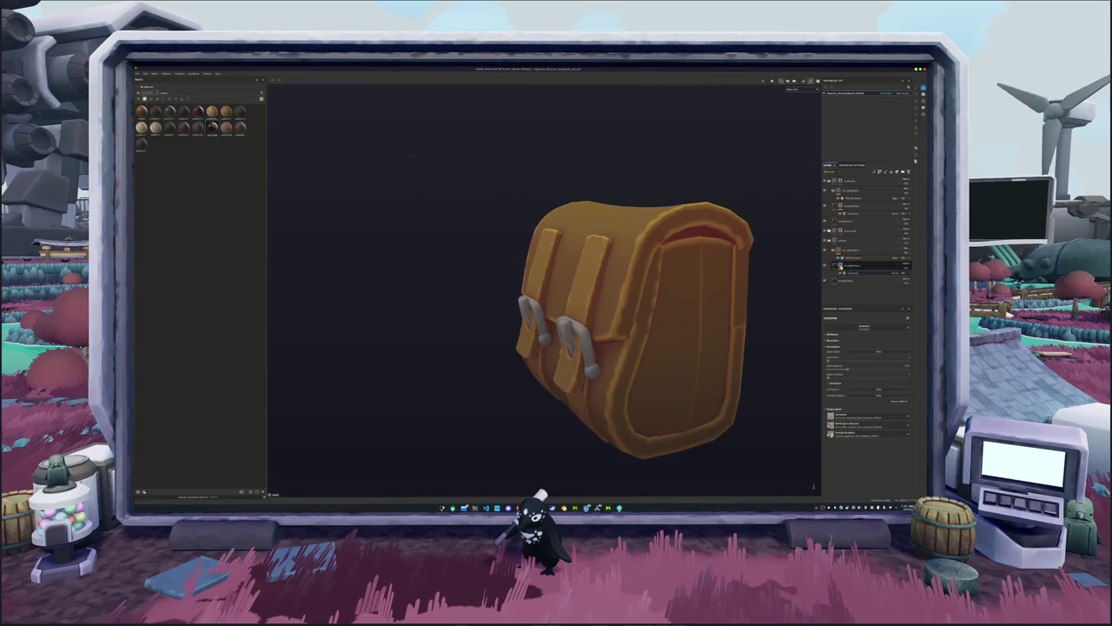
click(847, 272)
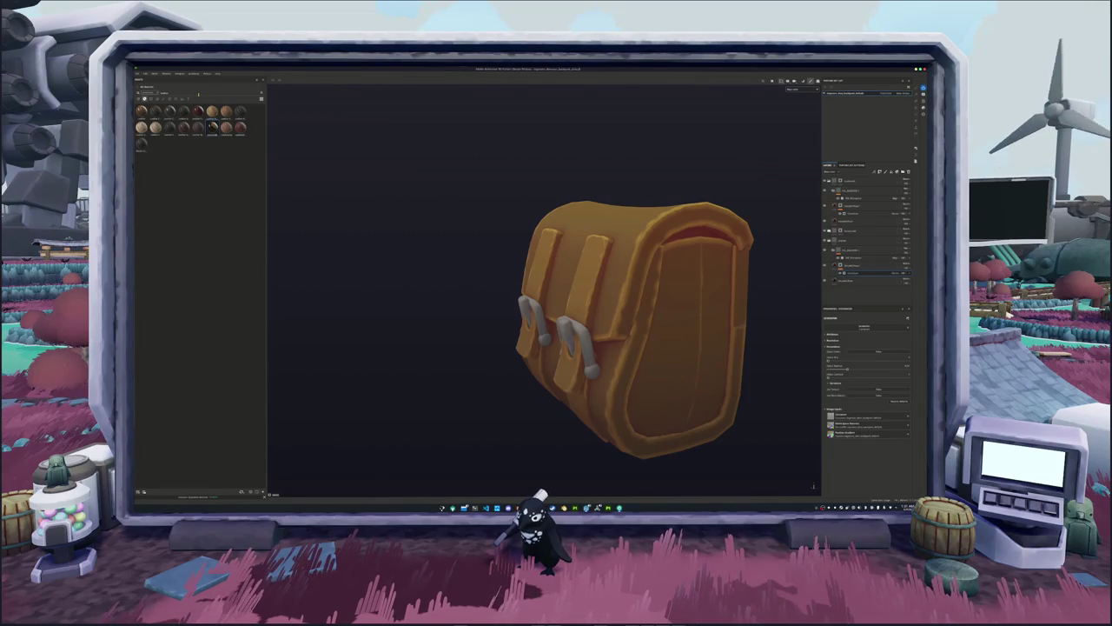
click(198, 97)
click(199, 97)
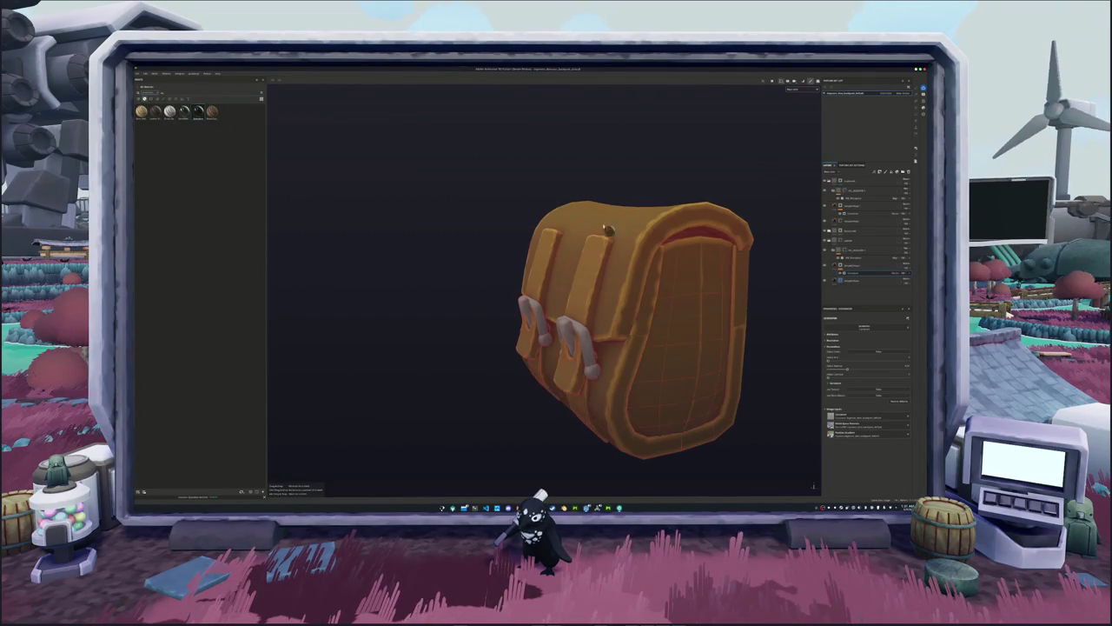
drag(198, 112, 614, 227)
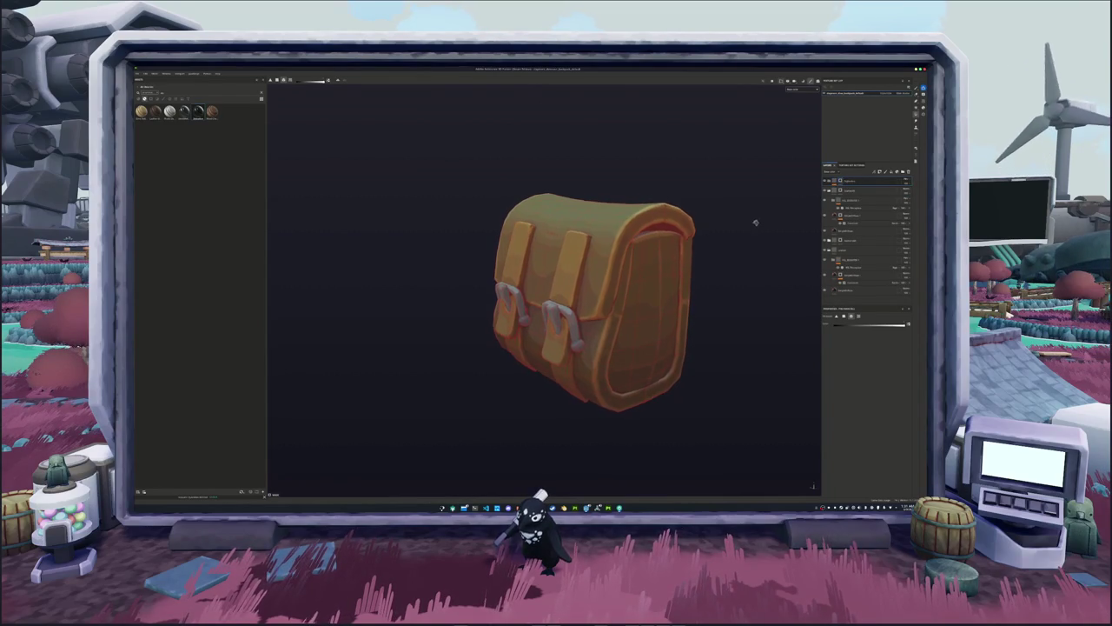
Create and name a new output folder as the export destination, then export the satchel's textures.
key(ctrl+shift+e)
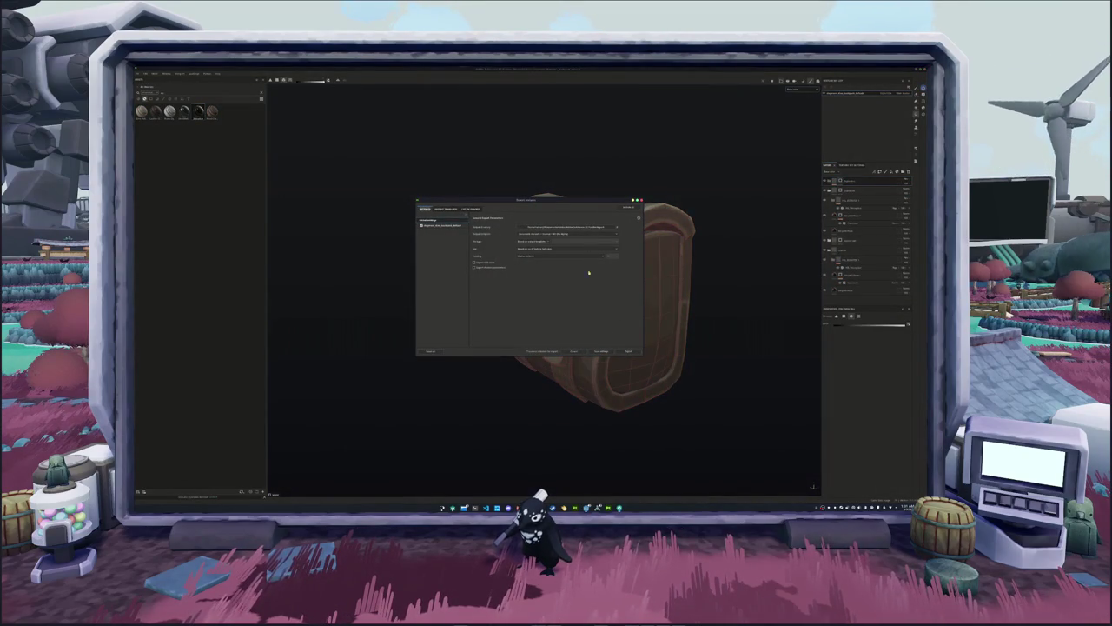
click(591, 227)
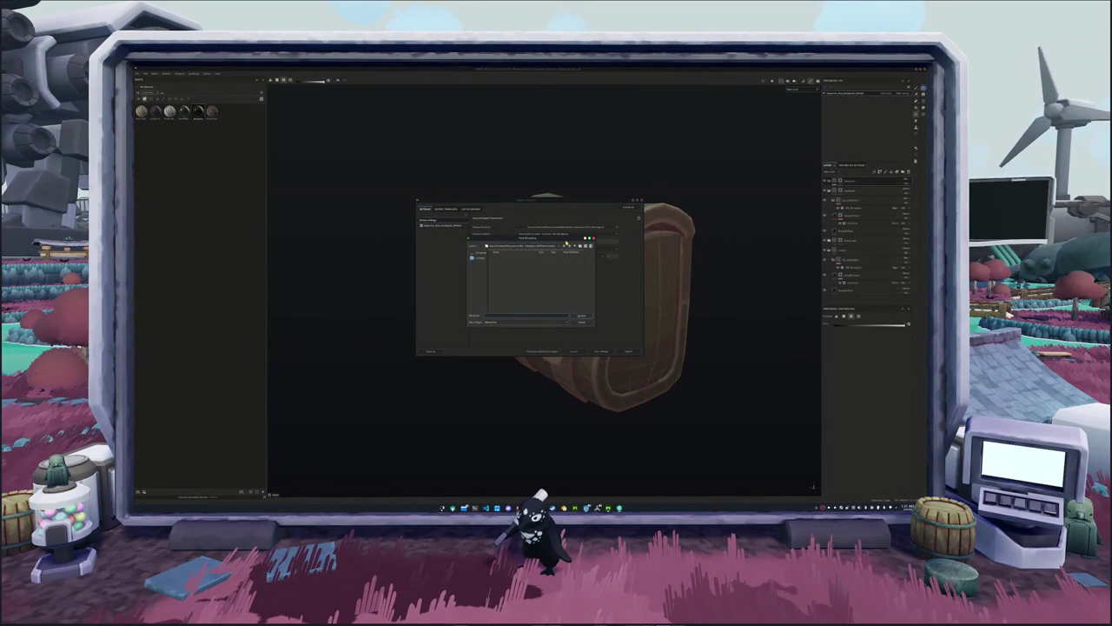
click(537, 247)
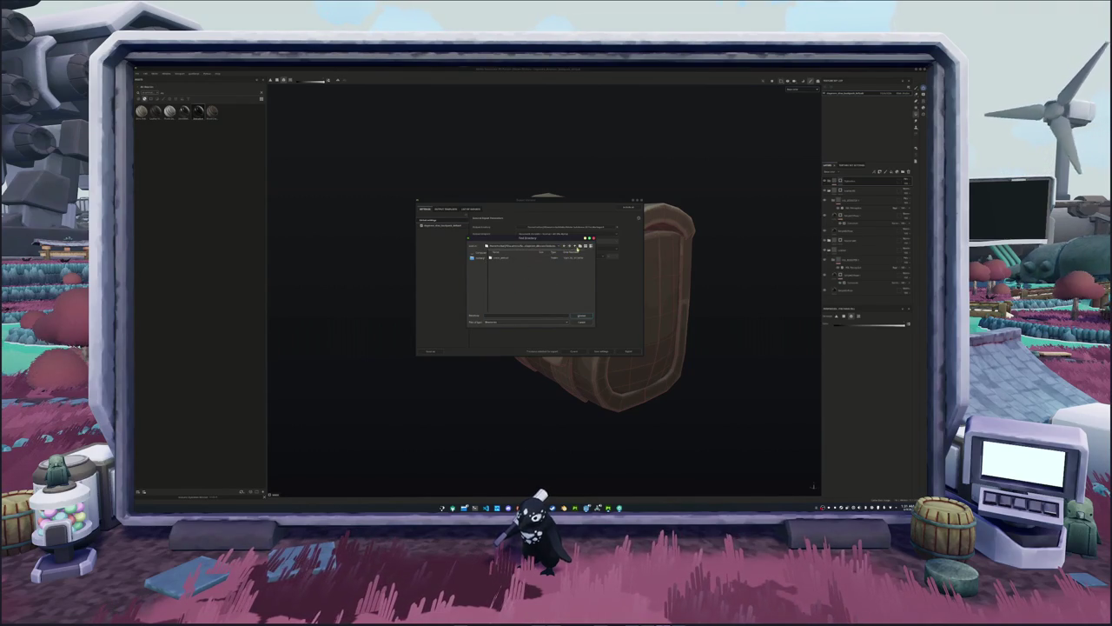
key(Return)
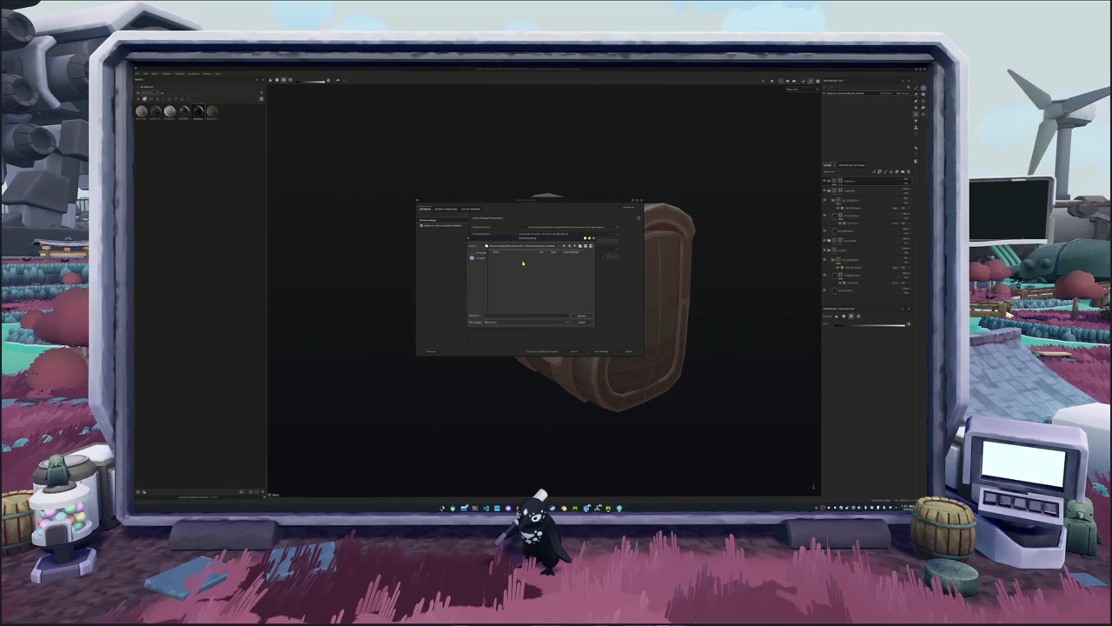
click(580, 315)
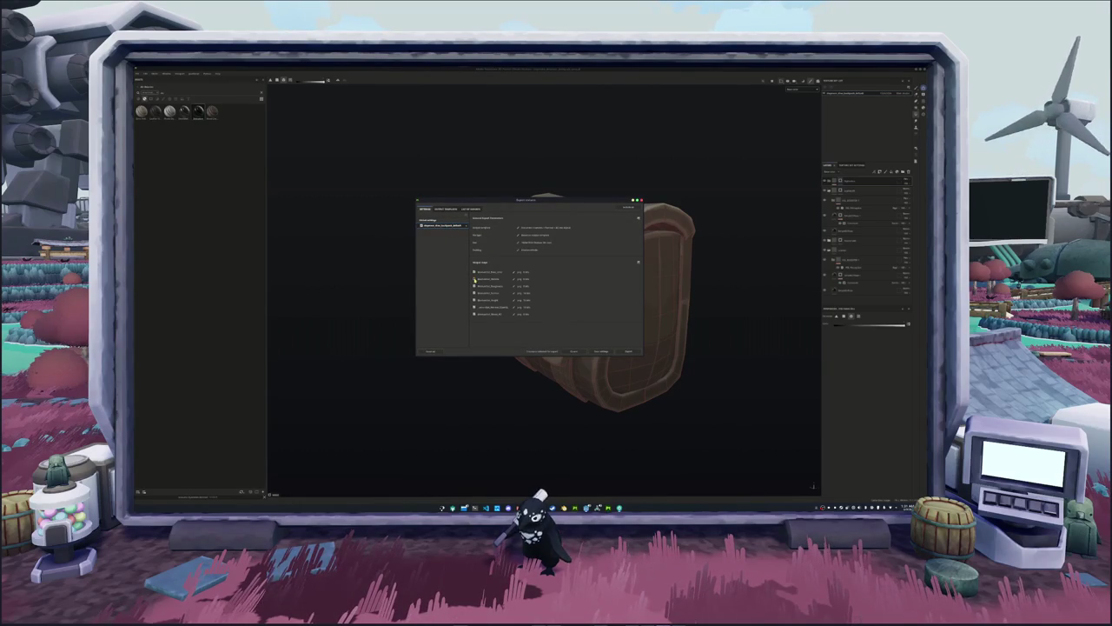
click(412, 264)
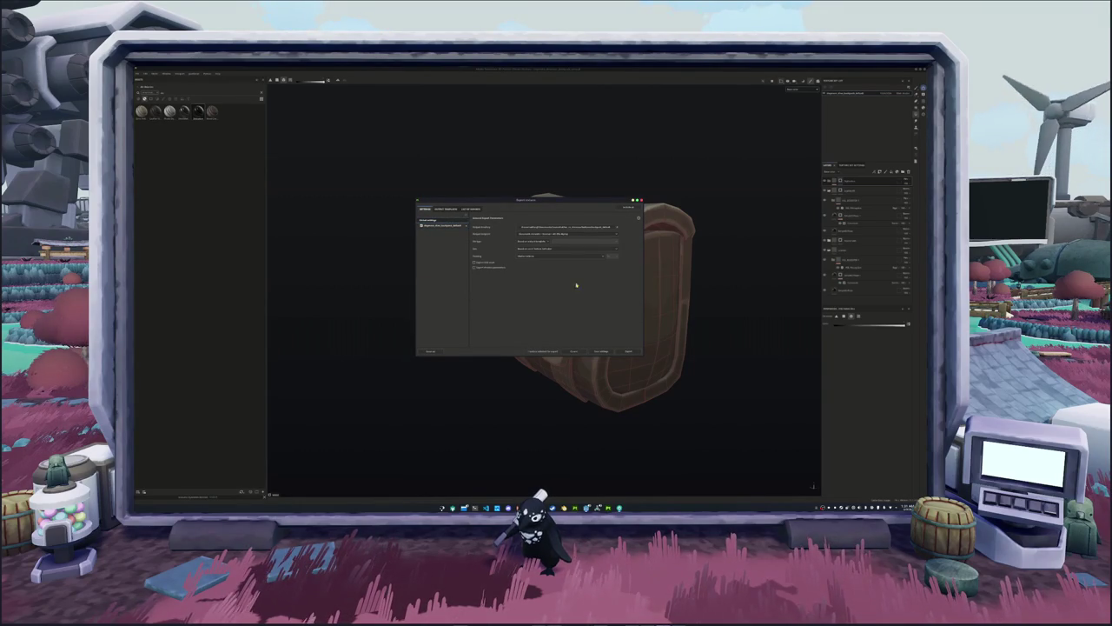
click(627, 352)
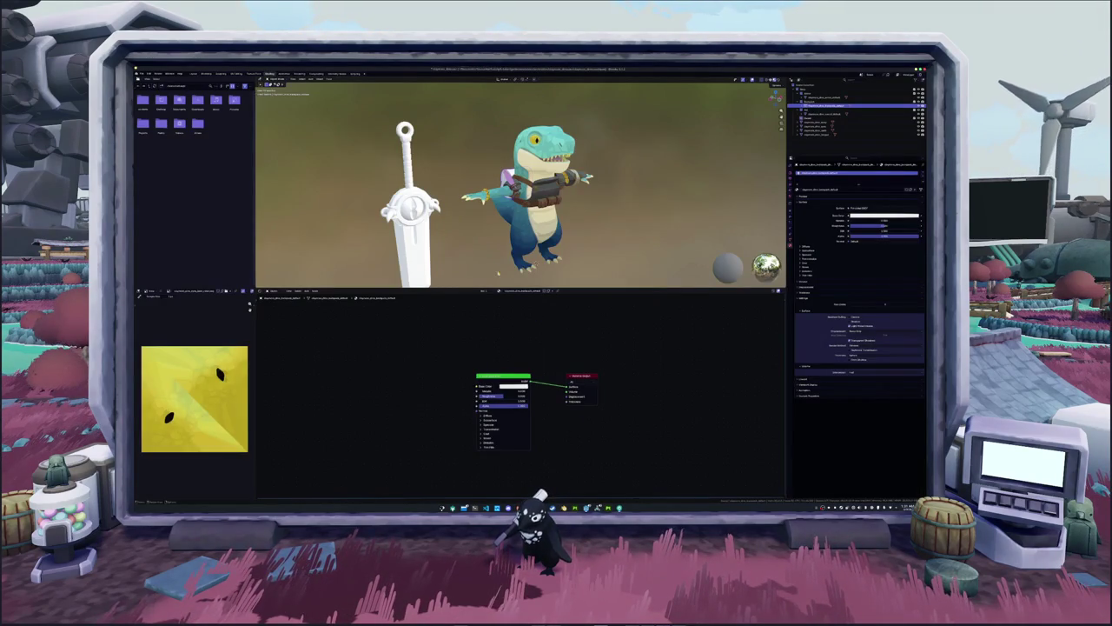
Load the exported bag texture into an Image Texture node chain on the satchel material.
middle_drag(509, 276, 523, 297)
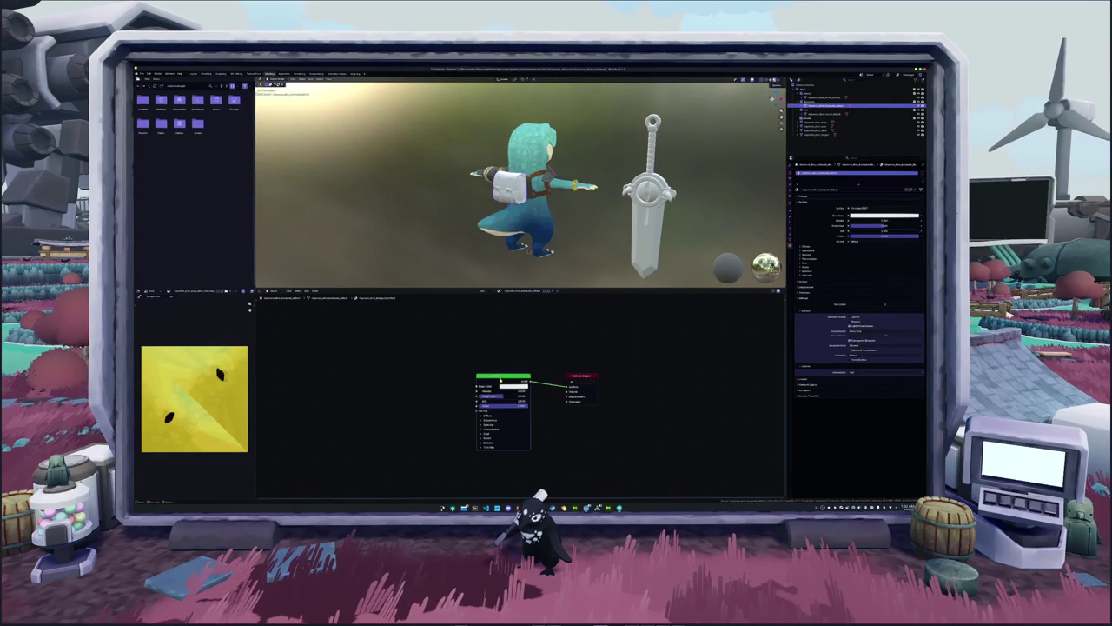
key(Delete)
key(ctrl+v)
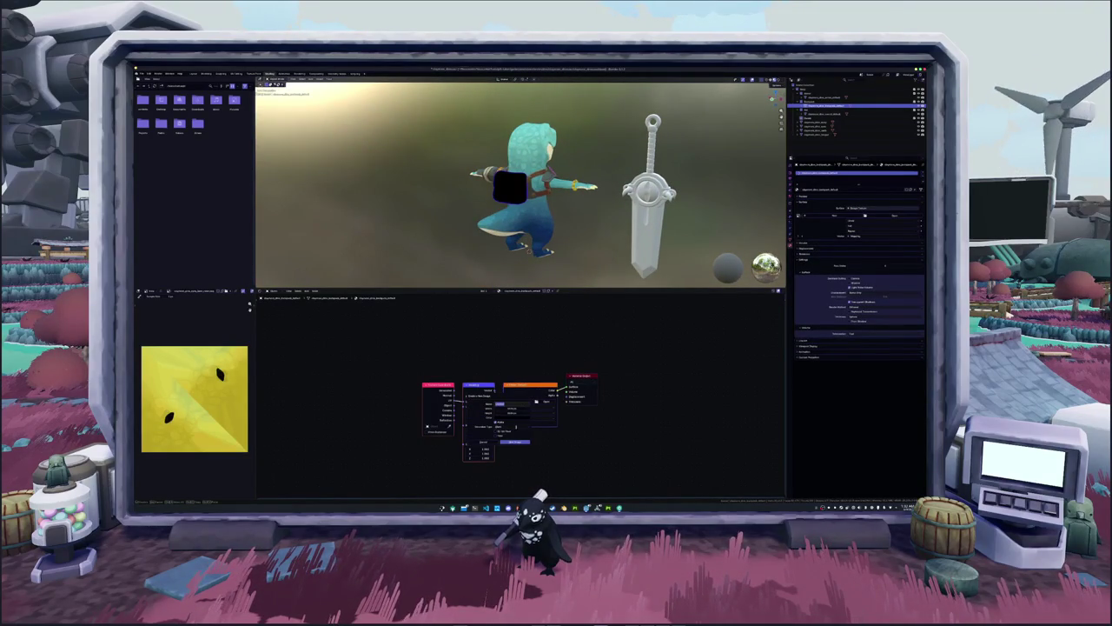
click(543, 401)
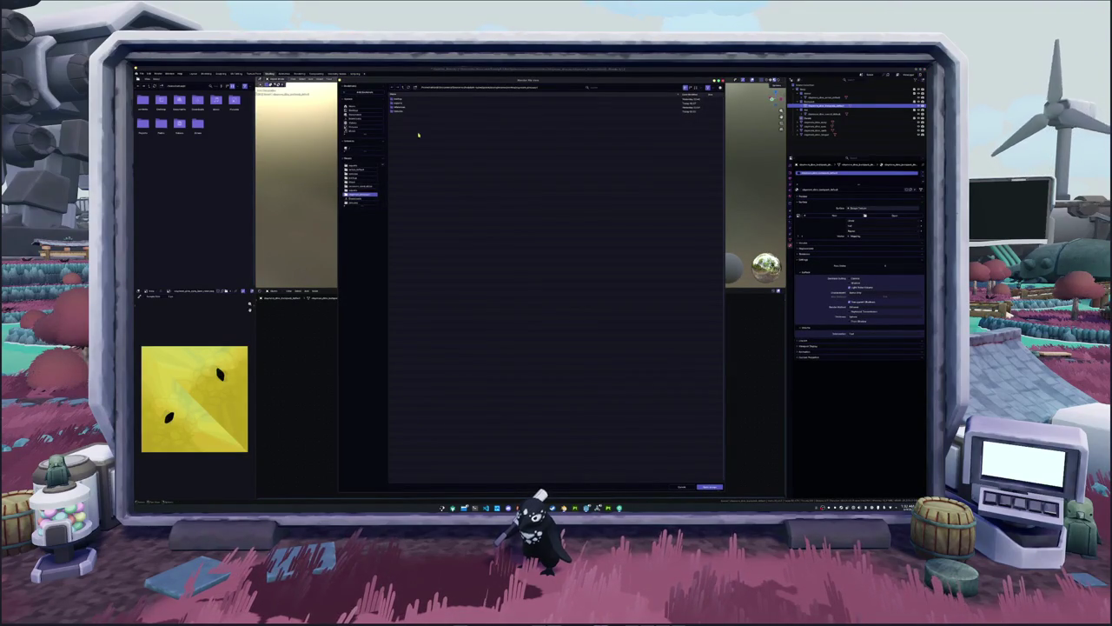
click(404, 112)
click(414, 103)
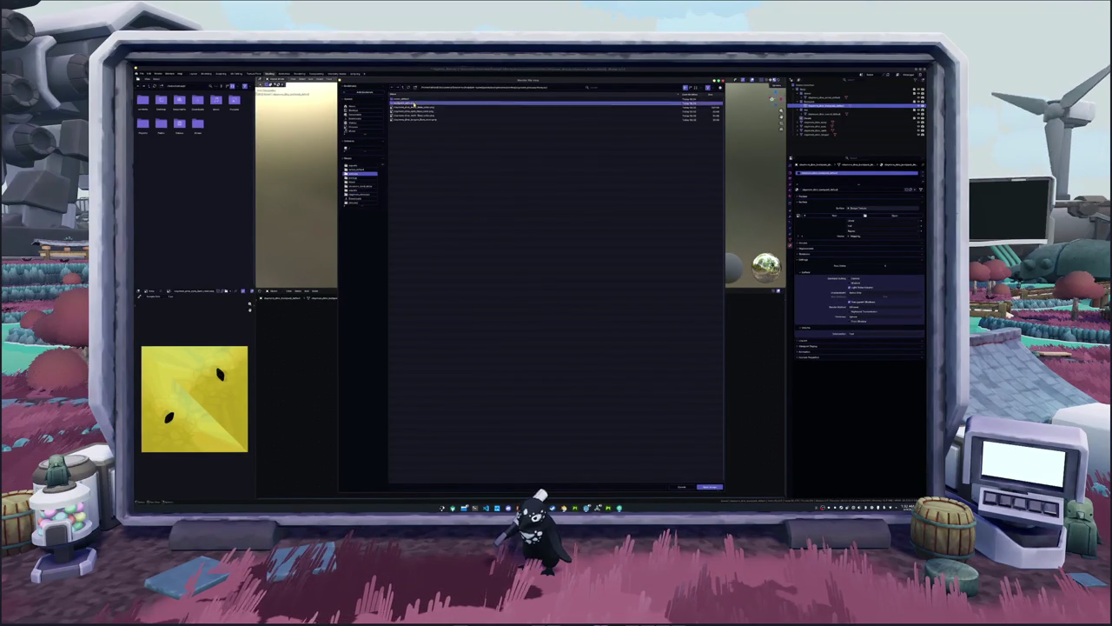
double_click(415, 103)
Select the character's arm piece, zoom in close, and enter Edit Mode on its mesh.
mouse_move(575, 238)
middle_down()
mouse_move(620, 249)
mouse_move(521, 191)
middle_up()
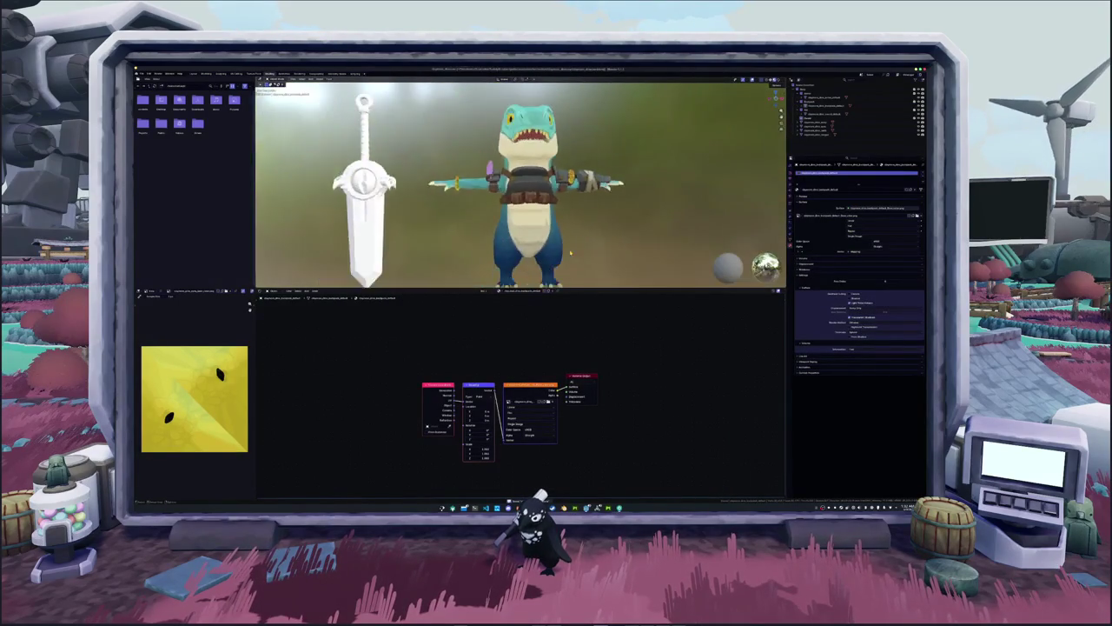
scroll(521, 183, down, 2)
middle_drag(459, 234, 474, 238)
key(shift+a)
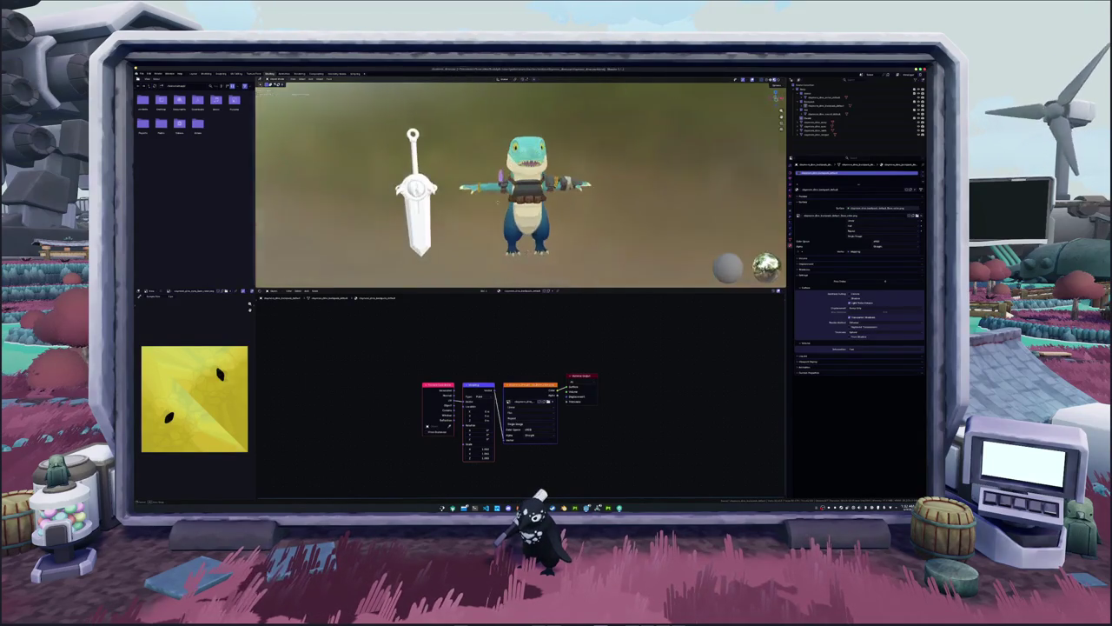
click(521, 200)
scroll(521, 200, up, 3)
scroll(521, 200, up, 3)
scroll(522, 200, up, 2)
middle_drag(522, 200, 556, 209)
key(Tab)
scroll(522, 183, up, 3)
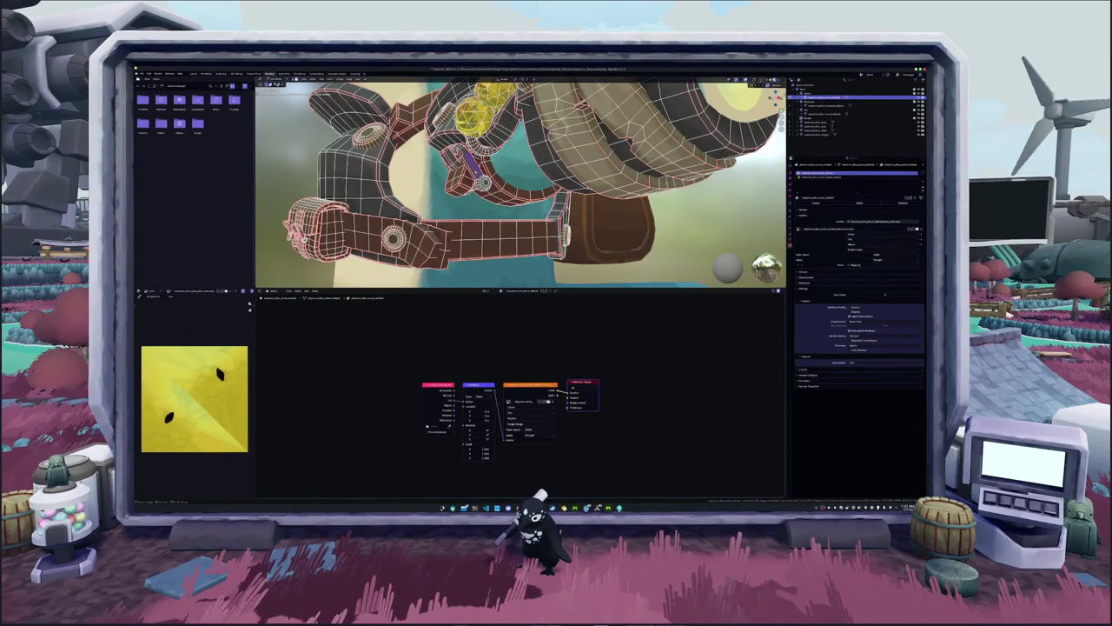
Select the whole arm-strap buckle with L, review the Select Linked options, and inspect it around the arm.
middle_drag(521, 200, 573, 209)
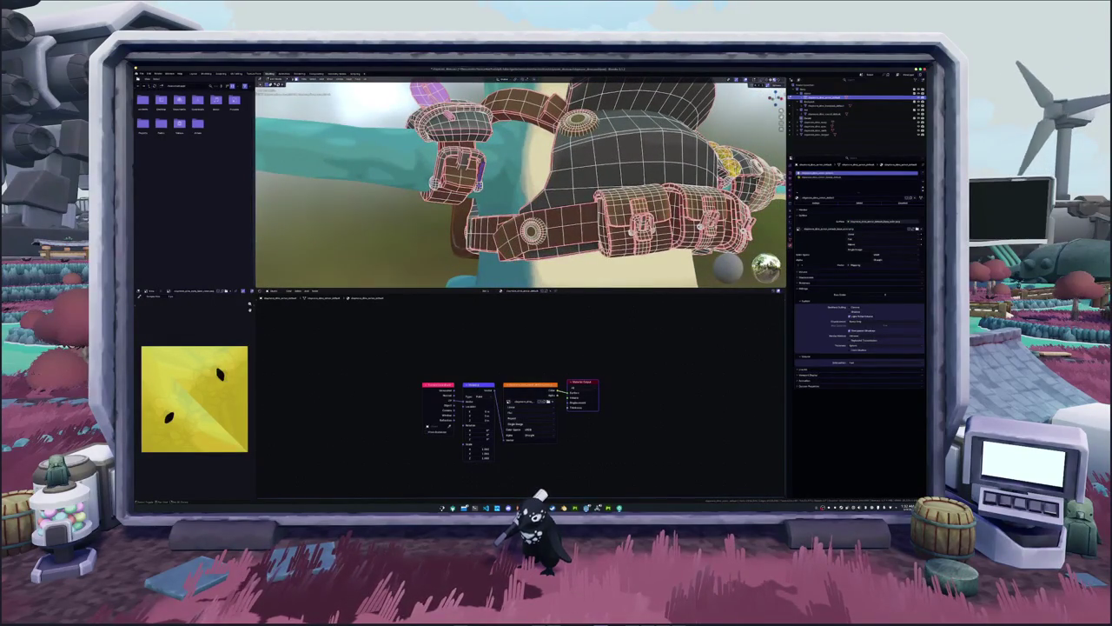
key(l)
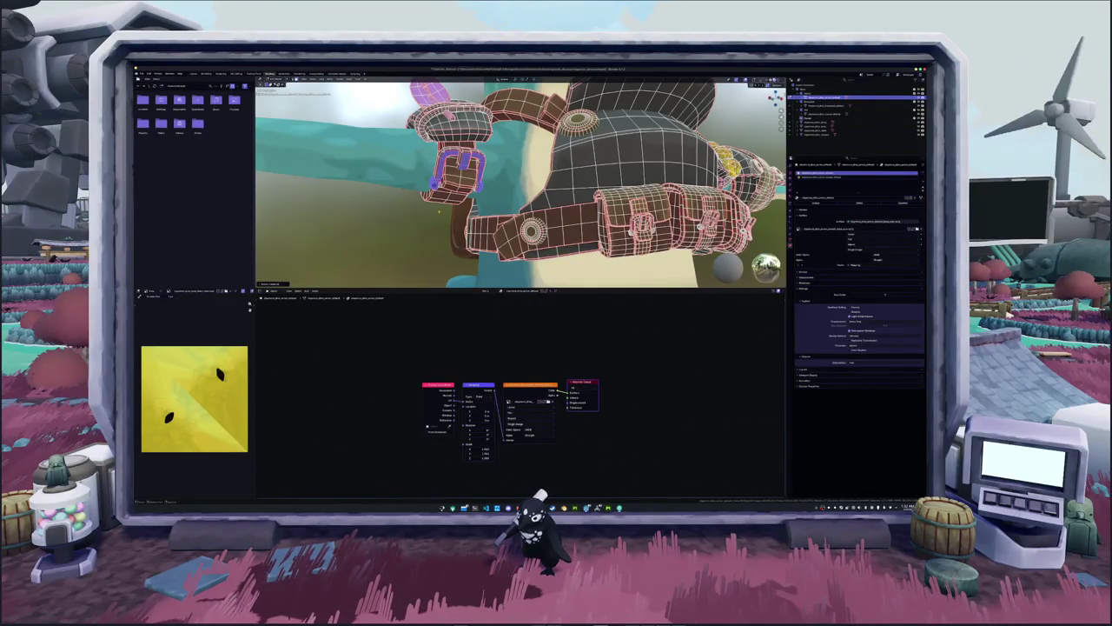
click(265, 283)
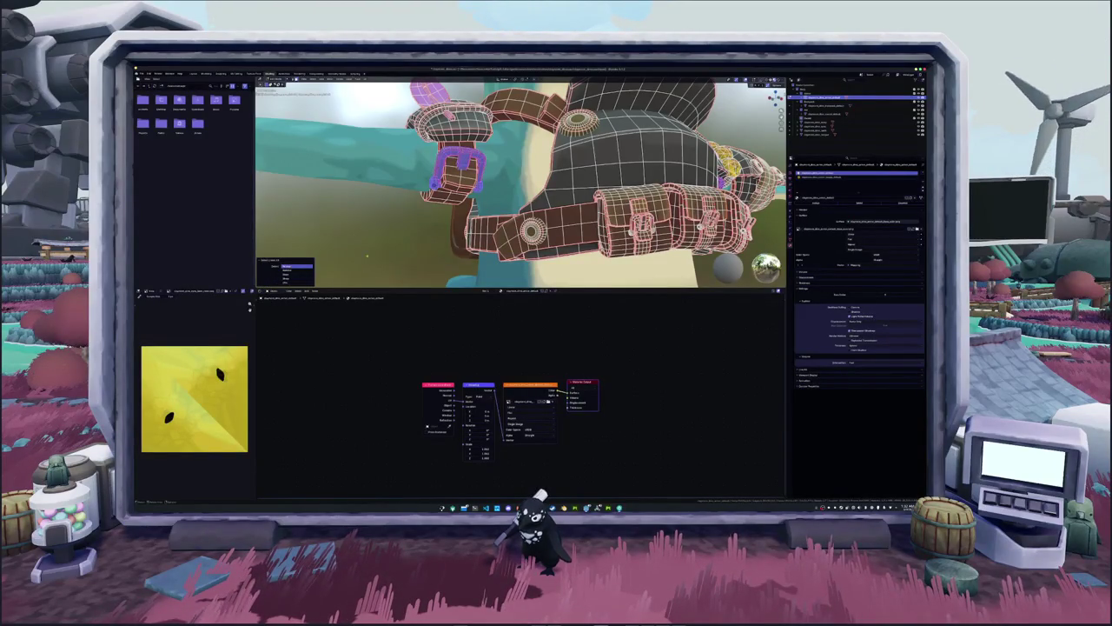
middle_drag(344, 258, 487, 200)
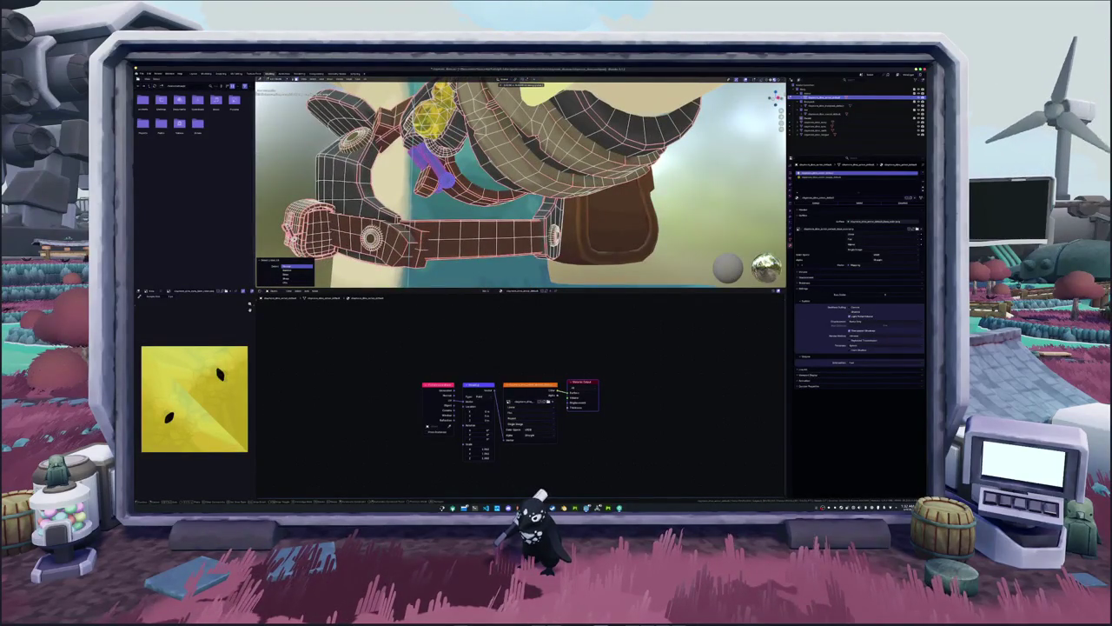
mouse_move(486, 200)
middle_down()
mouse_move(521, 174)
mouse_move(487, 209)
middle_up()
scroll(521, 183, up, 5)
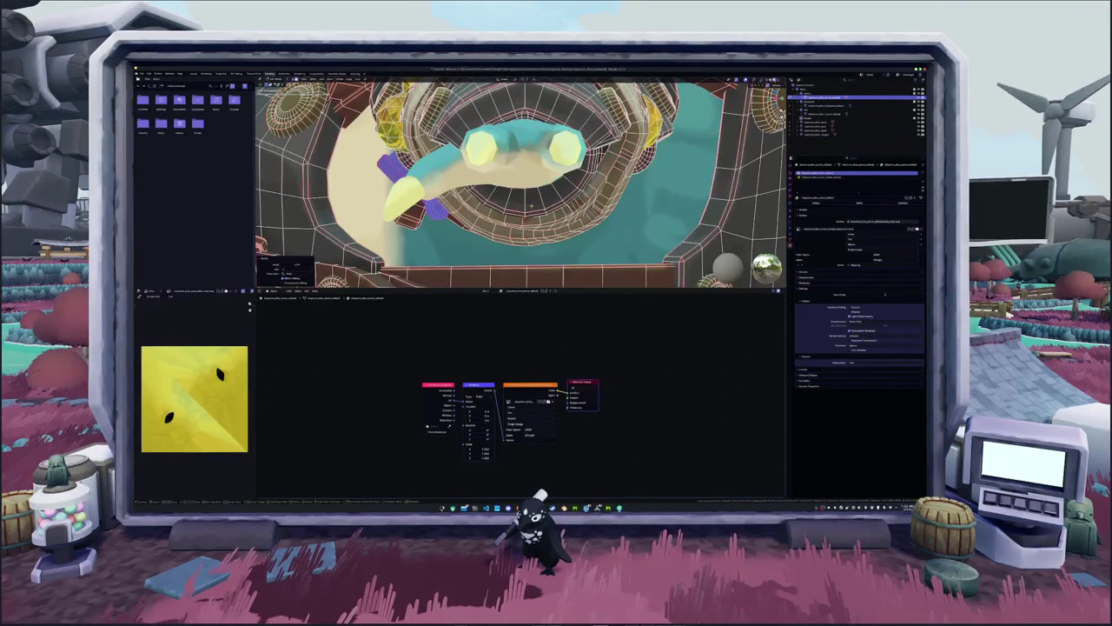
mouse_move(522, 182)
middle_down()
mouse_move(486, 208)
mouse_move(538, 173)
middle_up()
scroll(521, 183, up, 3)
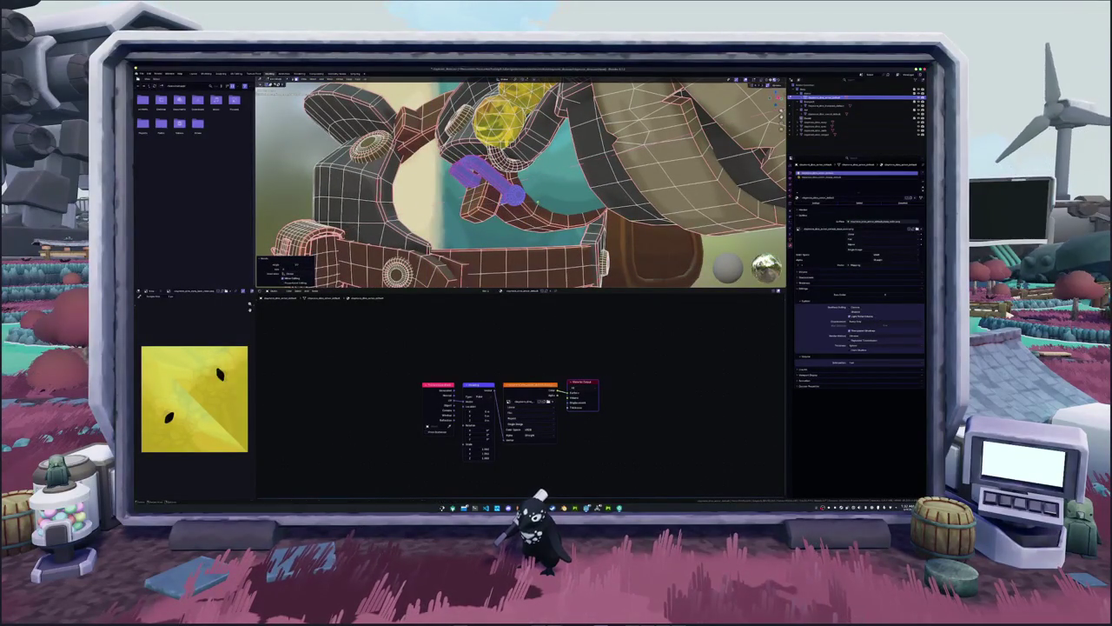
middle_drag(521, 183, 591, 165)
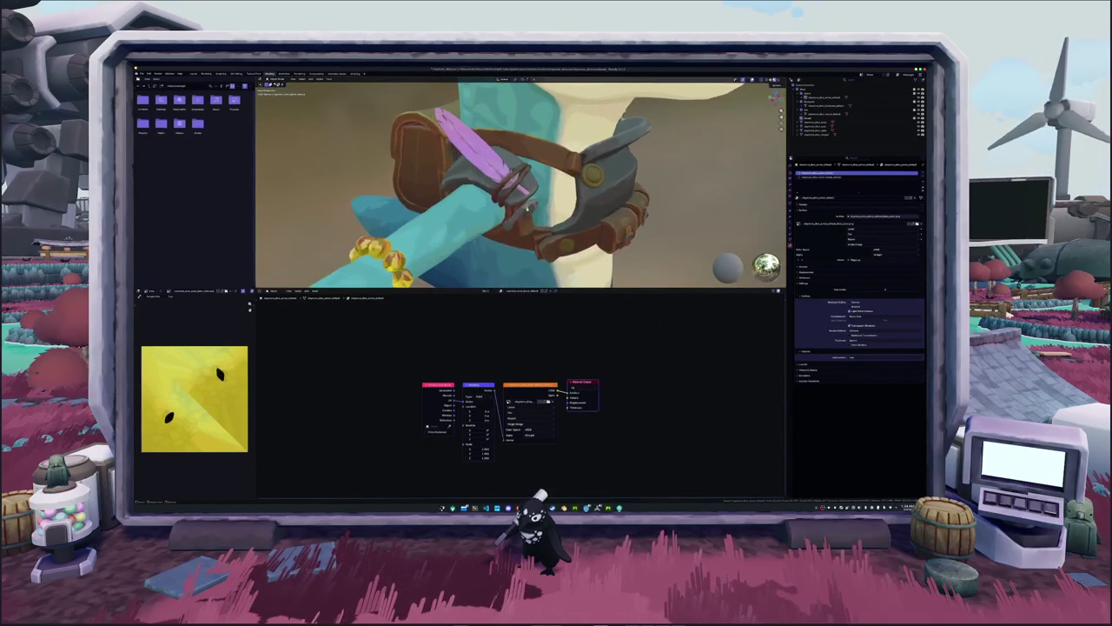
Frame the armour belt and select the strap pieces around the arm buckle.
mouse_move(522, 182)
middle_down()
mouse_move(617, 196)
mouse_move(556, 187)
mouse_move(590, 191)
middle_up()
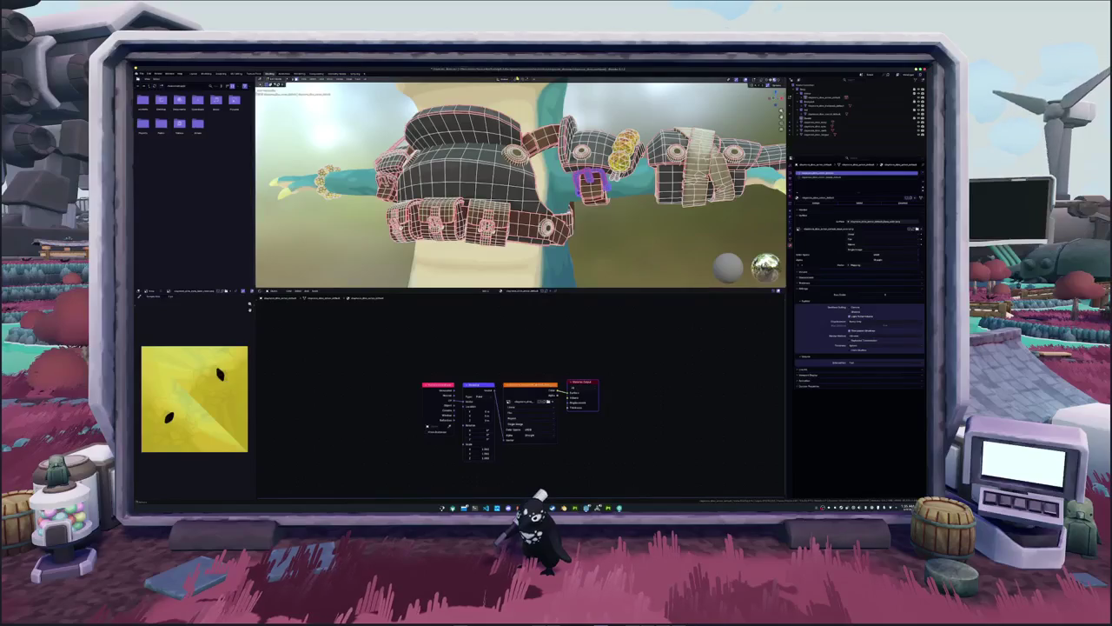
click(516, 80)
click(531, 103)
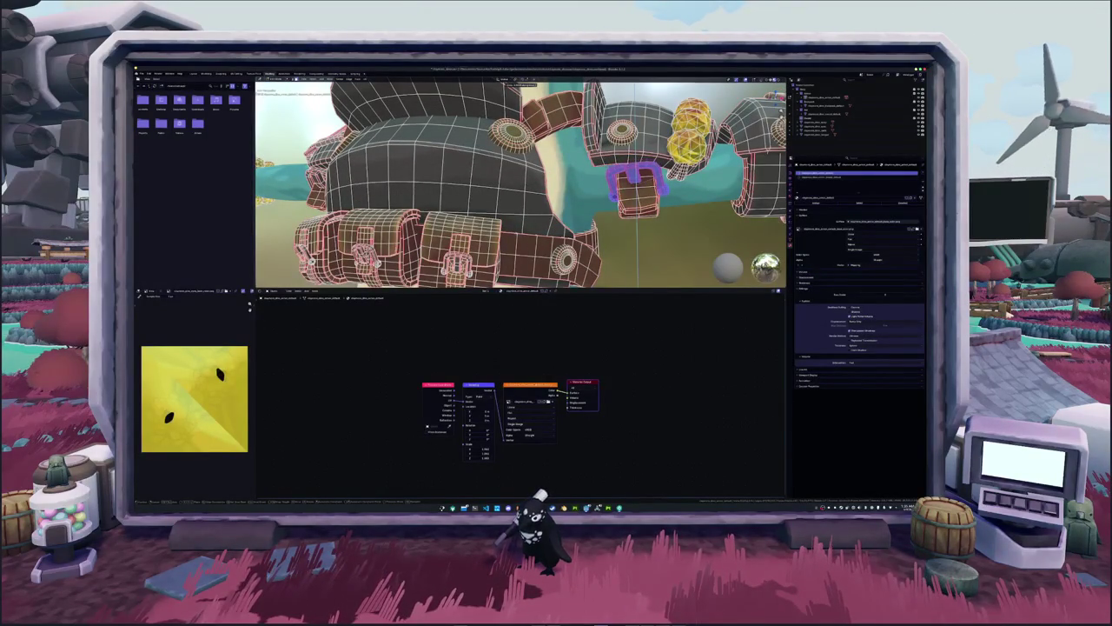
click(855, 97)
click(613, 180)
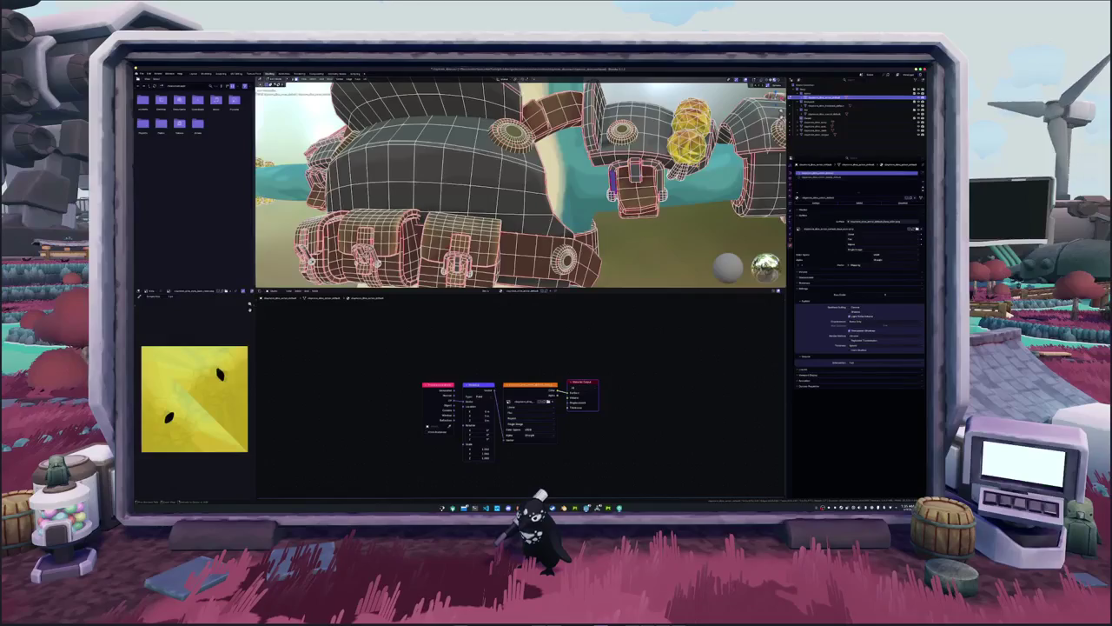
middle_drag(613, 180, 636, 171)
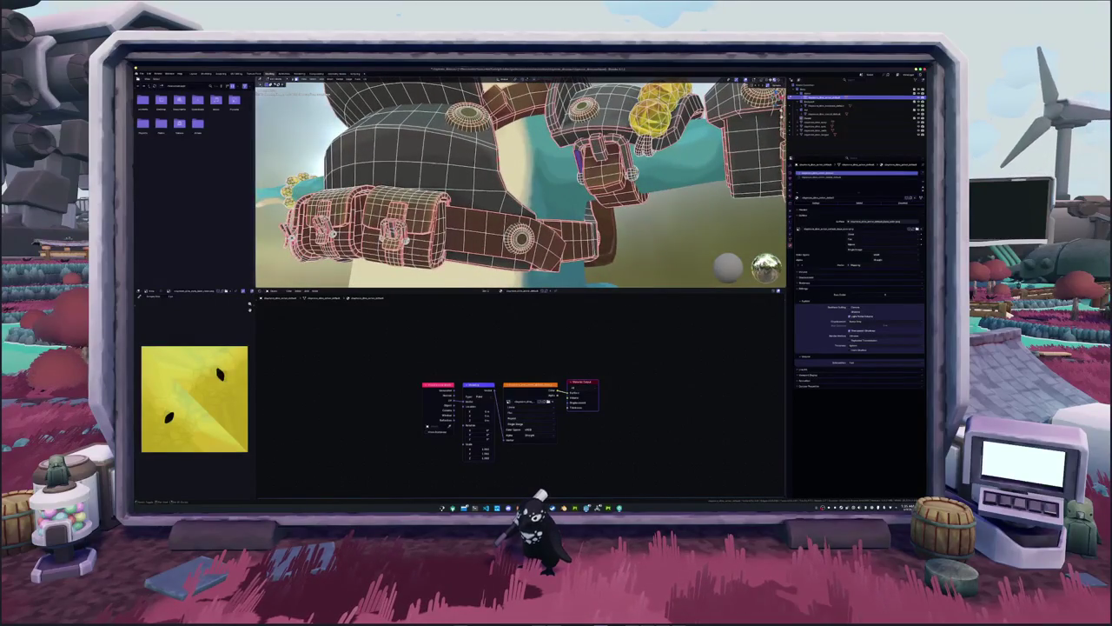
middle_drag(630, 169, 643, 174)
click(306, 179)
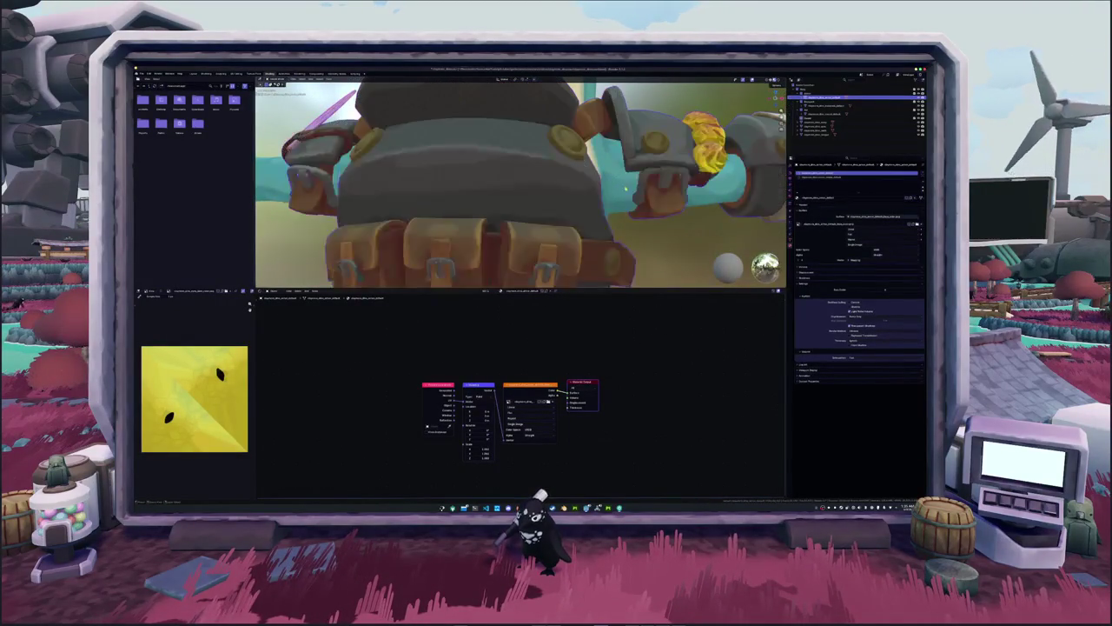
click(300, 178)
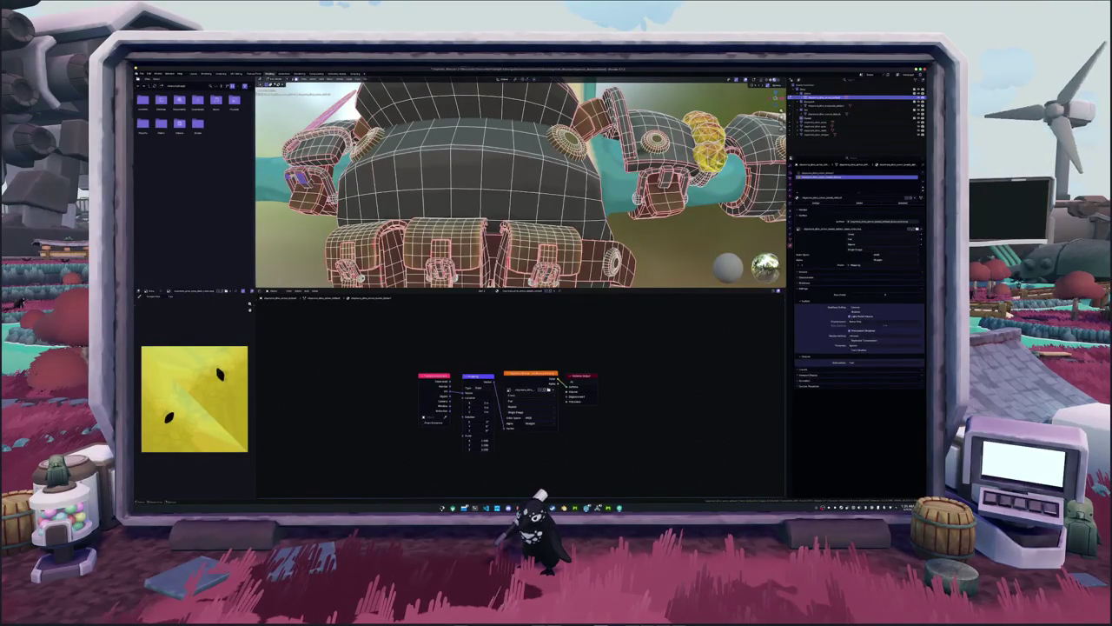
click(643, 183)
middle_drag(643, 183, 652, 178)
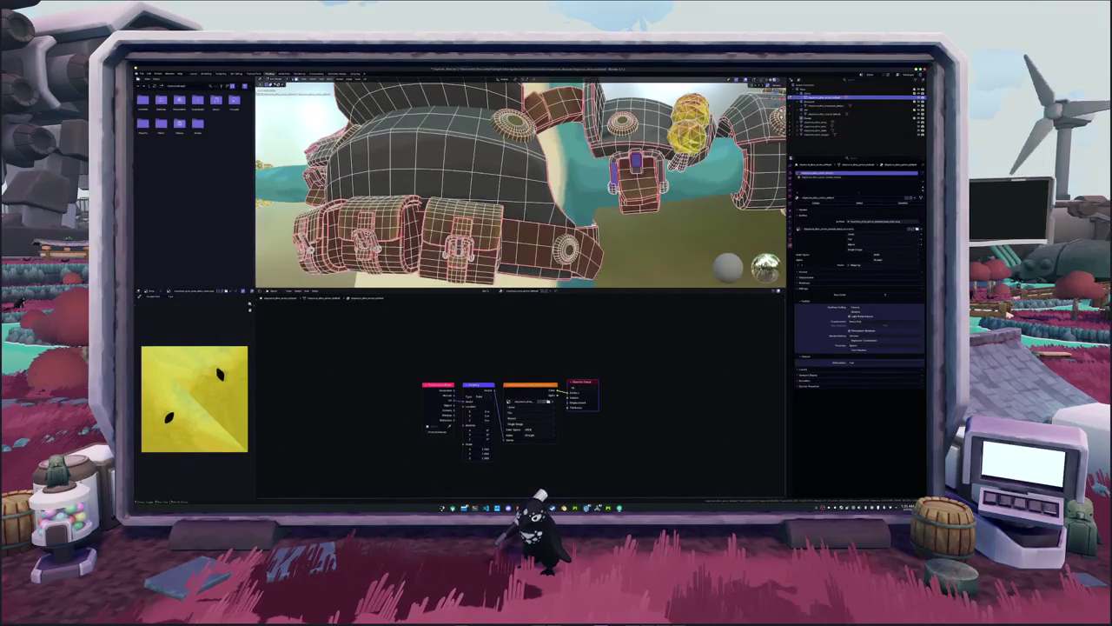
Select the whole hook-shaped strap piece, duplicate it, and rotate the copy into place.
key(l)
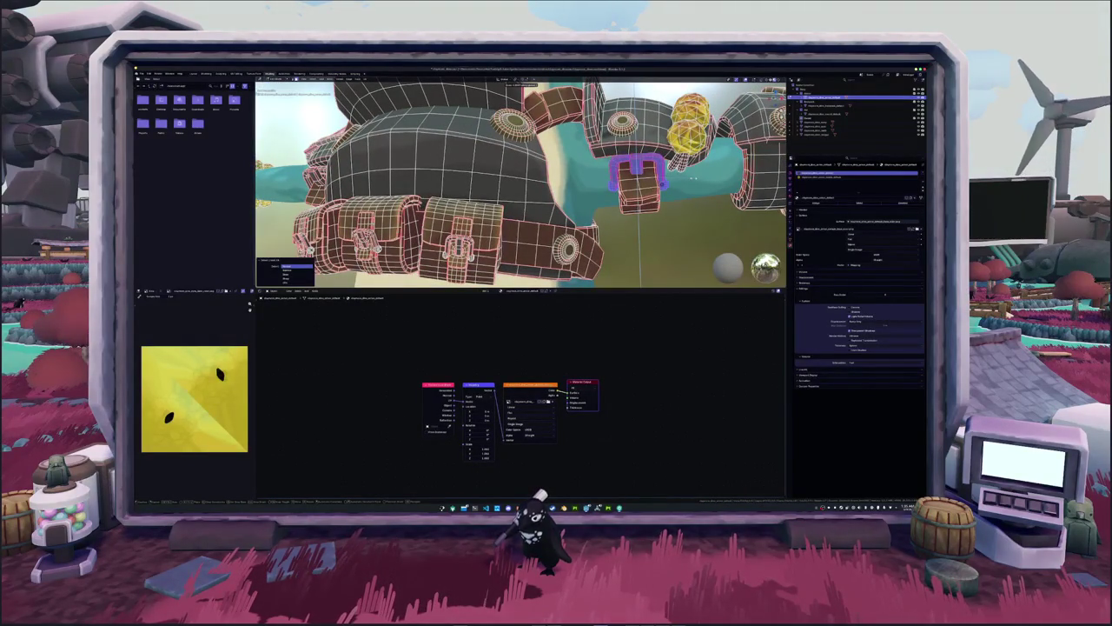
key(KP_Decimal)
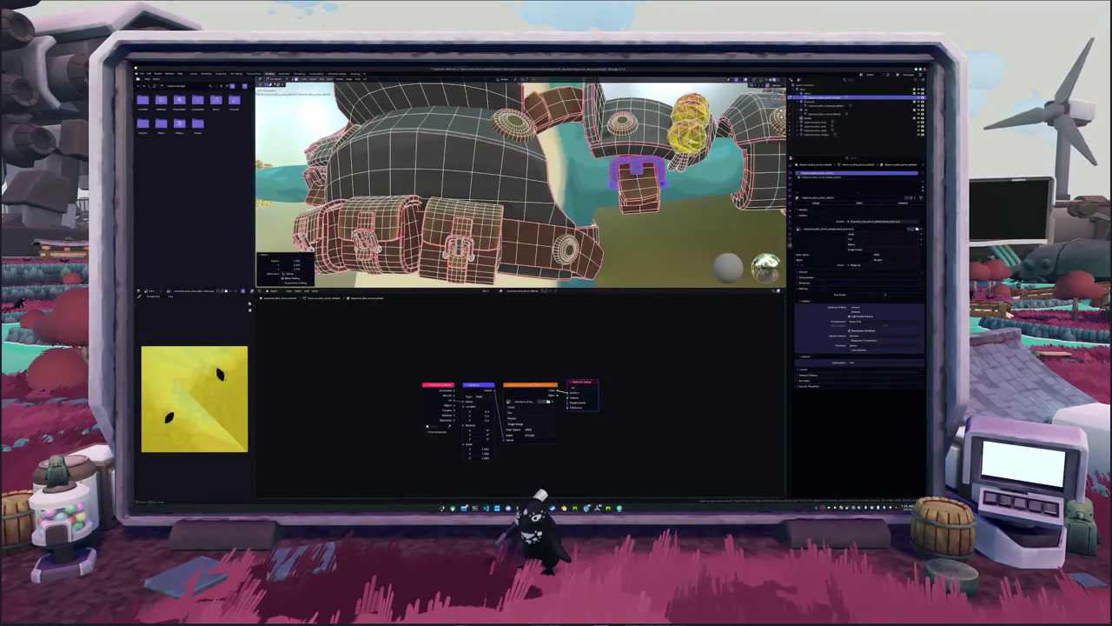
key(KP_8)
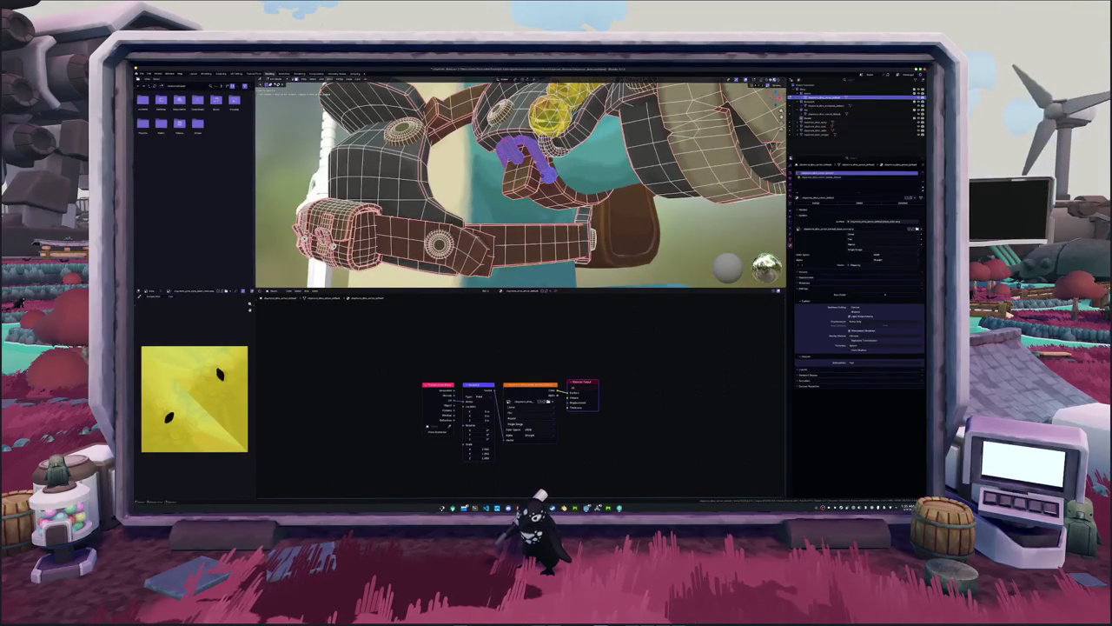
key(KP_2)
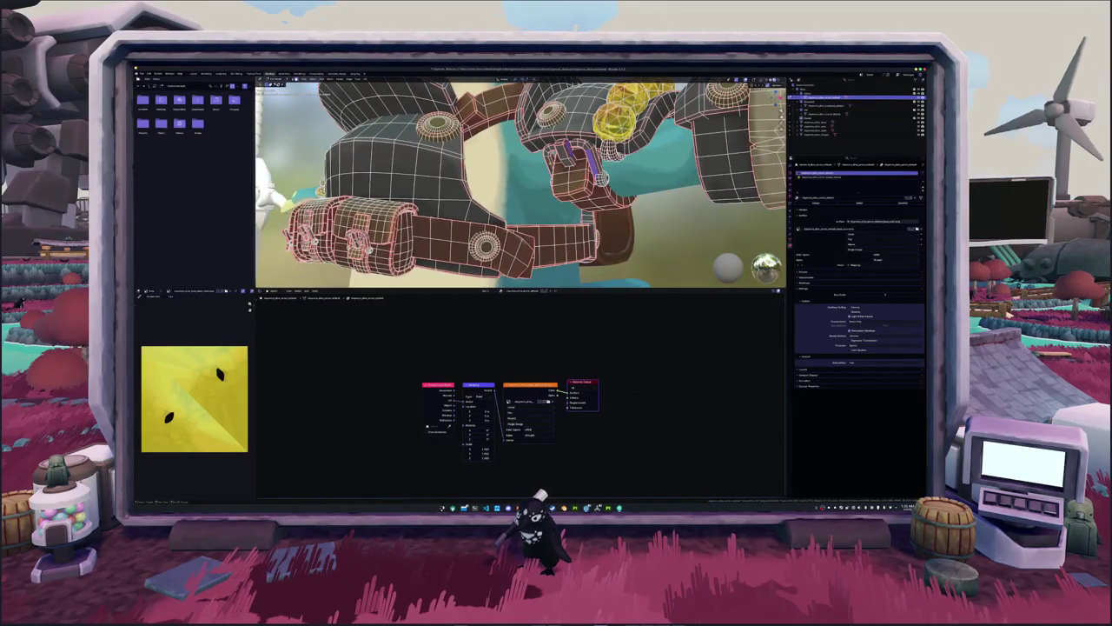
key(ctrl+l)
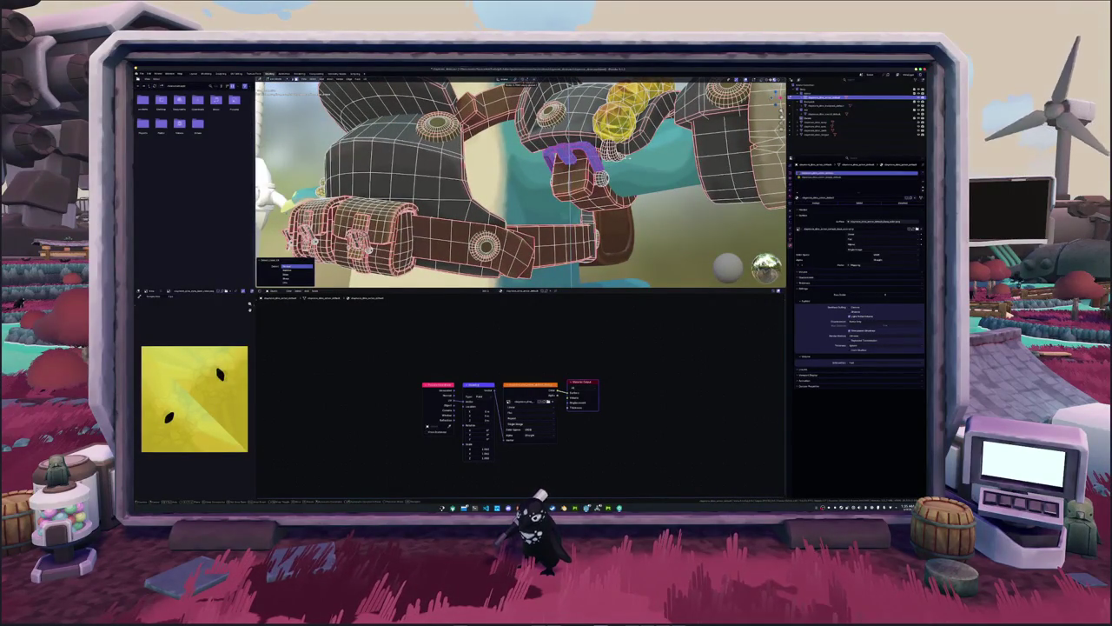
key(shift+d)
key(Escape)
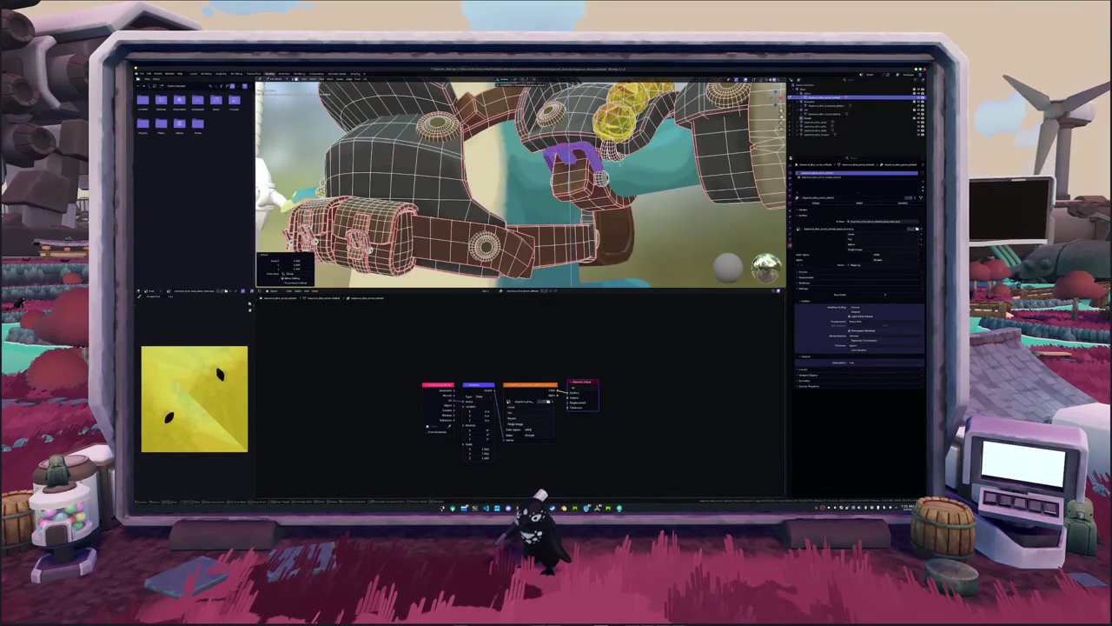
key(r)
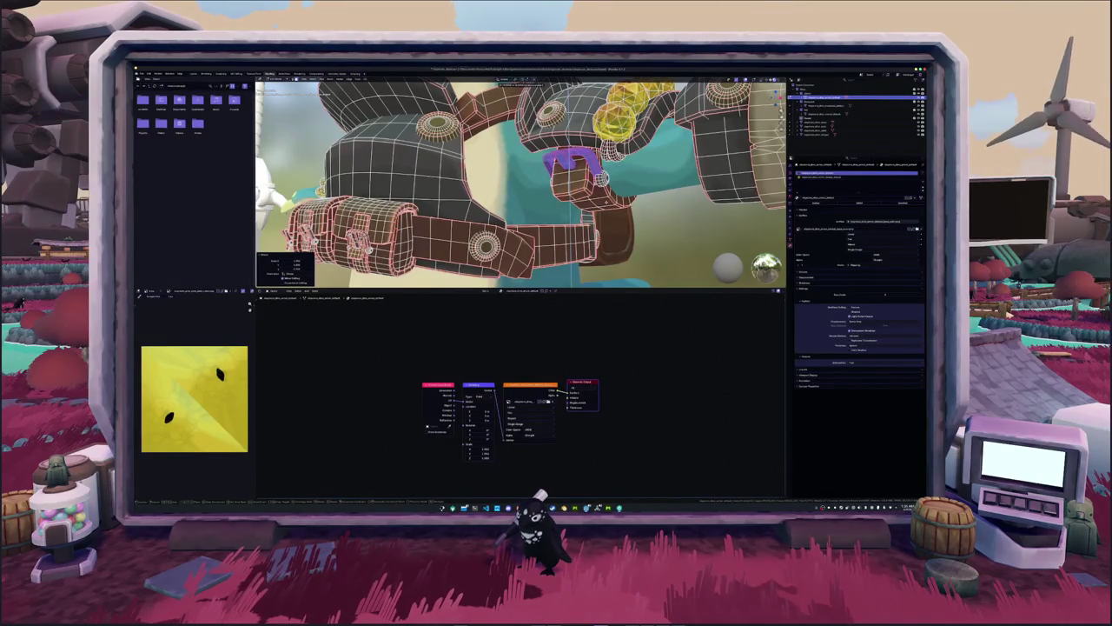
Leave Edit Mode and check the copy's placement from top and angled views, toggling X-ray.
mouse_move(521, 183)
middle_down()
mouse_move(452, 189)
mouse_move(620, 207)
middle_up()
key(Tab)
key(Tab)
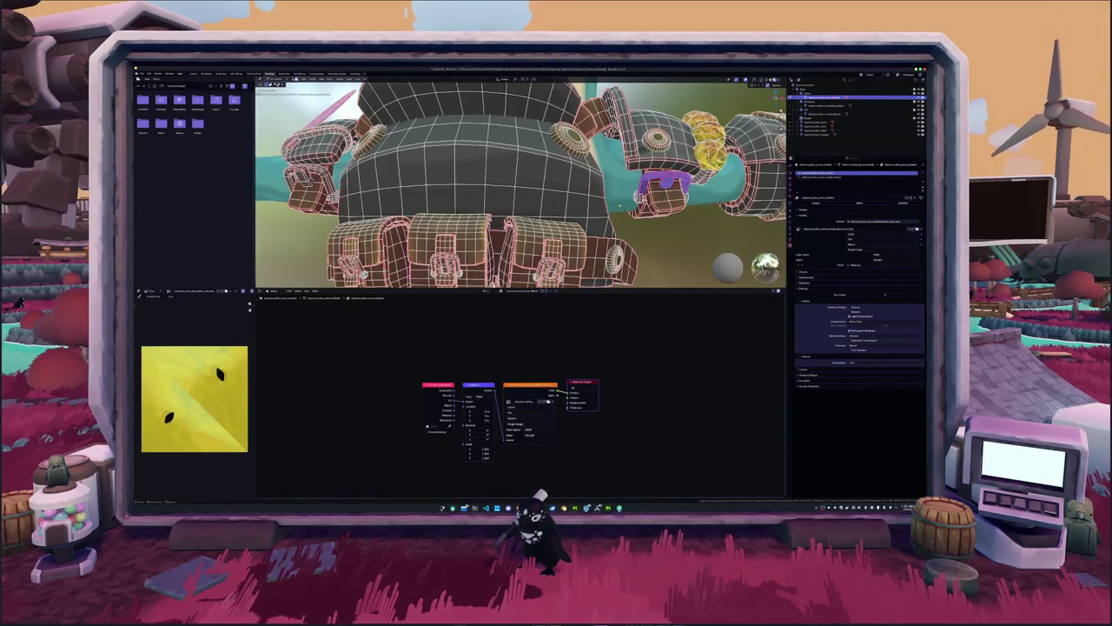
key(KP_7)
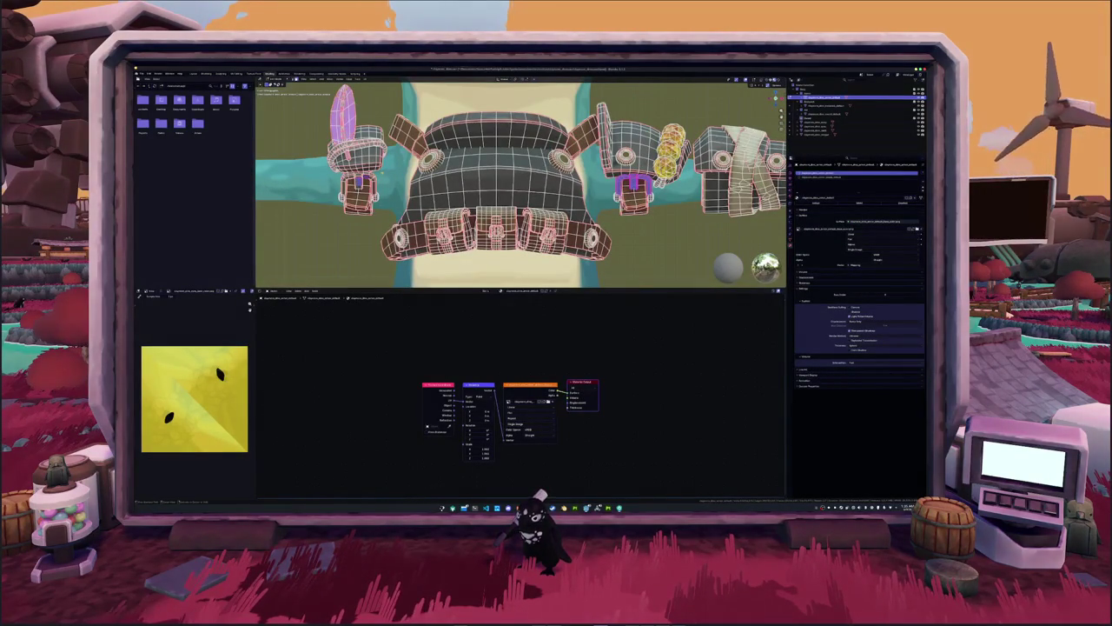
middle_drag(521, 182, 573, 208)
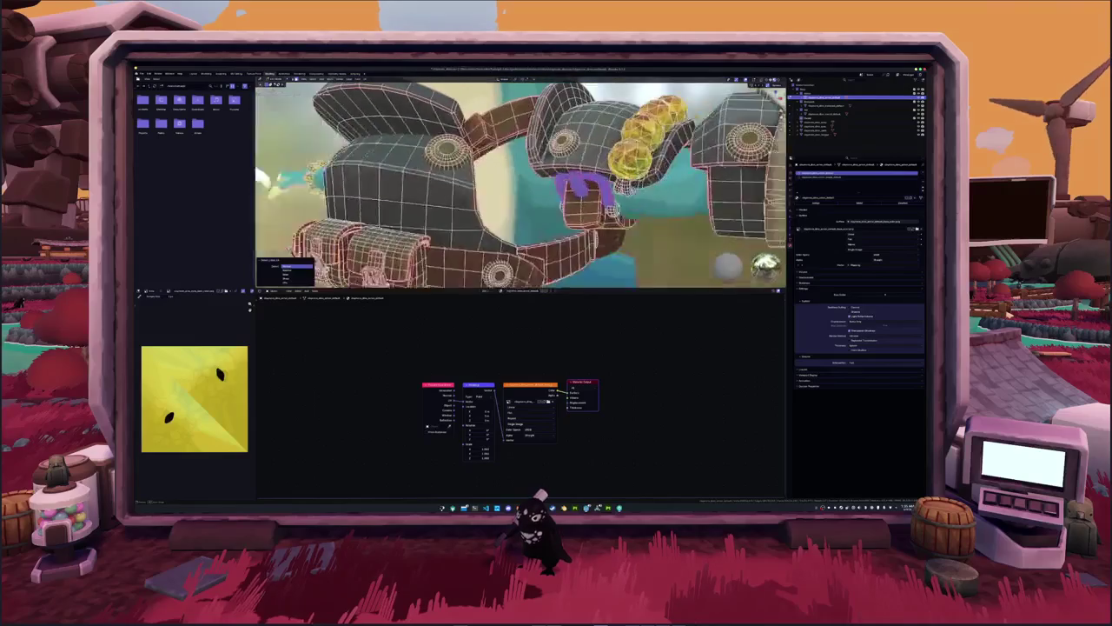
key(alt+z)
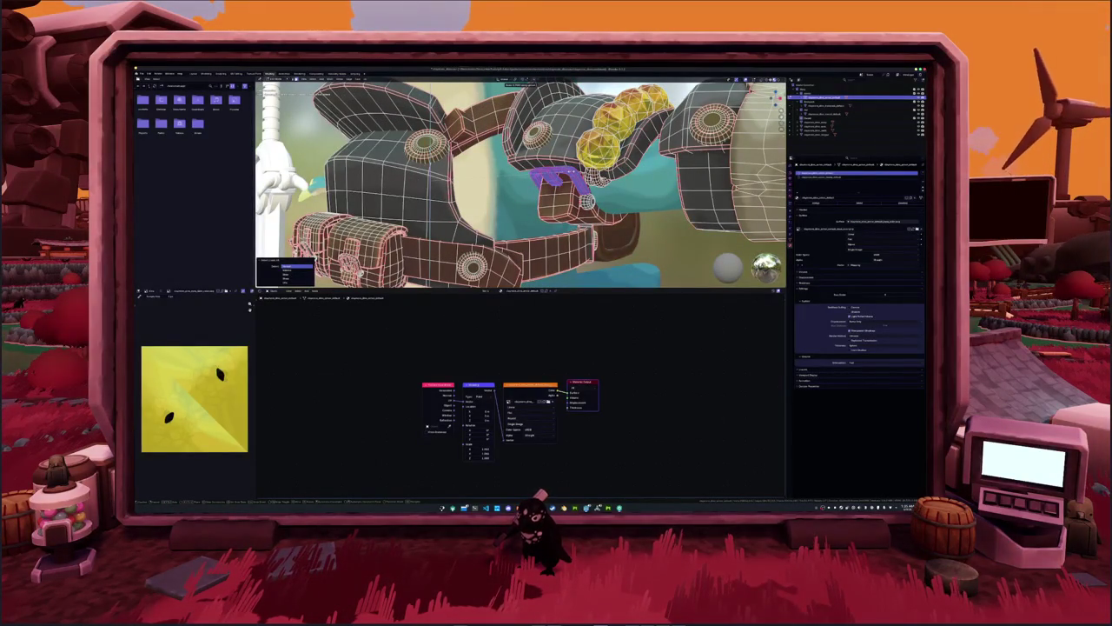
mouse_move(522, 183)
middle_down()
mouse_move(548, 191)
mouse_move(597, 171)
middle_up()
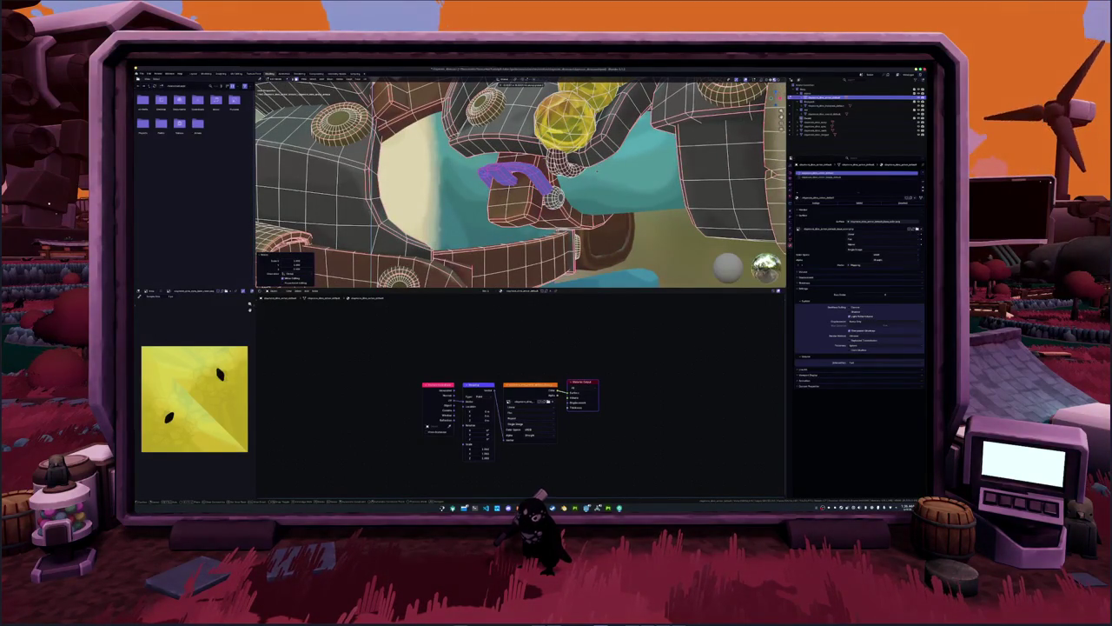
key(ctrl+z)
key(ctrl+z)
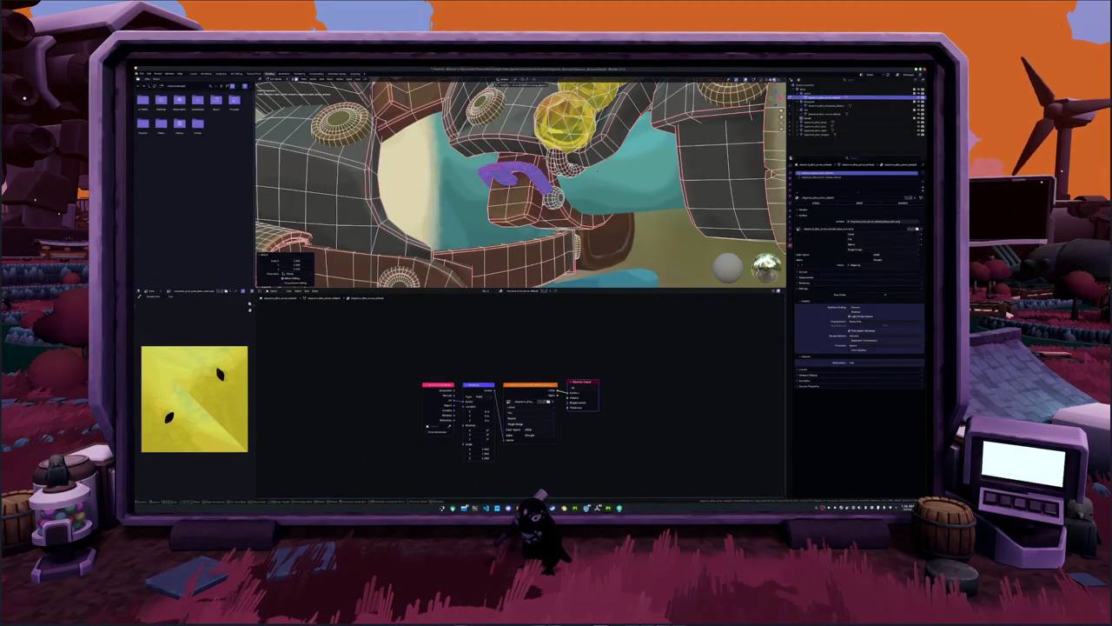
middle_drag(521, 182, 608, 191)
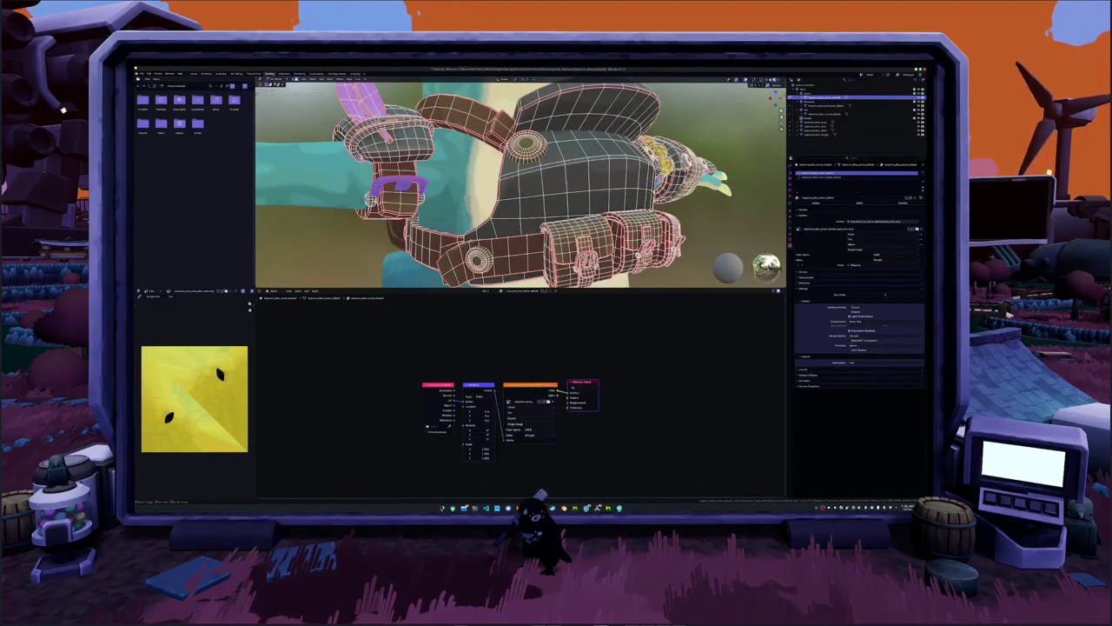
Select a linked piece and view the bag and belt pouches from the front, toggling X-ray.
key(l)
middle_drag(433, 212, 504, 226)
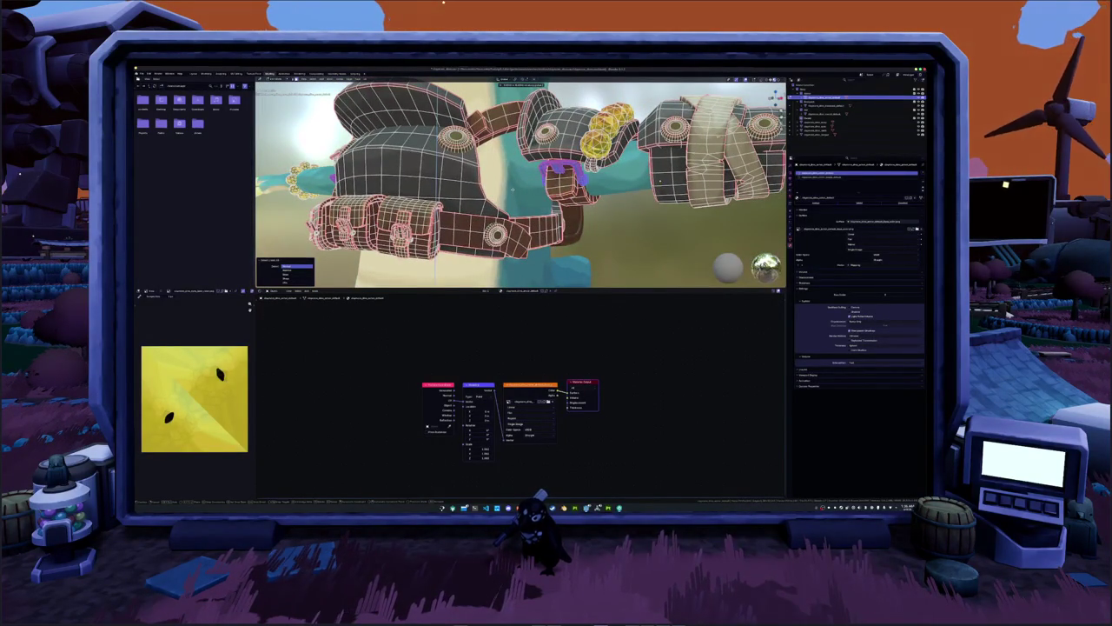
mouse_move(512, 189)
middle_down()
mouse_move(573, 196)
mouse_move(548, 188)
middle_up()
scroll(619, 201, up, 3)
scroll(548, 188, up, 2)
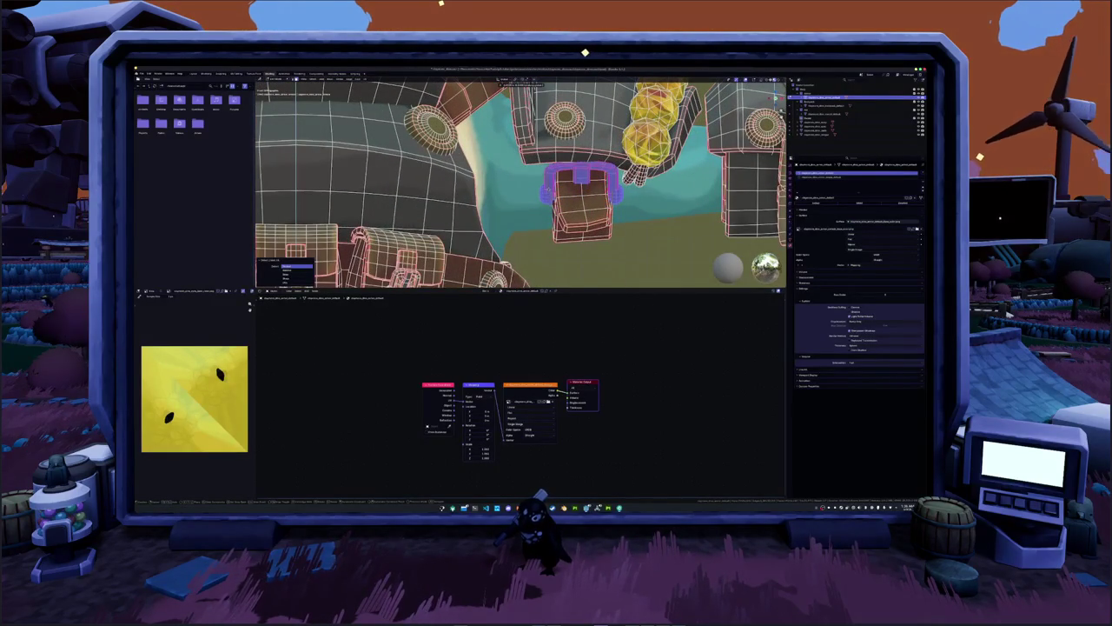
key(KP_1)
scroll(610, 94, up, 2)
mouse_move(610, 94)
middle_down()
mouse_move(595, 166)
mouse_move(487, 148)
mouse_move(258, 159)
middle_up()
key(alt+z)
key(alt+z)
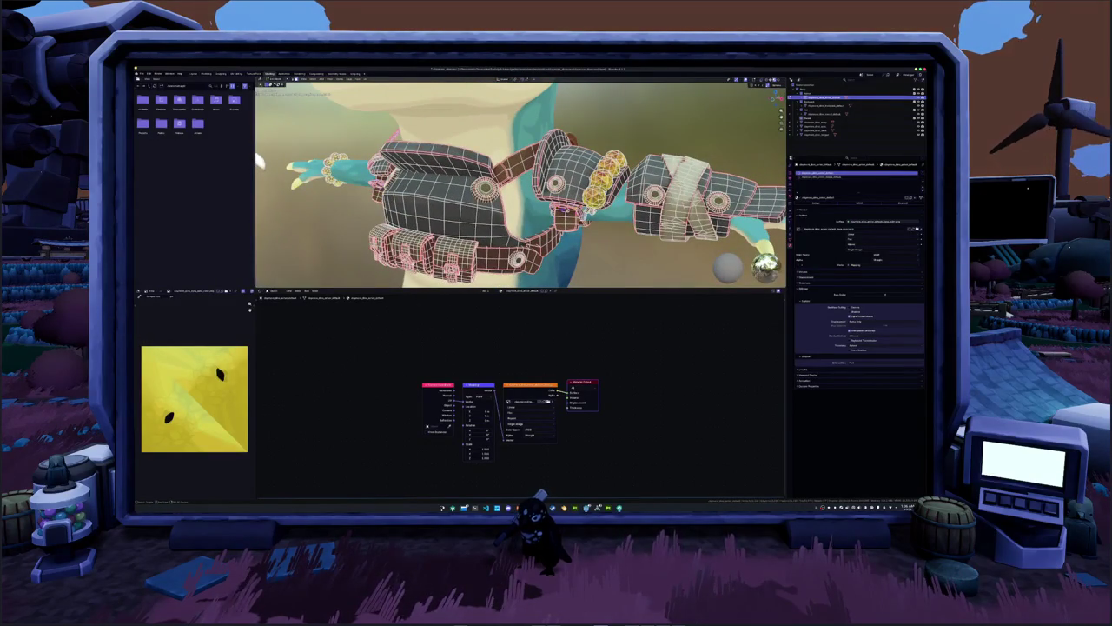
Select the whole connected ring-shaped buckle parts, frame them, then leave Edit Mode.
key(ctrl+l)
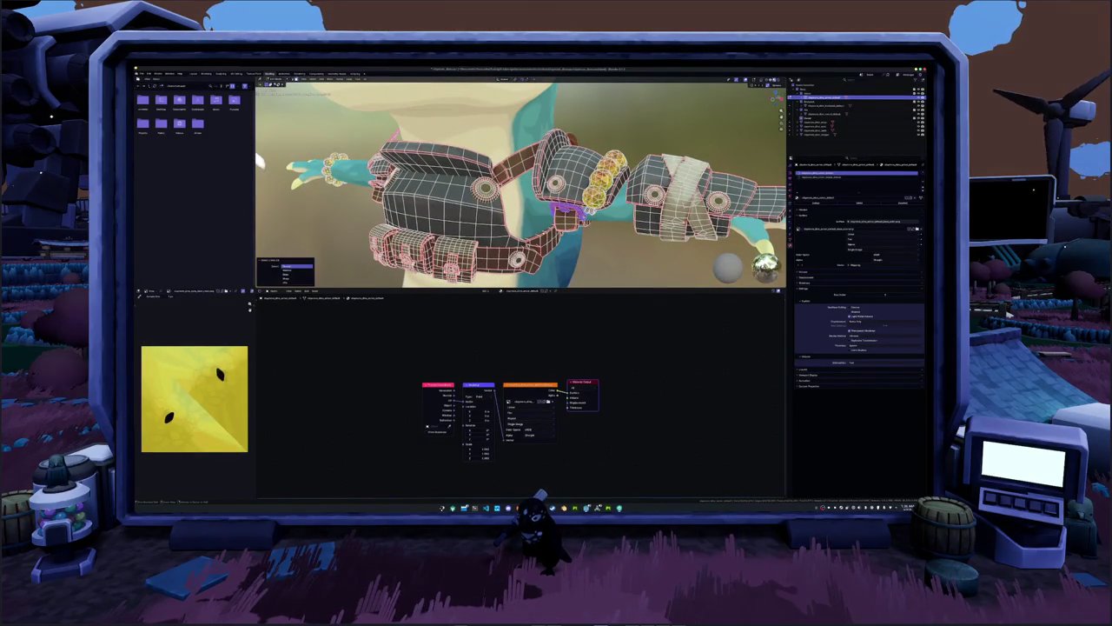
key(KP_Decimal)
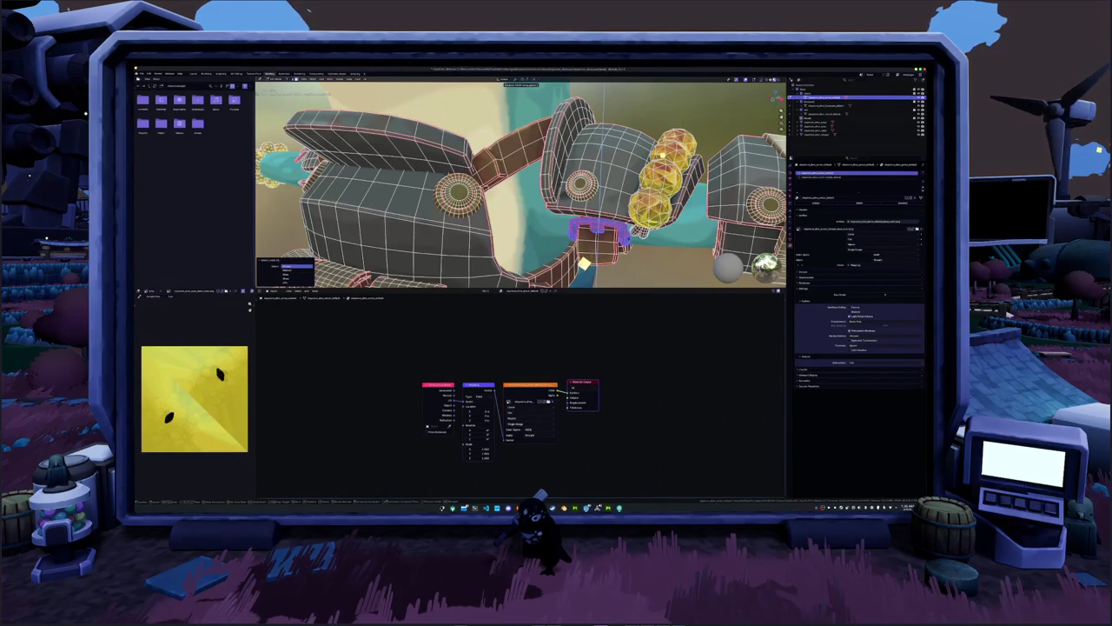
mouse_move(557, 291)
middle_down()
mouse_move(441, 443)
mouse_move(487, 365)
middle_up()
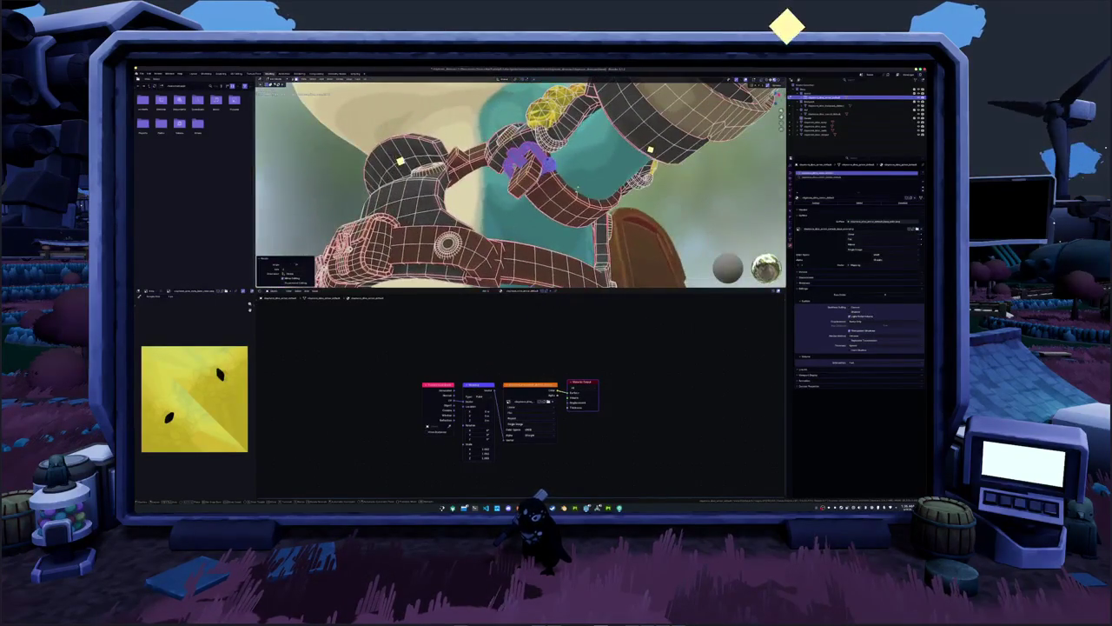
mouse_move(487, 191)
middle_down()
mouse_move(538, 174)
mouse_move(512, 200)
mouse_move(556, 173)
mouse_move(599, 169)
mouse_move(538, 187)
middle_up()
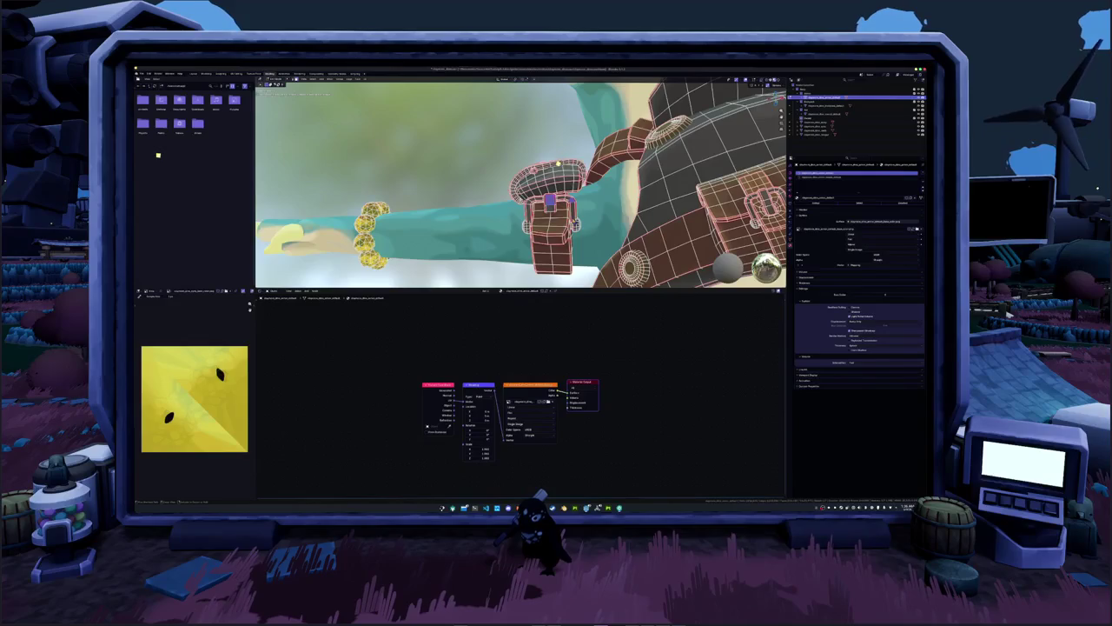
key(ctrl+l)
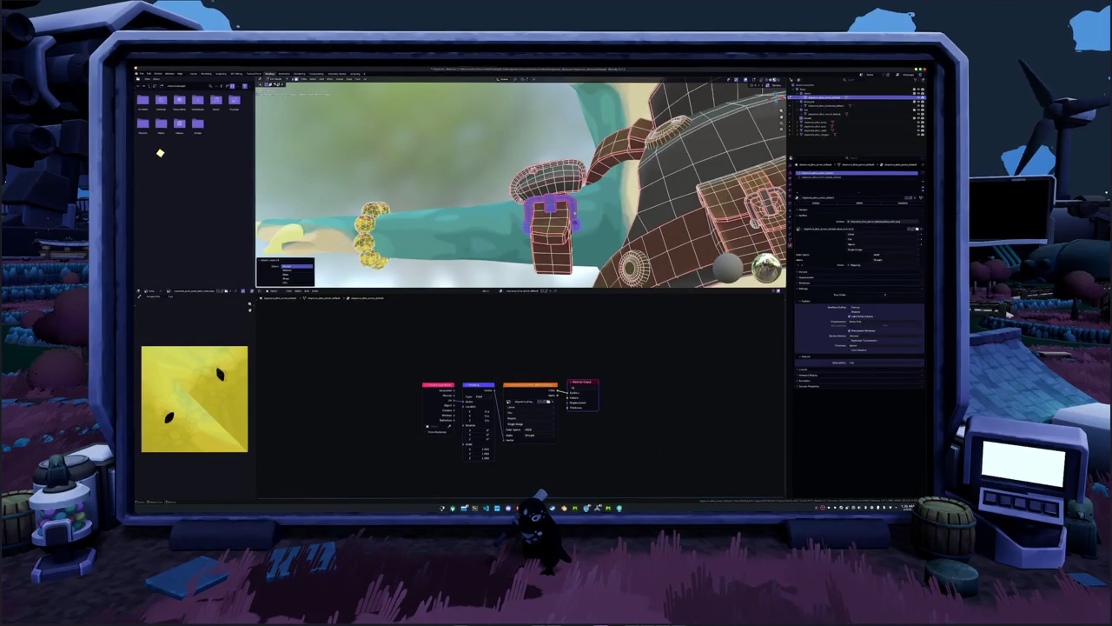
middle_drag(584, 206, 578, 201)
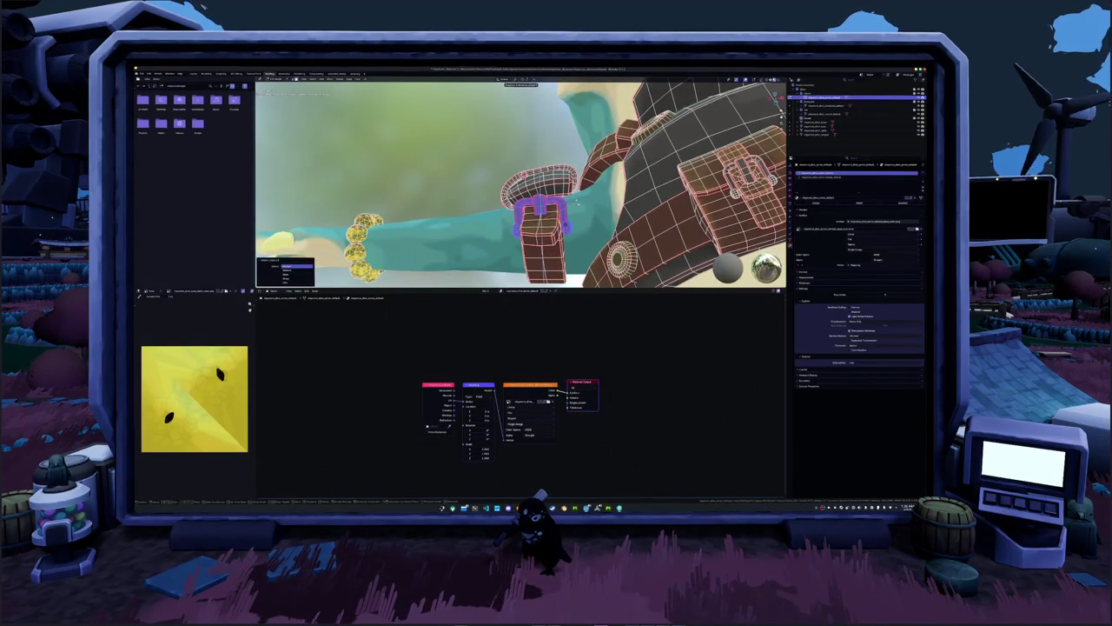
key(Tab)
scroll(579, 197, down, 5)
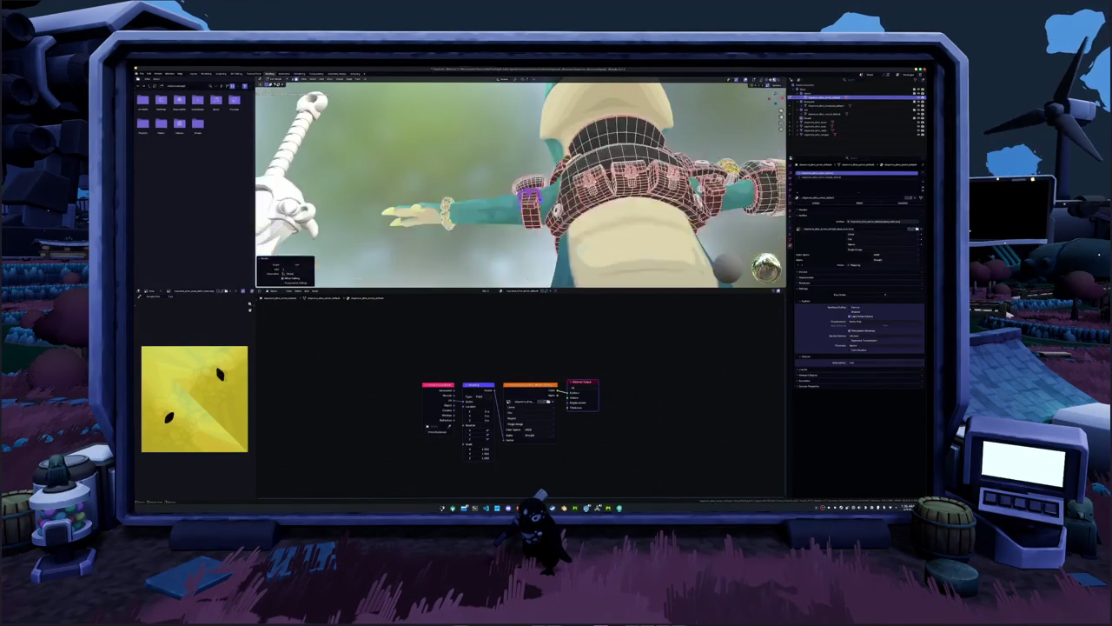
Orbit to the dinosaur's front and look up at the belt, entering and leaving its Edit Mode.
middle_drag(579, 197, 572, 220)
scroll(573, 219, up, 2)
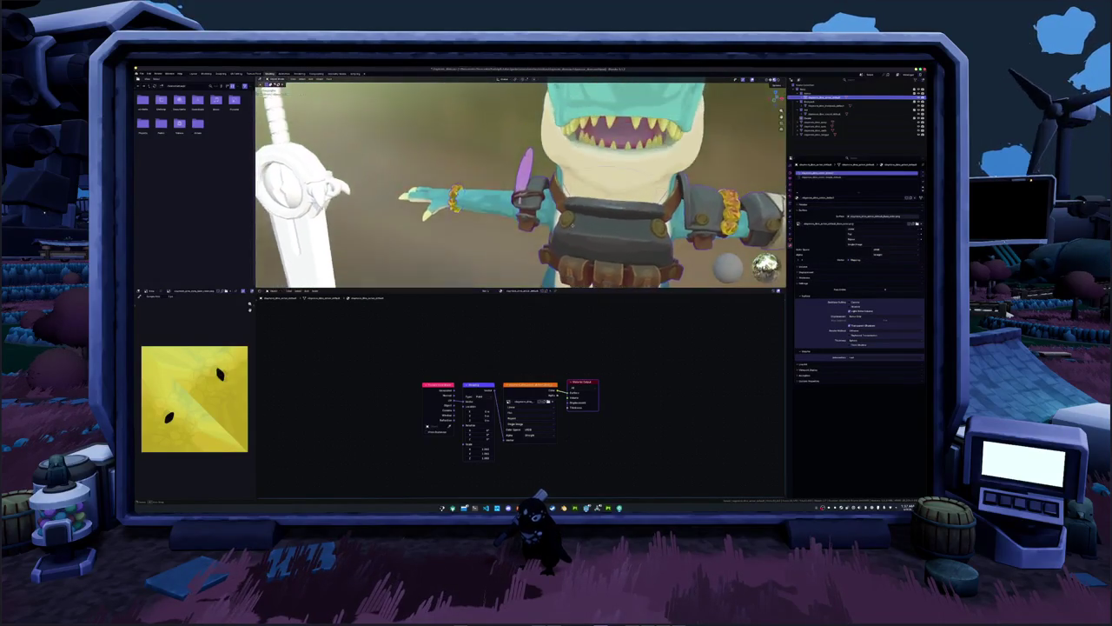
scroll(574, 219, up, 2)
scroll(573, 219, up, 2)
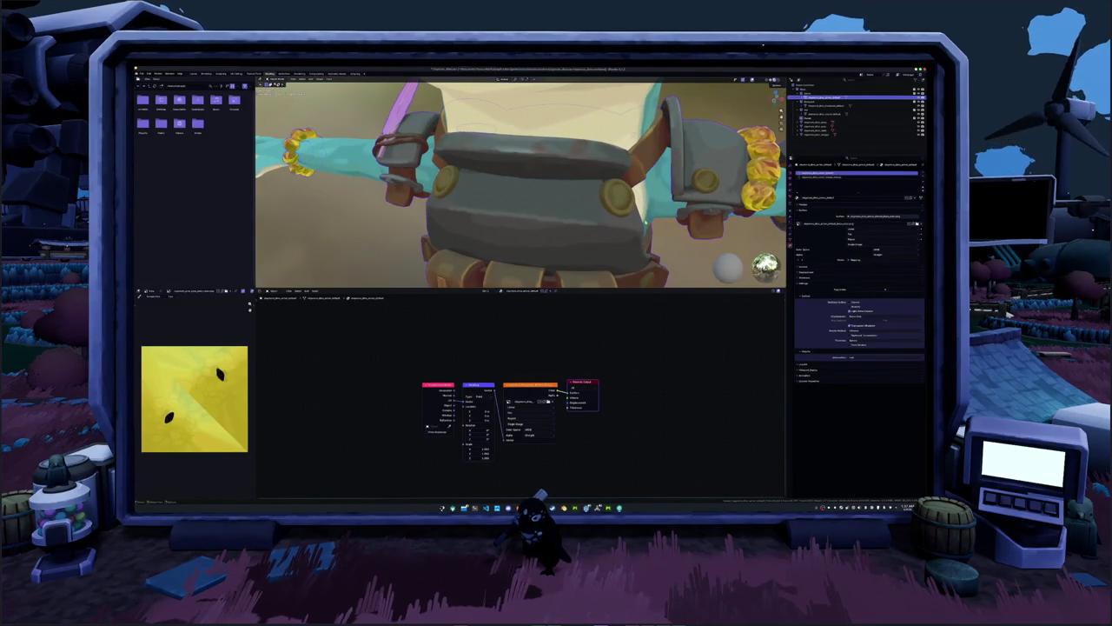
key(Tab)
mouse_move(572, 220)
middle_down()
mouse_move(560, 172)
mouse_move(567, 205)
mouse_move(608, 207)
mouse_move(454, 231)
middle_up()
key(Tab)
scroll(516, 224, down, 2)
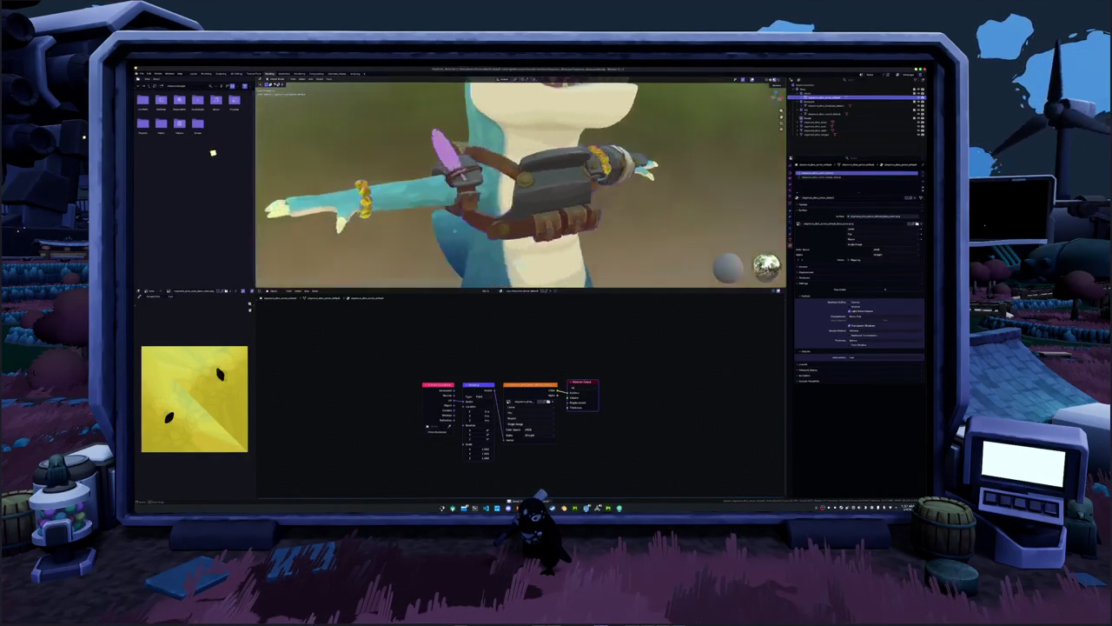
Frame the belt in view and orbit around to inspect the belt pouch.
key(KP_Decimal)
key(Tab)
scroll(454, 231, up, 2)
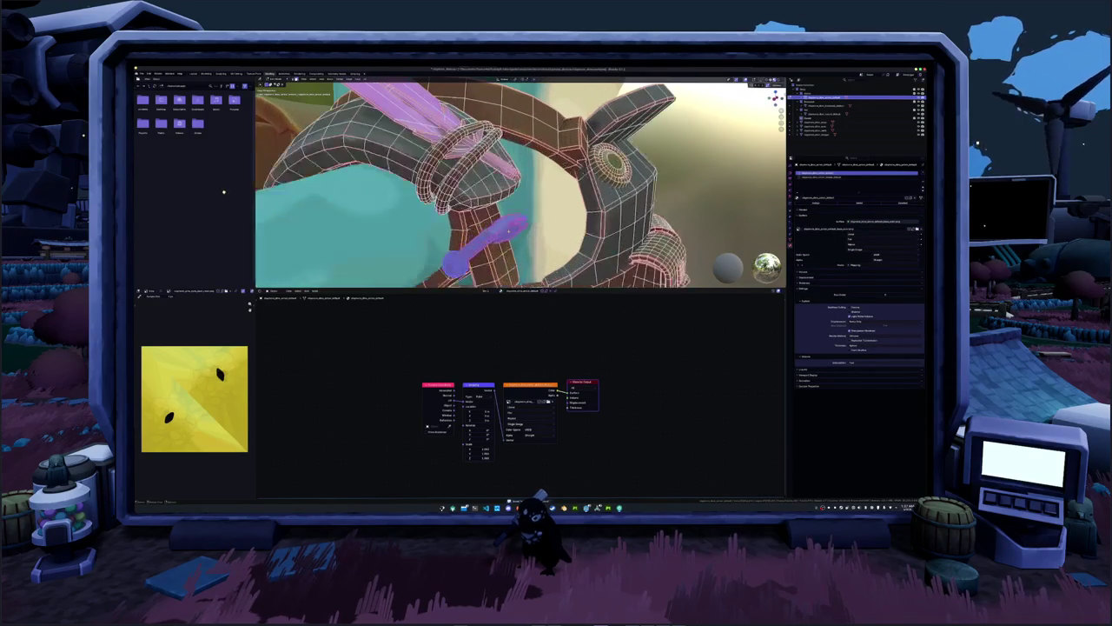
key(Tab)
mouse_move(454, 231)
middle_down()
mouse_move(538, 232)
mouse_move(426, 224)
middle_up()
scroll(538, 232, down, 6)
scroll(538, 232, down, 2)
Select the sword to bring its white material into the node editor.
click(395, 213)
scroll(537, 215, down, 1)
scroll(537, 215, down, 2)
Restore the sword's removed Principled BSDF node so its material is white again.
key(x)
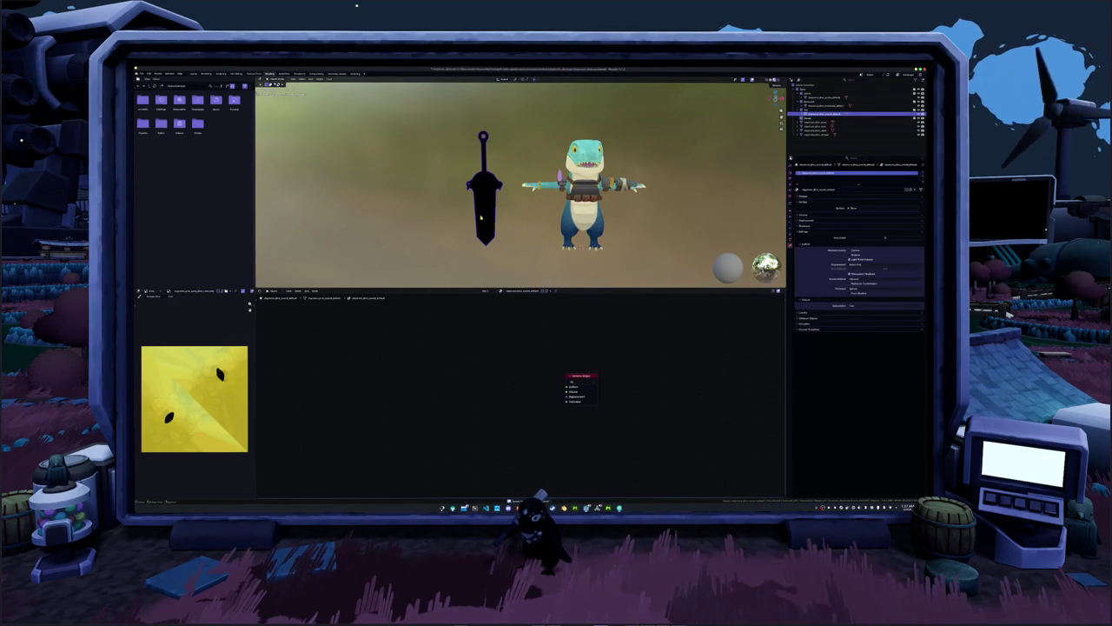
key(ctrl+z)
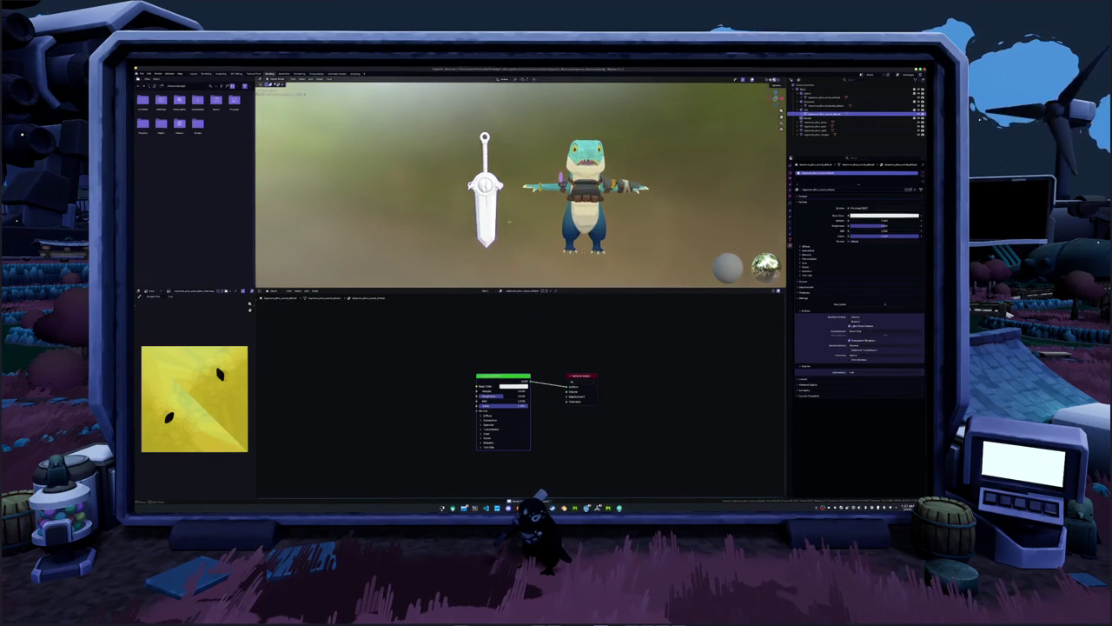
click(504, 219)
scroll(517, 222, down, 1)
key(ctrl+z)
key(ctrl+shift+z)
key(ctrl+z)
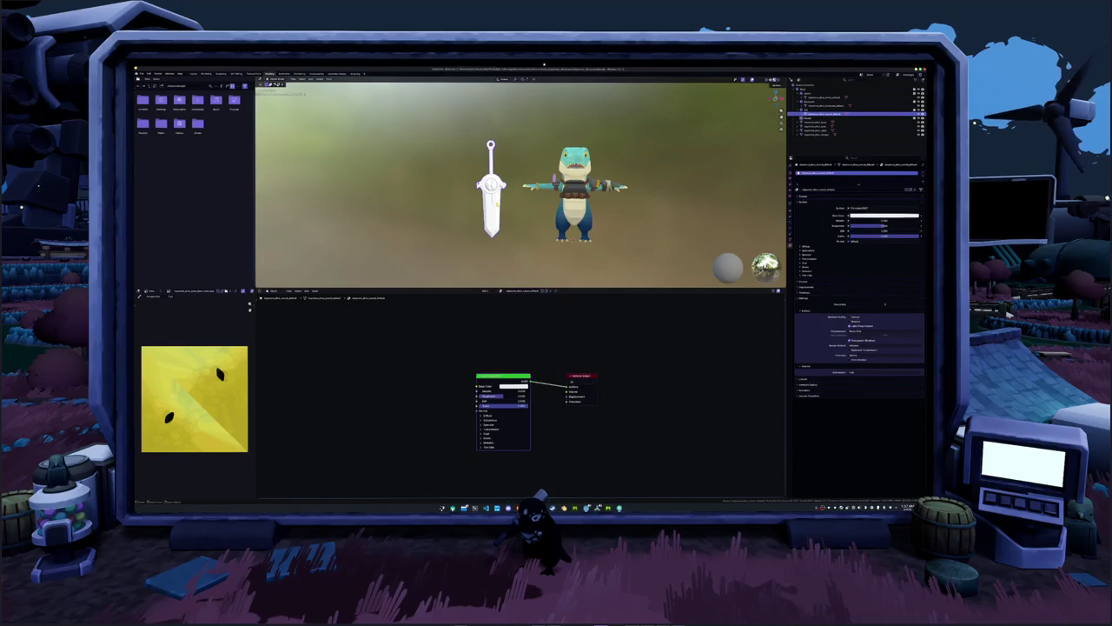
Export the sword model to a mesh file for texturing.
click(140, 73)
mouse_move(152, 141)
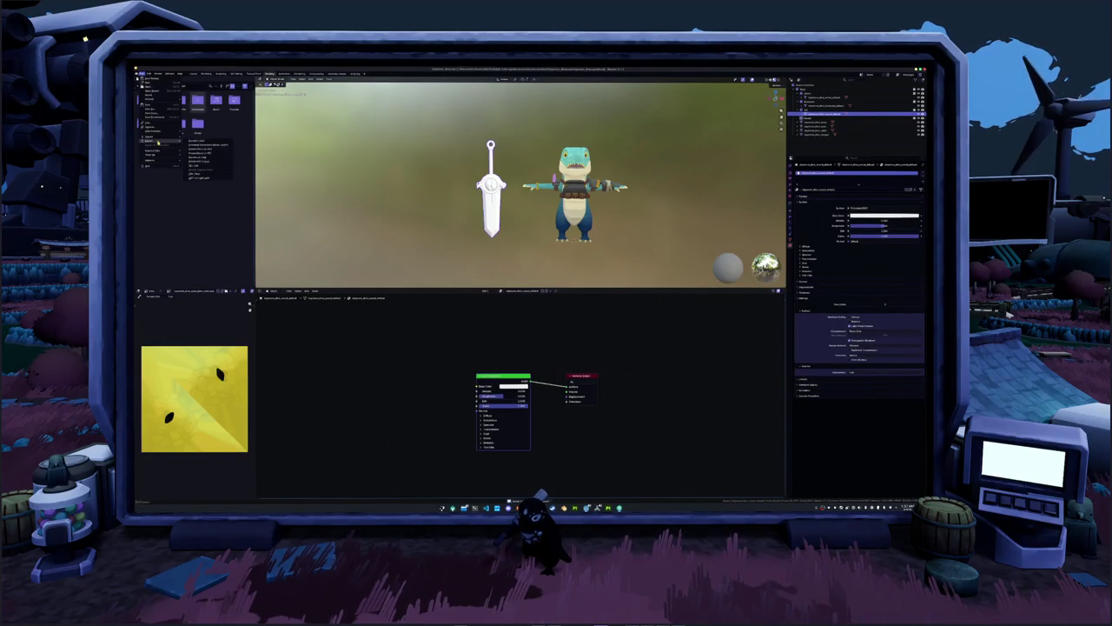
click(202, 175)
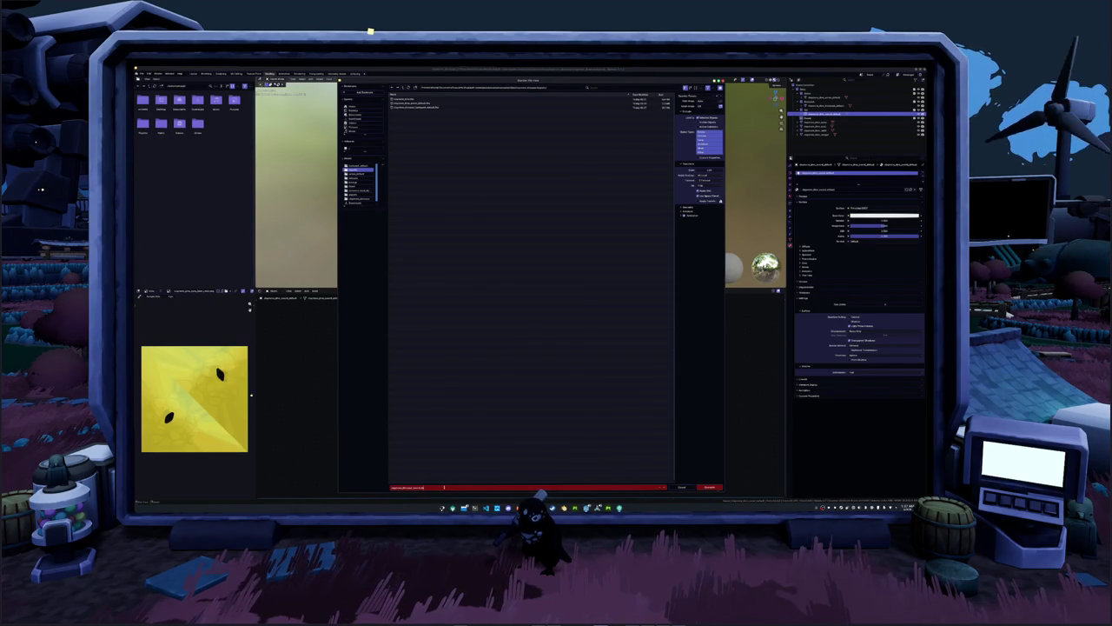
click(619, 367)
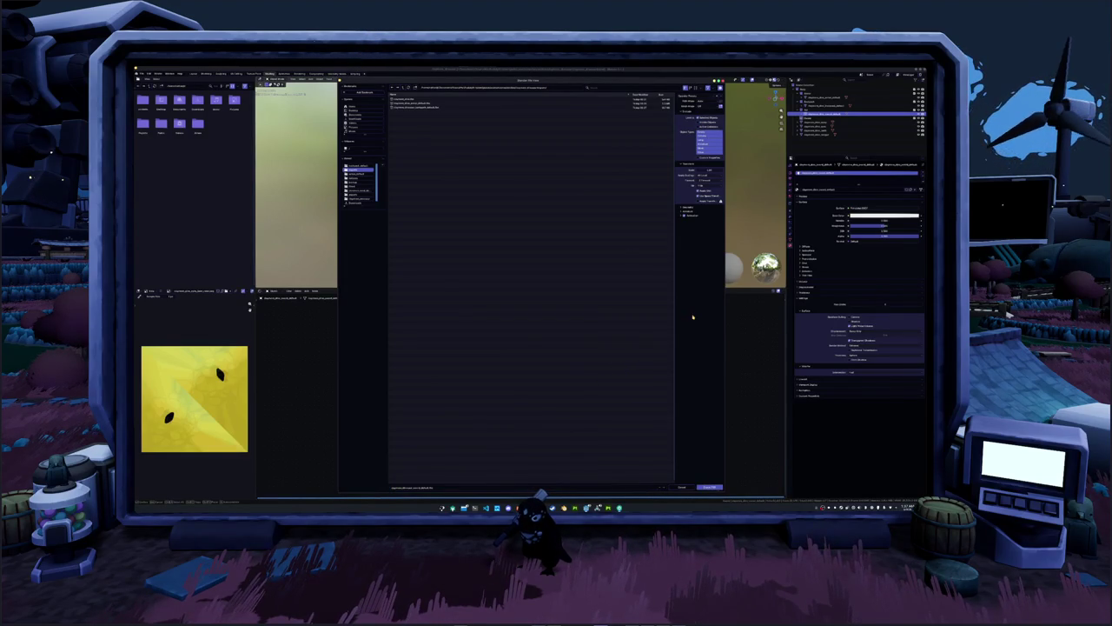
click(708, 487)
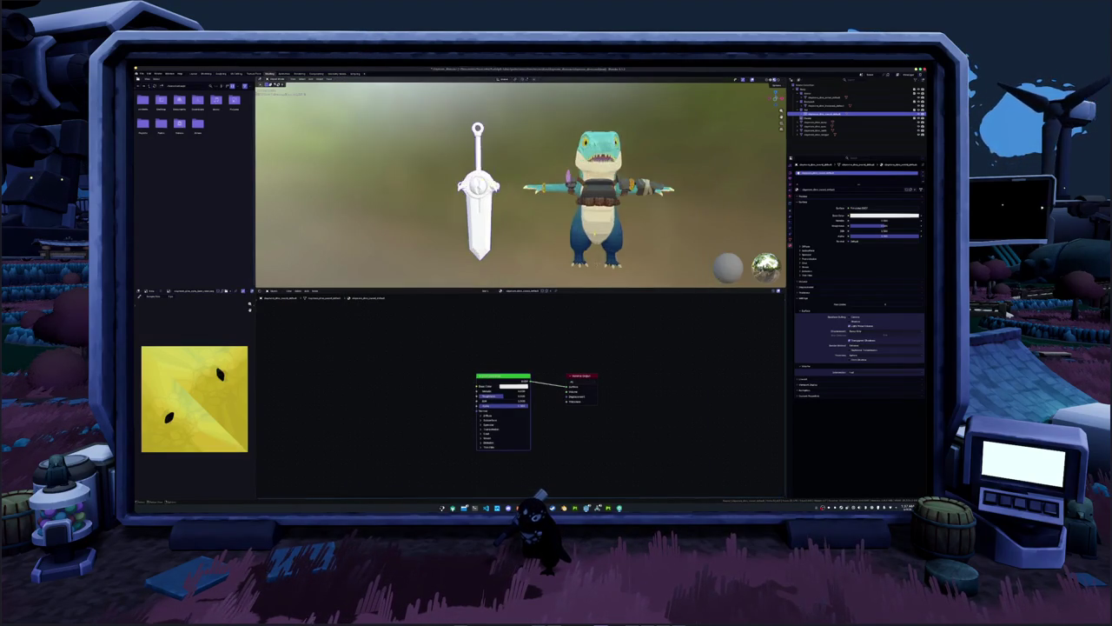
scroll(528, 267, down, 3)
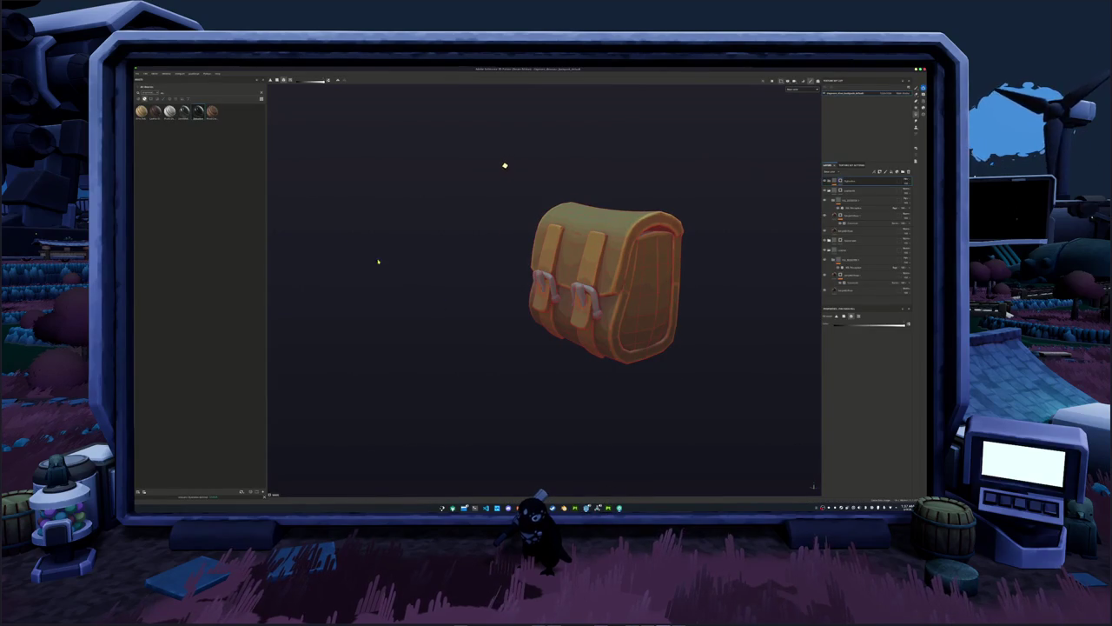
Create a new project from the exported sword mesh, answering the bag project's save prompt.
key(alt+f)
key(Return)
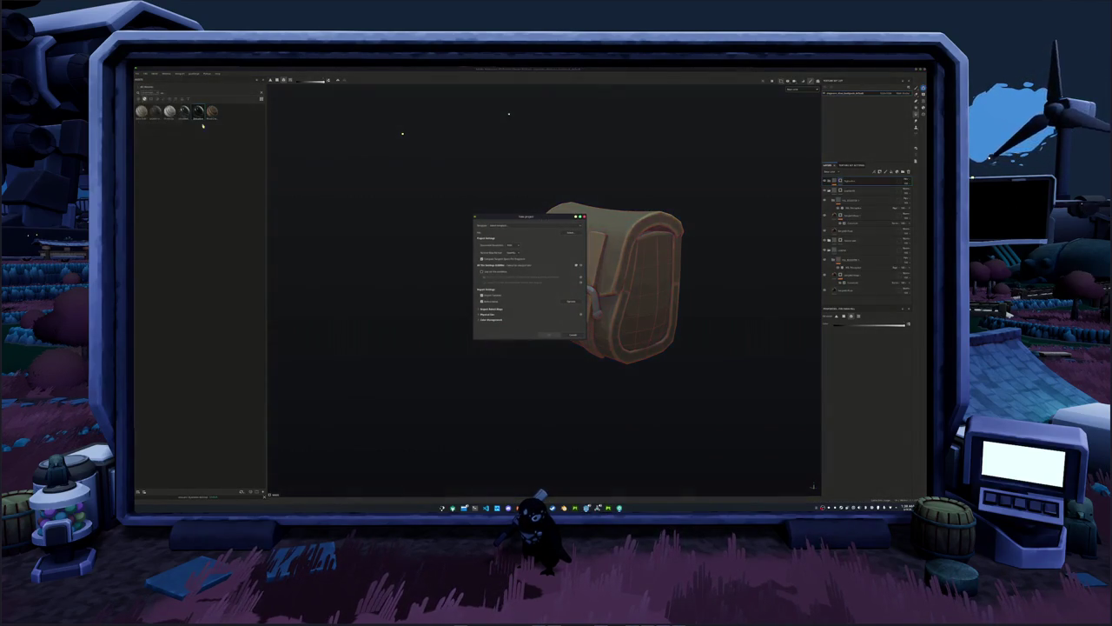
click(569, 233)
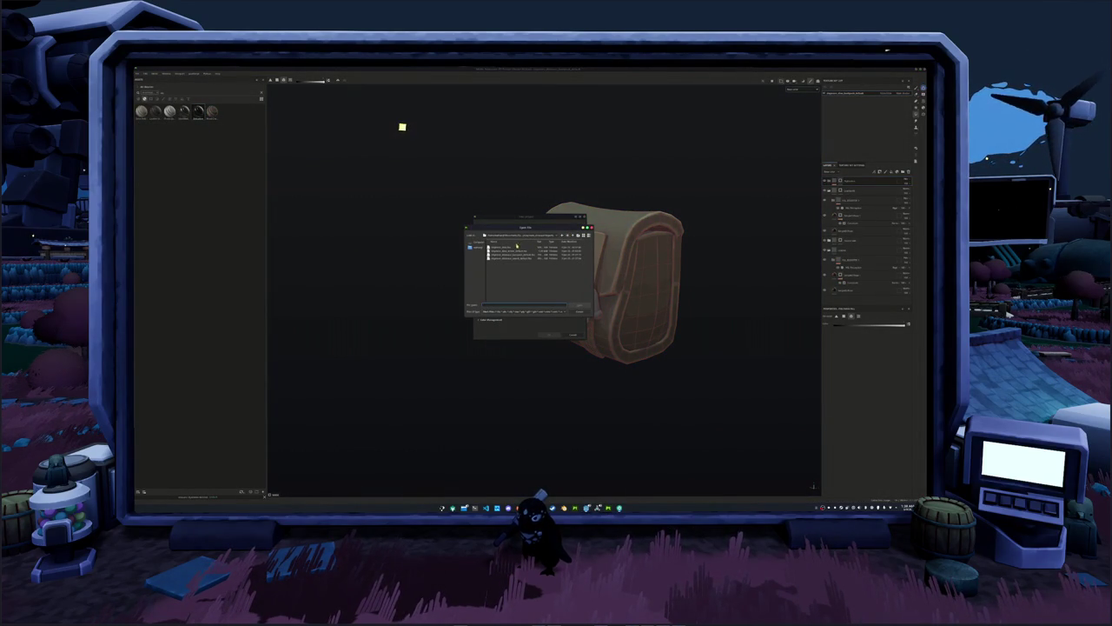
double_click(518, 260)
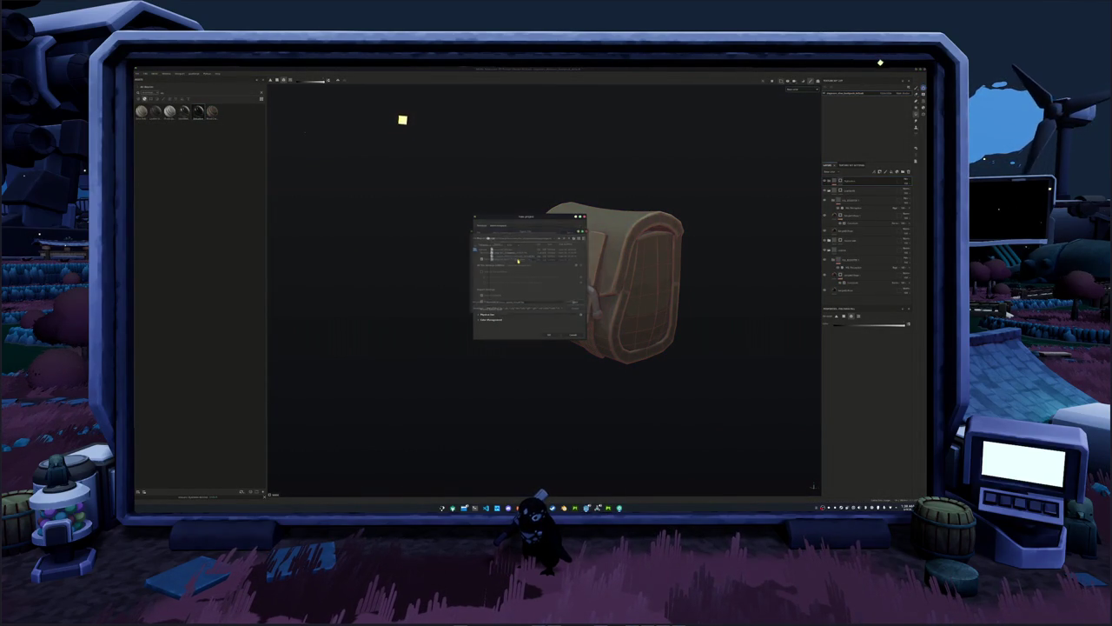
click(548, 335)
click(518, 285)
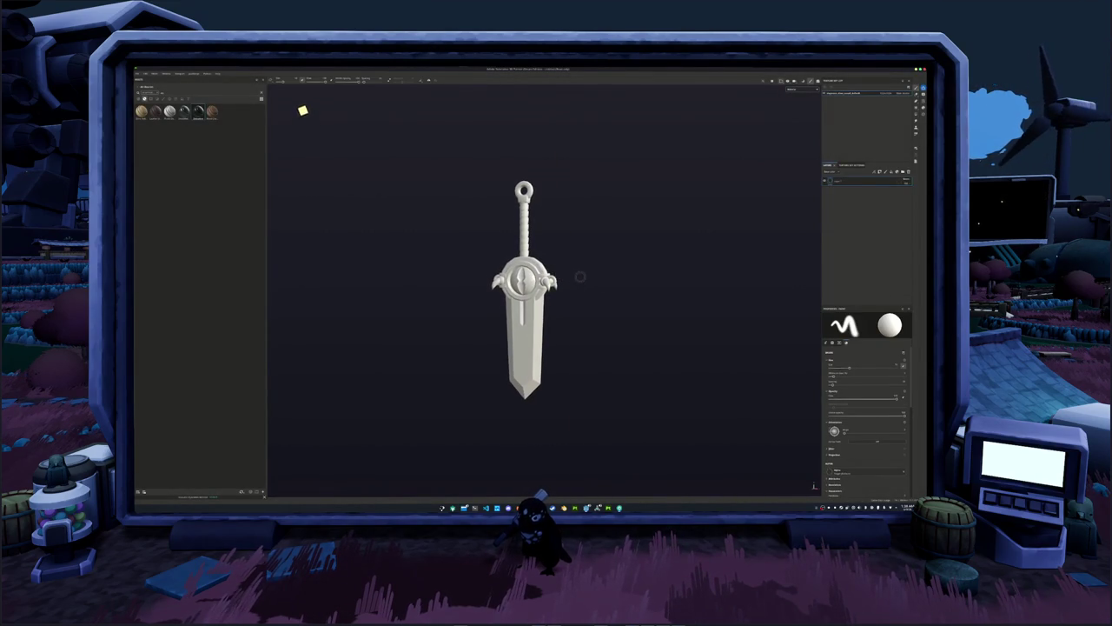
Bake the sword's mesh maps, then set the viewport display to the checkerboard mode.
key(ctrl+shift+b)
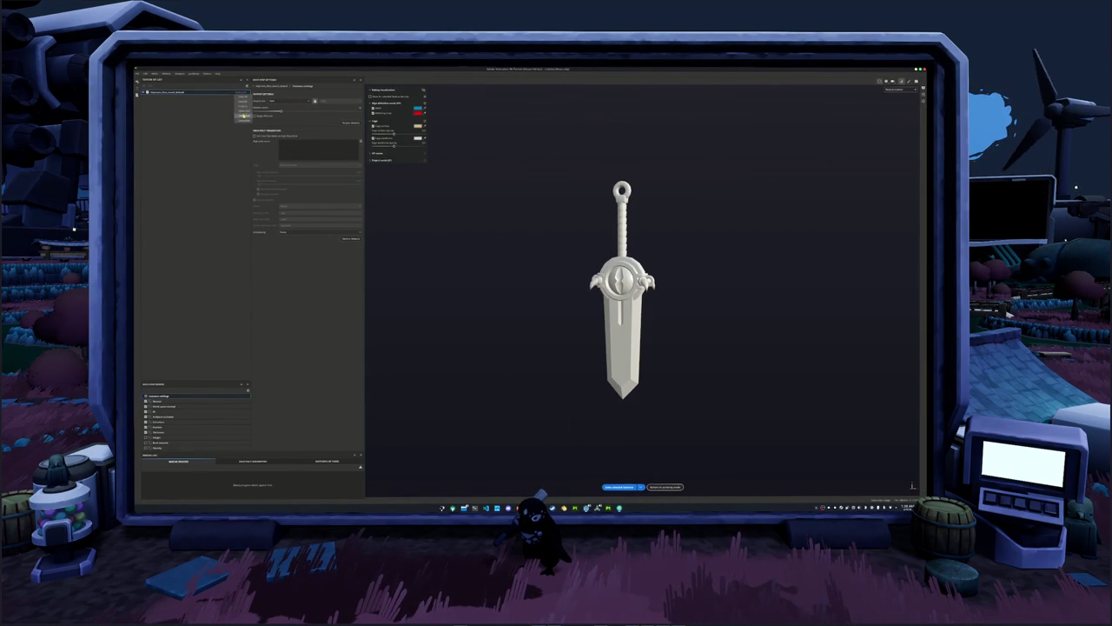
click(285, 102)
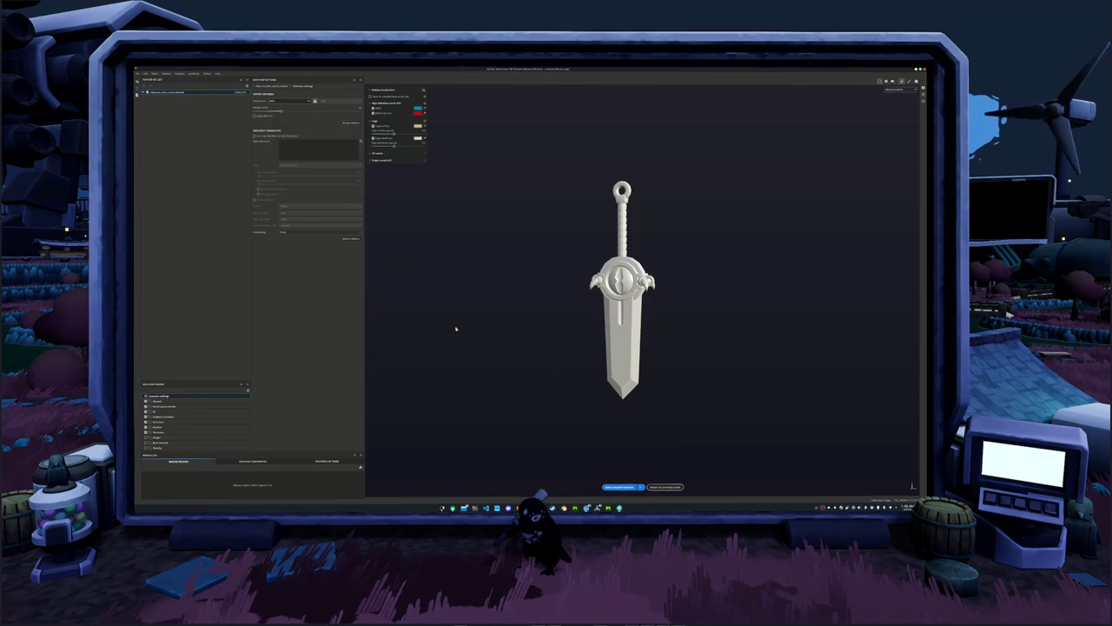
click(622, 487)
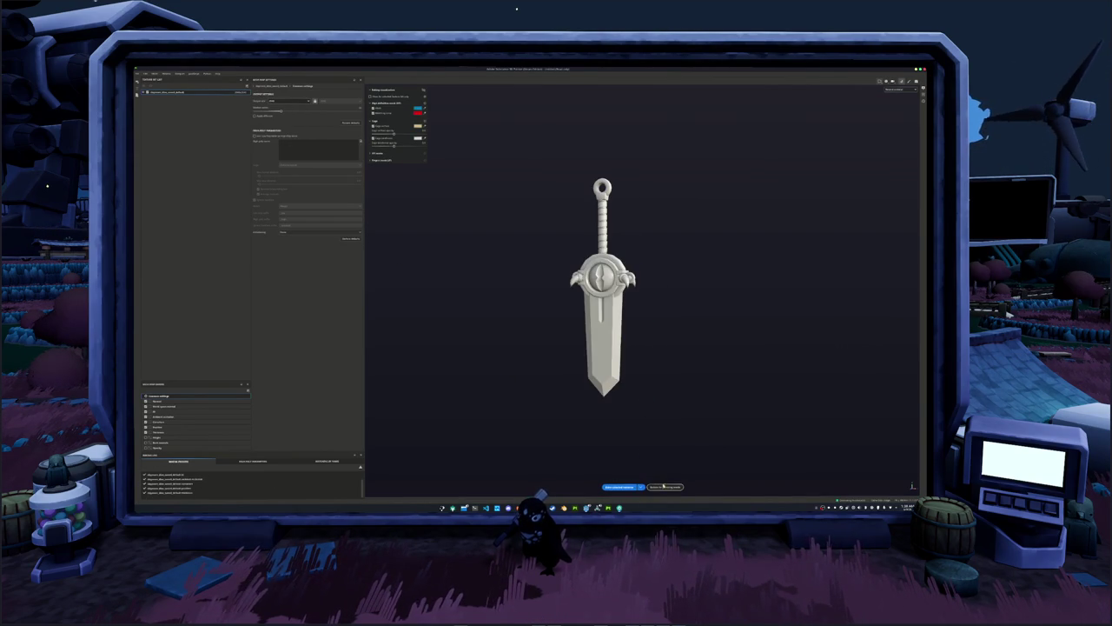
click(665, 486)
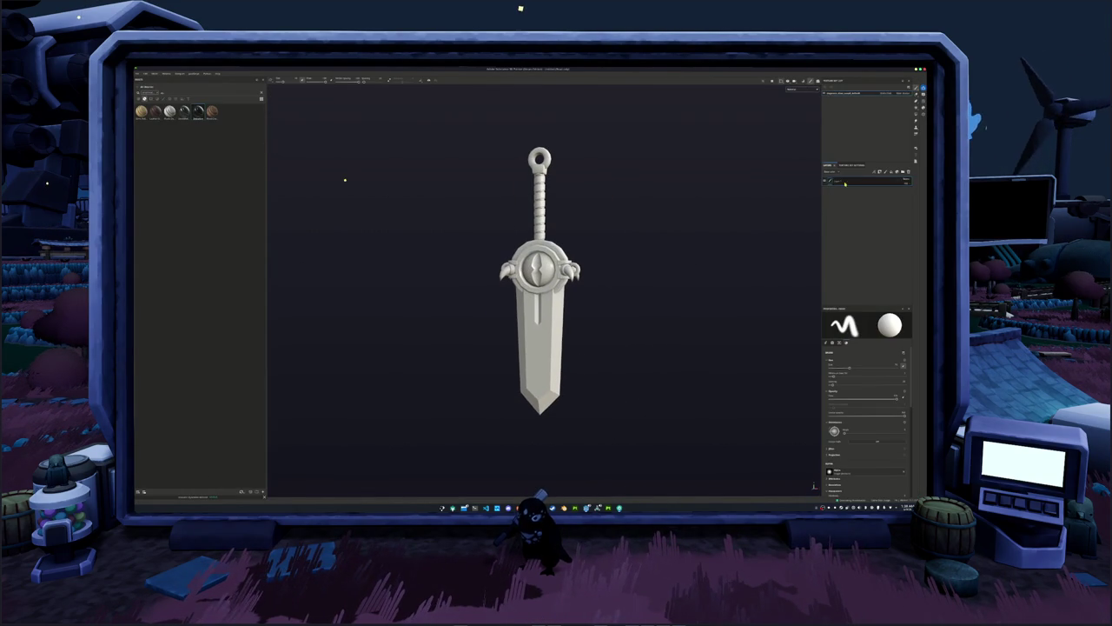
click(798, 90)
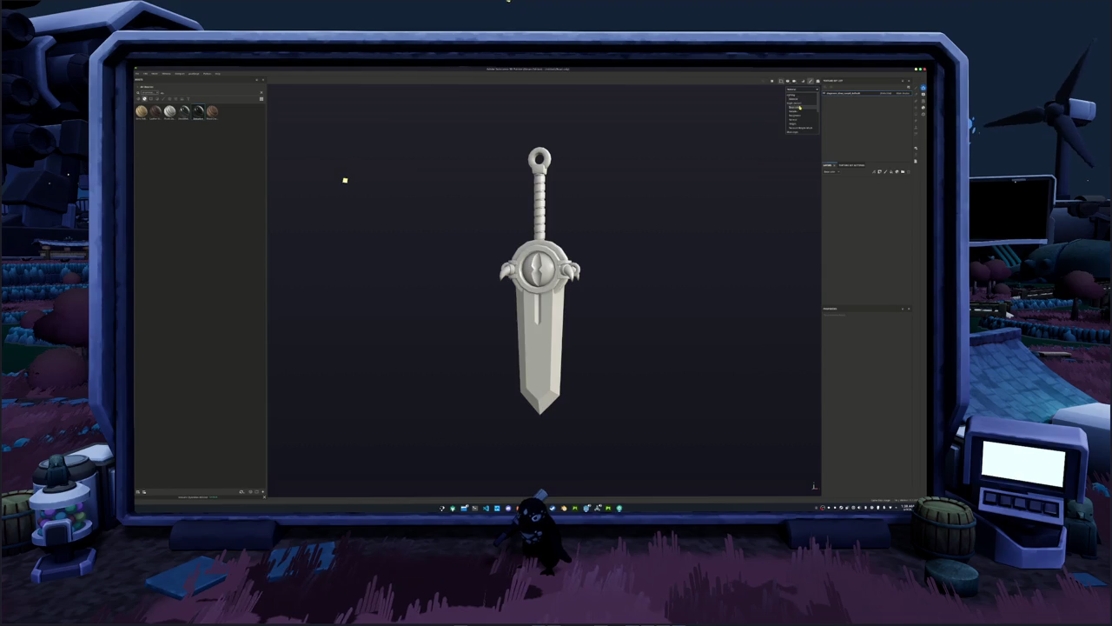
click(799, 107)
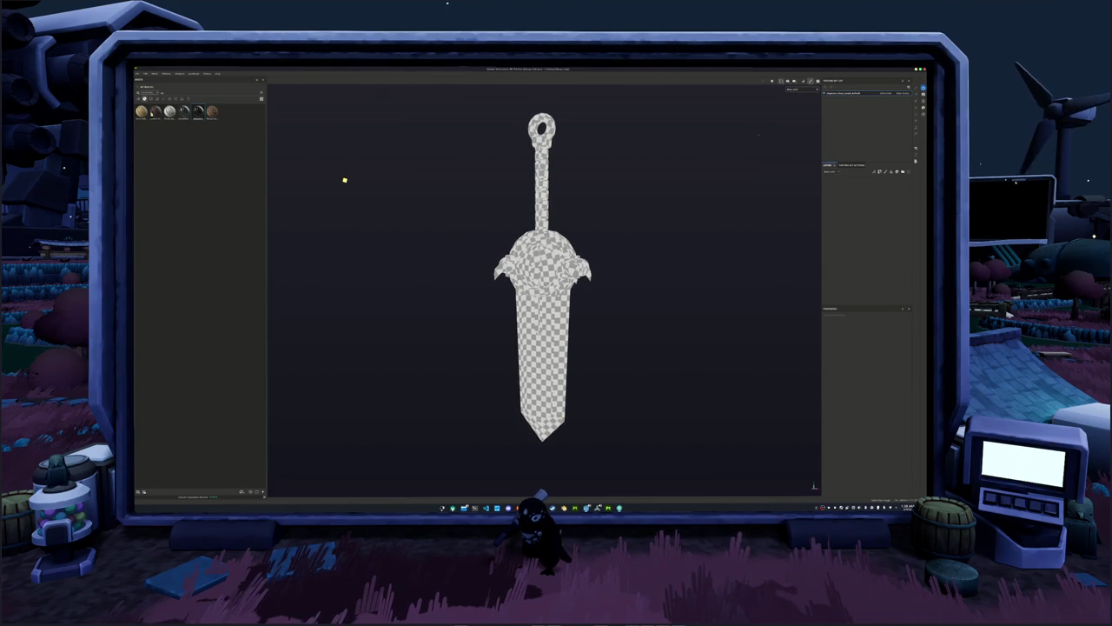
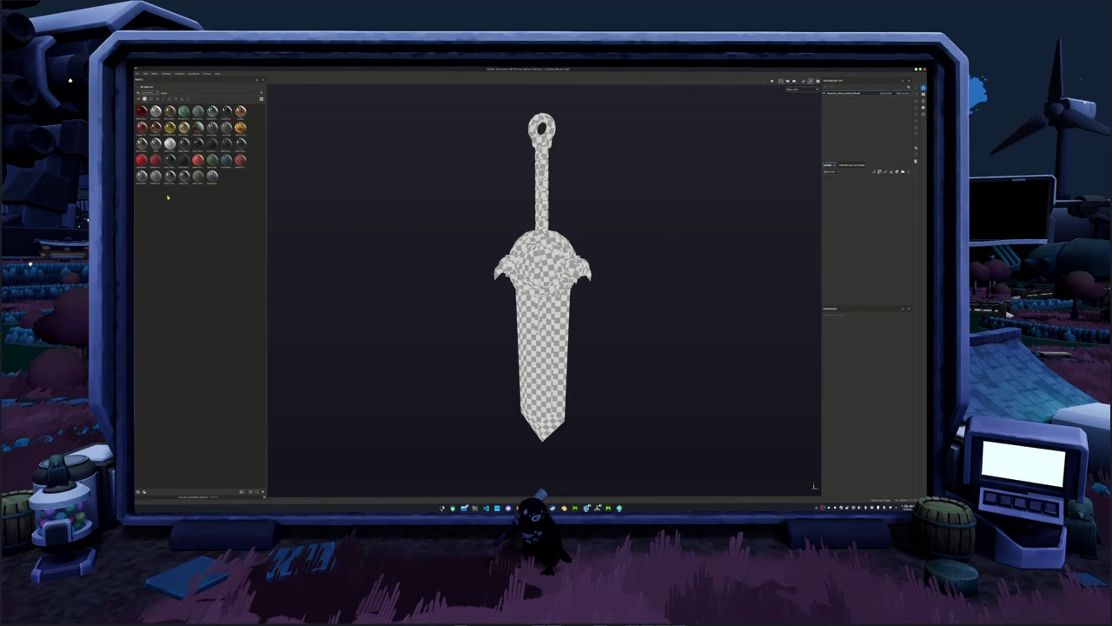
Save the sword project under a new, autocompleted file name.
scroll(348, 200, down, 2)
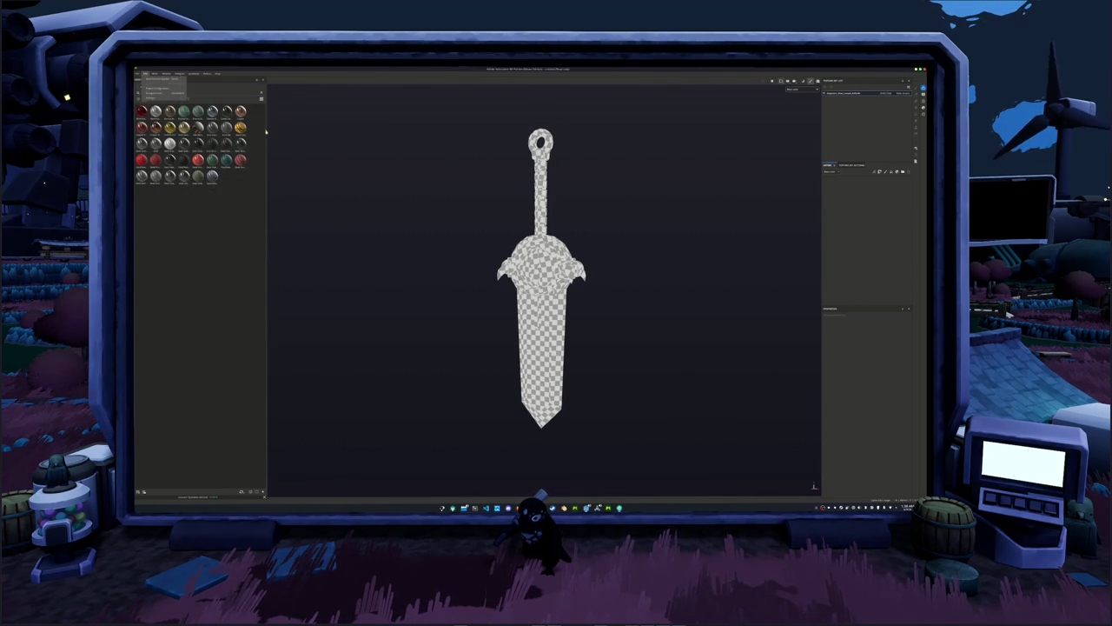
key(ctrl+o)
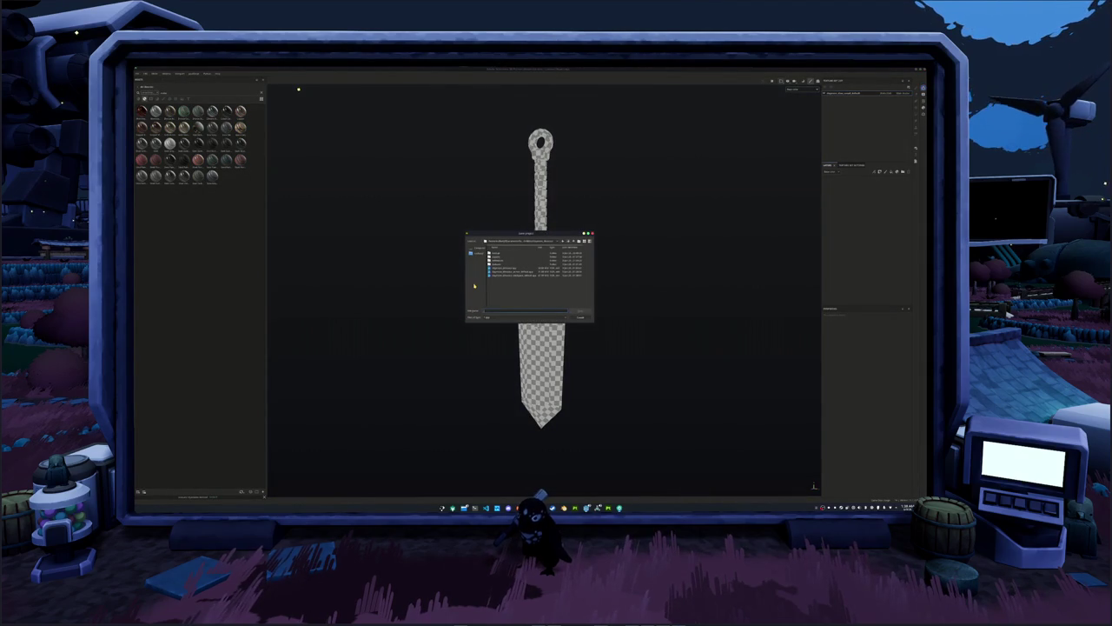
text(d)
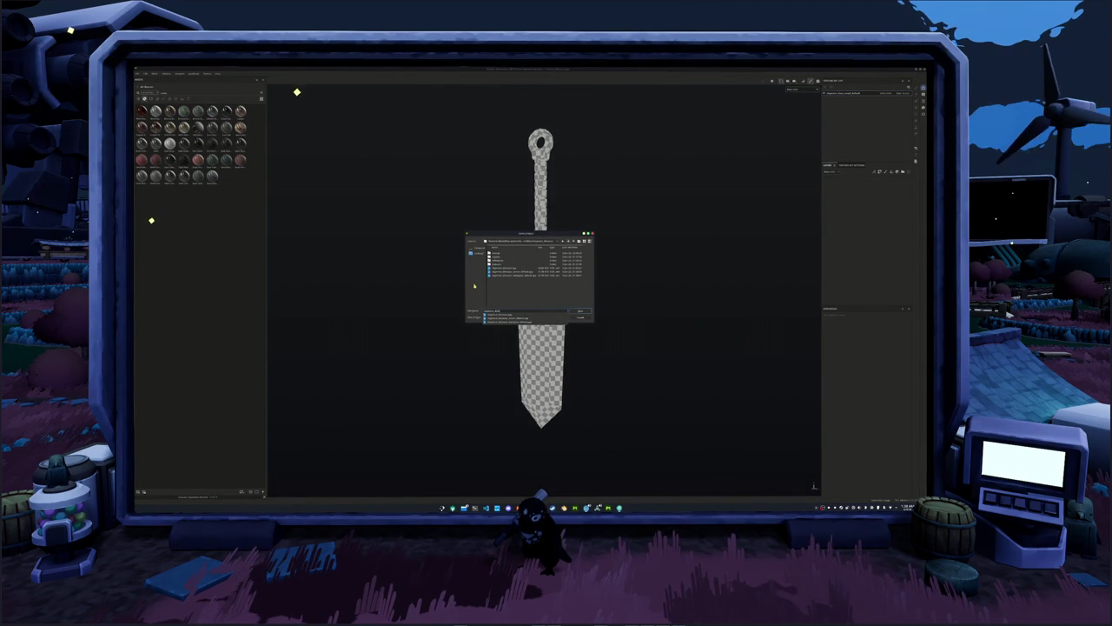
key(Down)
key(Return)
text(d)
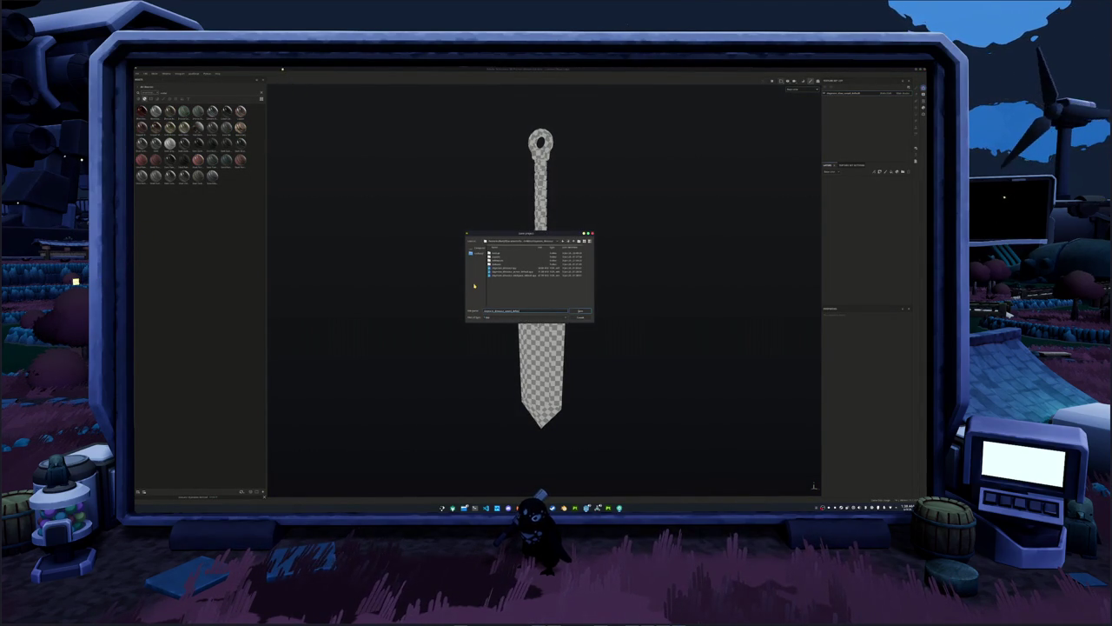
key(Return)
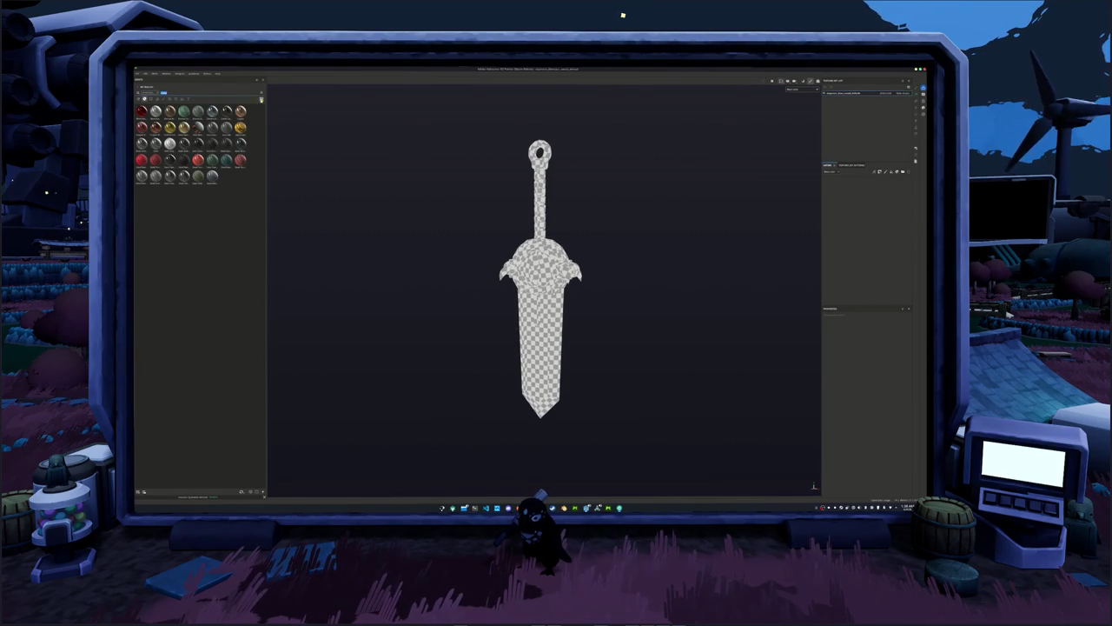
Clear the shelf search and load the arm armor project from recent projects.
key(BackSpace)
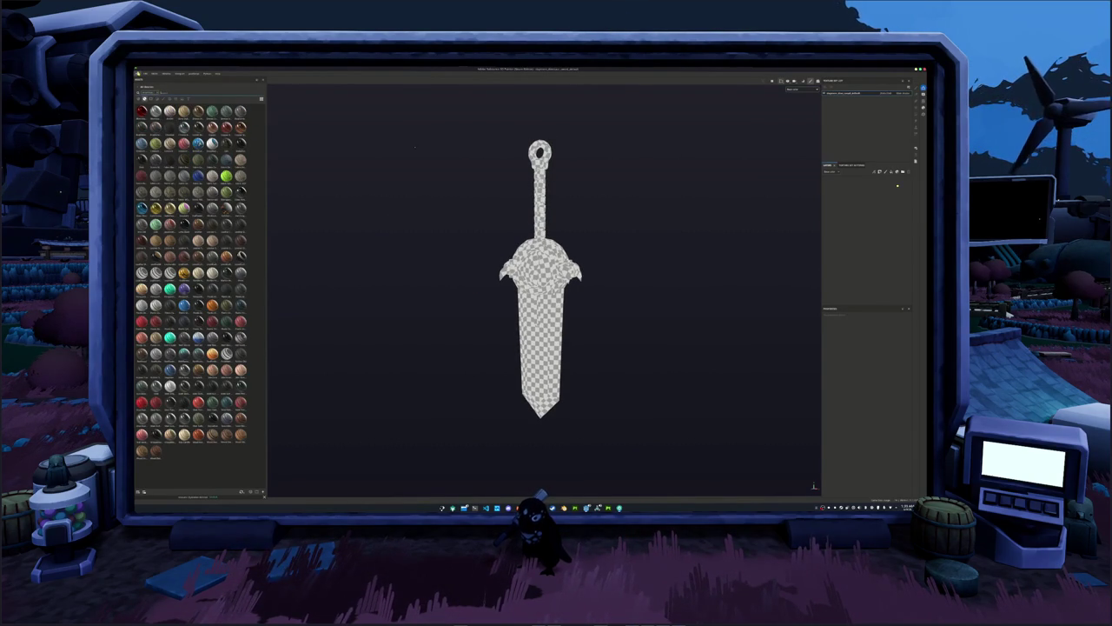
click(140, 74)
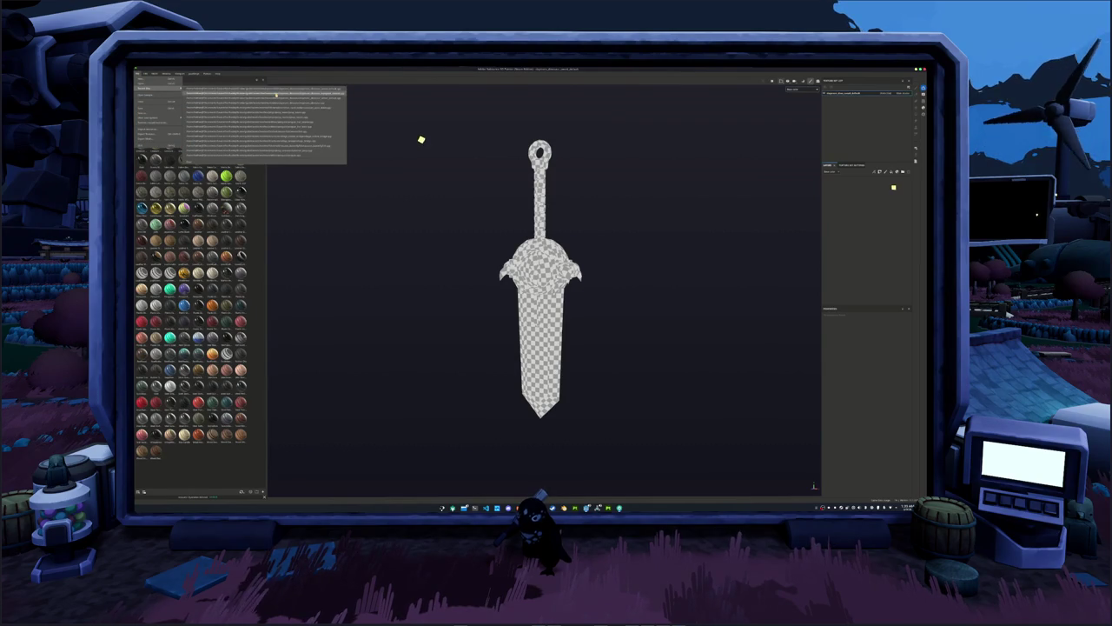
click(281, 100)
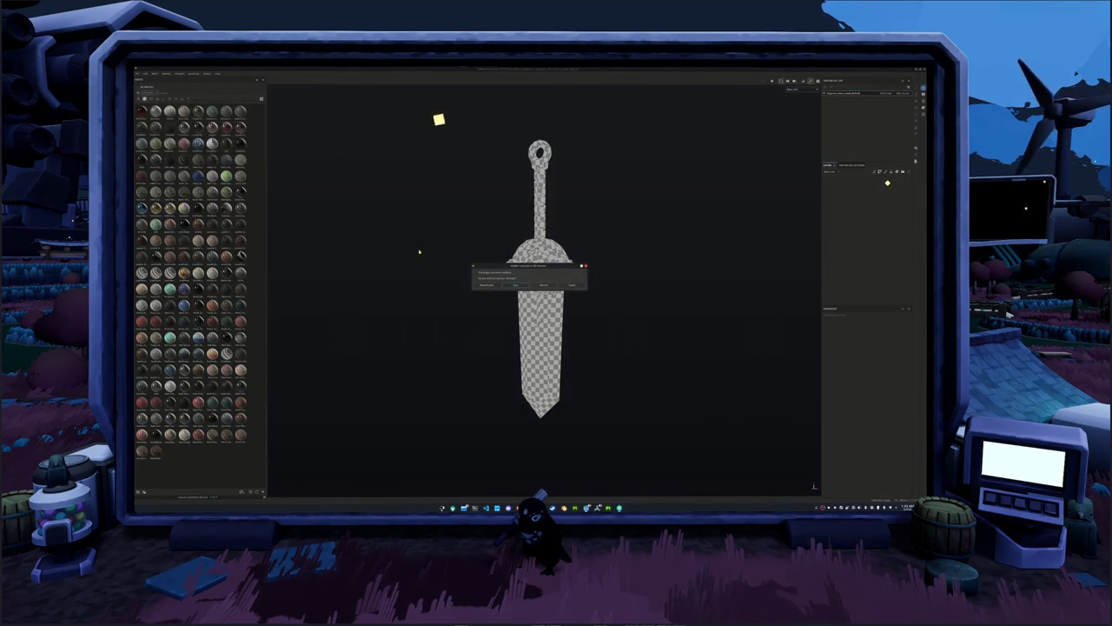
click(515, 285)
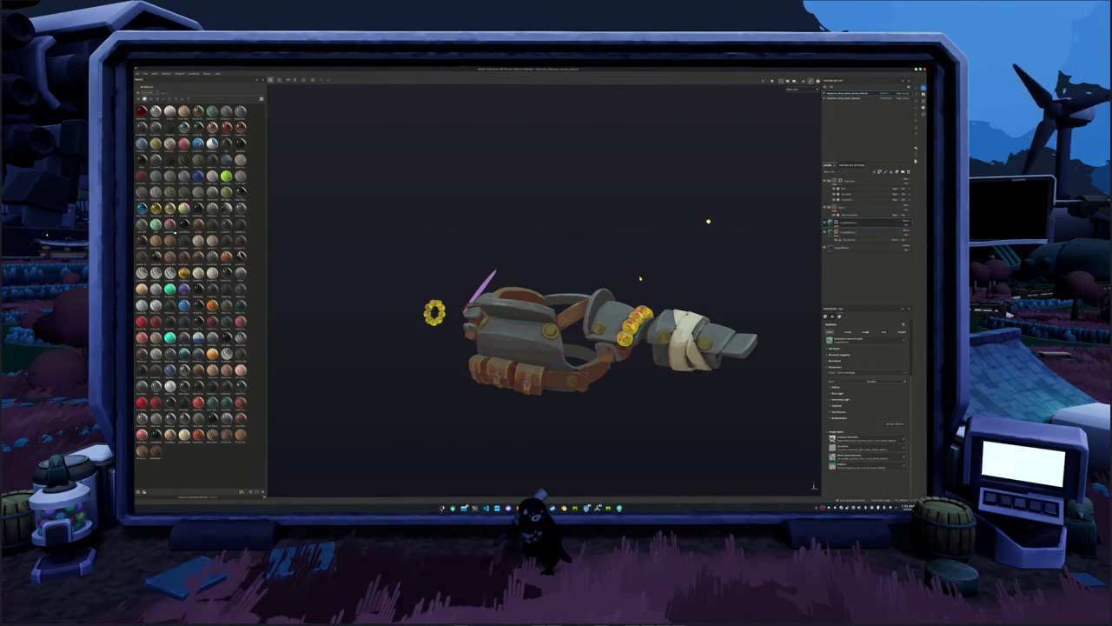
Orbit the textured gauntlet, then in Blender select and frame character objects to compare materials.
alt+drag(632, 359, 552, 328)
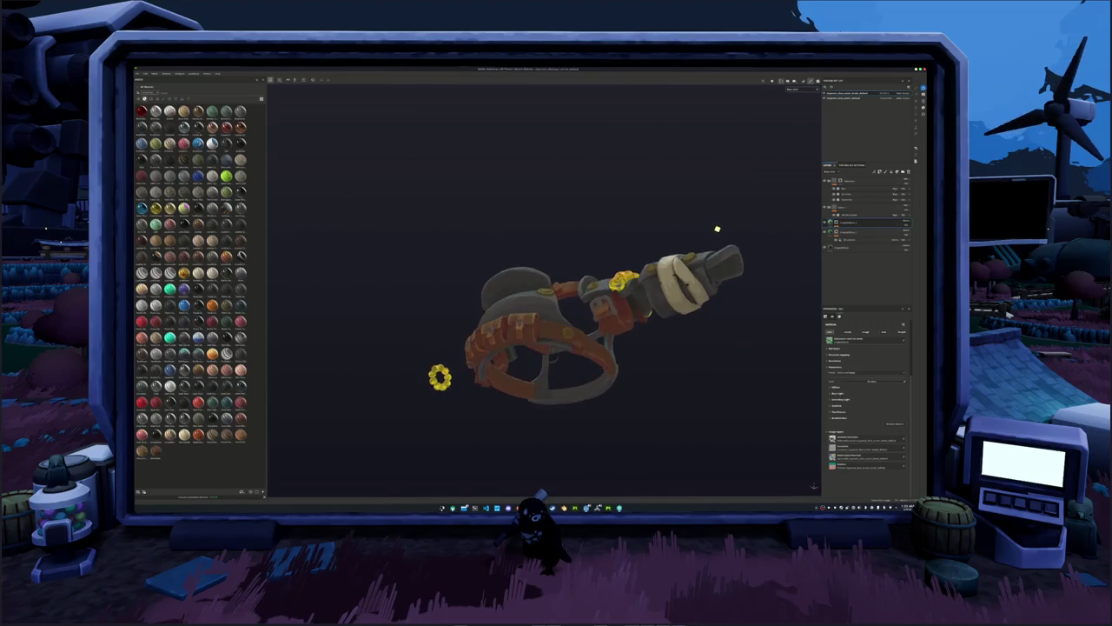
mouse_move(789, 330)
alt+mouse_down()
mouse_move(704, 334)
mouse_move(673, 356)
mouse_move(702, 355)
mouse_move(281, 335)
mouse_move(524, 338)
mouse_move(492, 325)
mouse_move(608, 260)
mouse_move(666, 195)
mouse_move(549, 187)
mouse_move(712, 268)
mouse_move(670, 275)
mouse_move(662, 299)
alt+mouse_up()
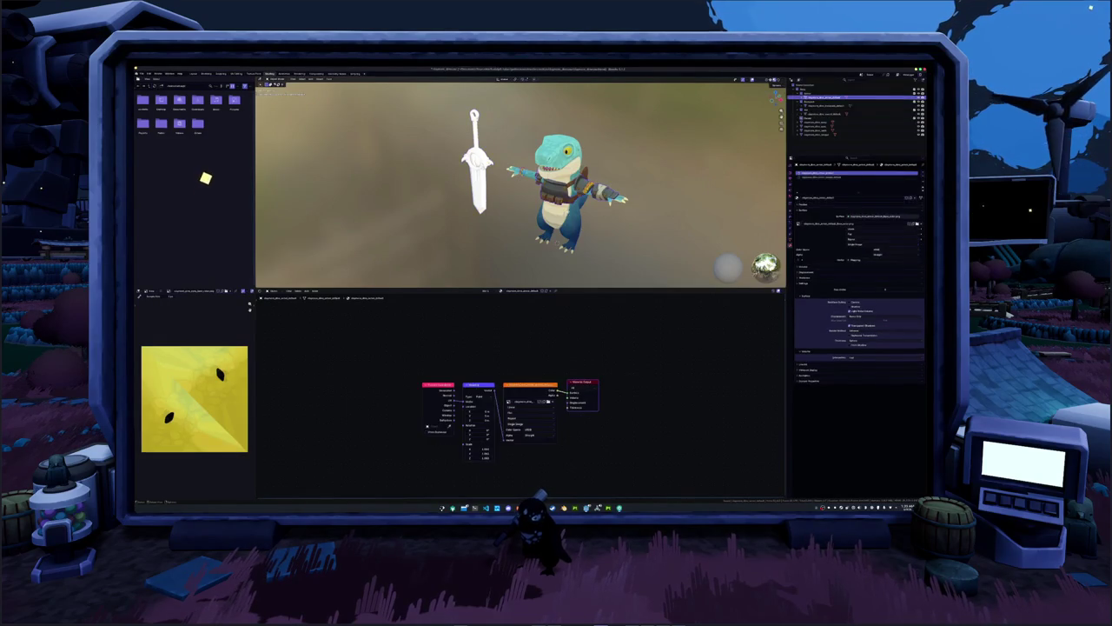
click(860, 114)
click(860, 97)
key(KP_Decimal)
mouse_move(522, 182)
middle_down()
mouse_move(521, 226)
mouse_move(478, 191)
mouse_move(486, 157)
mouse_move(487, 182)
middle_up()
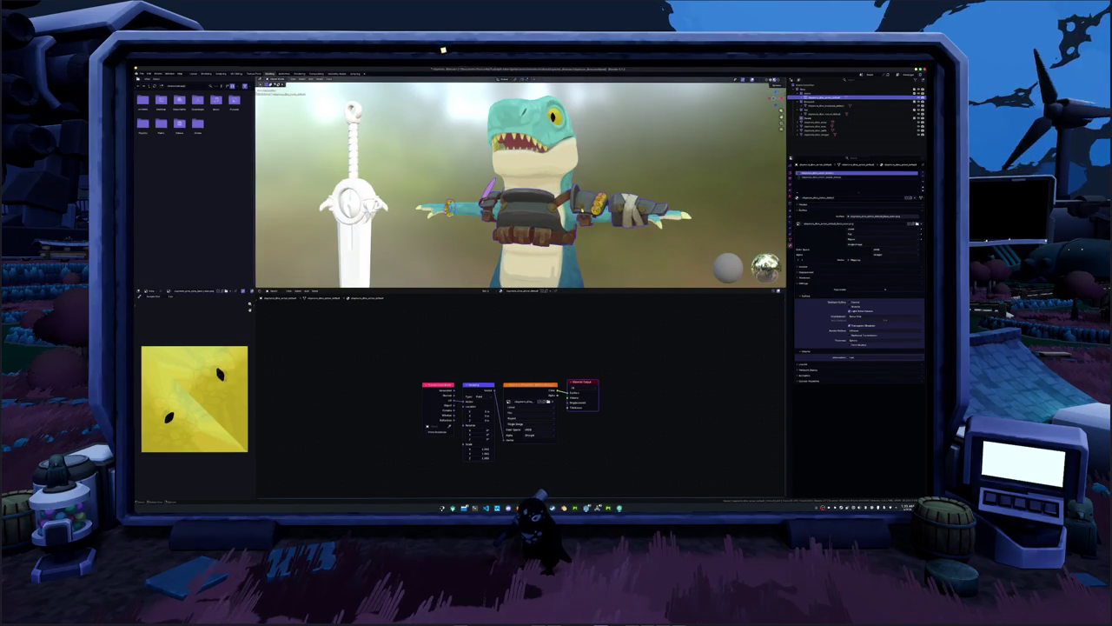
Overwrite the existing file in the project folder from Blender's File menu.
scroll(522, 183, down, 3)
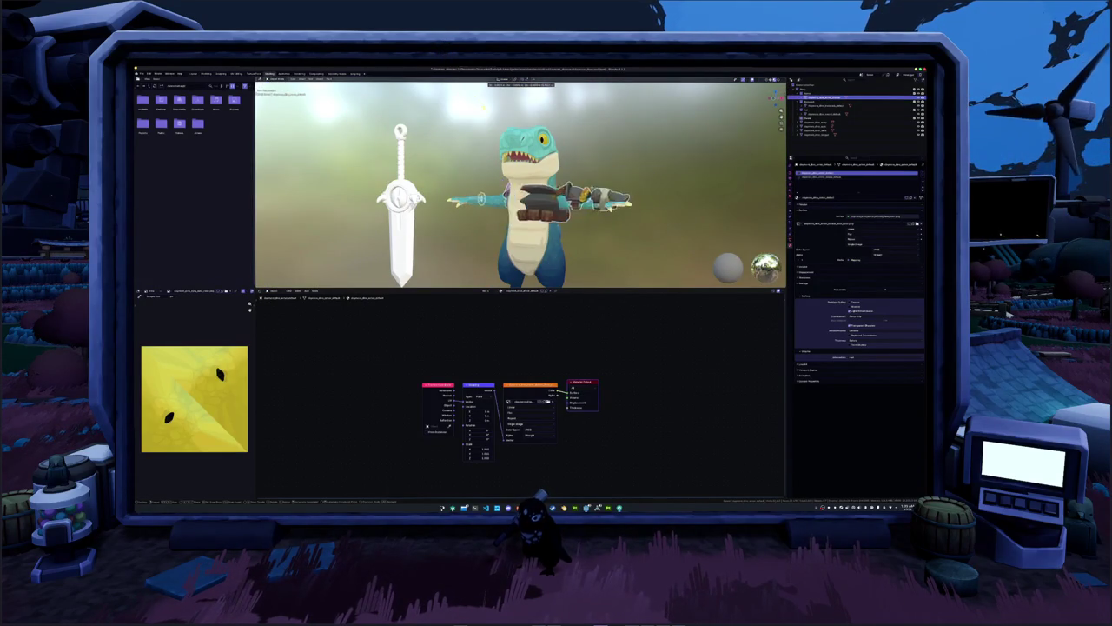
middle_drag(487, 183, 499, 184)
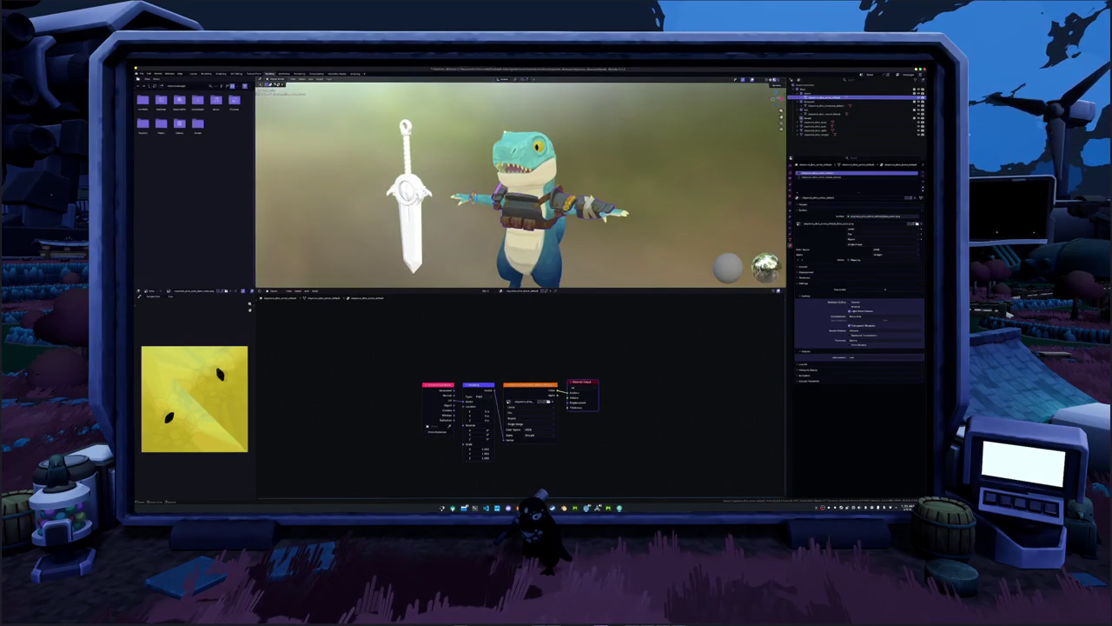
click(141, 73)
click(200, 172)
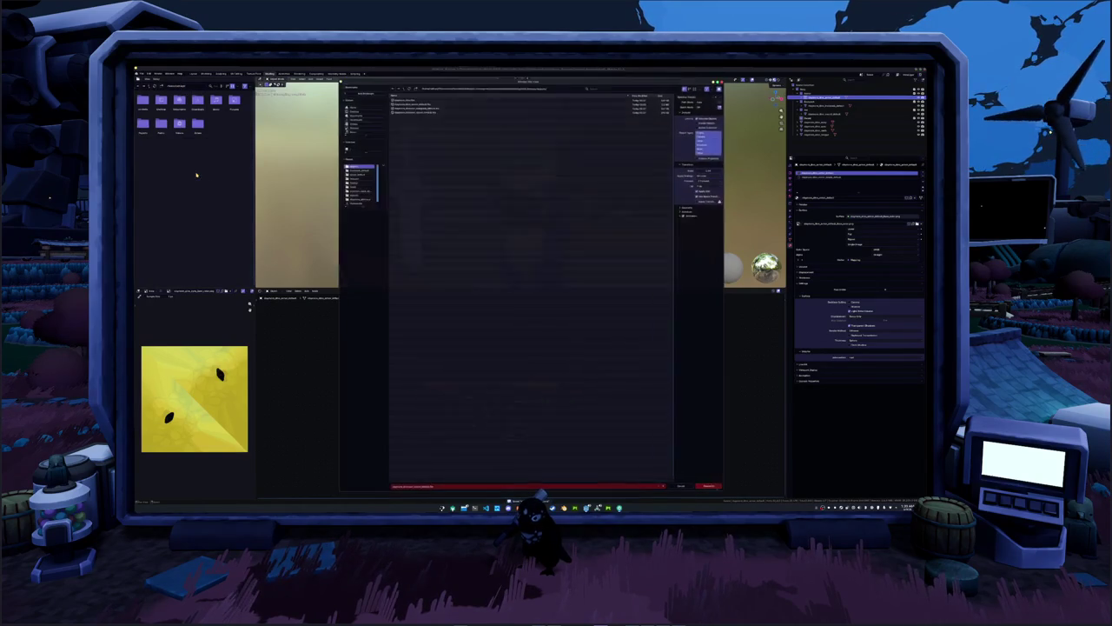
click(423, 104)
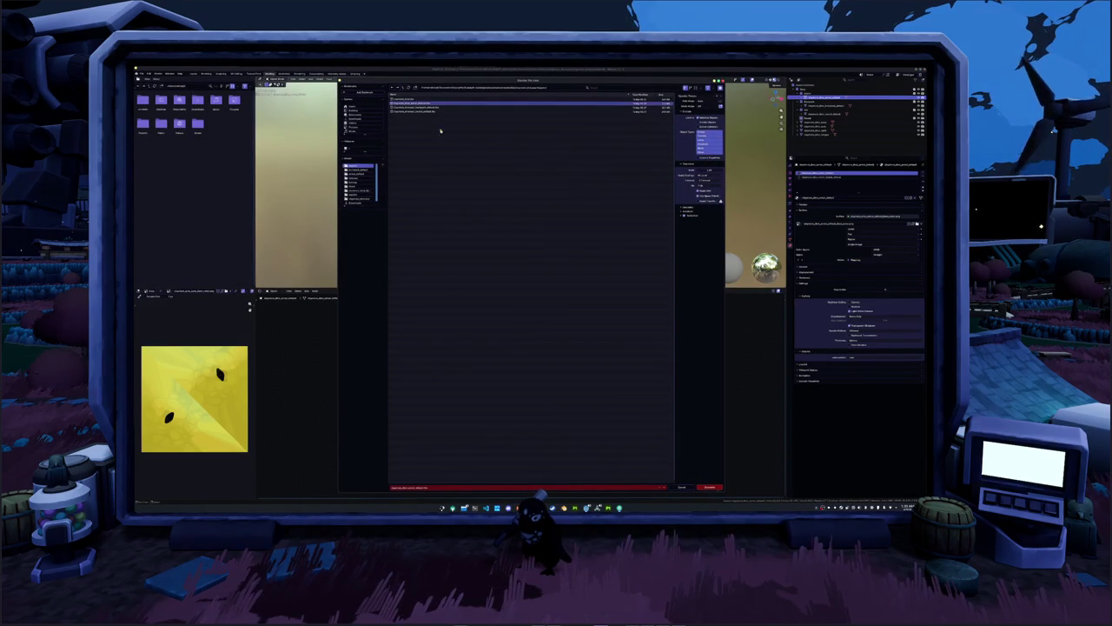
click(710, 488)
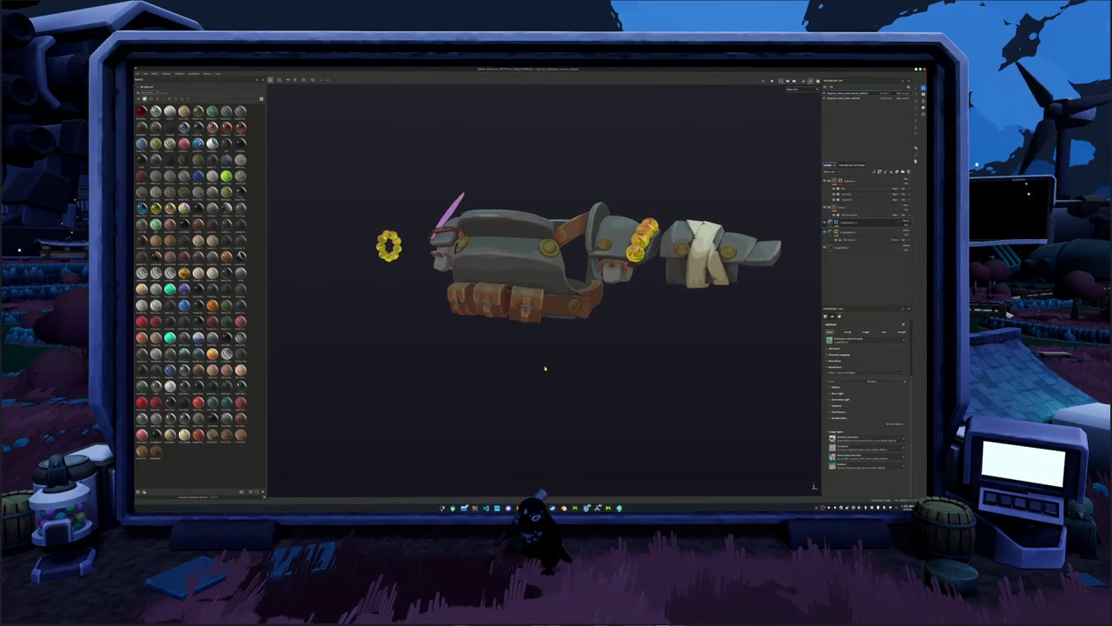
Bake the arm armor's mesh maps and return to painting, zoomed in on the armor.
key(ctrl+b)
click(618, 487)
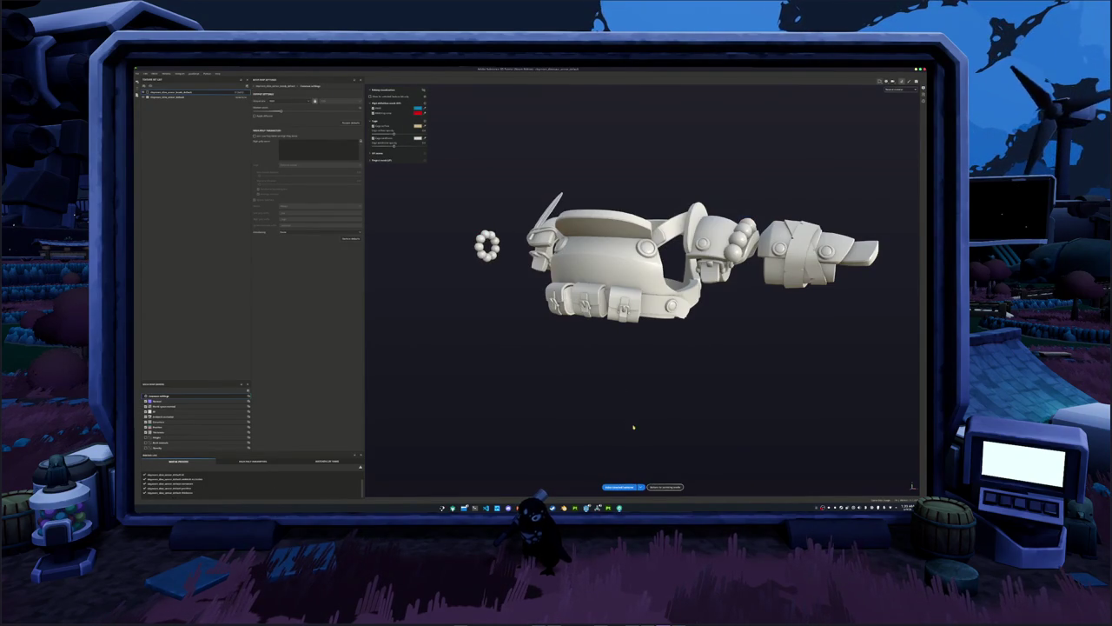
click(662, 487)
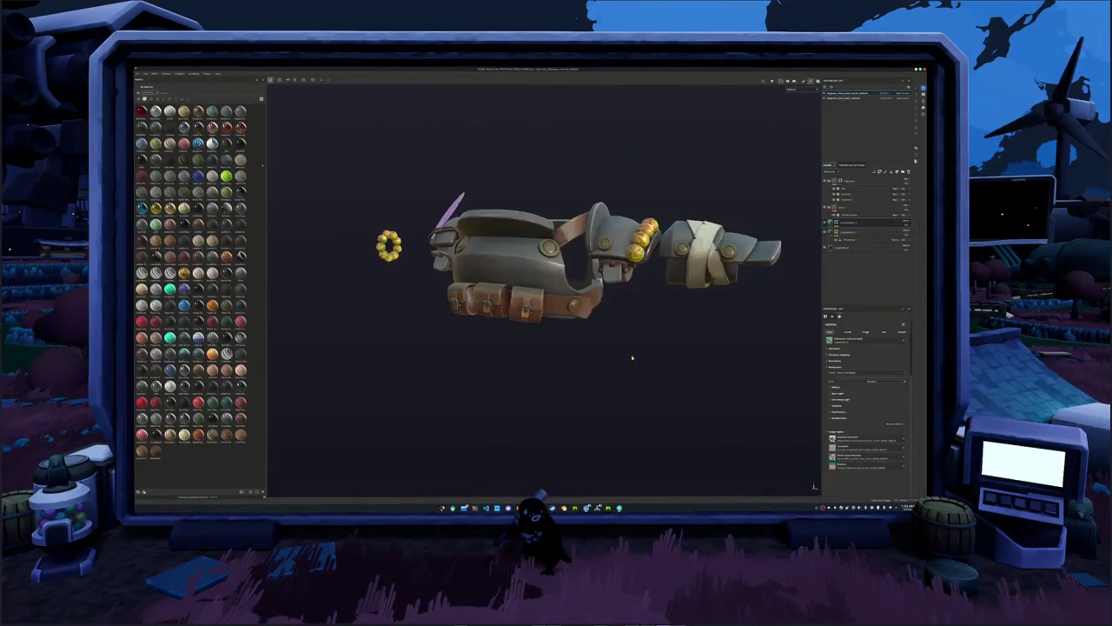
mouse_move(764, 174)
alt+mouse_down()
mouse_move(661, 184)
mouse_move(432, 111)
alt+mouse_up()
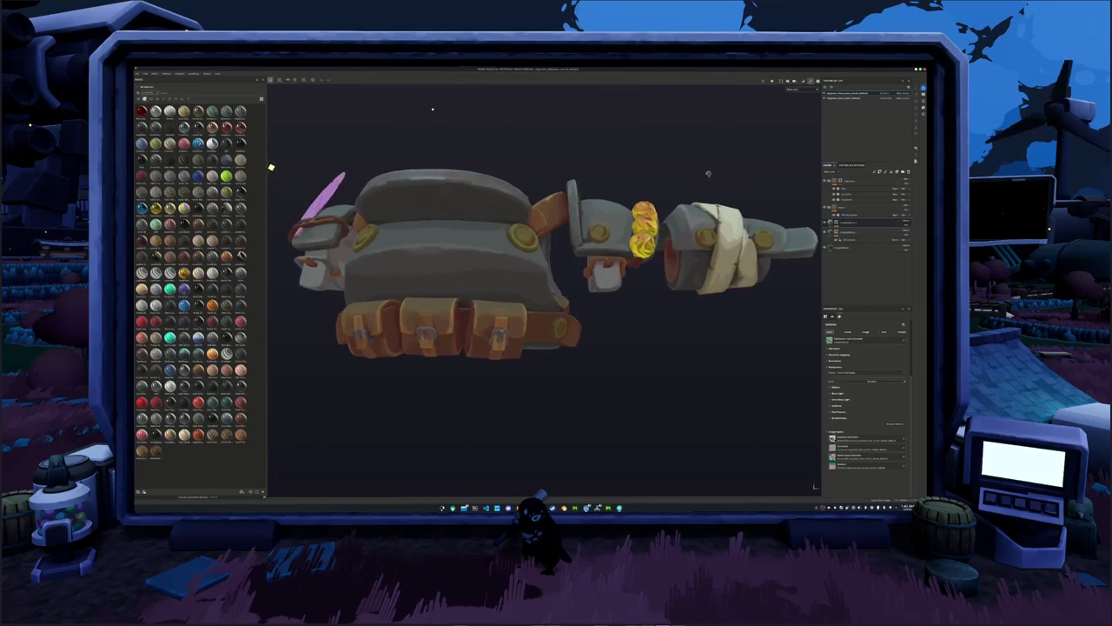
click(858, 213)
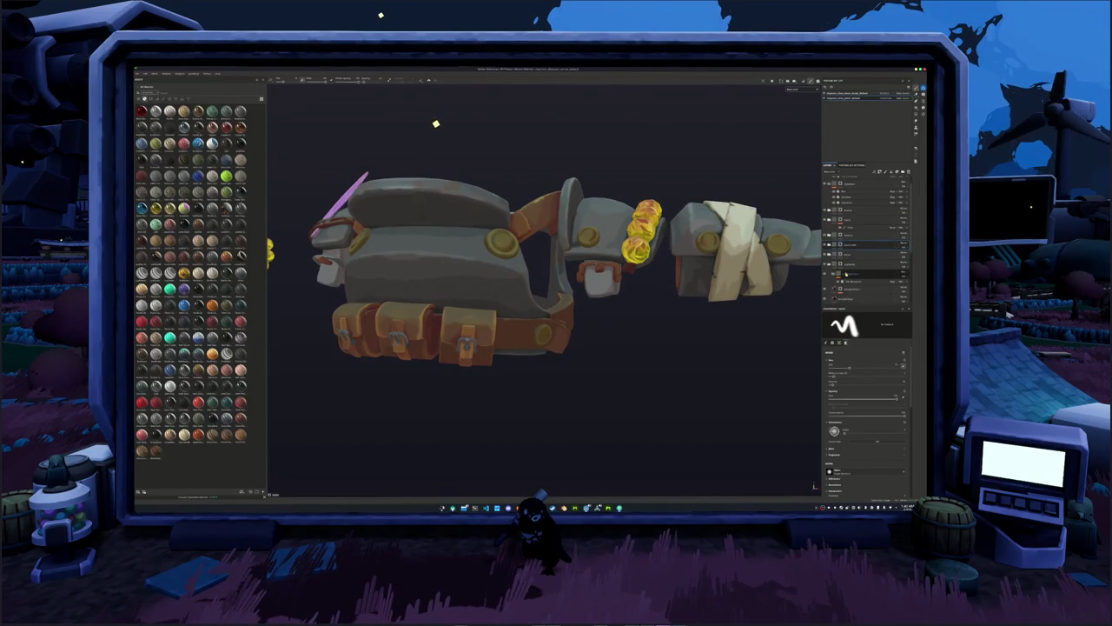
Add a mask to the chosen layer using polygon fill mode.
click(856, 244)
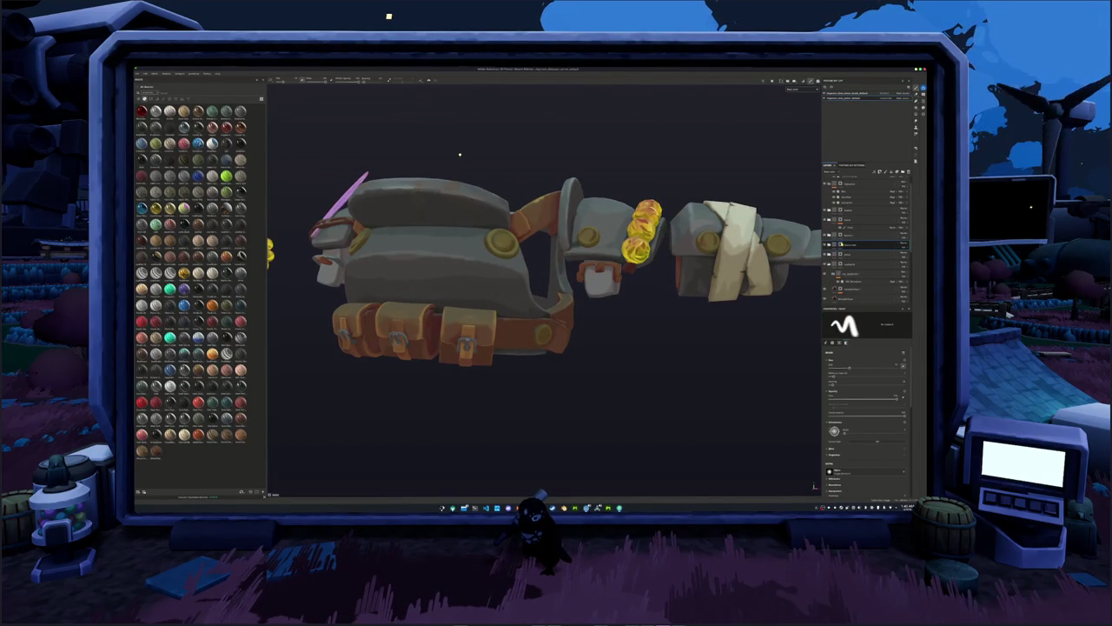
alt+drag(470, 167, 703, 315)
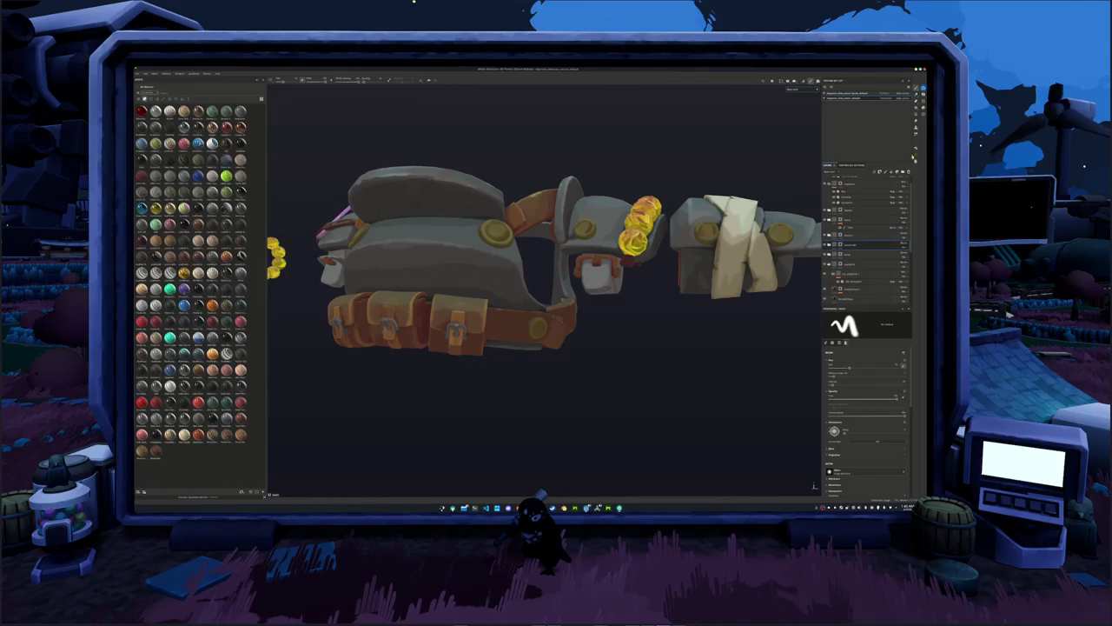
click(915, 124)
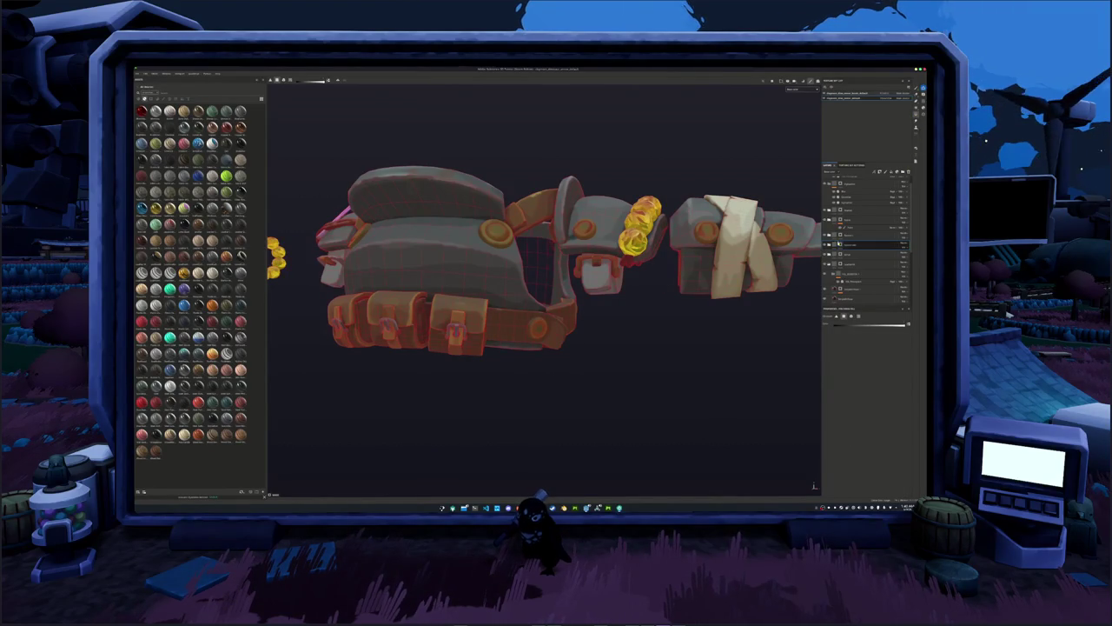
right_click(840, 244)
click(856, 287)
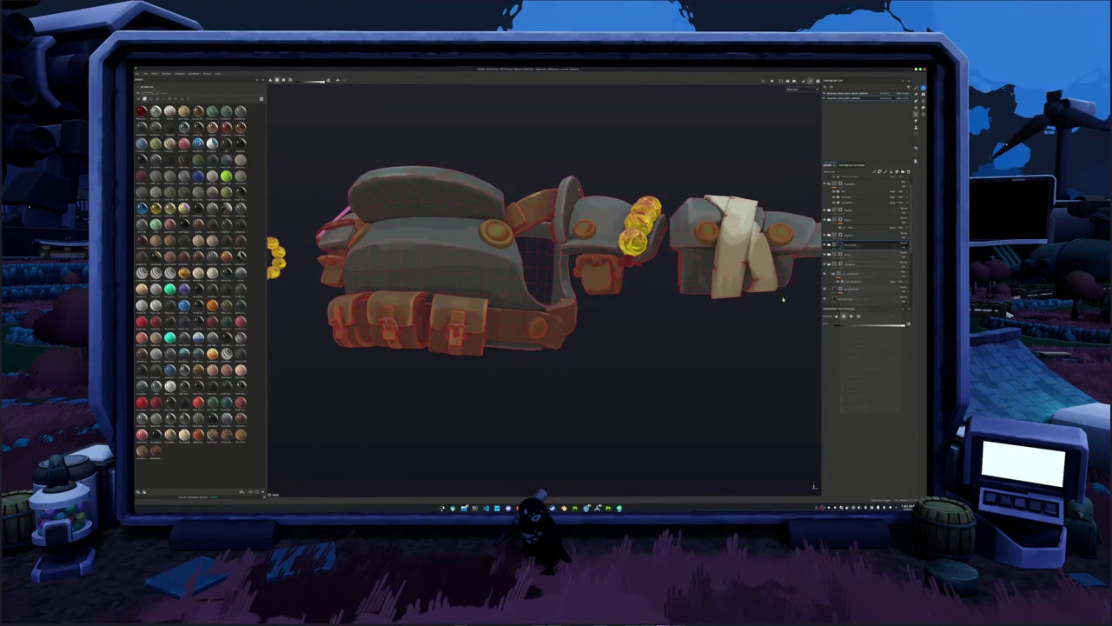
Frame the armor and orbit around to inspect the bag, feather side and pouches.
scroll(616, 311, up, 2)
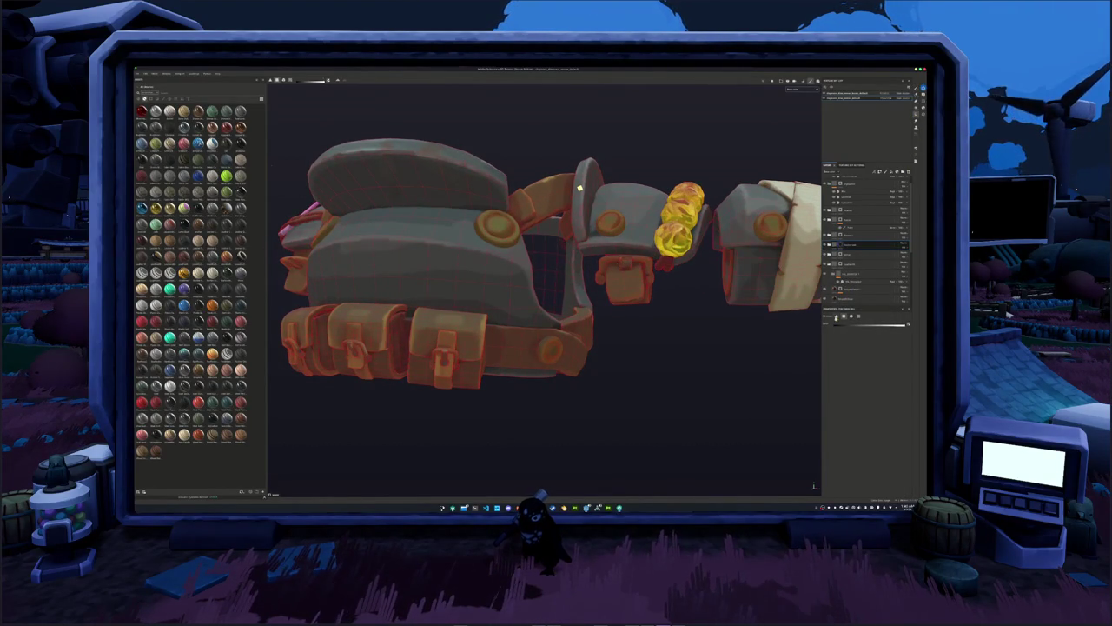
scroll(625, 275, up, 2)
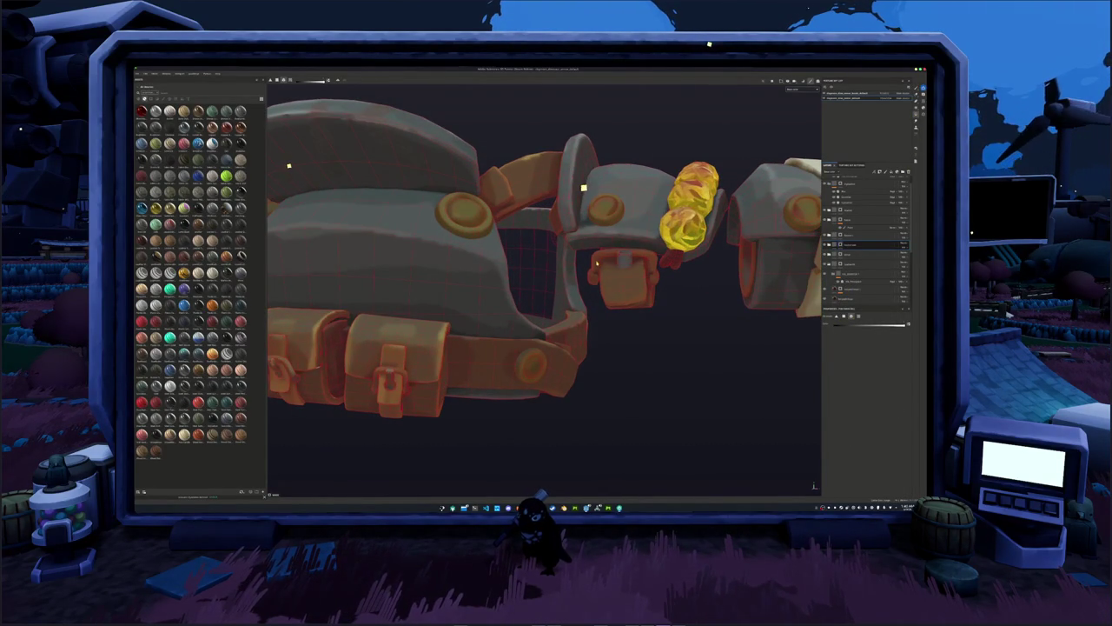
key(f)
scroll(636, 271, up, 2)
scroll(630, 272, up, 2)
scroll(624, 273, up, 2)
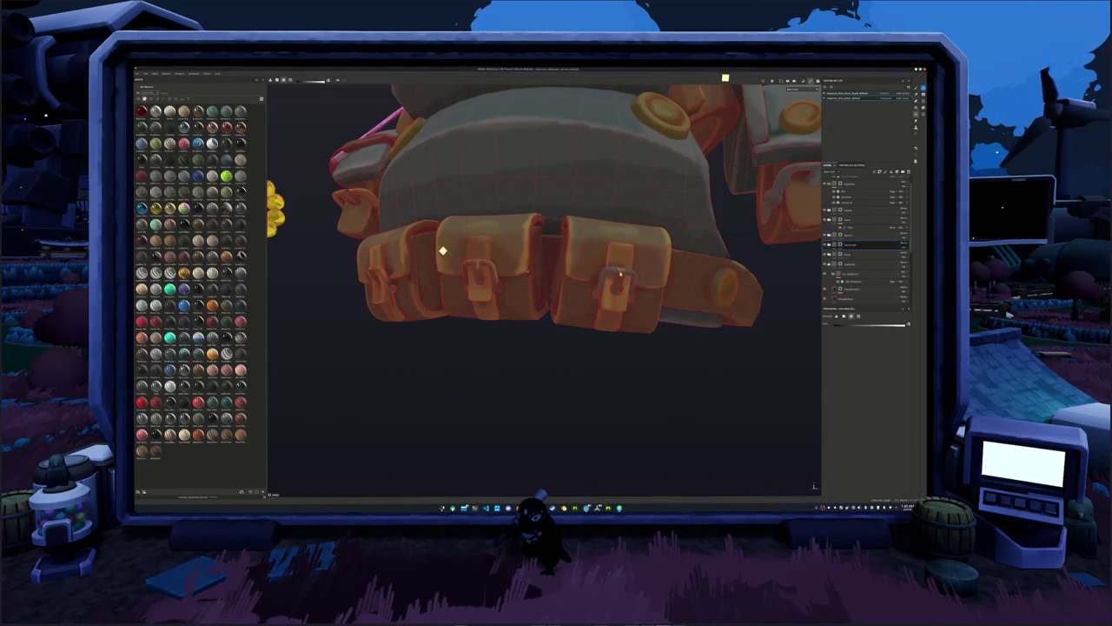
mouse_move(618, 272)
alt+mouse_down()
mouse_move(595, 296)
mouse_move(561, 275)
alt+mouse_up()
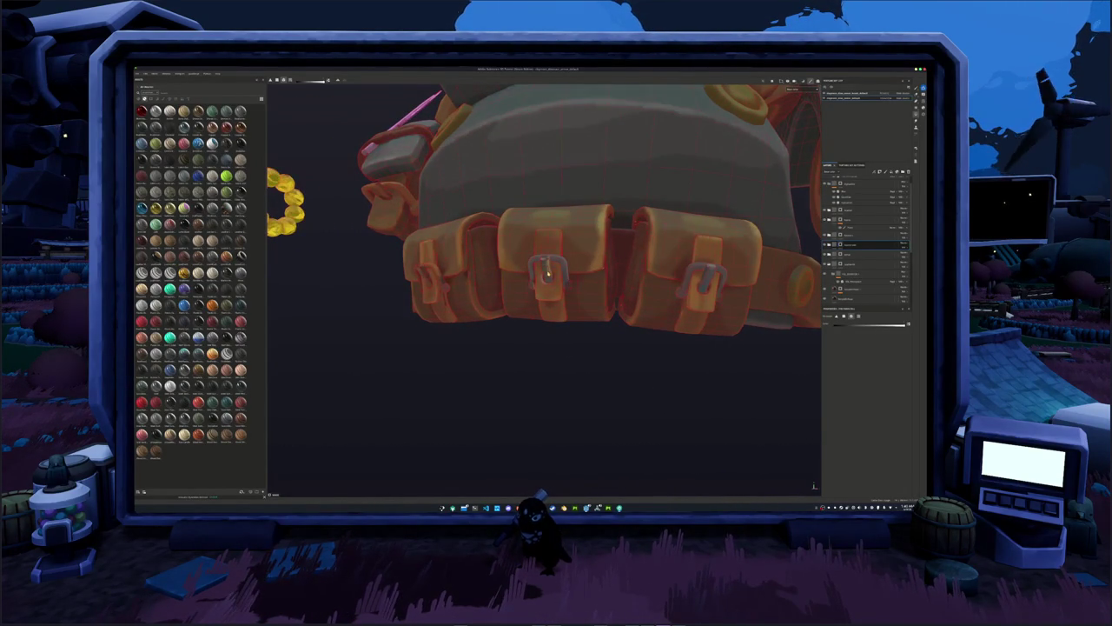
scroll(548, 274, up, 3)
scroll(528, 291, up, 3)
mouse_move(504, 287)
alt+mouse_down()
mouse_move(612, 289)
mouse_move(587, 295)
alt+mouse_up()
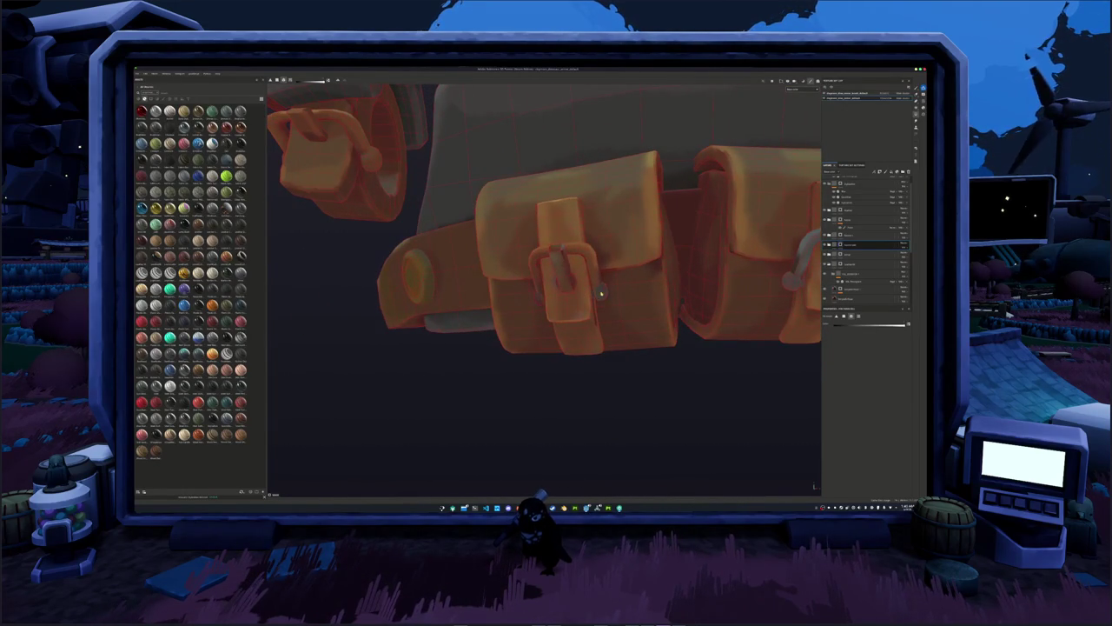
scroll(564, 280, down, 3)
alt+drag(563, 280, 526, 242)
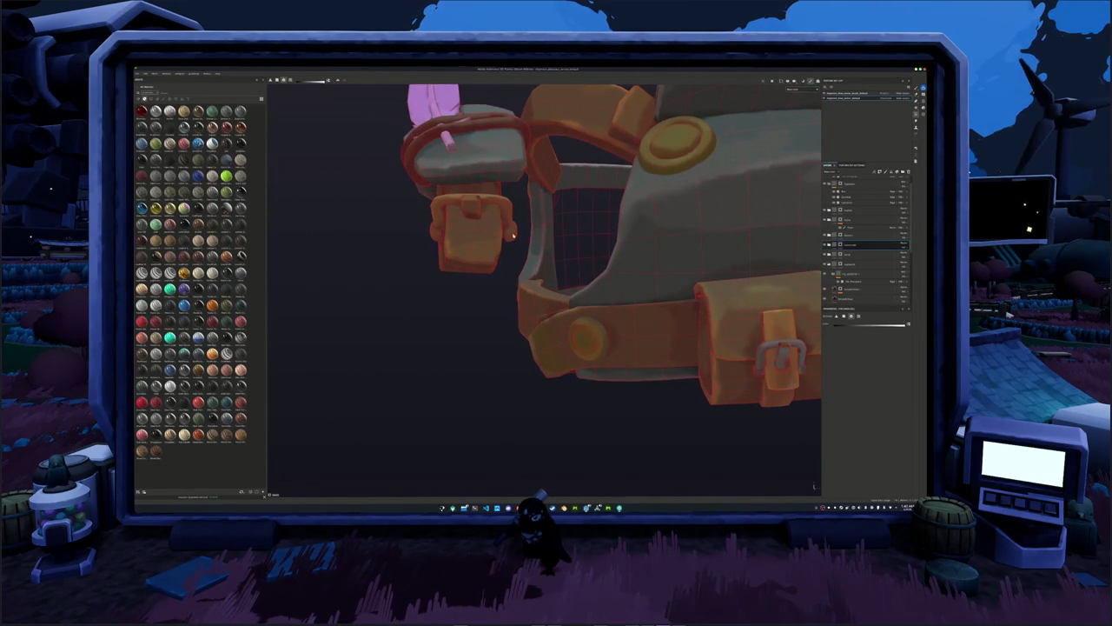
alt+drag(470, 210, 602, 231)
Export the arm armor and pouch textures, then switch to Blender.
click(885, 100)
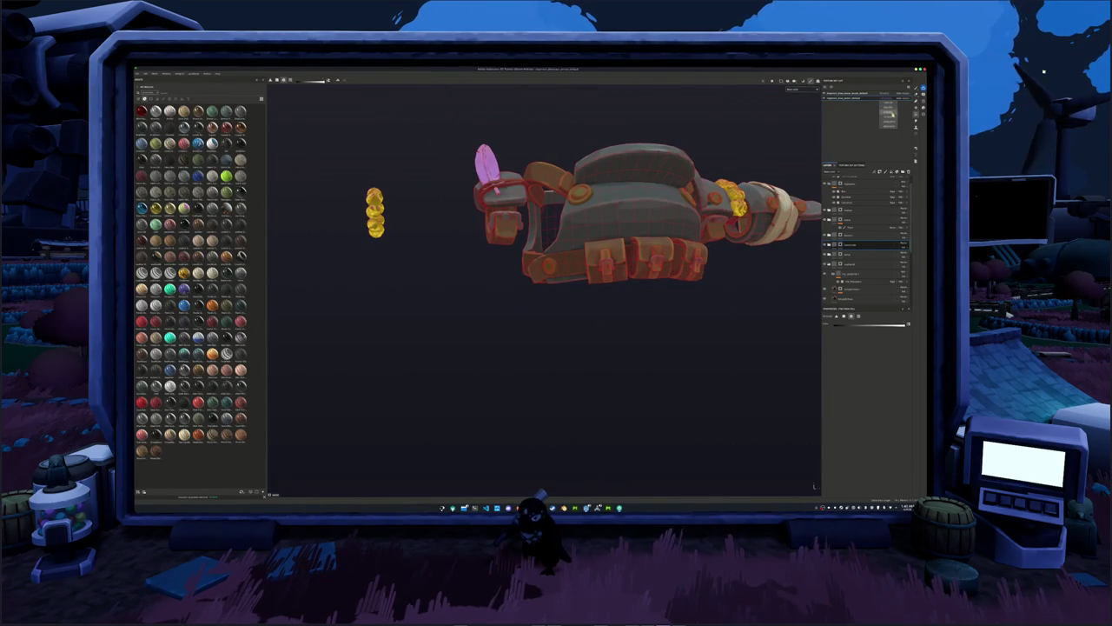
click(890, 123)
mouse_move(608, 217)
alt+mouse_down()
mouse_move(686, 211)
mouse_move(627, 219)
mouse_move(643, 260)
alt+mouse_up()
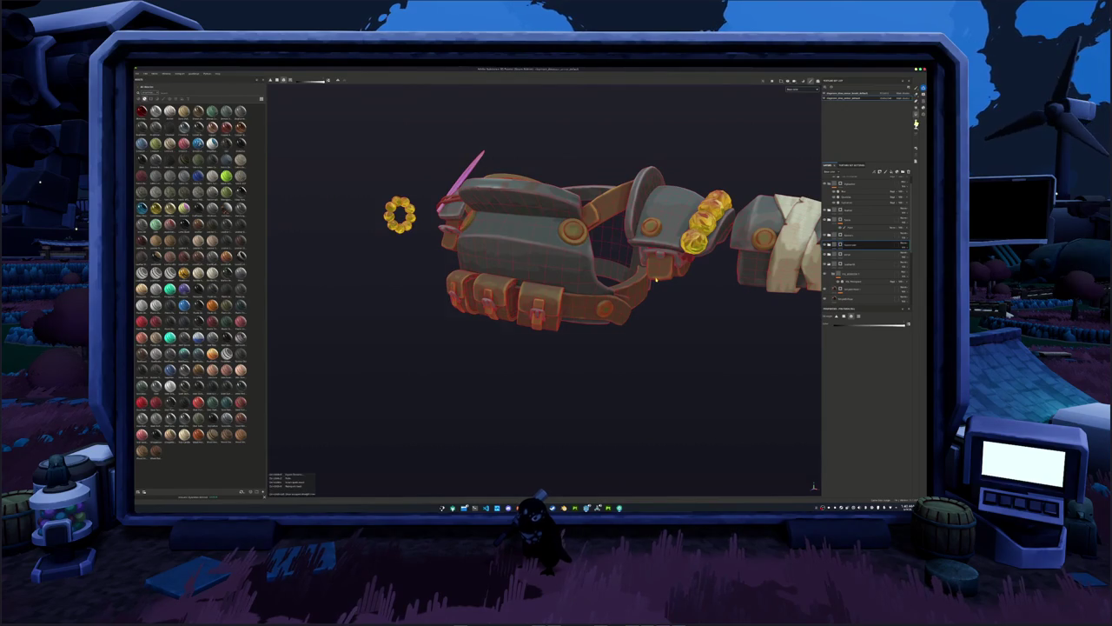
key(ctrl+shift+e)
click(619, 351)
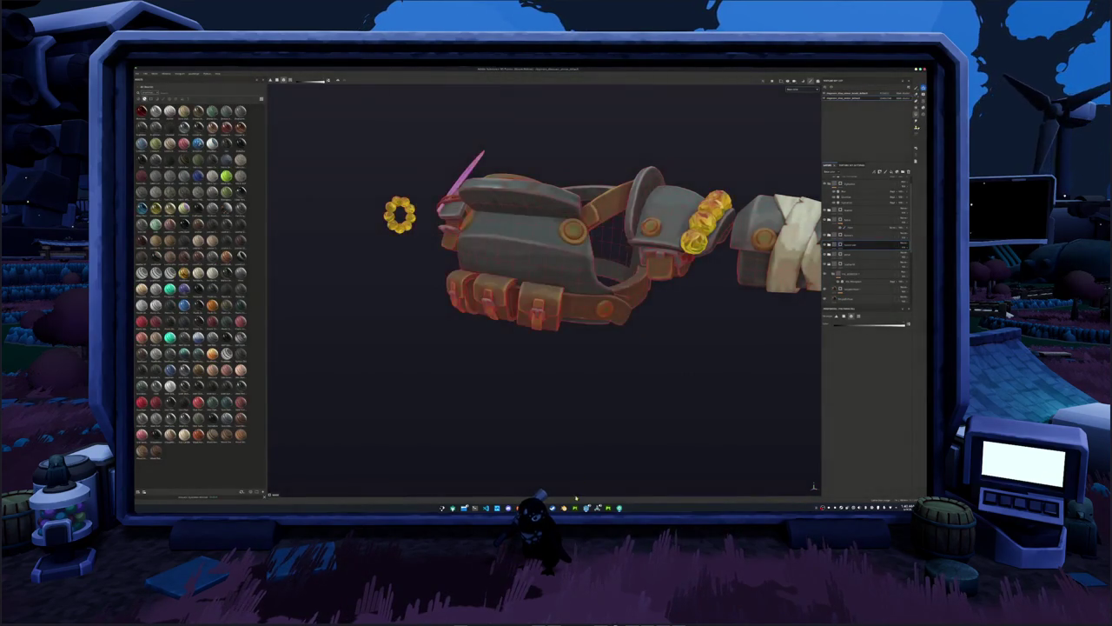
key(alt+Tab)
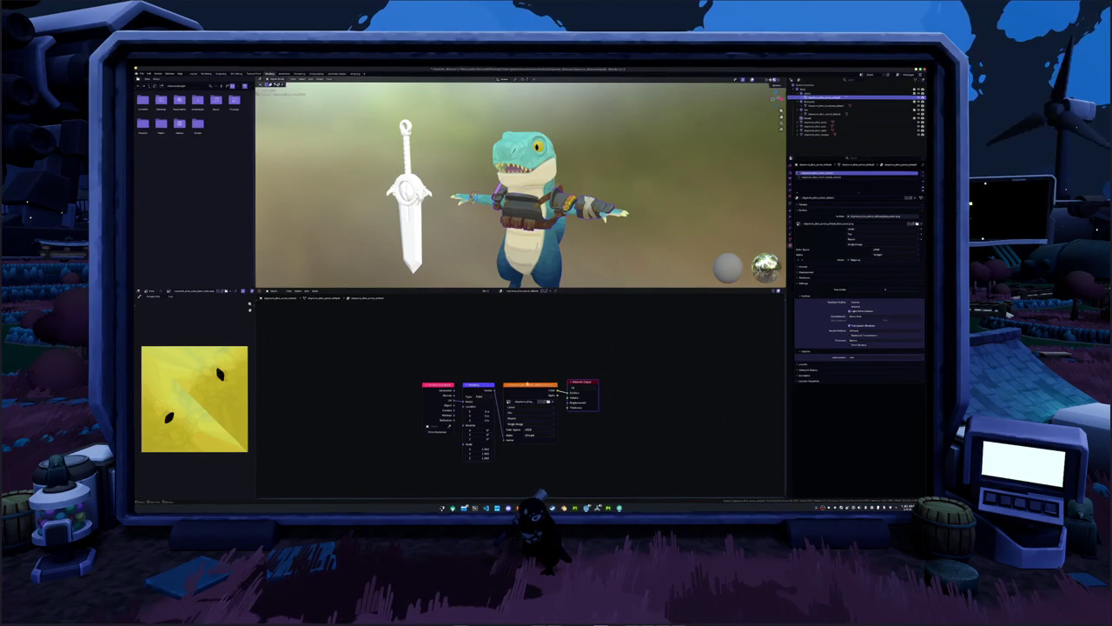
Orbit around the character to its back, selecting a different part along the way.
scroll(521, 184, up, 2)
scroll(521, 183, up, 3)
middle_drag(521, 183, 547, 200)
click(547, 217)
mouse_move(506, 253)
middle_down()
mouse_move(521, 244)
mouse_move(460, 212)
middle_up()
scroll(506, 252, up, 4)
Select the backpack, enter Edit Mode and pick a vertical edge loop on its side.
click(505, 253)
key(Tab)
alt+click(470, 217)
right_click(460, 213)
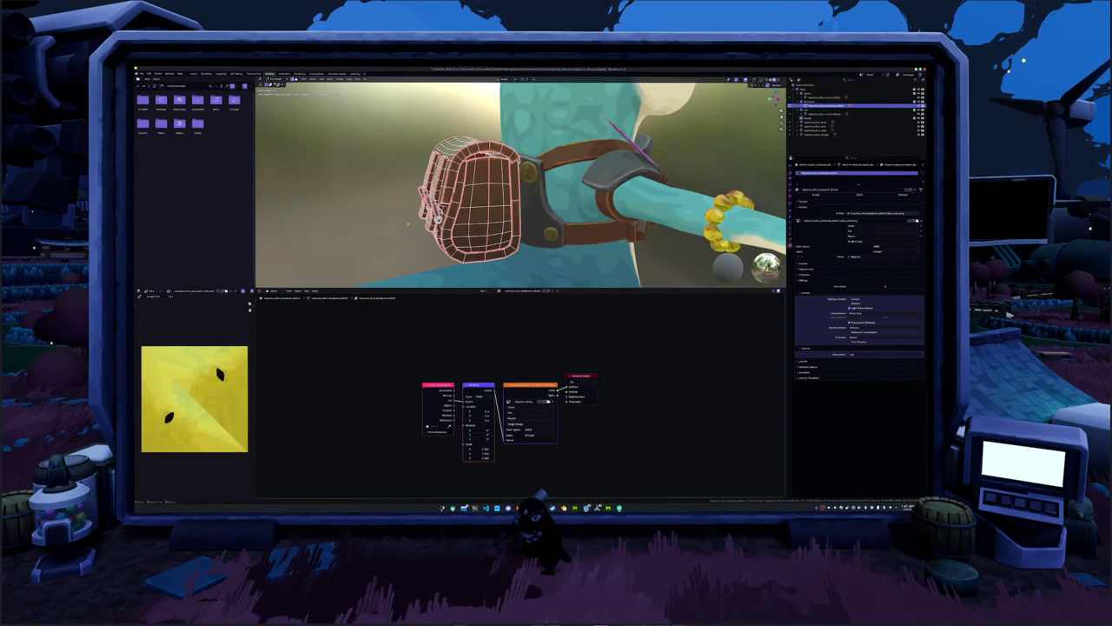
right_click(395, 224)
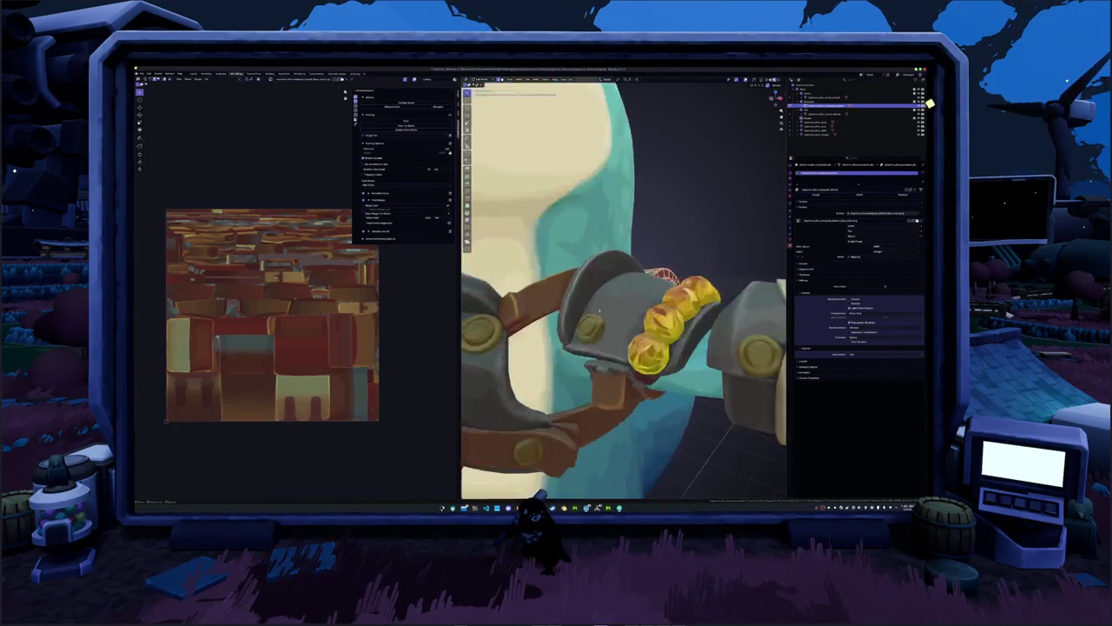
Mark the selected backpack edges as UV seams.
right_click(596, 310)
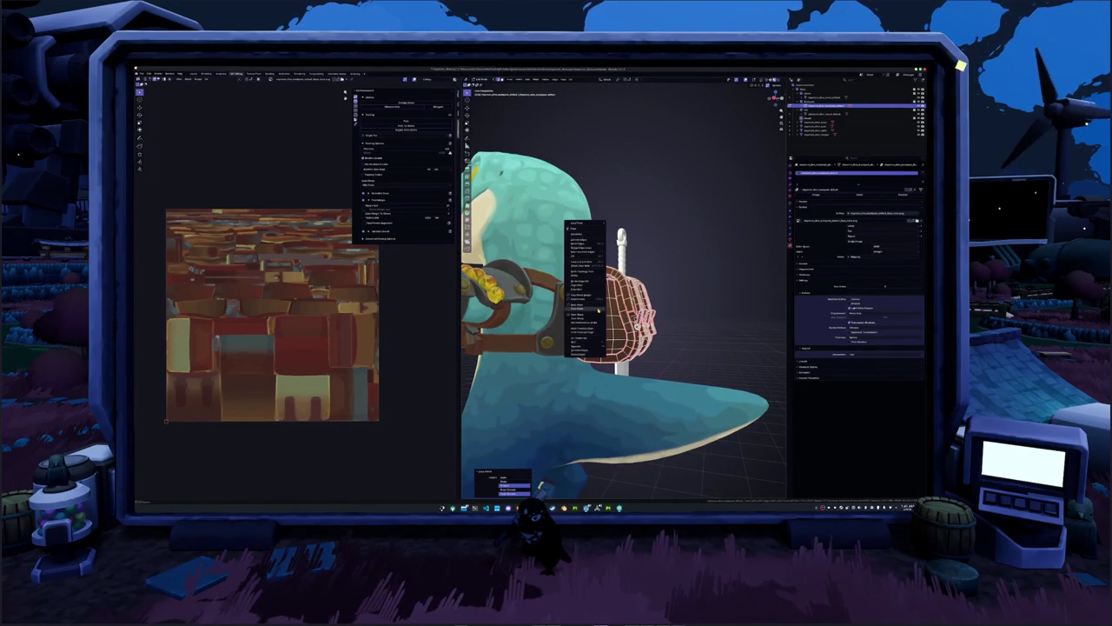
click(598, 309)
scroll(598, 310, down, 4)
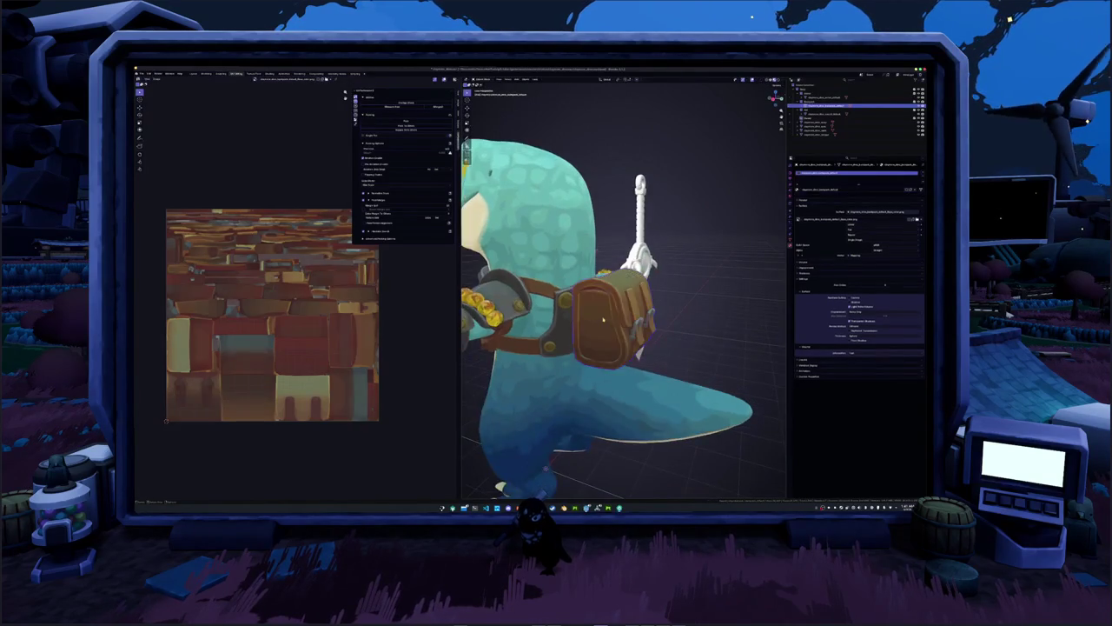
middle_drag(598, 309, 564, 313)
Unwrap the backpack's UVs, pack the islands and return to Object Mode.
click(569, 76)
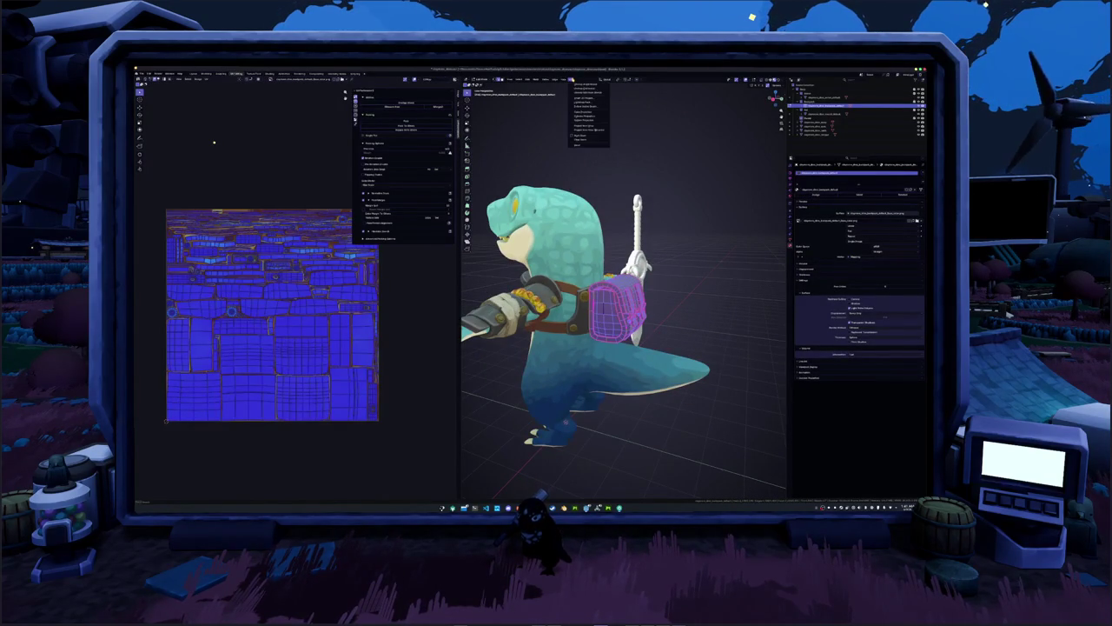
click(585, 92)
click(324, 196)
click(406, 124)
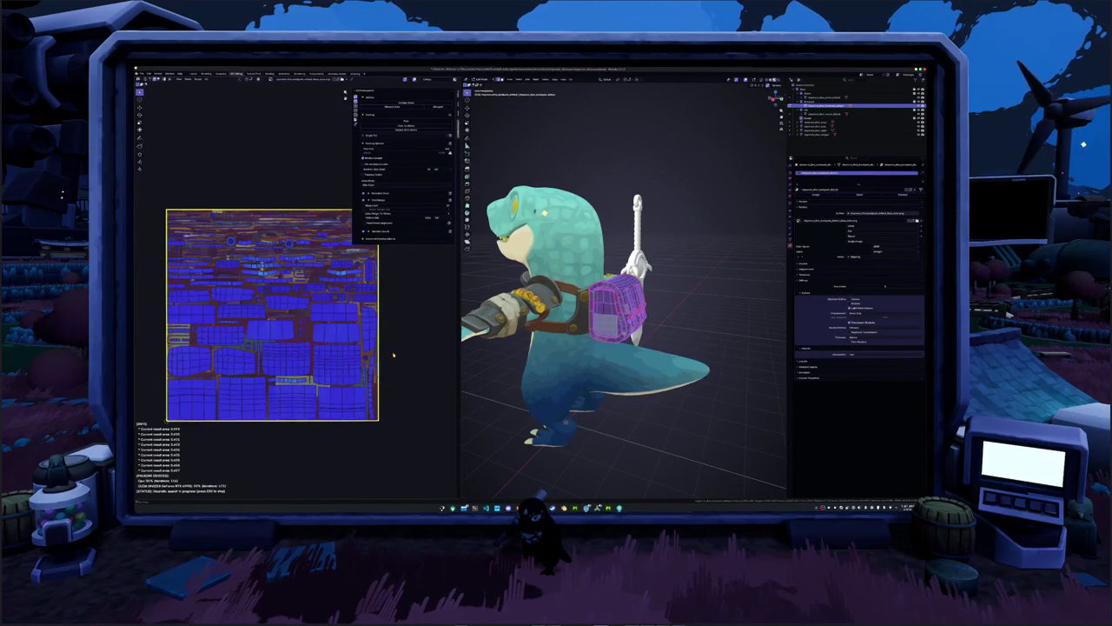
key(Tab)
Write the model out over the existing file in the project folder.
scroll(623, 287, down, 2)
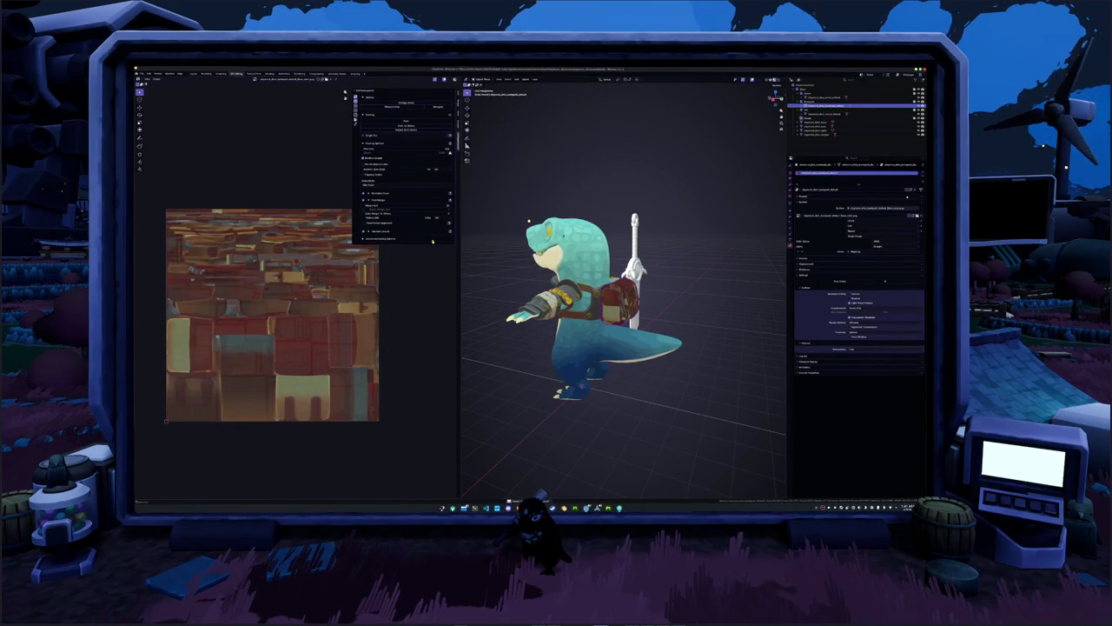
click(142, 74)
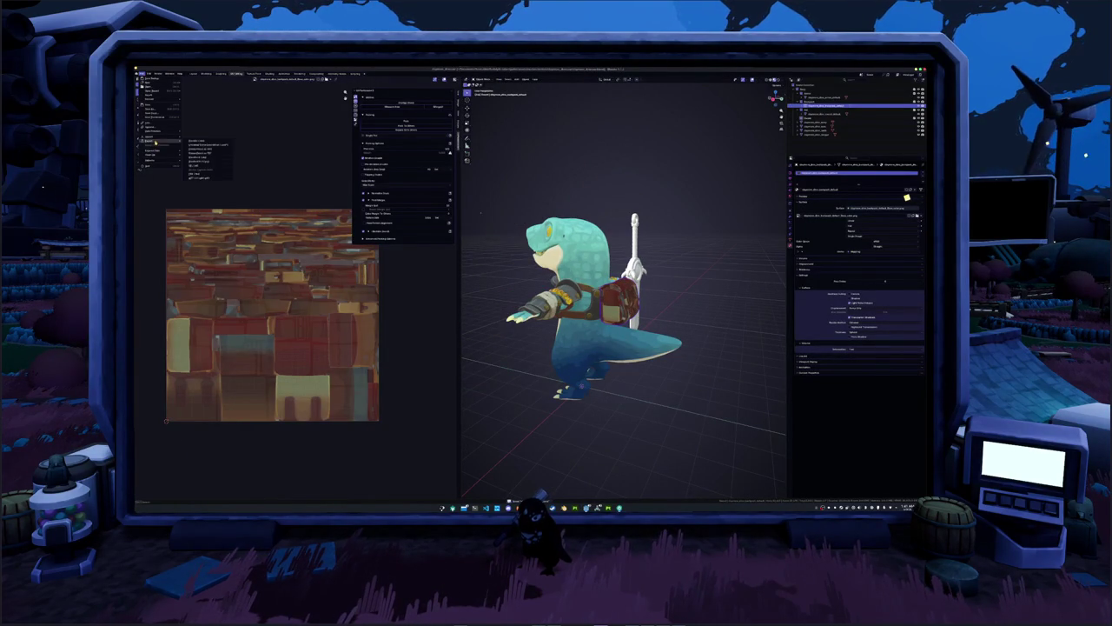
click(207, 172)
click(422, 107)
click(708, 488)
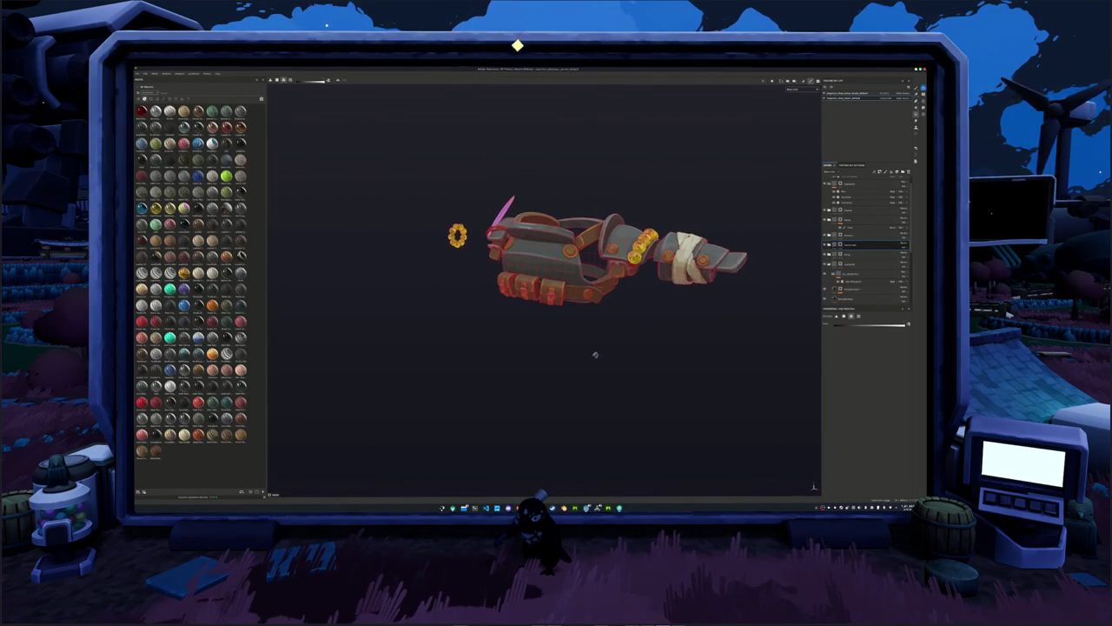
alt+drag(595, 354, 599, 361)
key(alt+f)
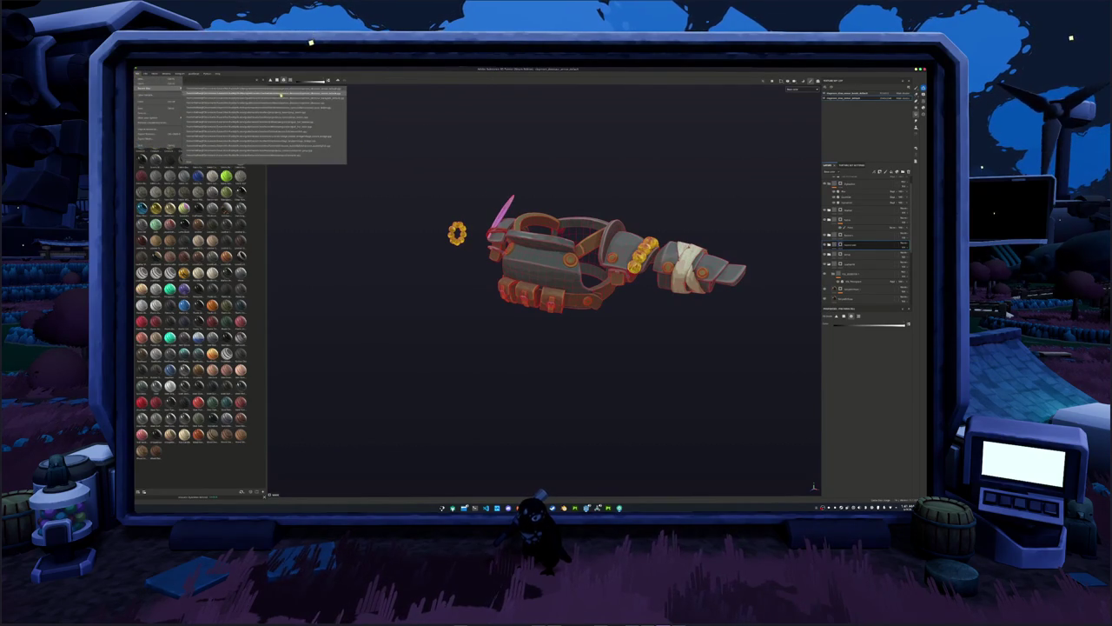
Open the backpack project from recent projects, rebake its mesh maps and resume painting.
click(209, 95)
click(514, 285)
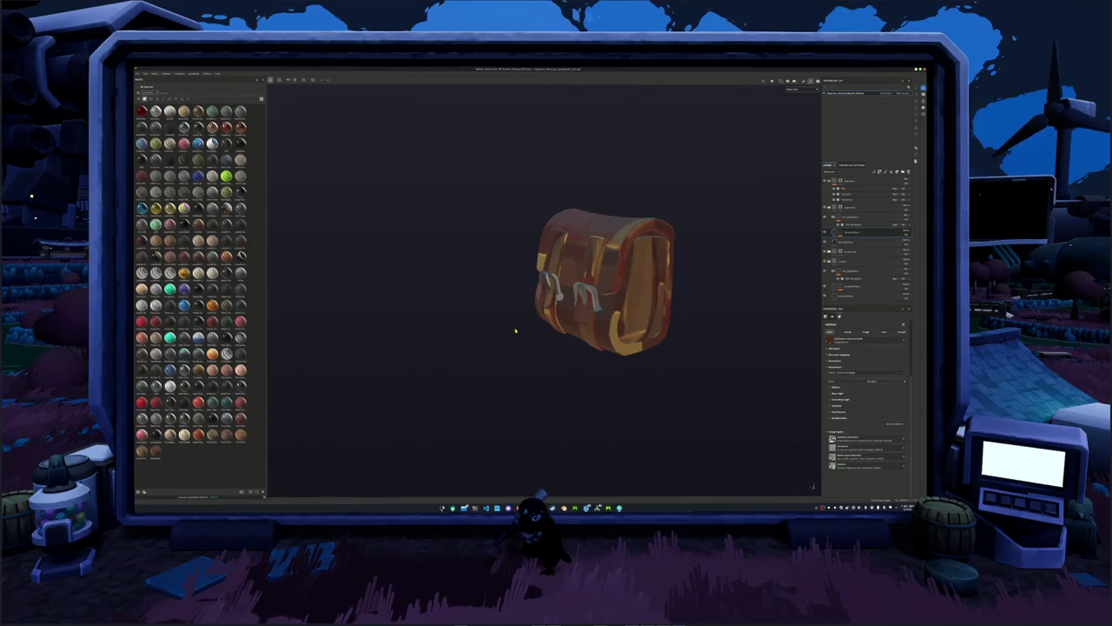
key(ctrl+shift+b)
click(618, 487)
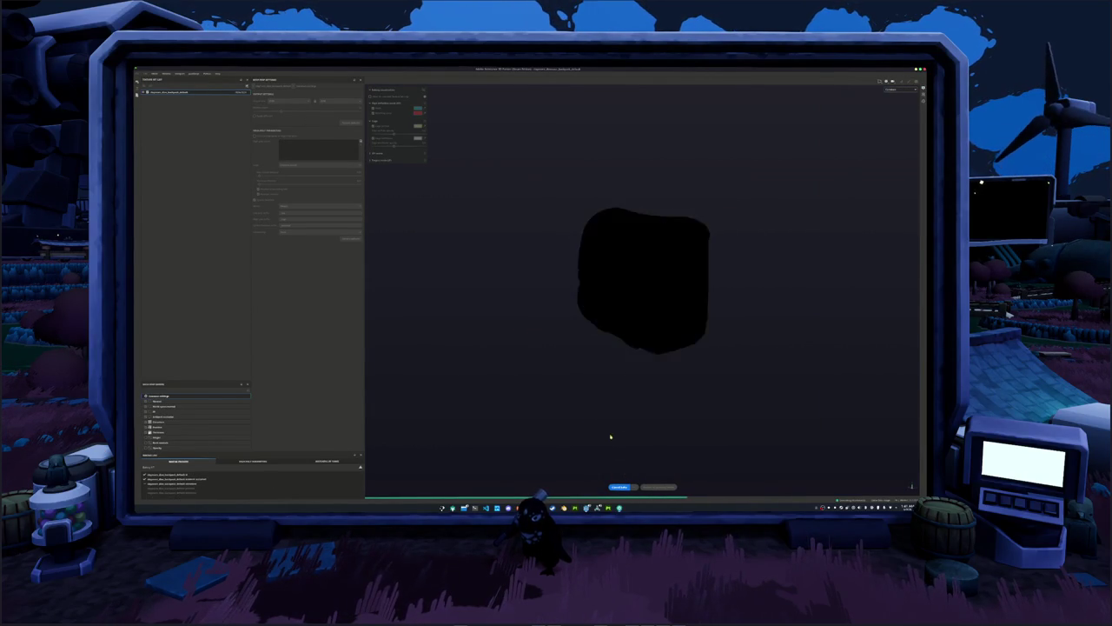
click(658, 487)
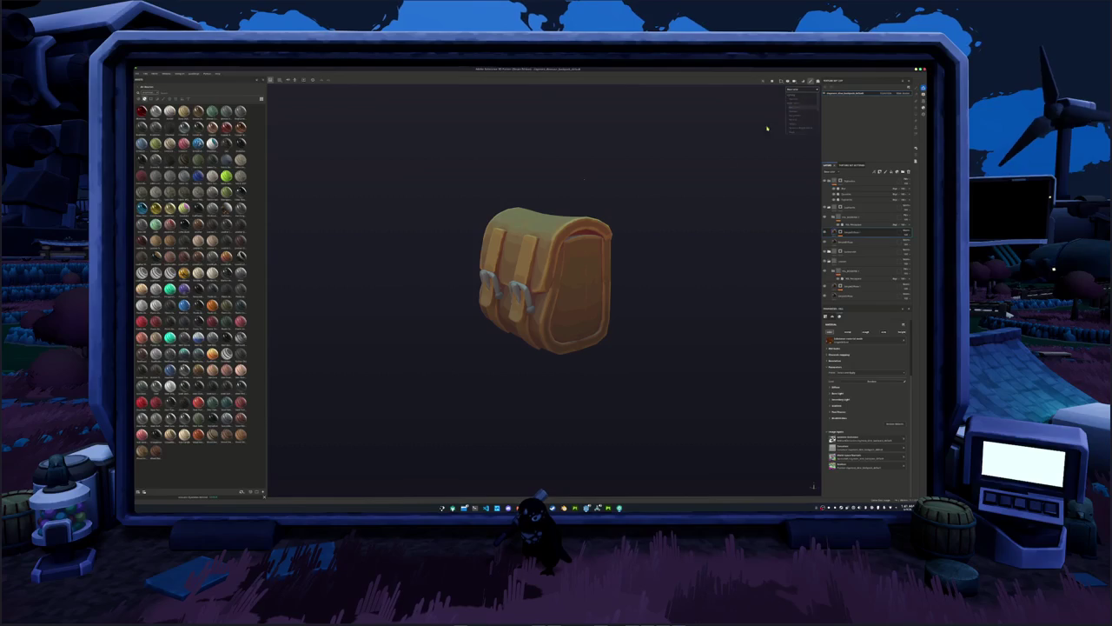
mouse_move(640, 289)
alt+mouse_down()
mouse_move(359, 291)
mouse_move(715, 285)
alt+mouse_up()
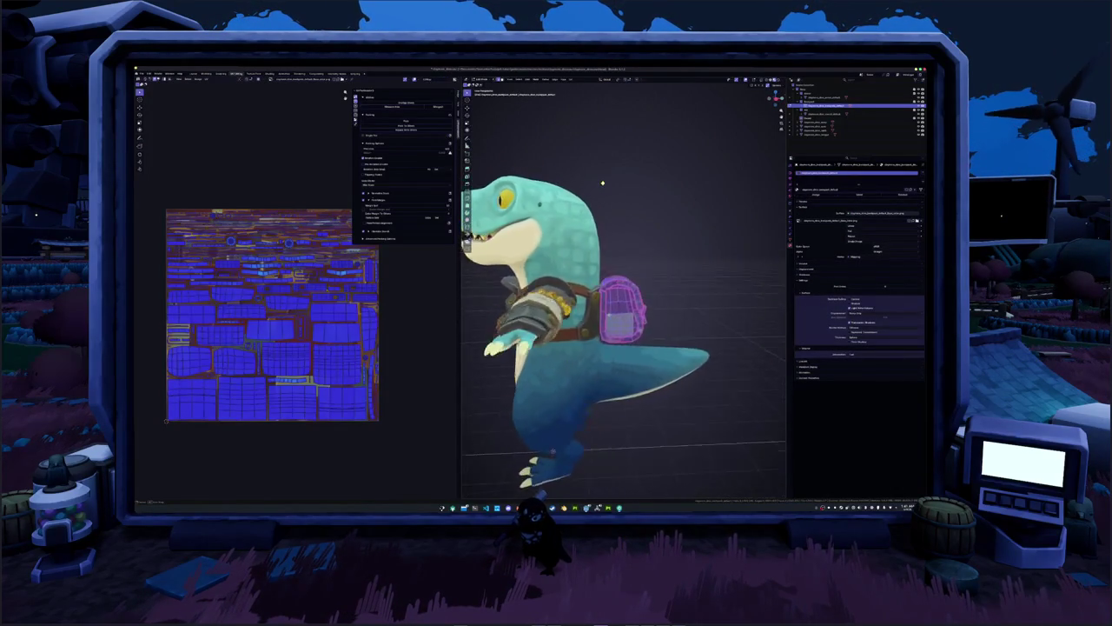
Select all of the bag's geometry, re-unwrap its UVs and repack the islands.
middle_drag(521, 174, 622, 159)
key(KP_Decimal)
key(alt+a)
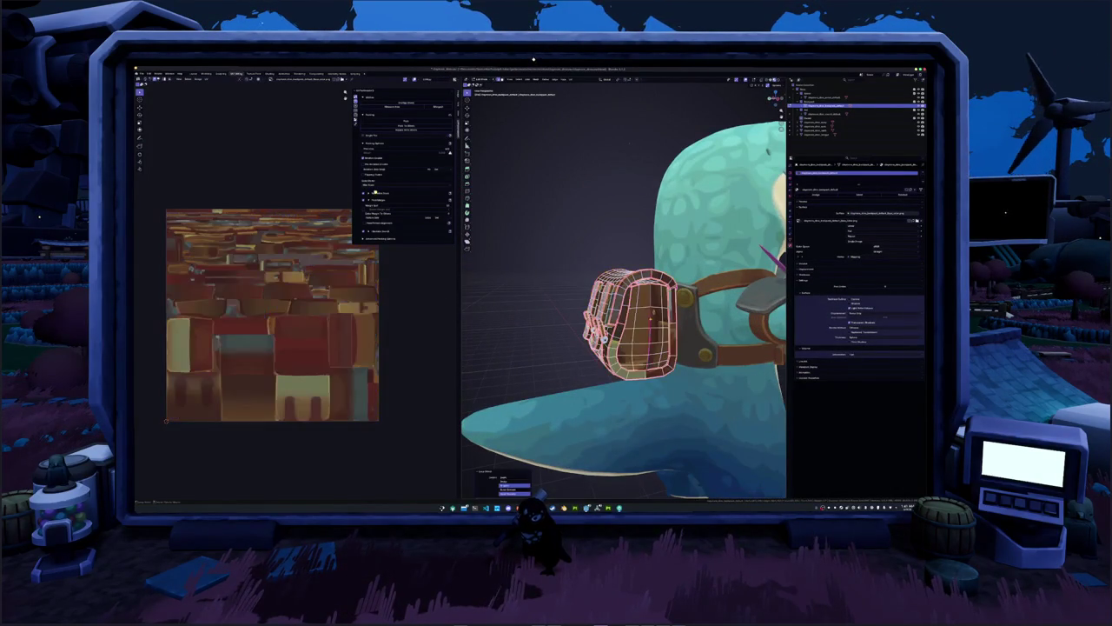
right_click(637, 317)
click(635, 404)
scroll(635, 347, down, 5)
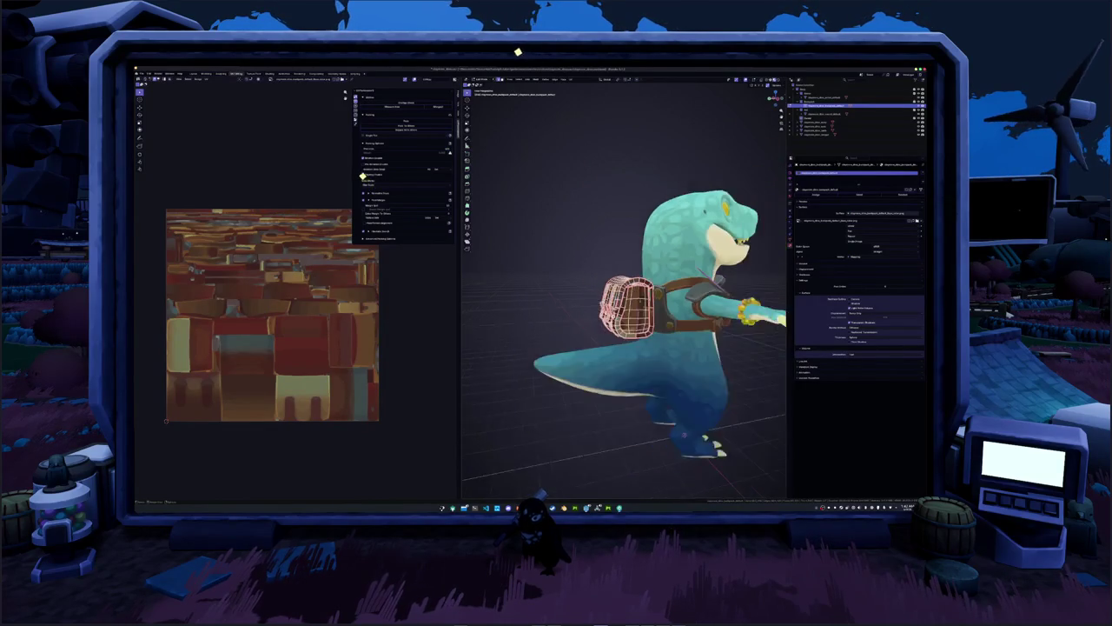
click(570, 79)
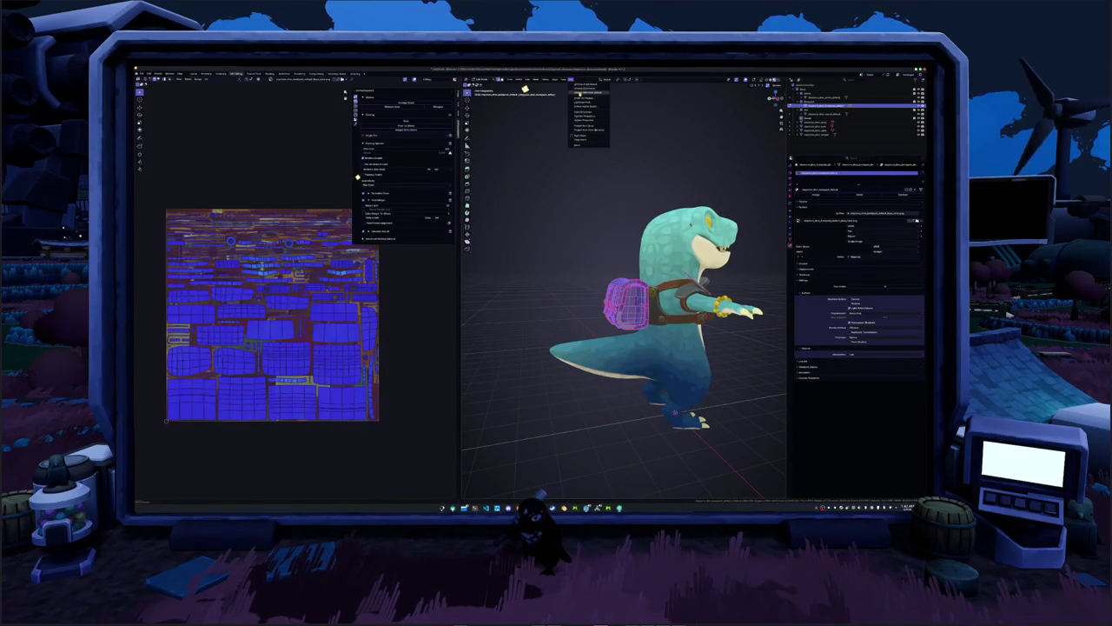
click(591, 101)
click(408, 261)
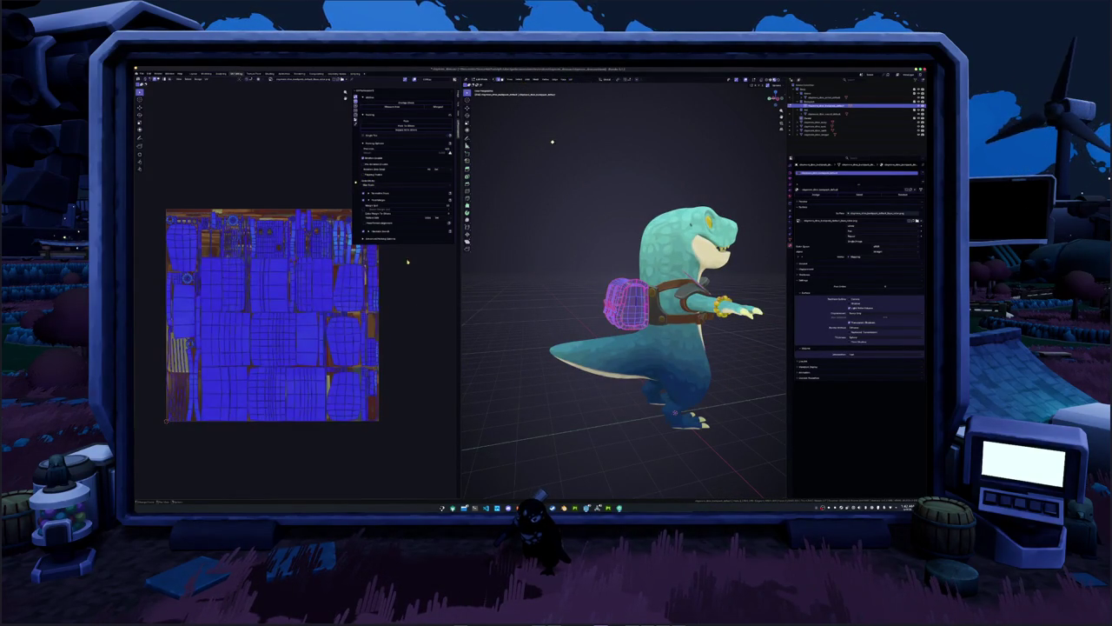
click(406, 123)
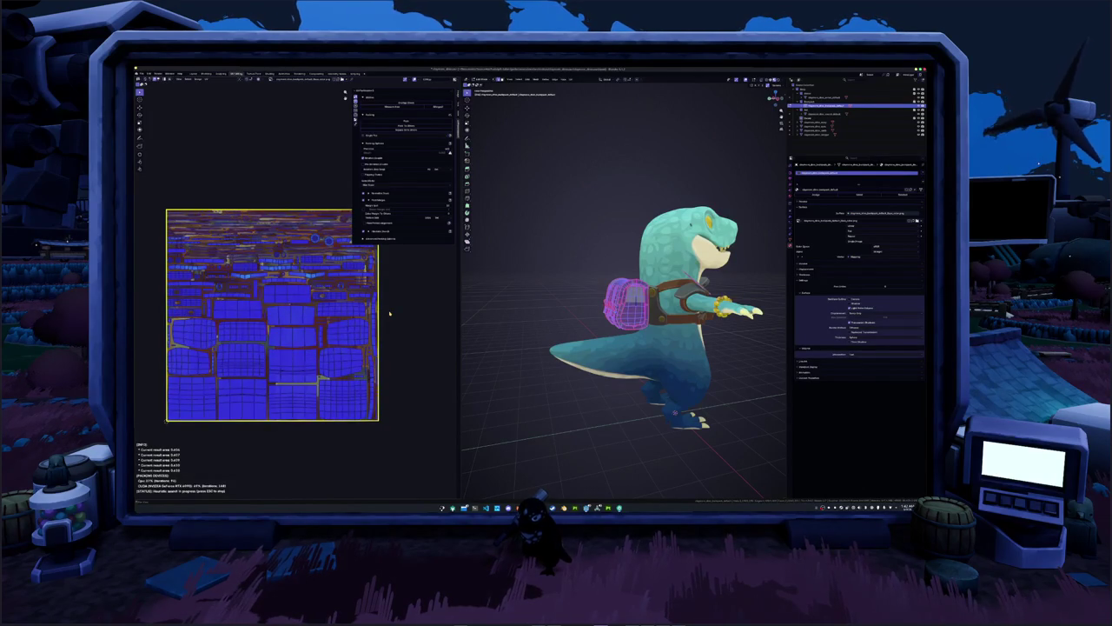
key(Escape)
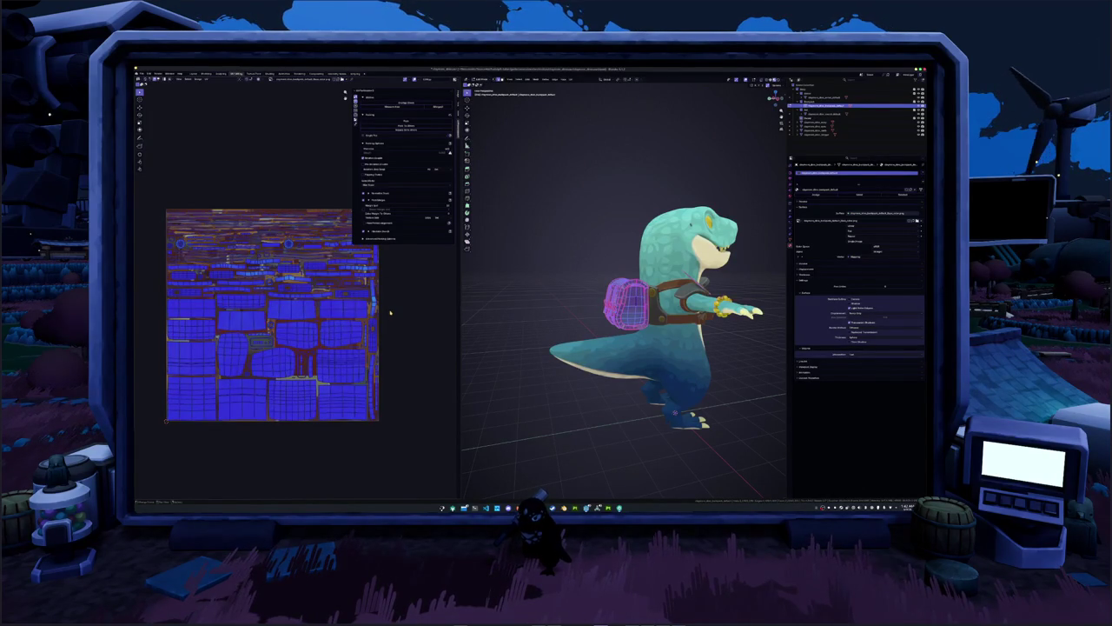
key(Tab)
Open the File > Export browser for the character model.
middle_drag(567, 278, 584, 280)
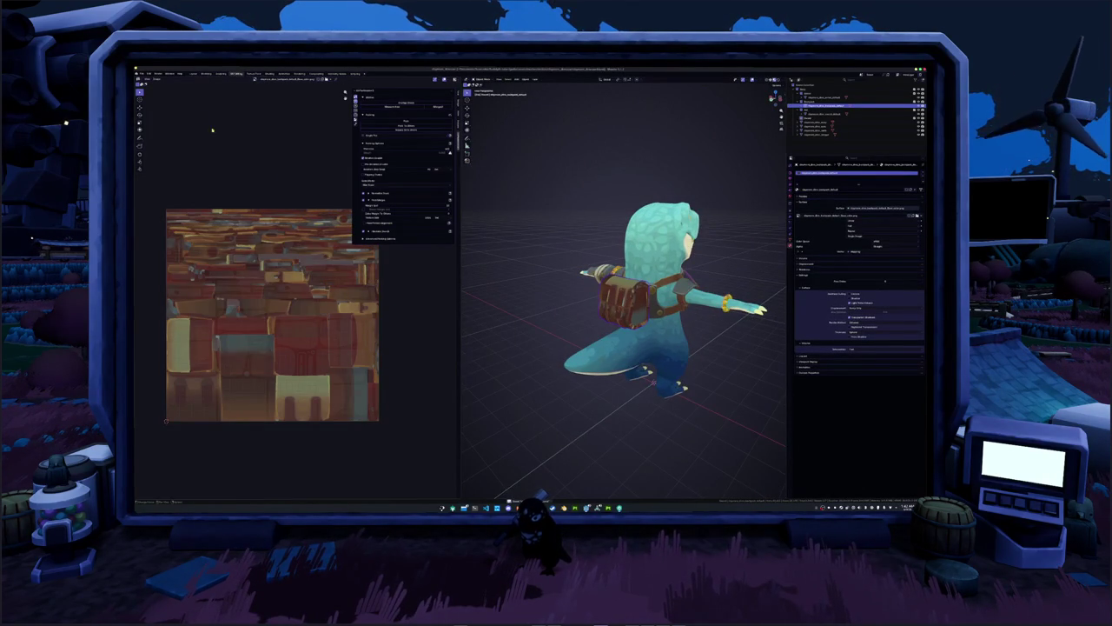
click(144, 73)
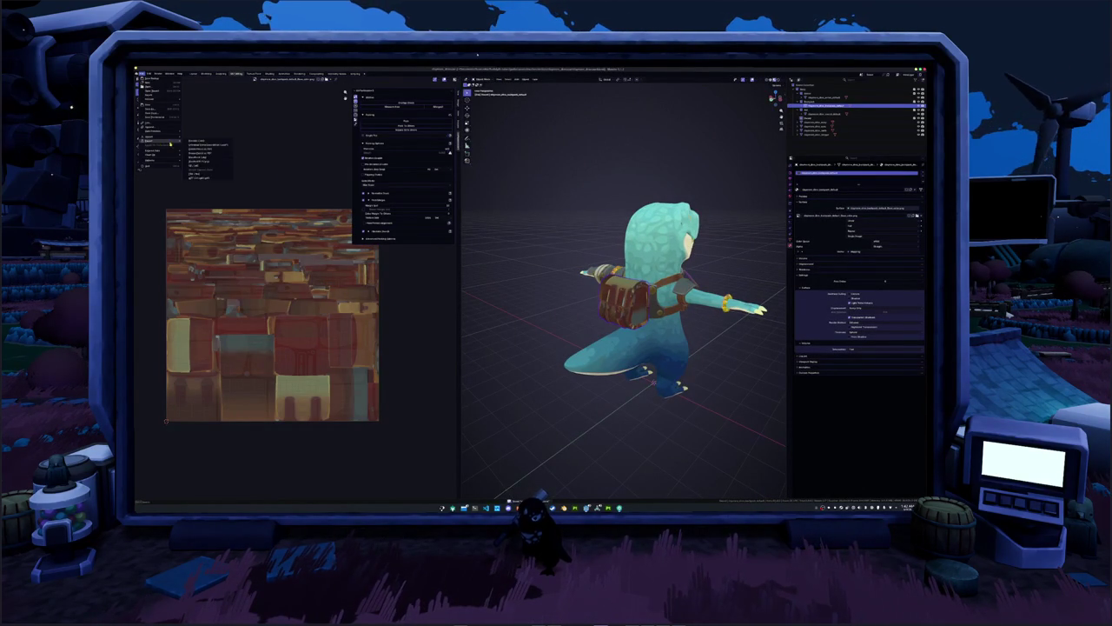
click(193, 174)
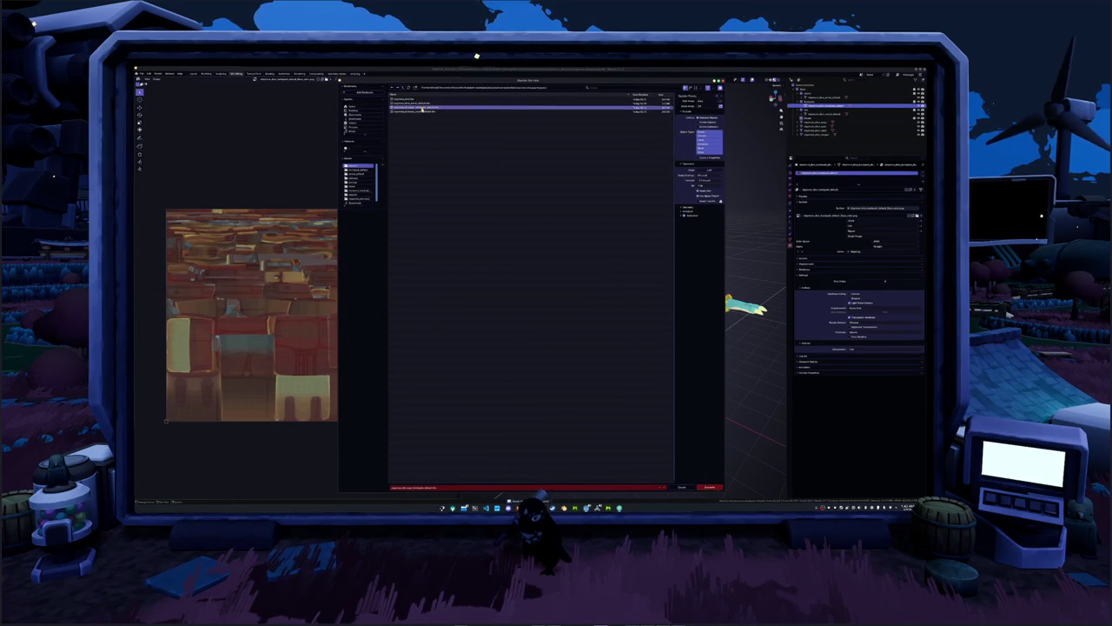
Confirm the Blender model export and finish the backpack's bake in Painter.
click(709, 487)
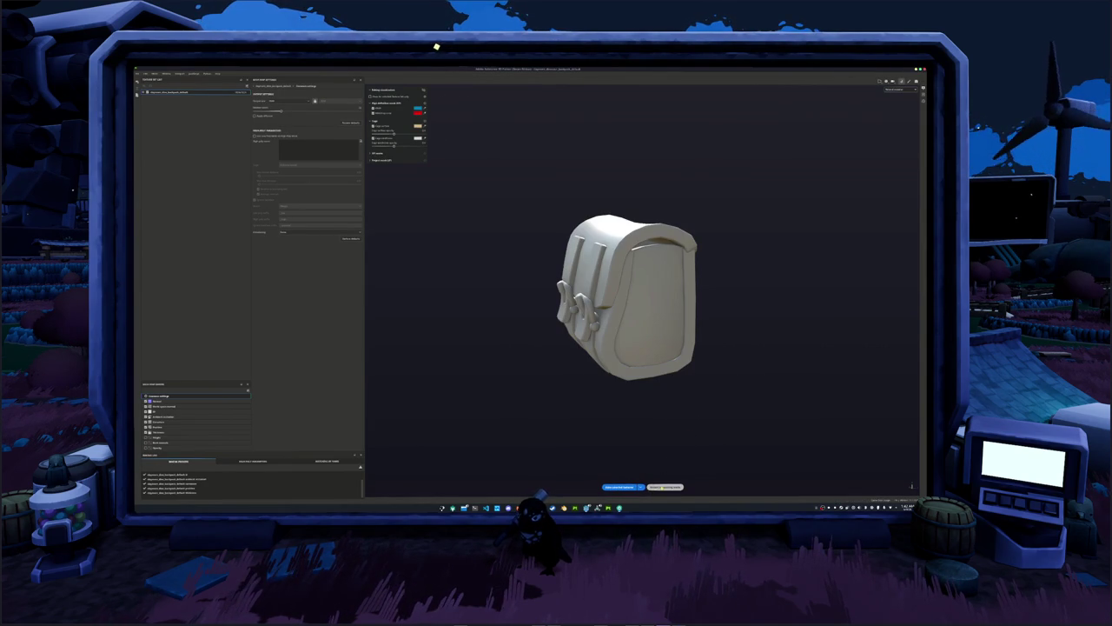
click(665, 487)
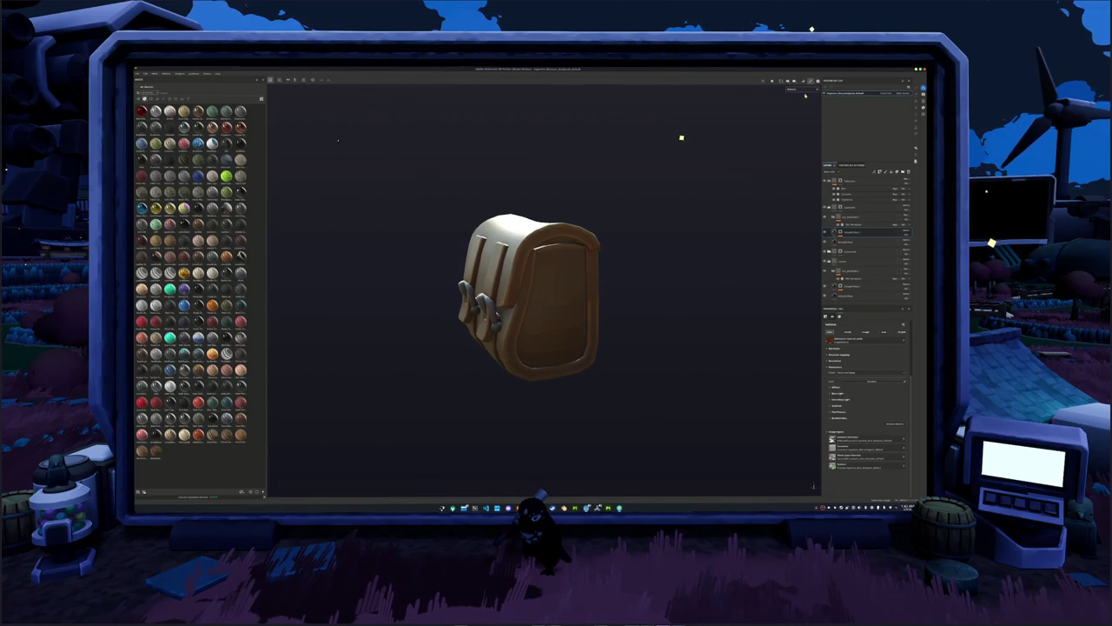
mouse_move(678, 131)
alt+mouse_down()
mouse_move(696, 185)
mouse_move(613, 214)
alt+mouse_up()
Export the backpack's painted textures and switch back to Blender.
key(ctrl+shift+e)
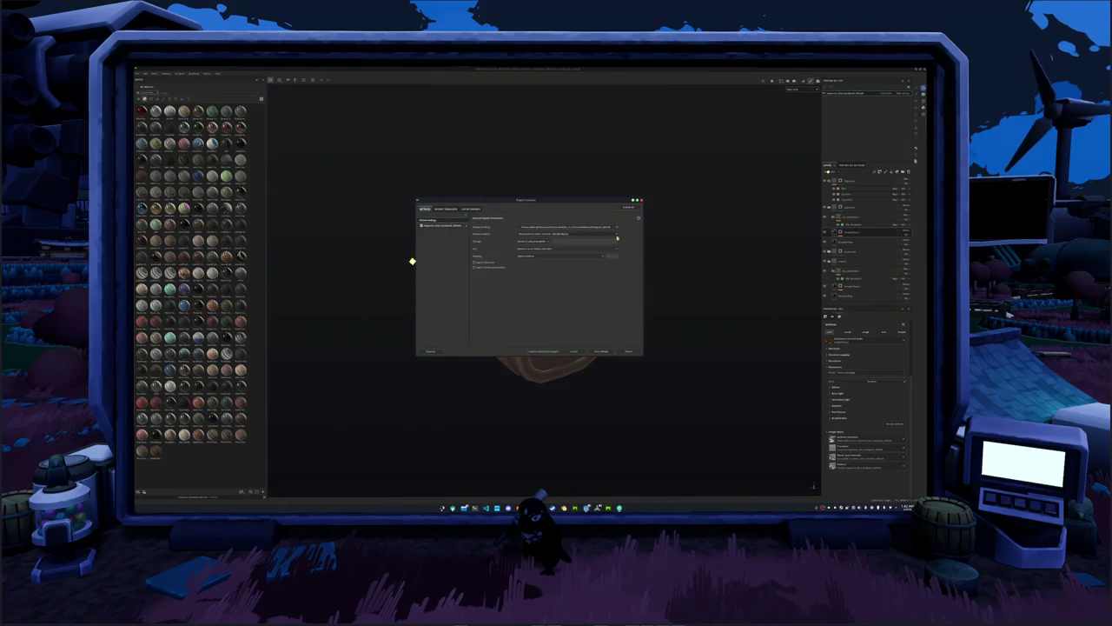
key(Escape)
key(alt+Tab)
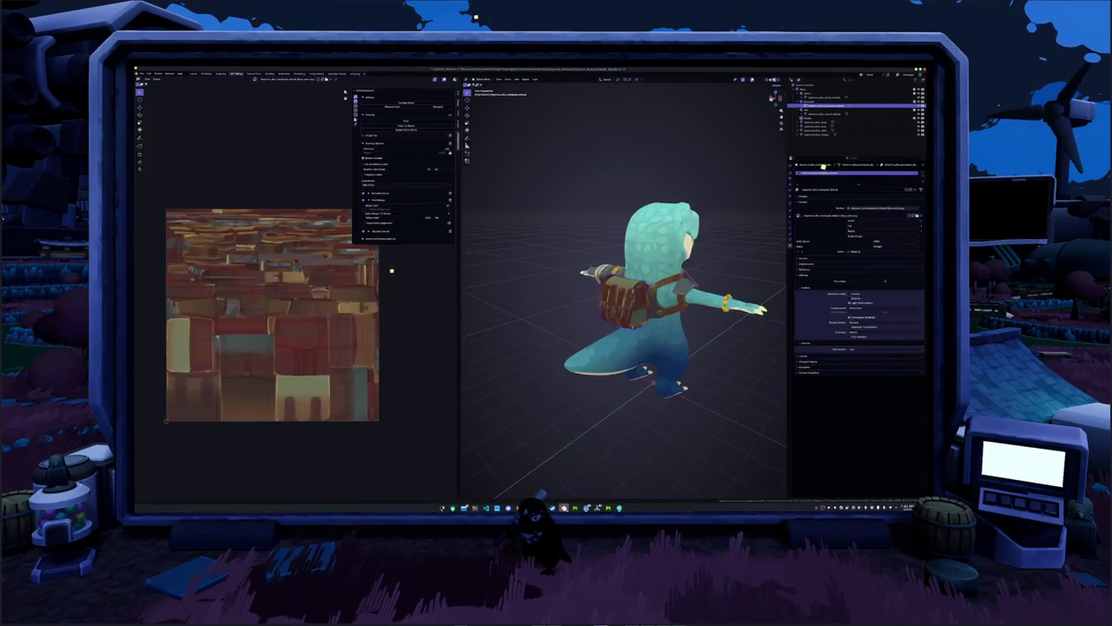
In the Shading workspace, view the re-textured backpack from the character's back and front.
click(269, 73)
middle_drag(434, 217, 465, 257)
scroll(465, 257, down, 3)
scroll(478, 248, up, 5)
scroll(487, 239, up, 2)
scroll(497, 228, up, 2)
scroll(497, 228, down, 3)
mouse_move(497, 227)
middle_down()
mouse_move(521, 227)
mouse_move(469, 227)
middle_up()
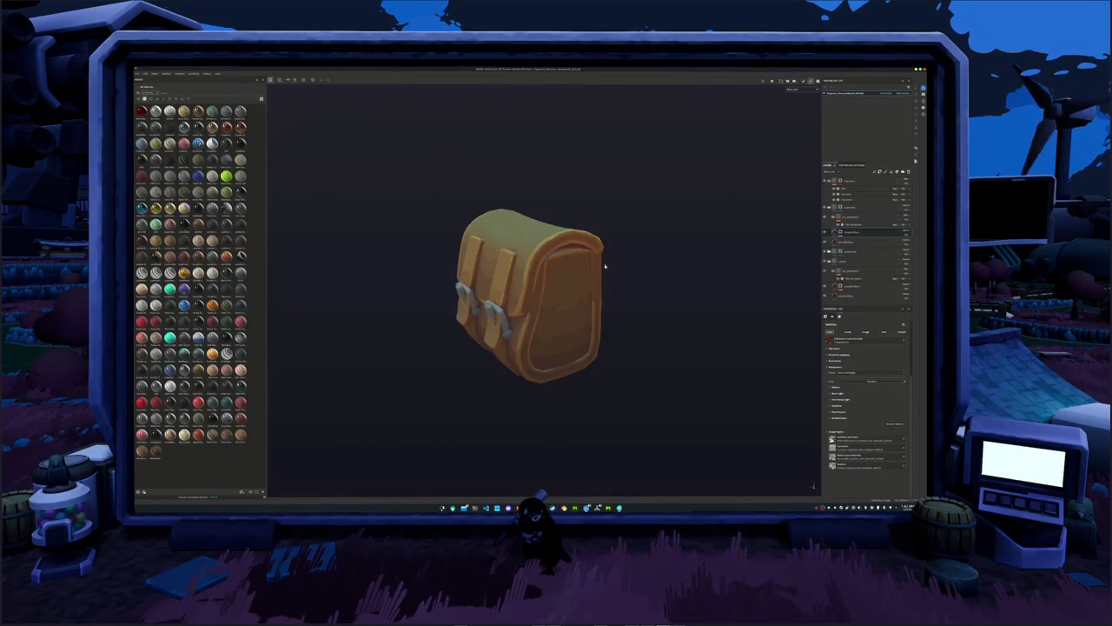
Push the selected colour layer's strength to full, then pull it back to darken the brown.
mouse_move(678, 249)
alt+mouse_down()
mouse_move(527, 249)
mouse_move(539, 266)
mouse_move(608, 266)
alt+mouse_up()
scroll(444, 266, up, 4)
scroll(444, 267, up, 2)
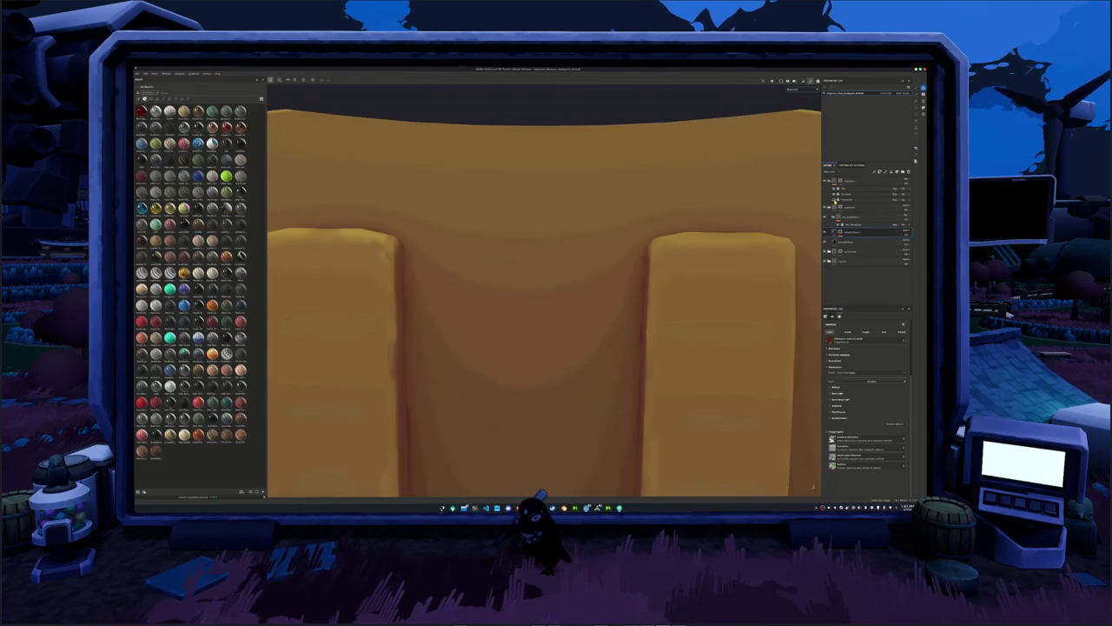
scroll(492, 281, up, 3)
scroll(492, 280, up, 2)
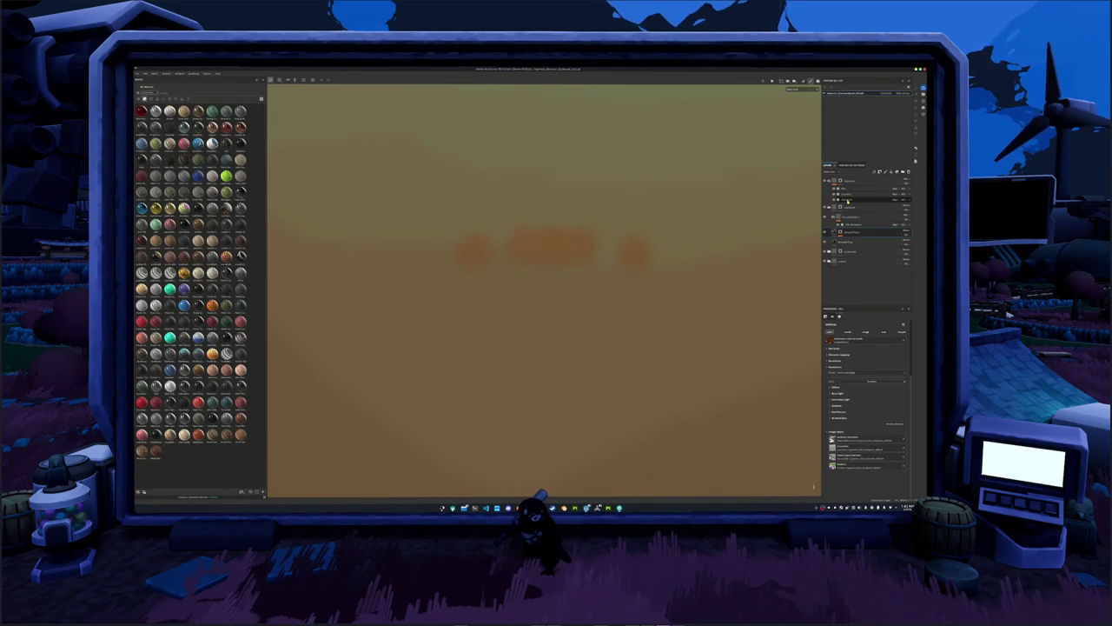
click(887, 200)
scroll(886, 408, down, 1)
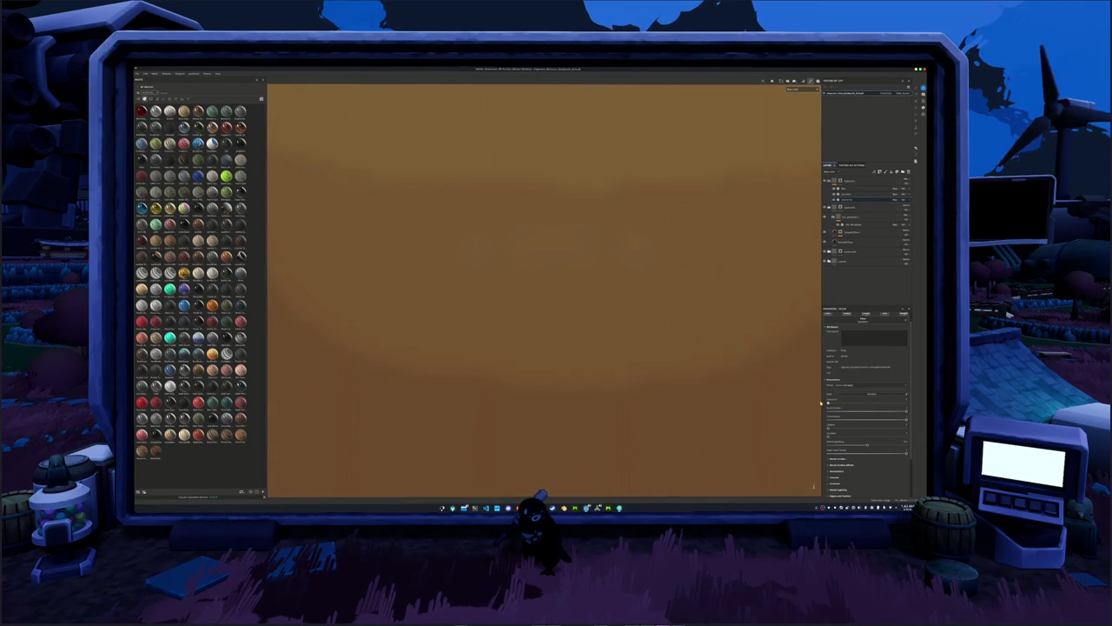
drag(837, 401, 922, 400)
scroll(865, 395, down, 4)
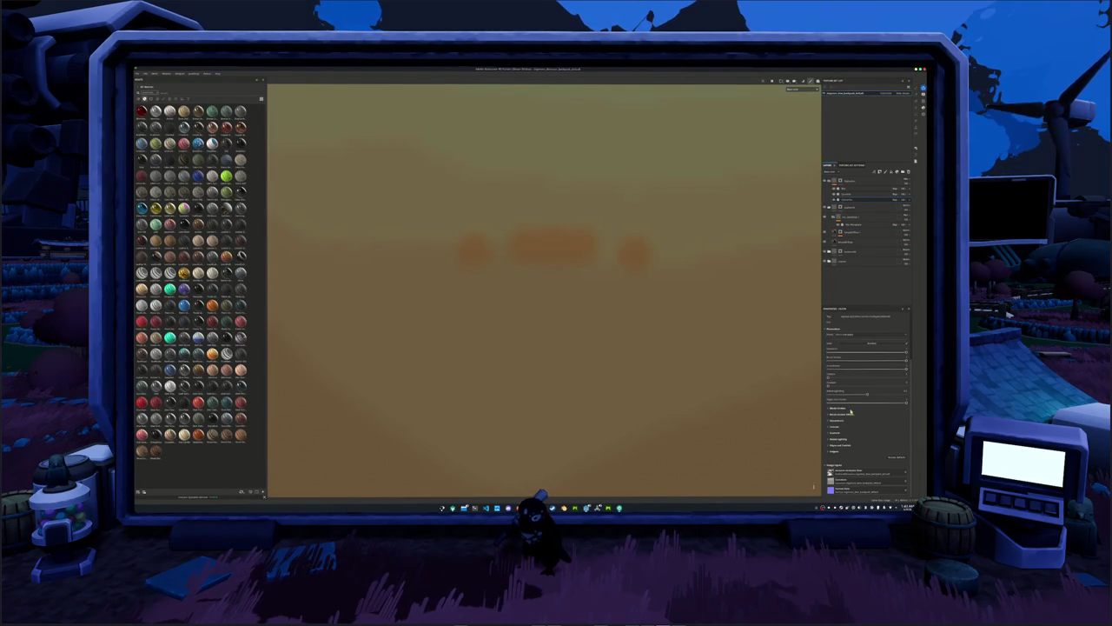
drag(861, 394, 837, 392)
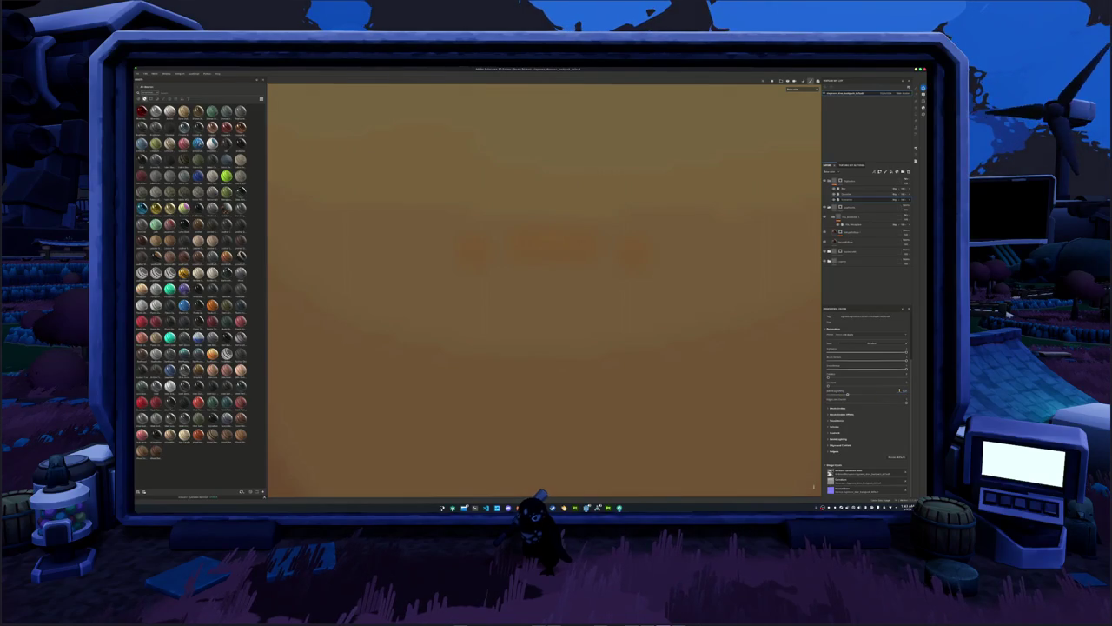
scroll(769, 377, down, 5)
scroll(600, 382, down, 3)
Check another layer's settings around the flap straps and side, then re-export the bag textures.
alt+drag(628, 377, 572, 357)
scroll(572, 356, down, 2)
scroll(551, 322, up, 4)
alt+drag(712, 216, 678, 226)
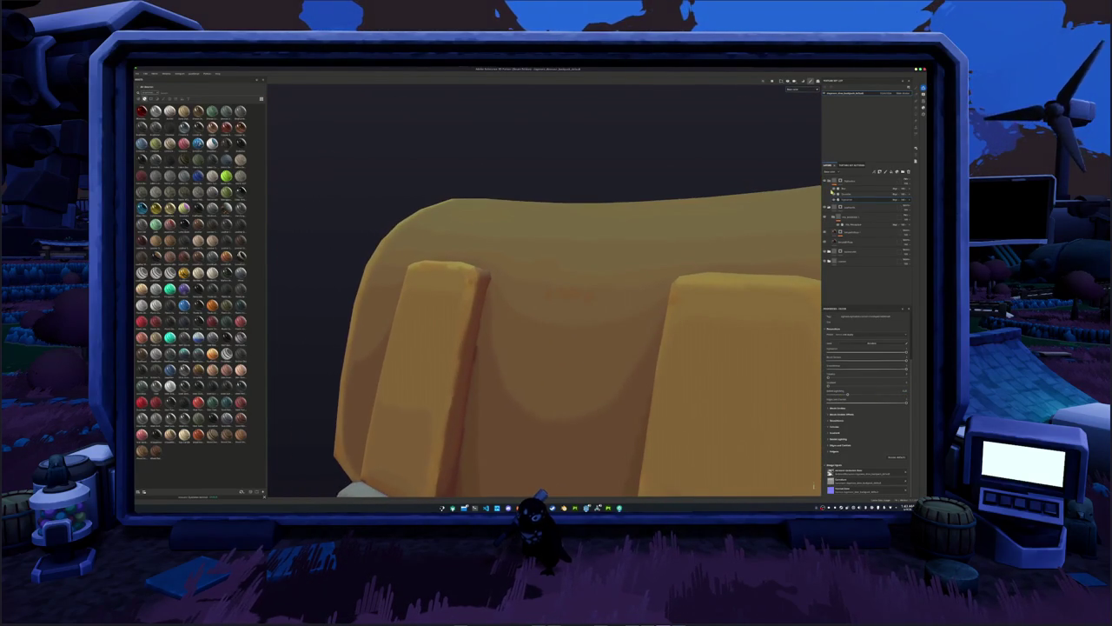
click(846, 199)
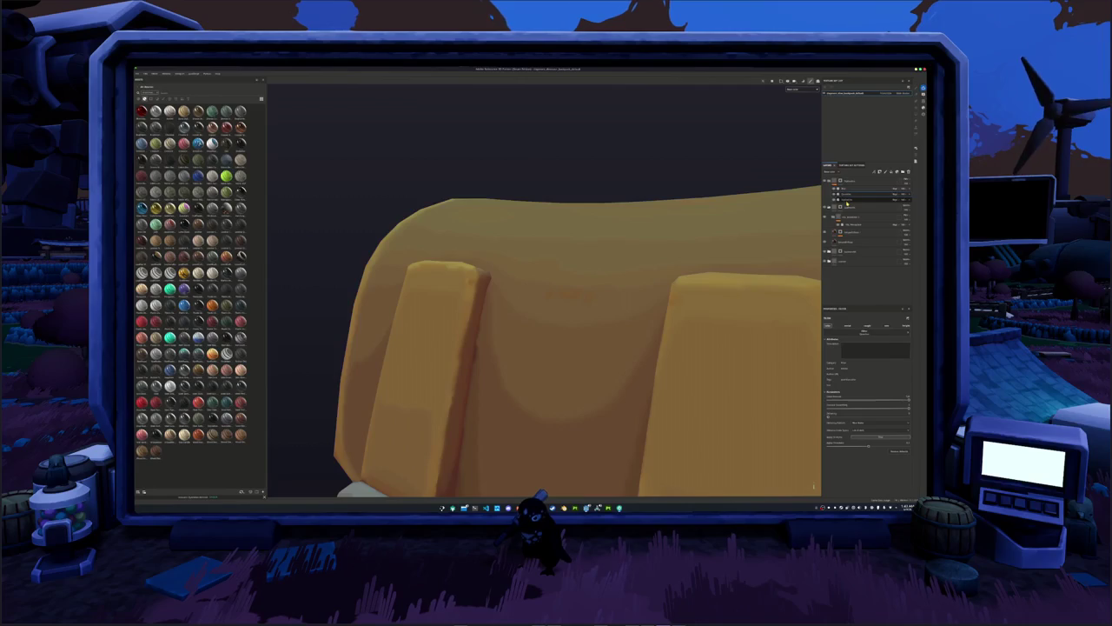
scroll(628, 272, down, 2)
scroll(643, 287, down, 2)
mouse_move(656, 299)
alt+mouse_down()
mouse_move(506, 319)
mouse_move(648, 295)
alt+mouse_up()
scroll(653, 315, down, 1)
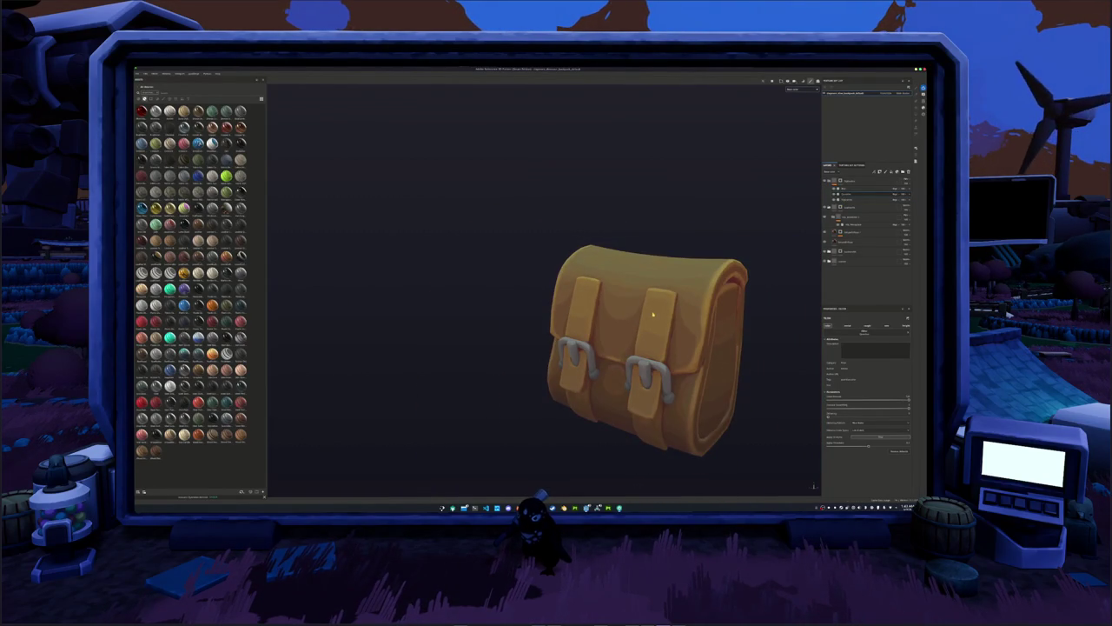
key(ctrl+shift+e)
click(631, 350)
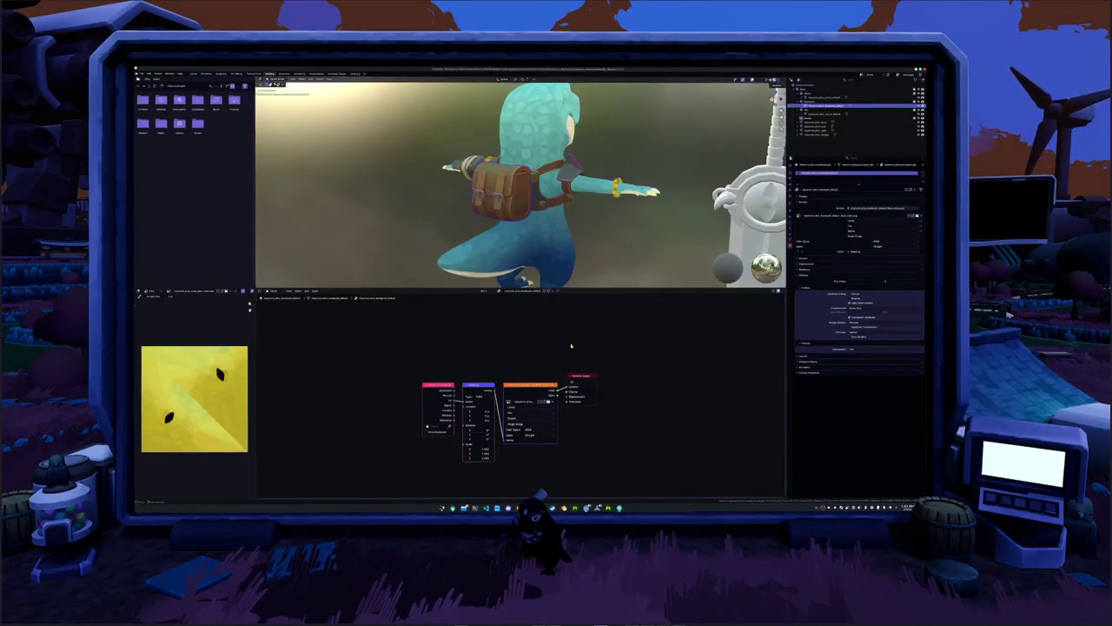
mouse_move(522, 217)
middle_down()
mouse_move(550, 267)
mouse_move(532, 198)
middle_up()
scroll(522, 182, up, 3)
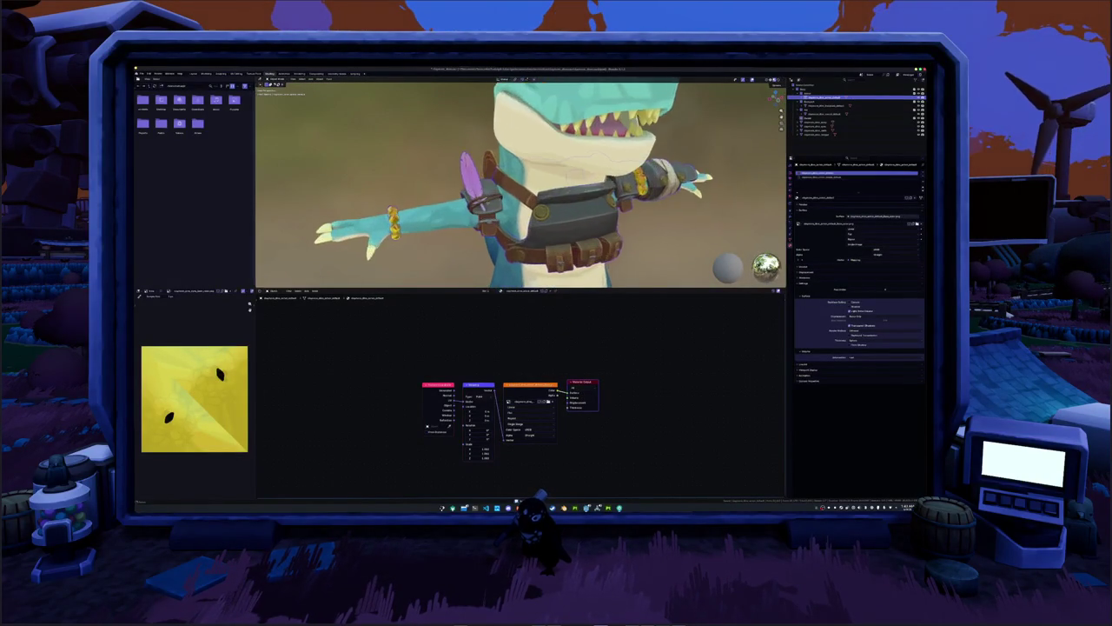
scroll(522, 183, up, 3)
scroll(521, 183, up, 2)
middle_drag(521, 182, 474, 204)
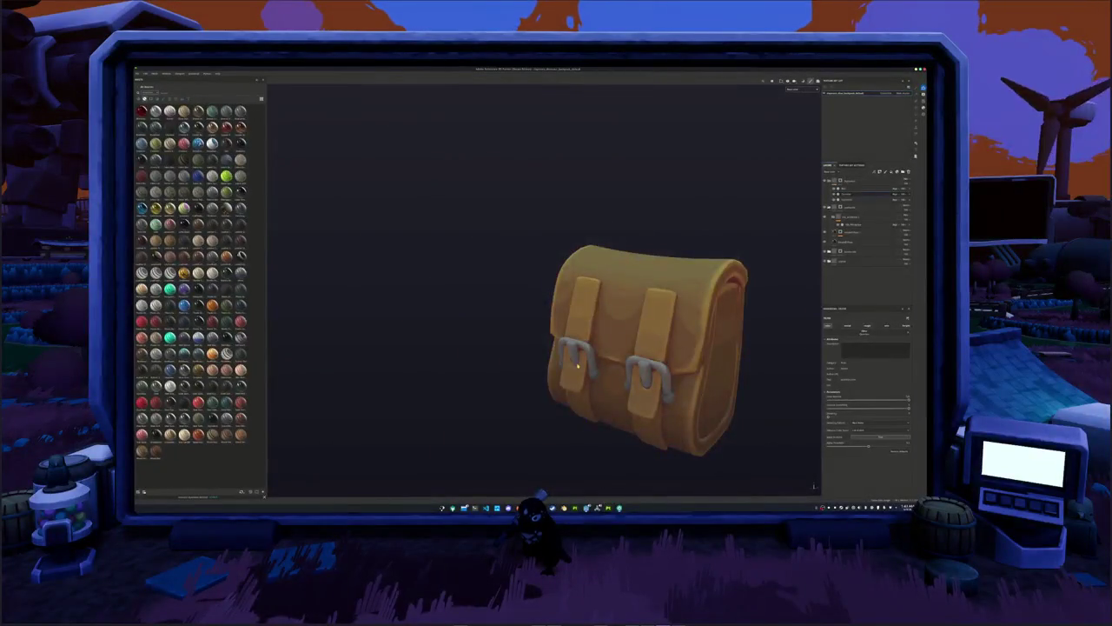
Open the recent arm armor project and add a new layer to its stack.
click(138, 74)
mouse_move(149, 90)
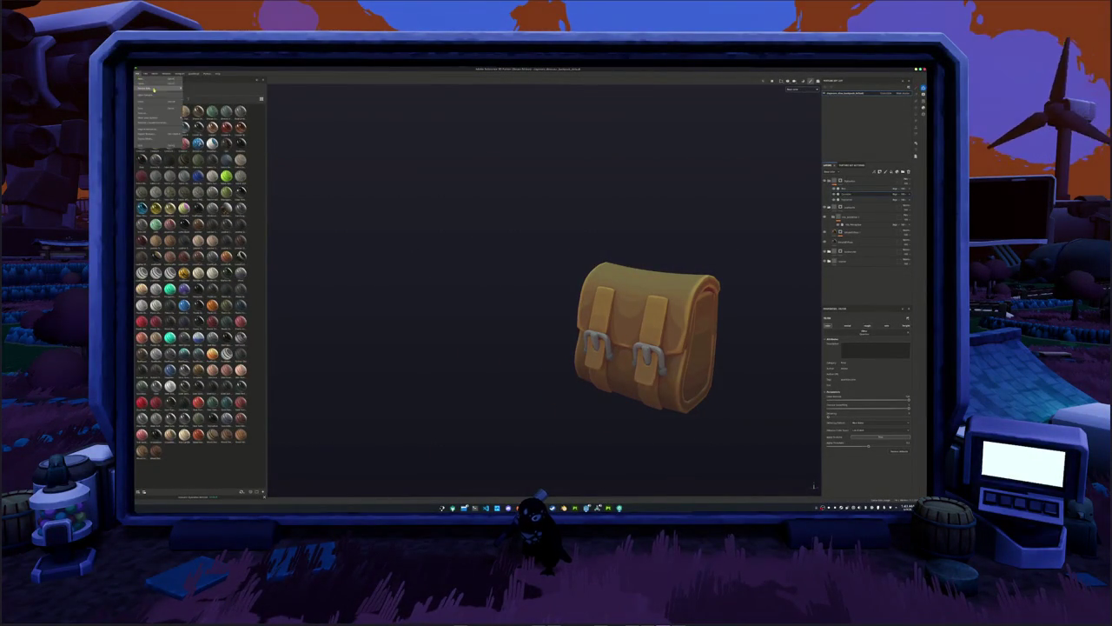
click(309, 94)
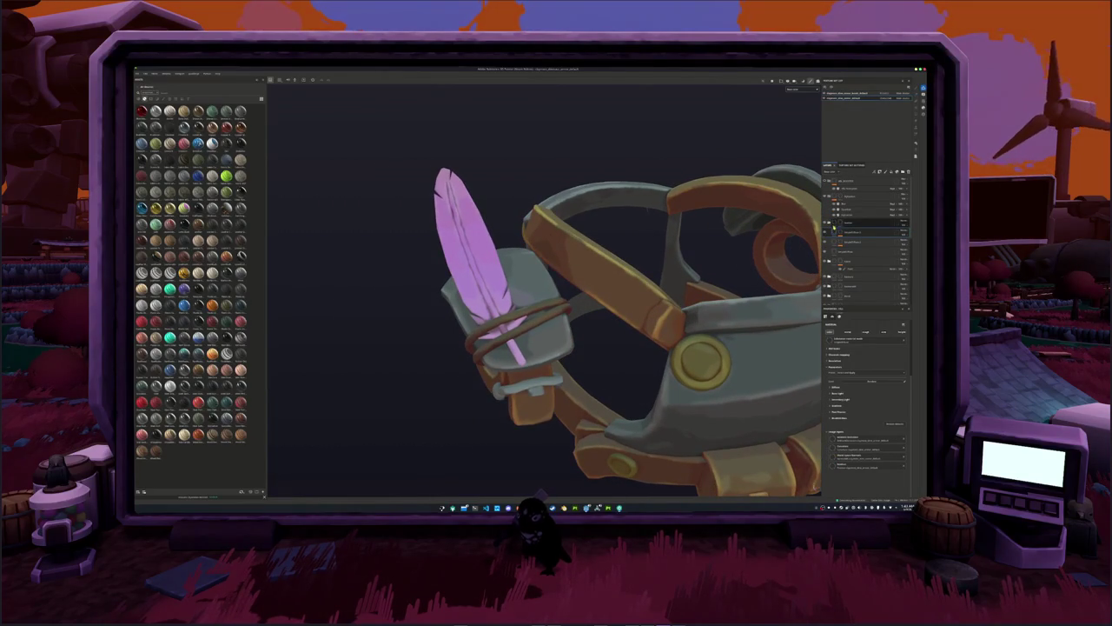
right_click(851, 224)
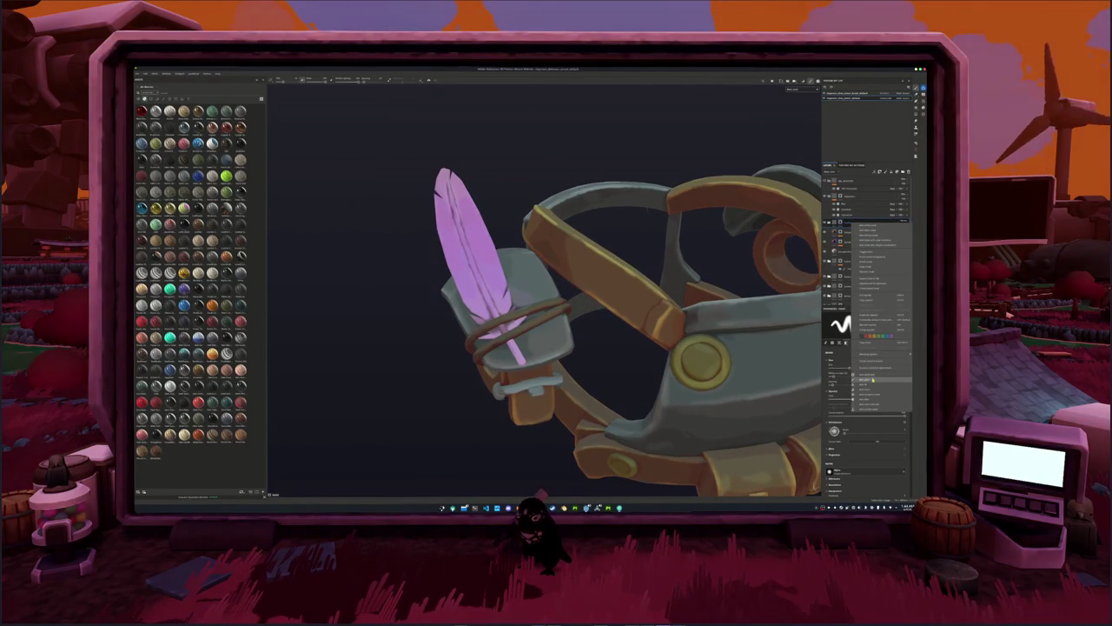
click(860, 233)
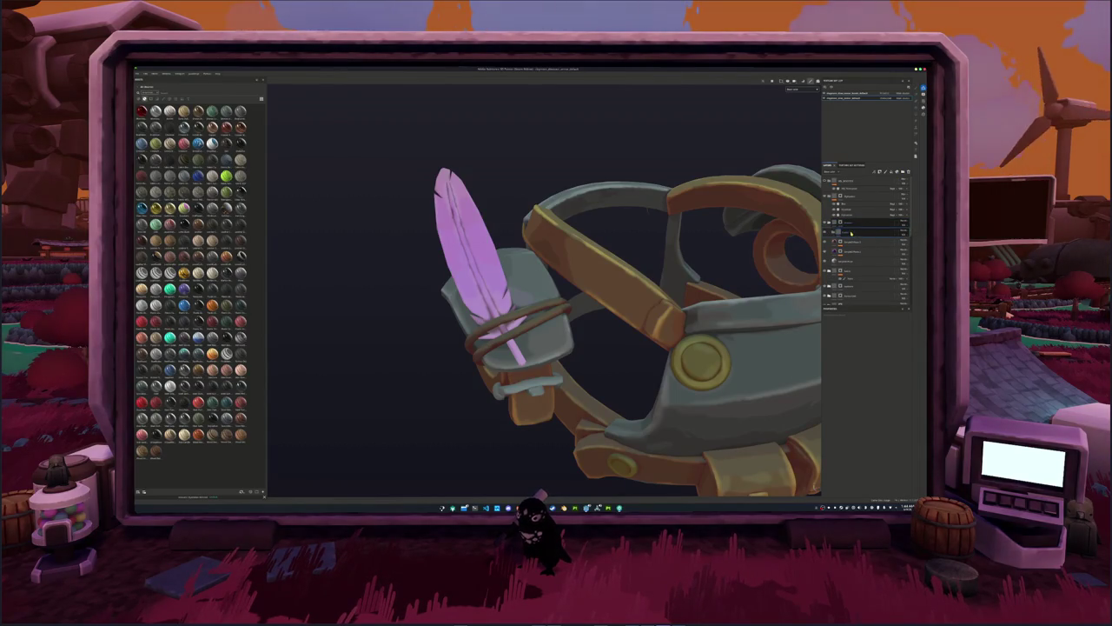
right_click(896, 232)
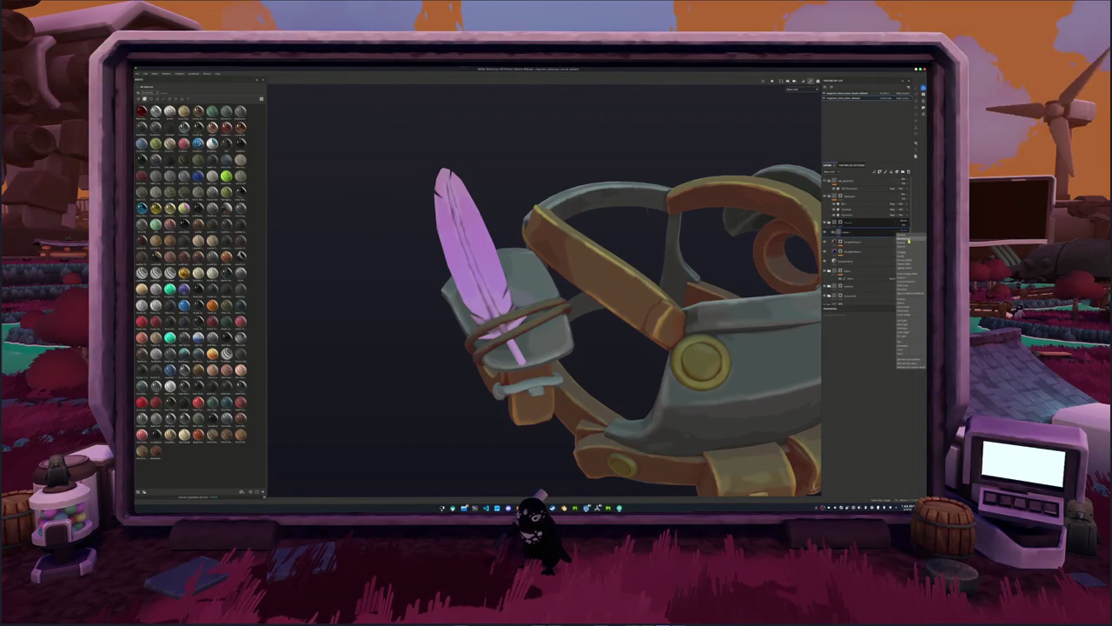
right_click(866, 233)
click(871, 408)
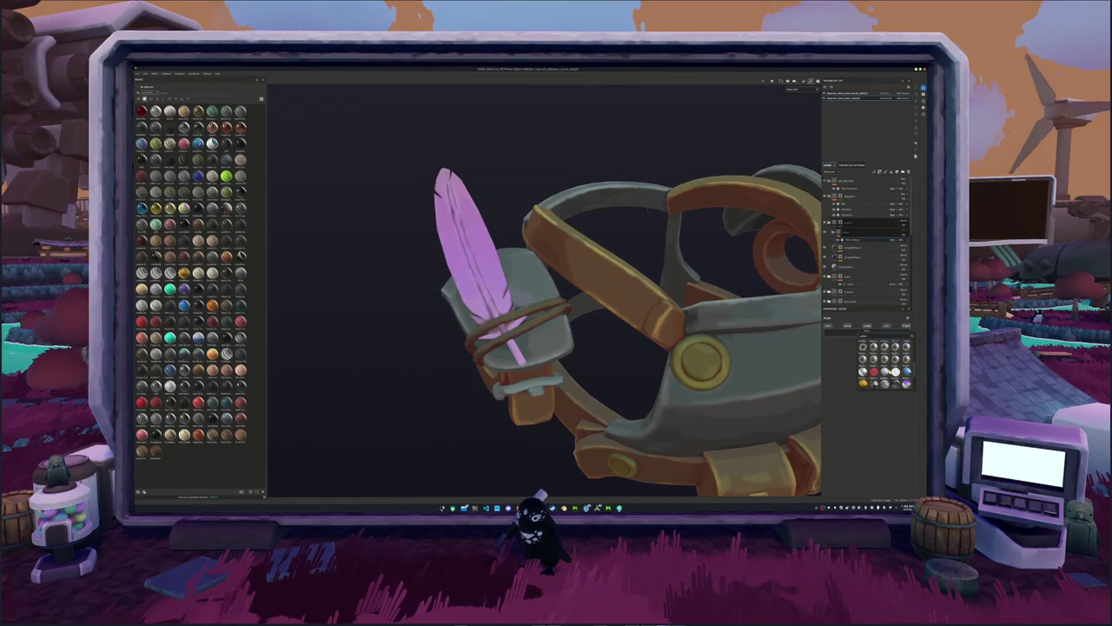
click(895, 348)
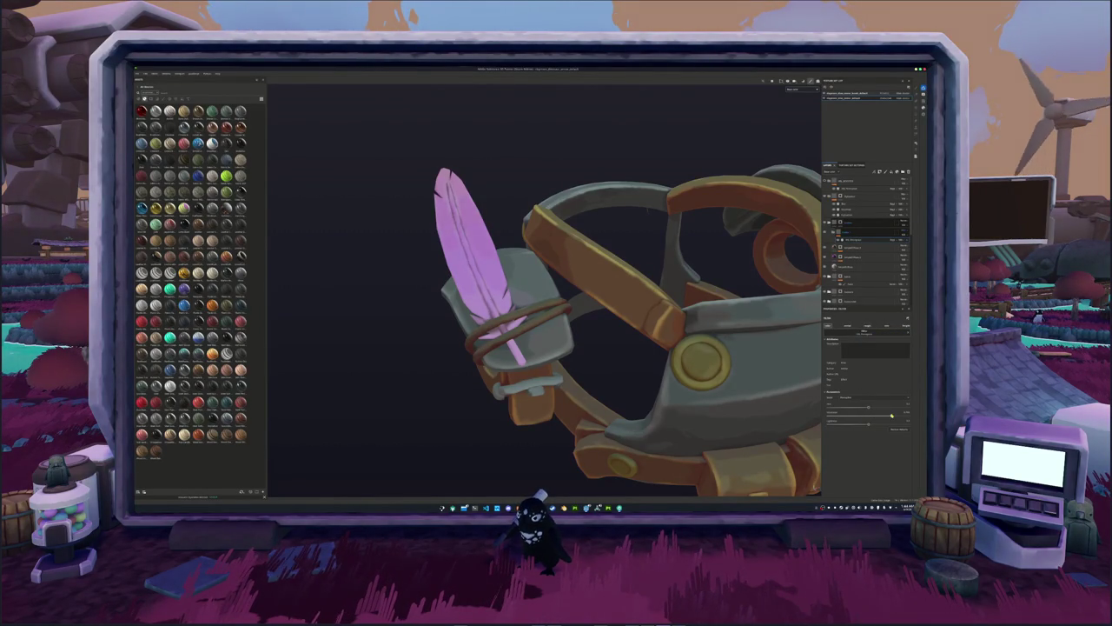
Soften the feather from saturated magenta to purple-pink, toggling its colour layer to compare.
click(827, 395)
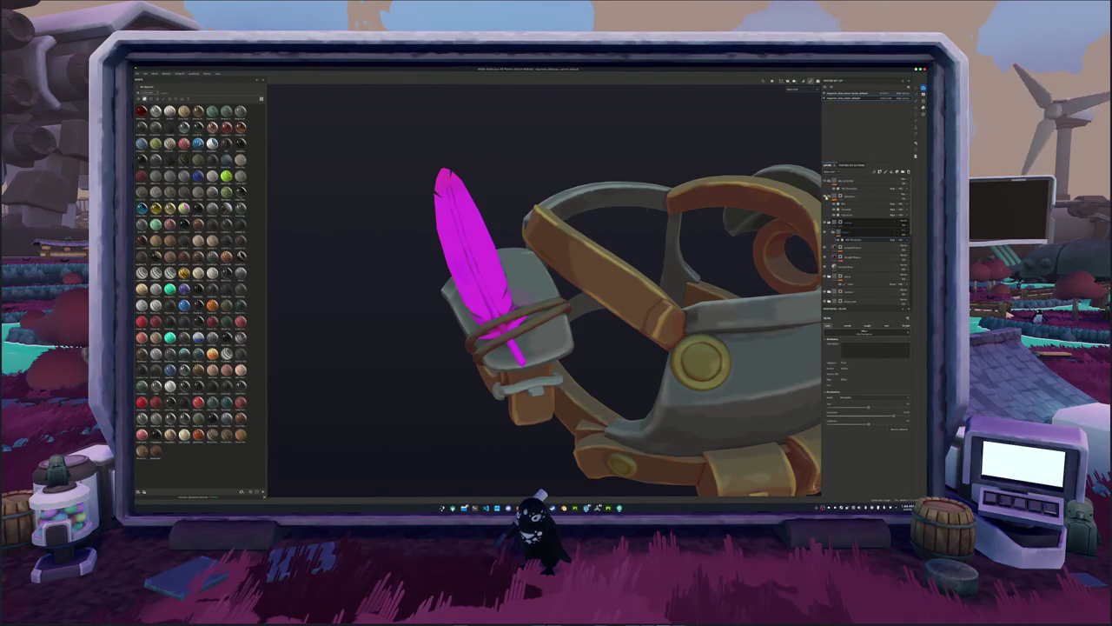
click(826, 212)
drag(890, 420, 882, 418)
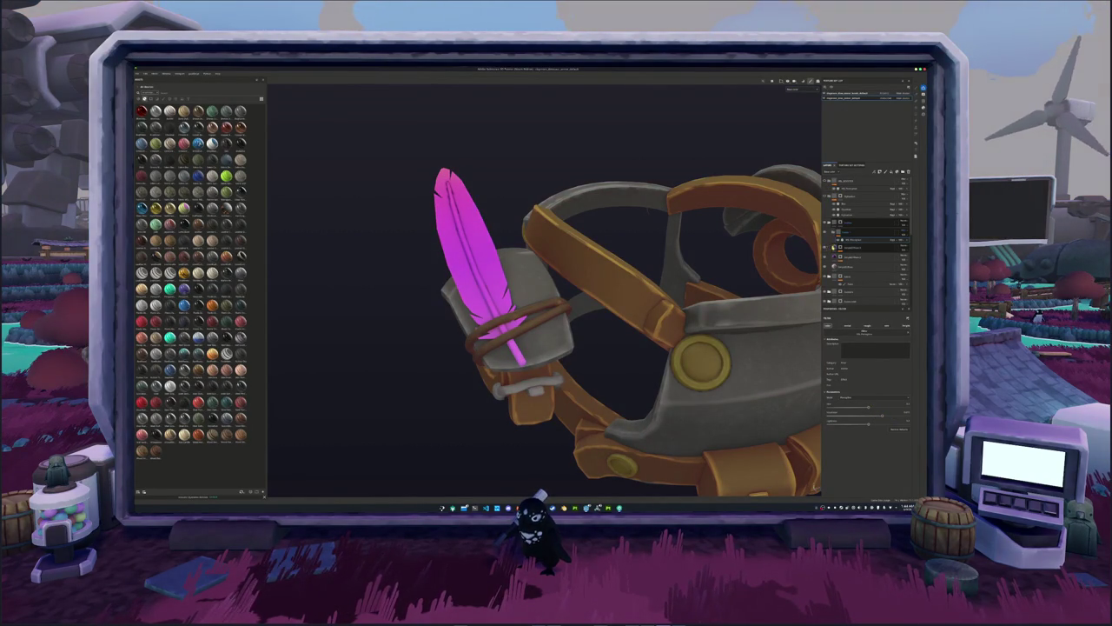
click(826, 246)
click(826, 246)
click(856, 256)
click(826, 257)
click(827, 258)
click(855, 263)
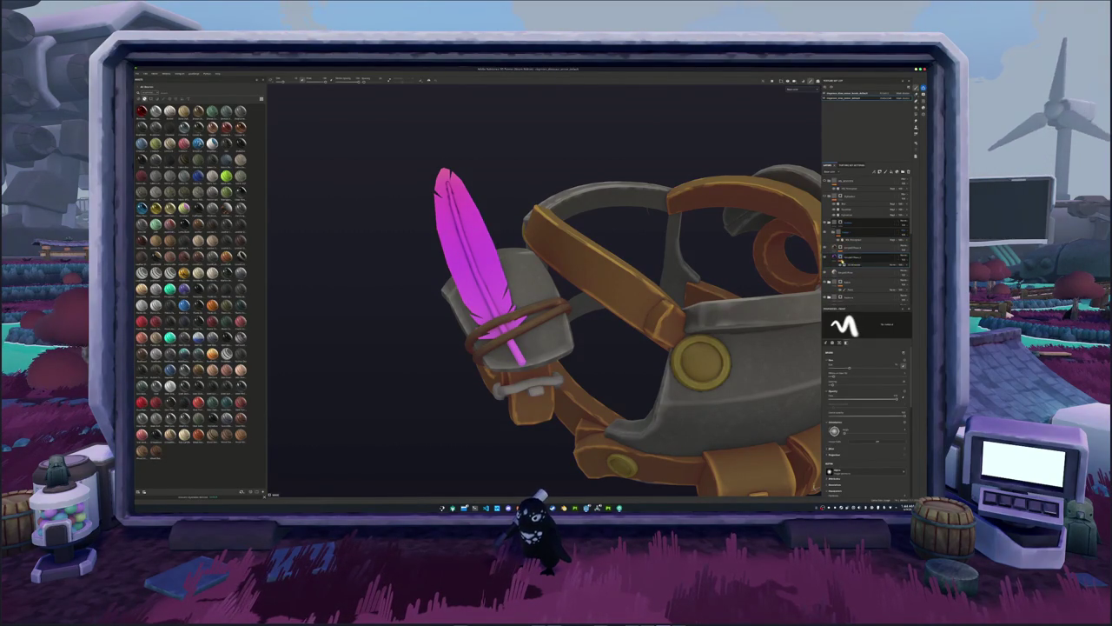
click(860, 258)
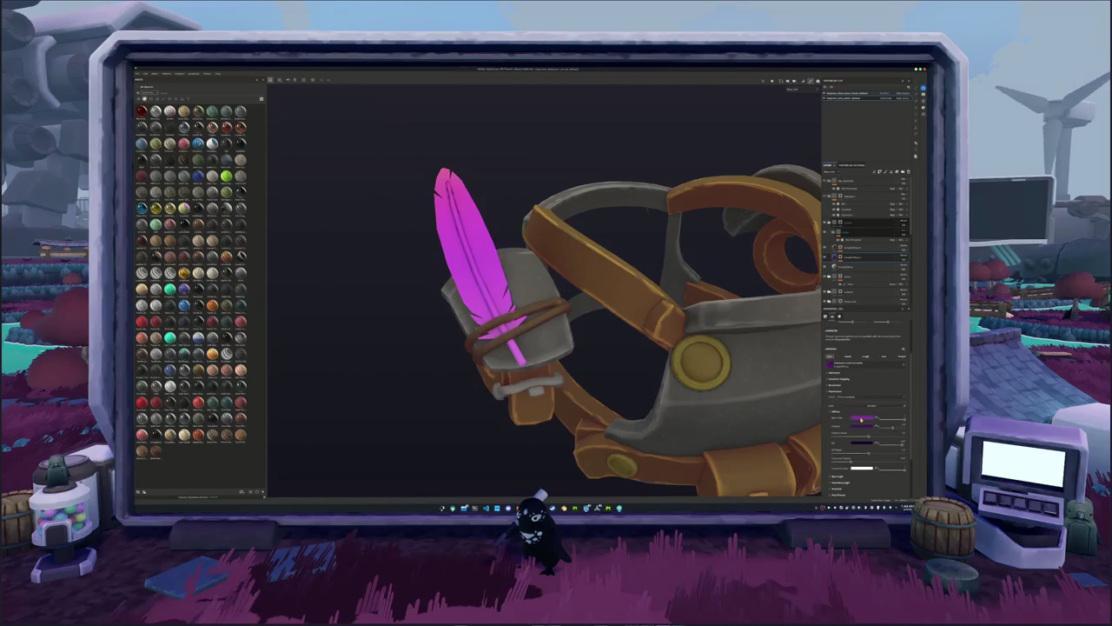
Tune the feather's fill colour in the picker to a more saturated magenta-pink.
click(862, 418)
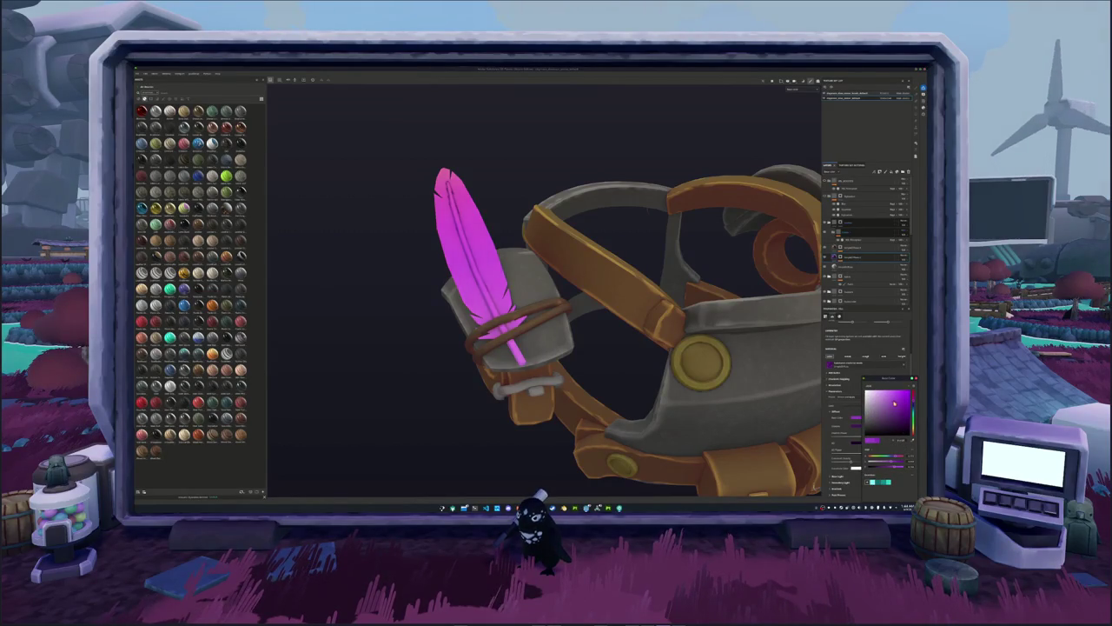
click(882, 402)
drag(882, 402, 890, 416)
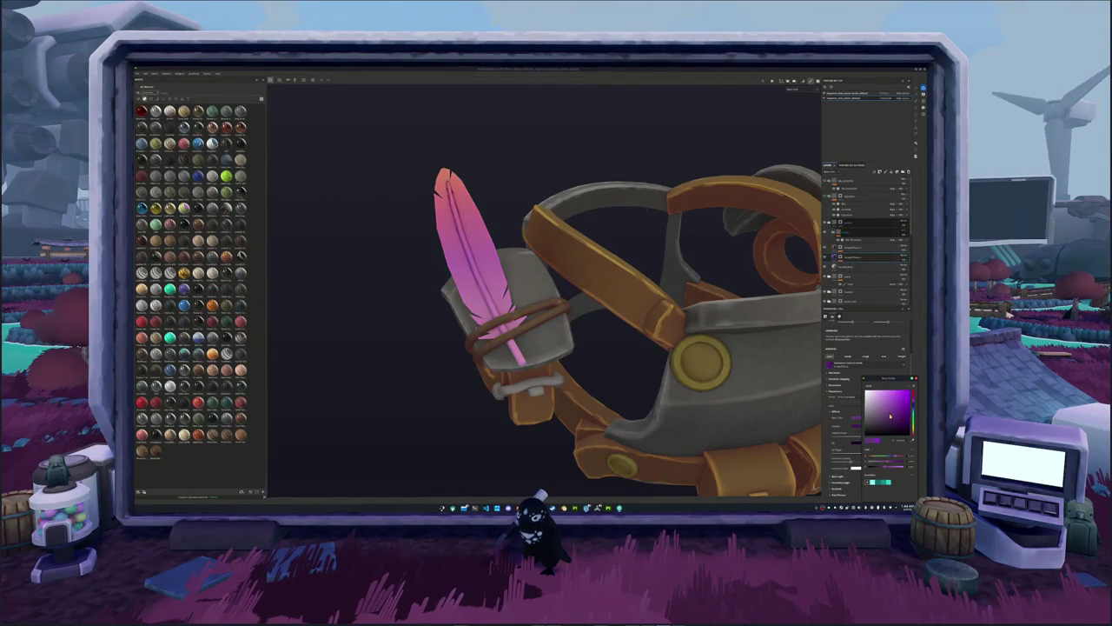
drag(891, 419, 892, 411)
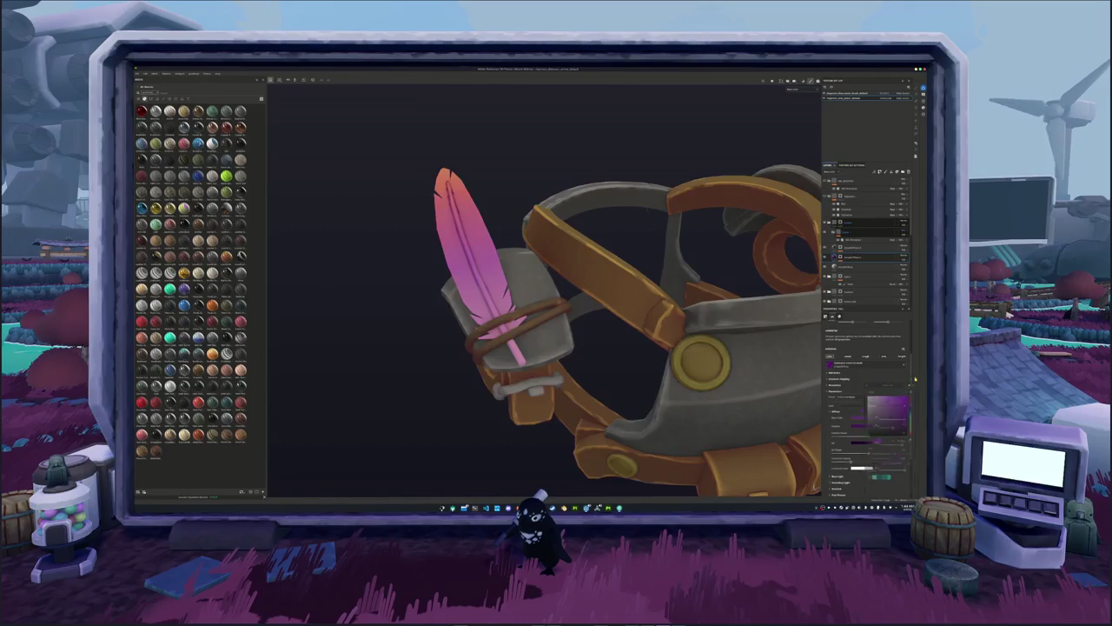
scroll(815, 486, down, 3)
alt+drag(556, 312, 613, 308)
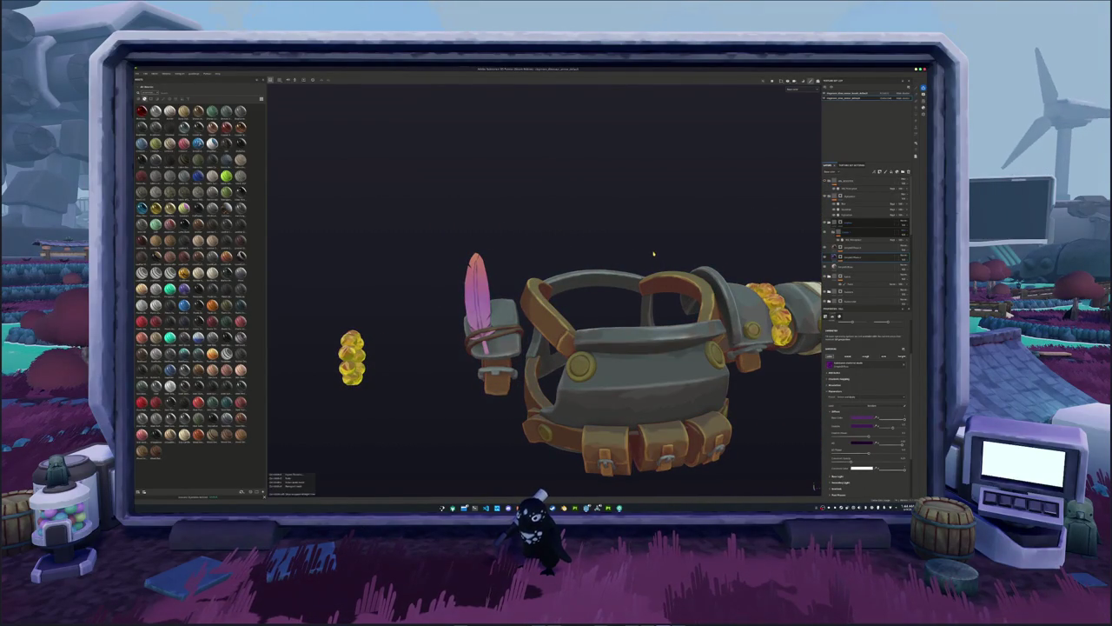
Export the updated textures and switch over to Blender.
key(ctrl+shift+e)
click(628, 351)
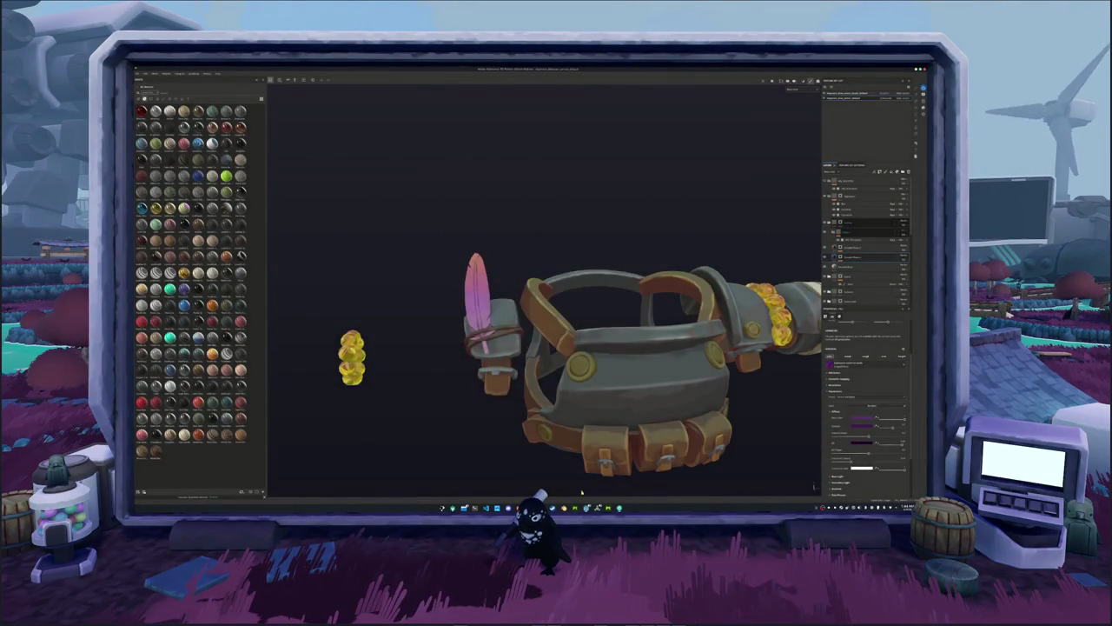
key(alt+Tab)
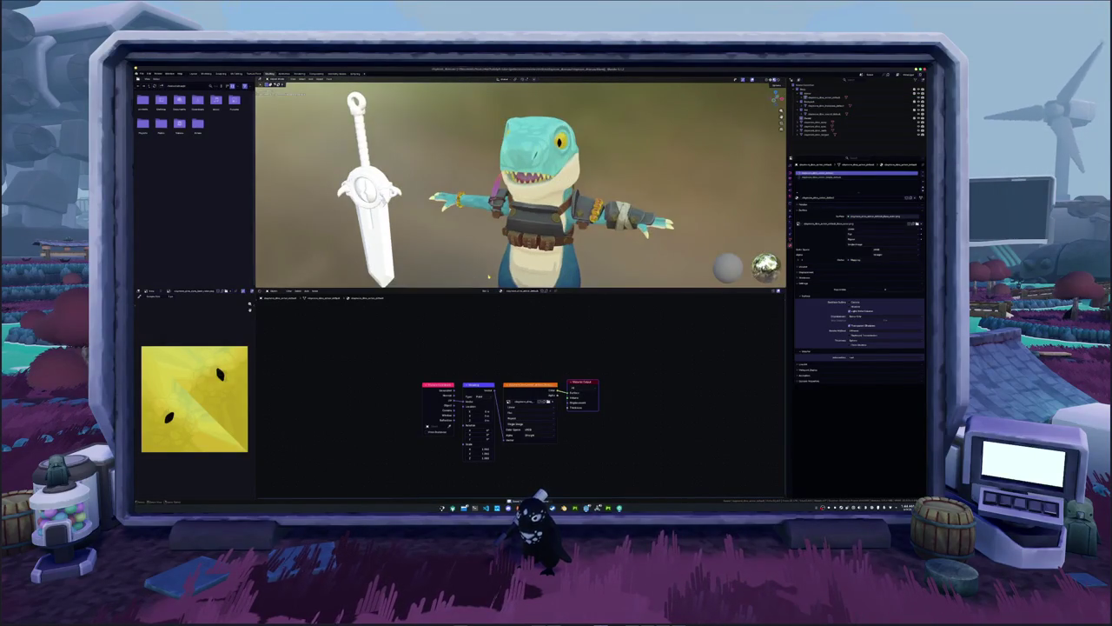
Orbit the Blender views to inspect the armoured arm with its pink feather.
middle_drag(519, 265, 522, 244)
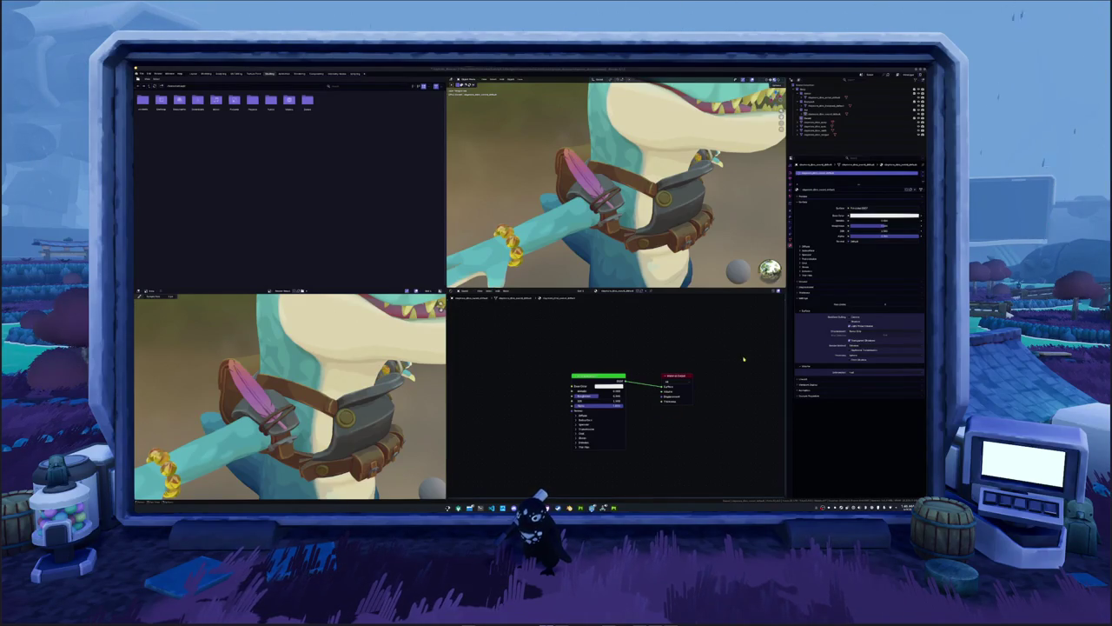
middle_drag(609, 191, 599, 186)
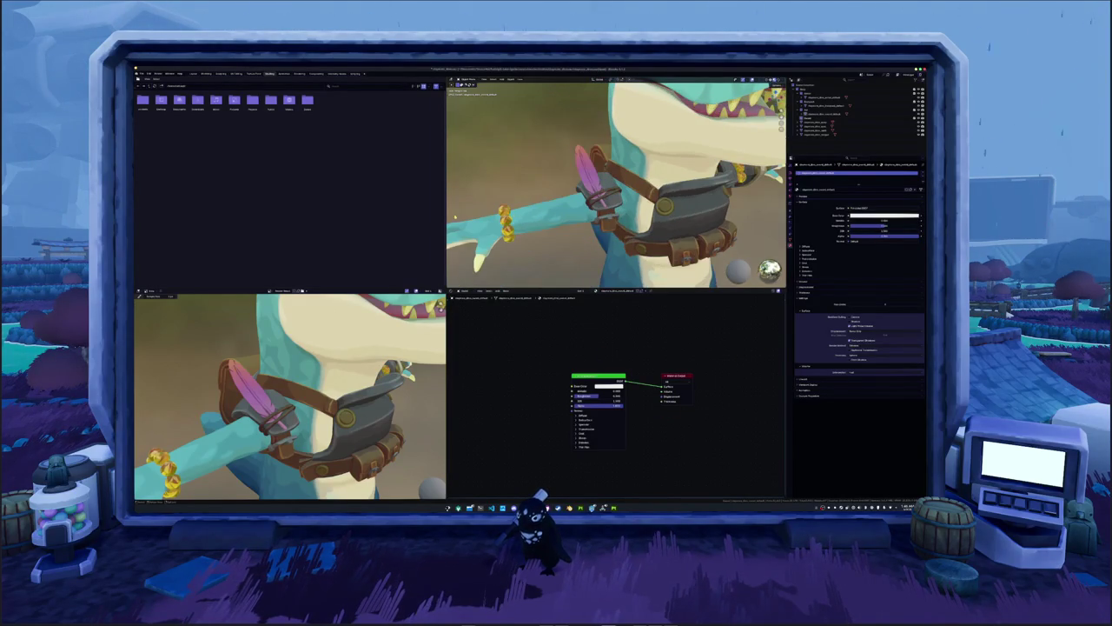
drag(445, 174, 439, 174)
Widen the central work areas and enlarge the 3D view above the node graph around the character.
drag(440, 217, 252, 218)
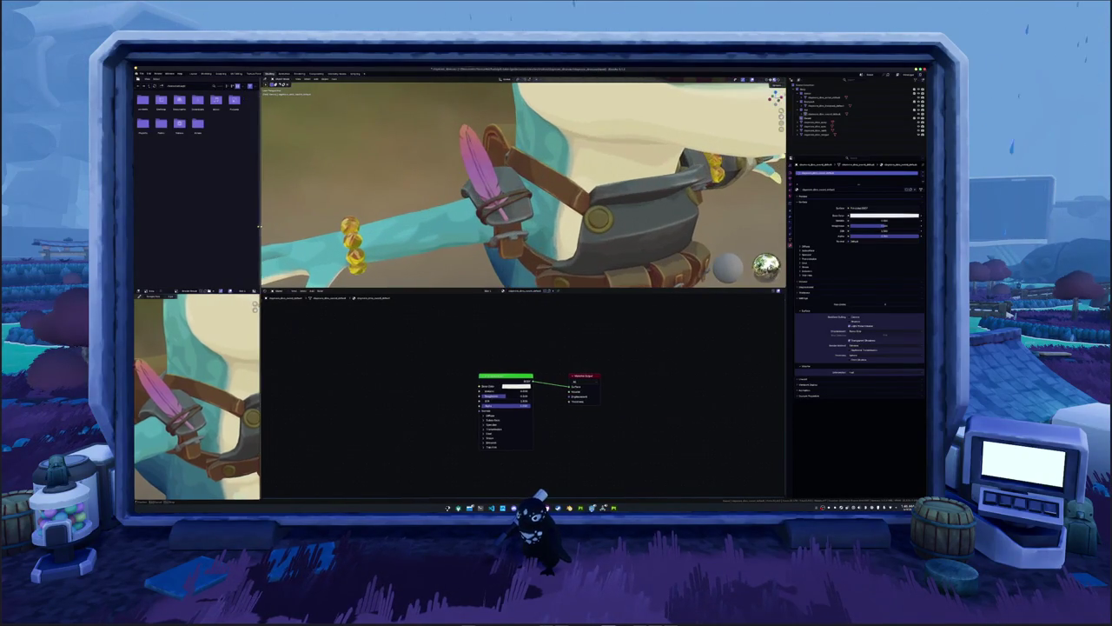
middle_drag(521, 191, 475, 244)
scroll(475, 243, down, 5)
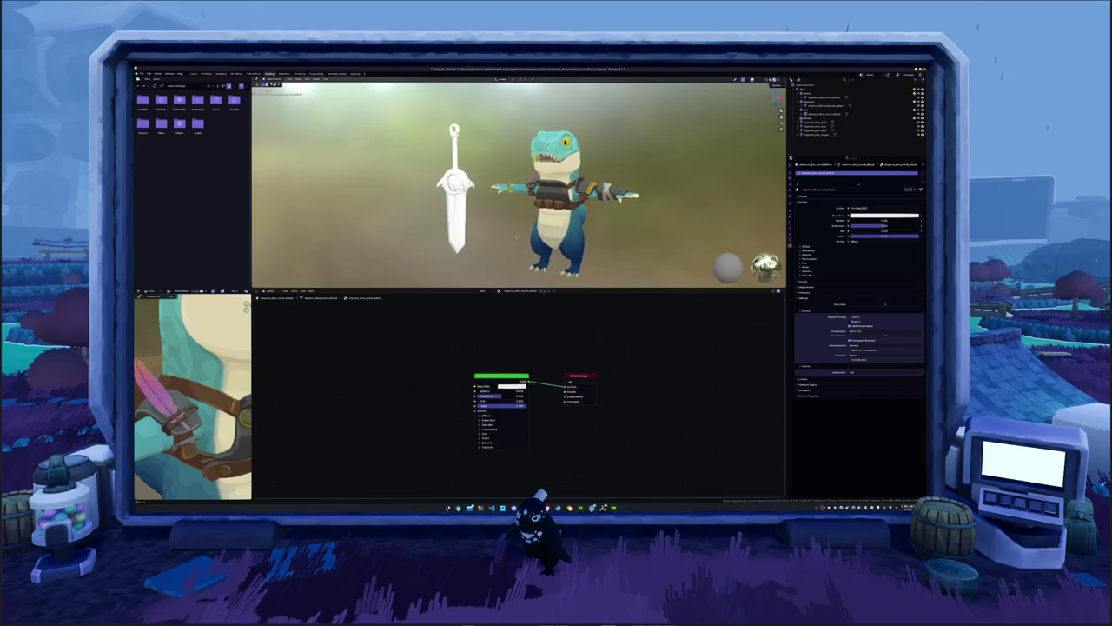
click(468, 222)
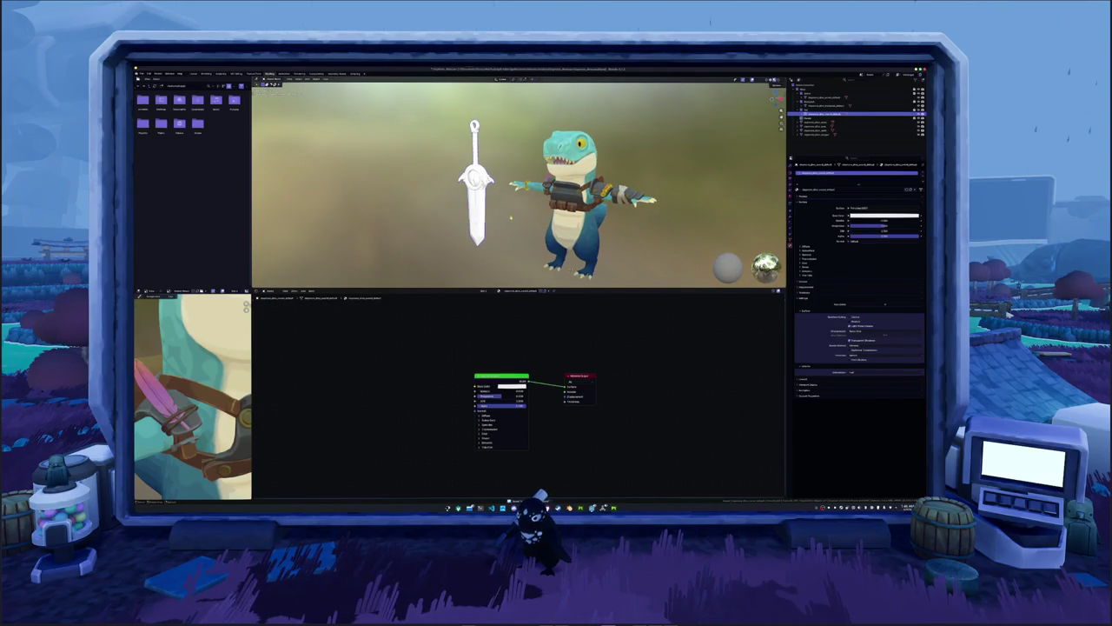
scroll(521, 224, up, 5)
middle_drag(536, 224, 556, 228)
scroll(547, 228, down, 3)
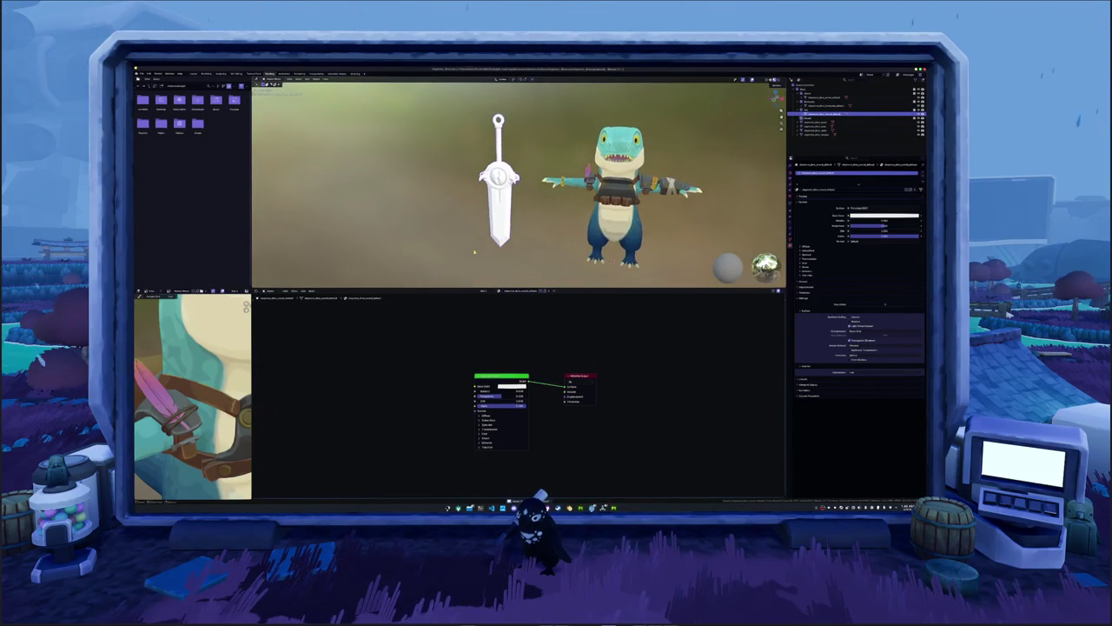
drag(435, 290, 435, 338)
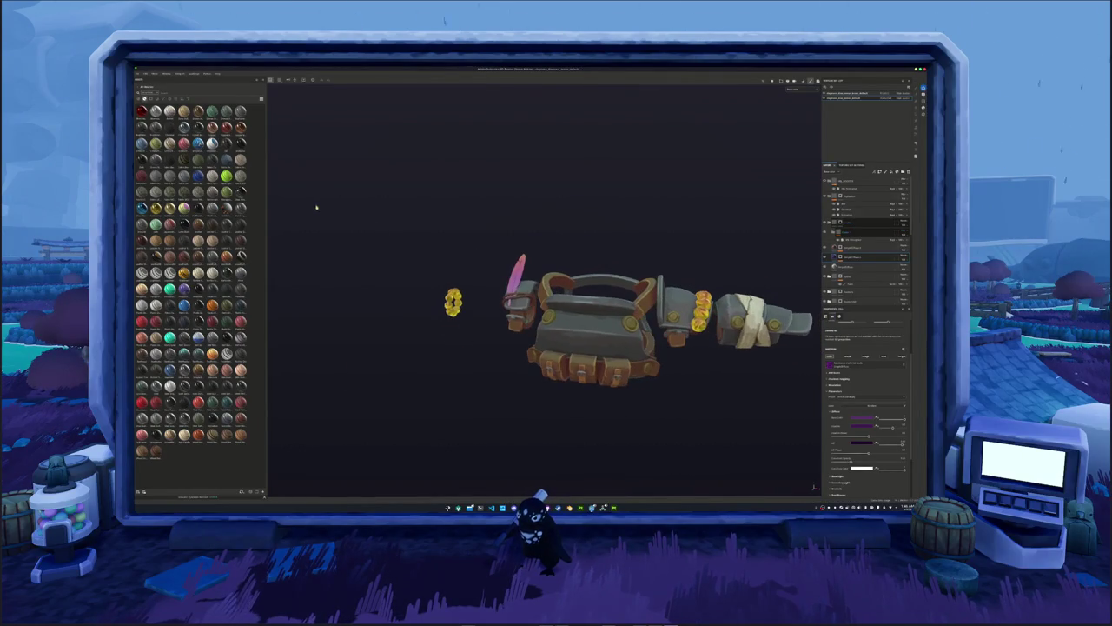
Apply an option from a layer's context menu in the arm armor project.
scroll(853, 261, down, 3)
scroll(853, 282, up, 3)
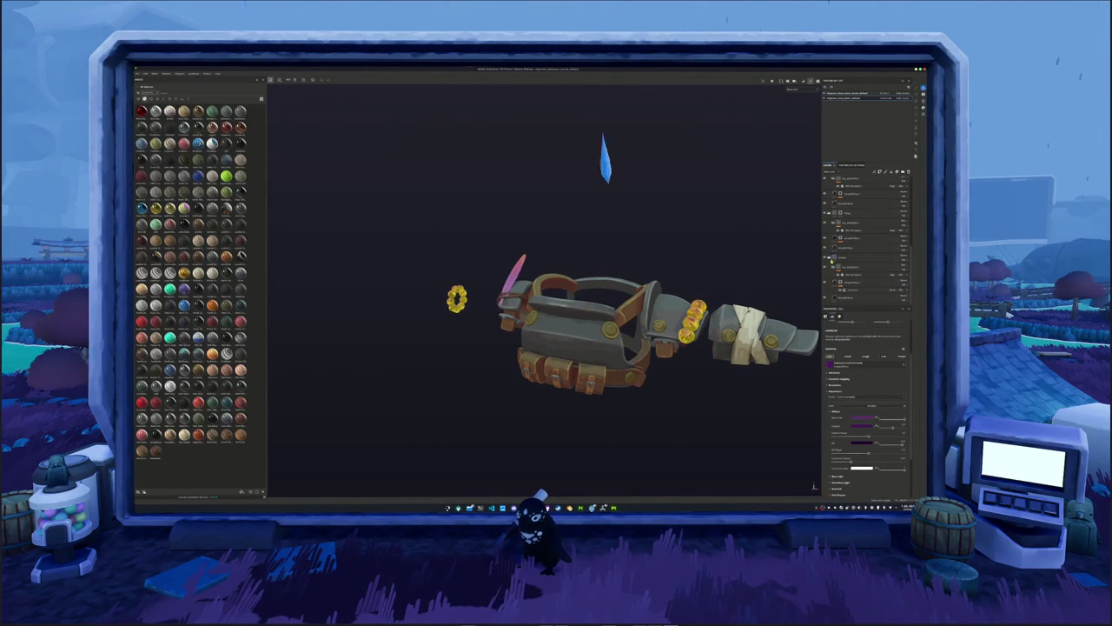
scroll(831, 258, up, 2)
scroll(829, 258, up, 2)
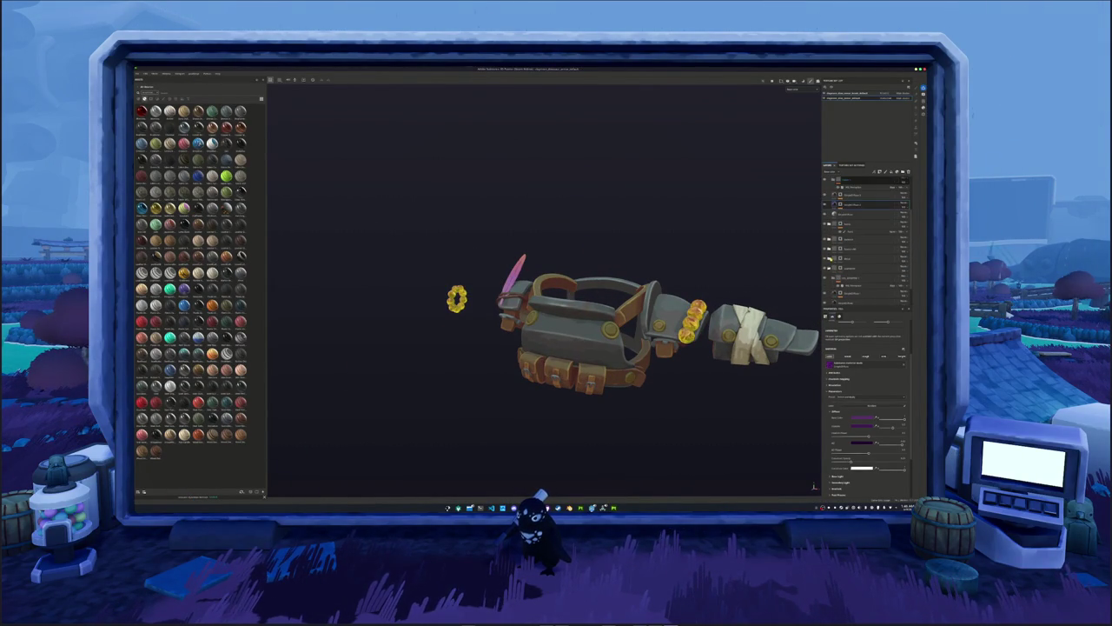
right_click(857, 259)
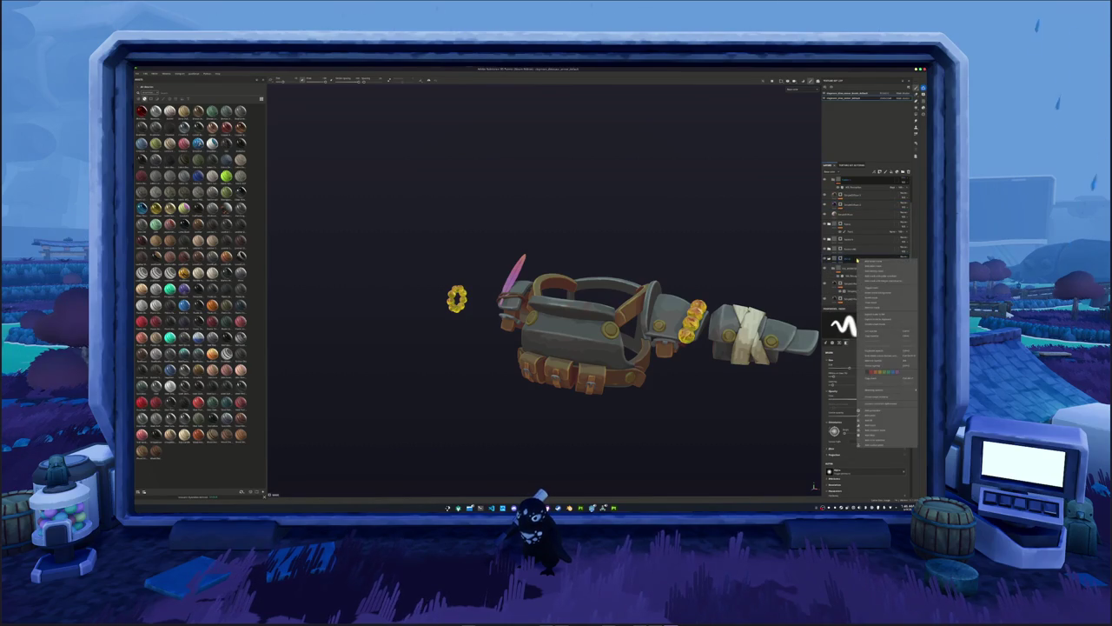
click(882, 400)
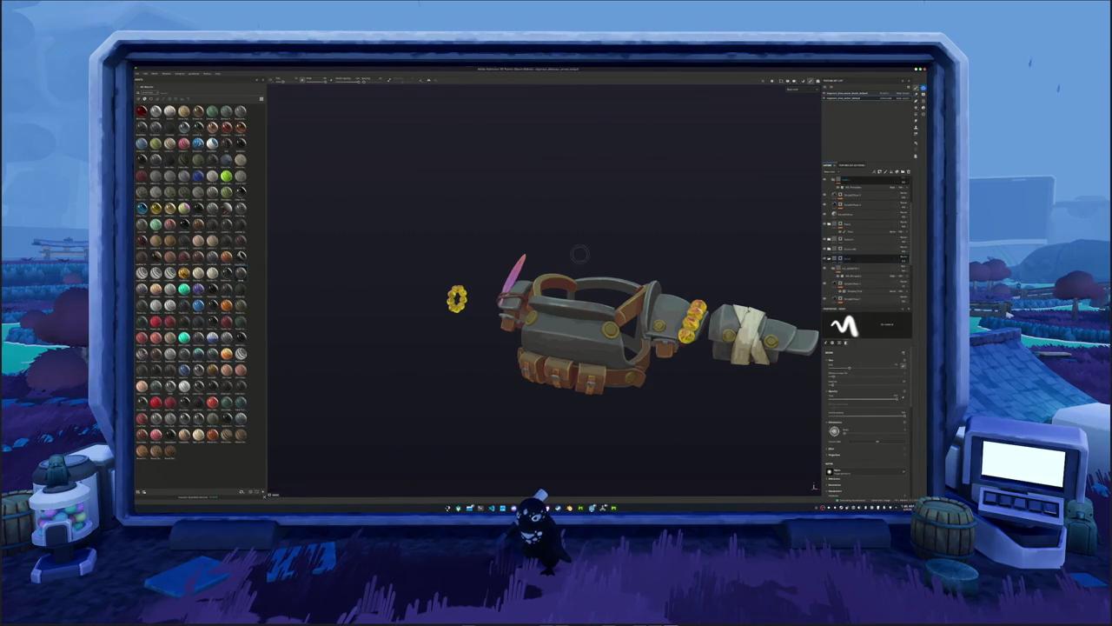
Open the recent sword project, answering the save-changes prompt.
click(139, 74)
mouse_move(157, 88)
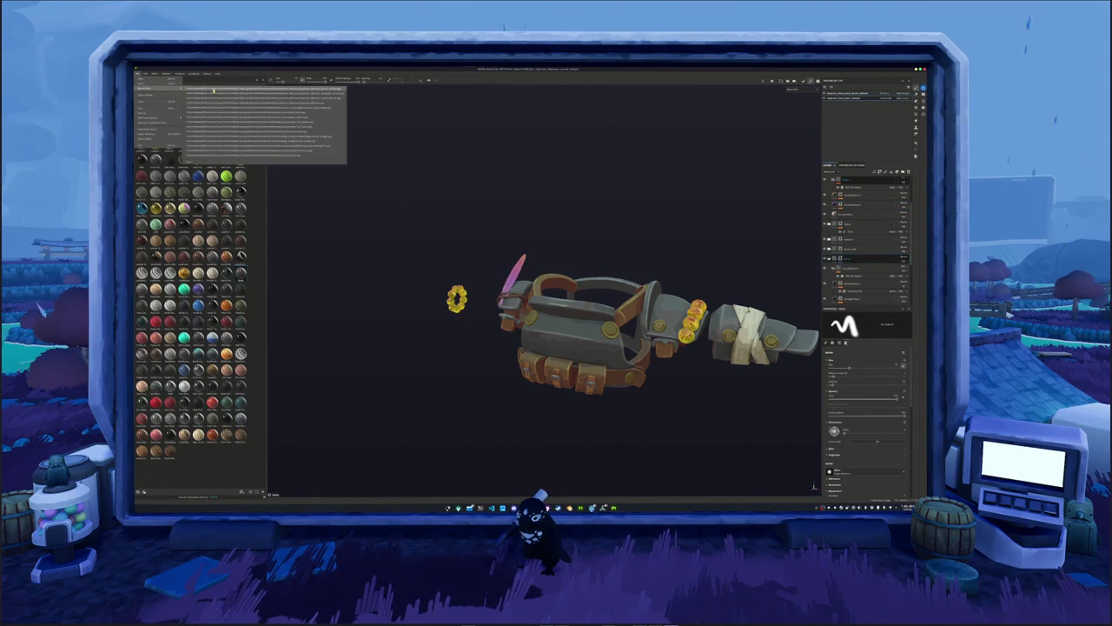
click(294, 101)
click(517, 284)
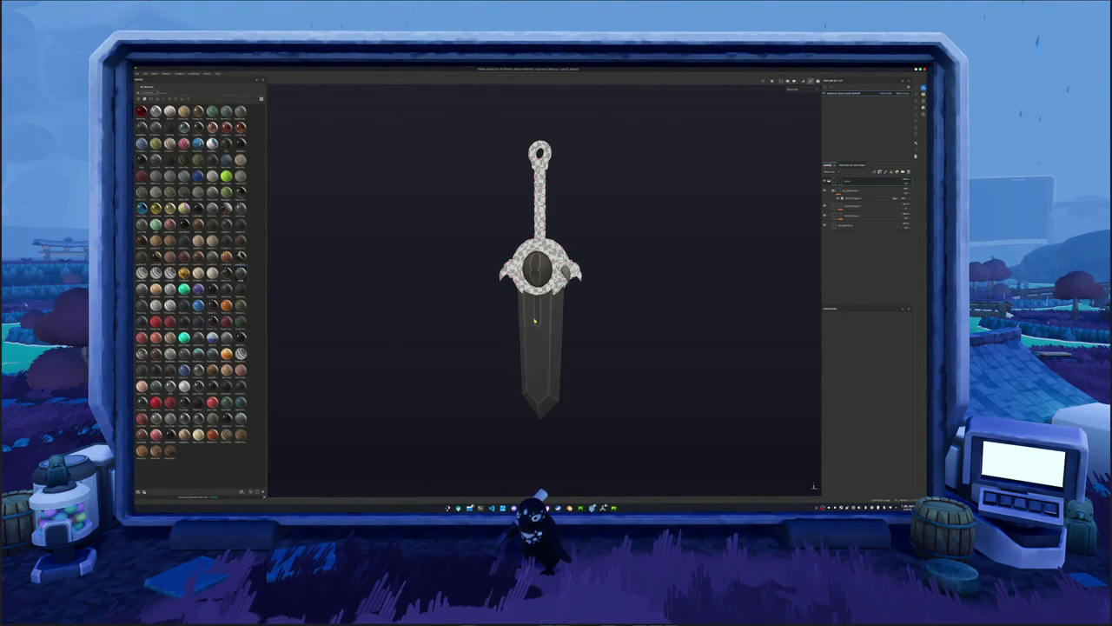
Apply a top-layer option that clears the sword to checkerboard, then restore its grey base texture.
scroll(619, 301, up, 2)
click(847, 180)
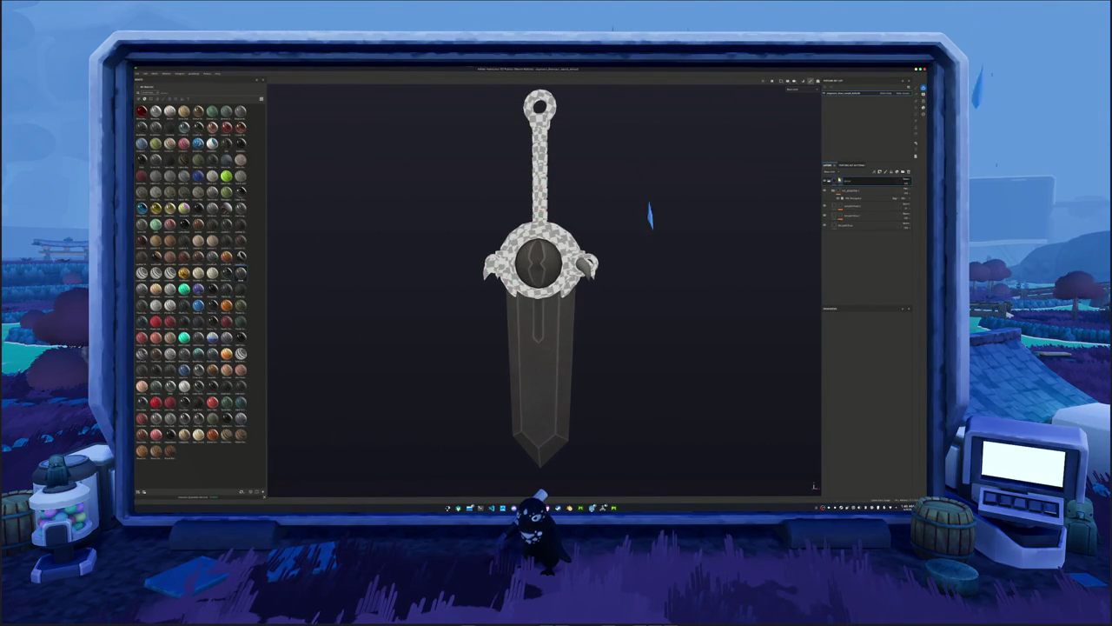
right_click(839, 180)
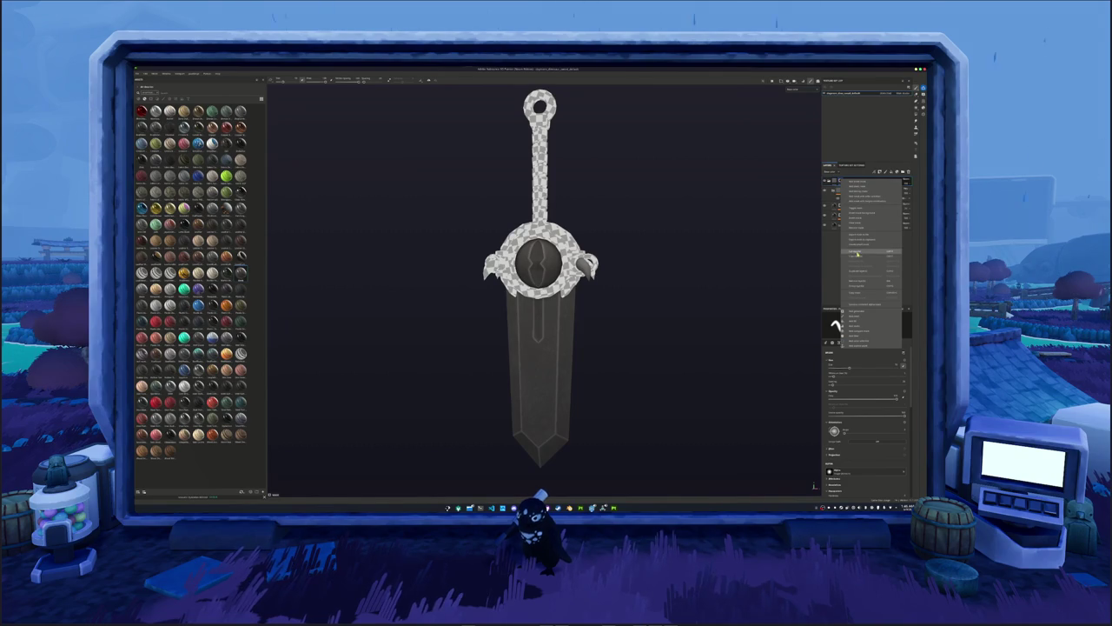
click(855, 227)
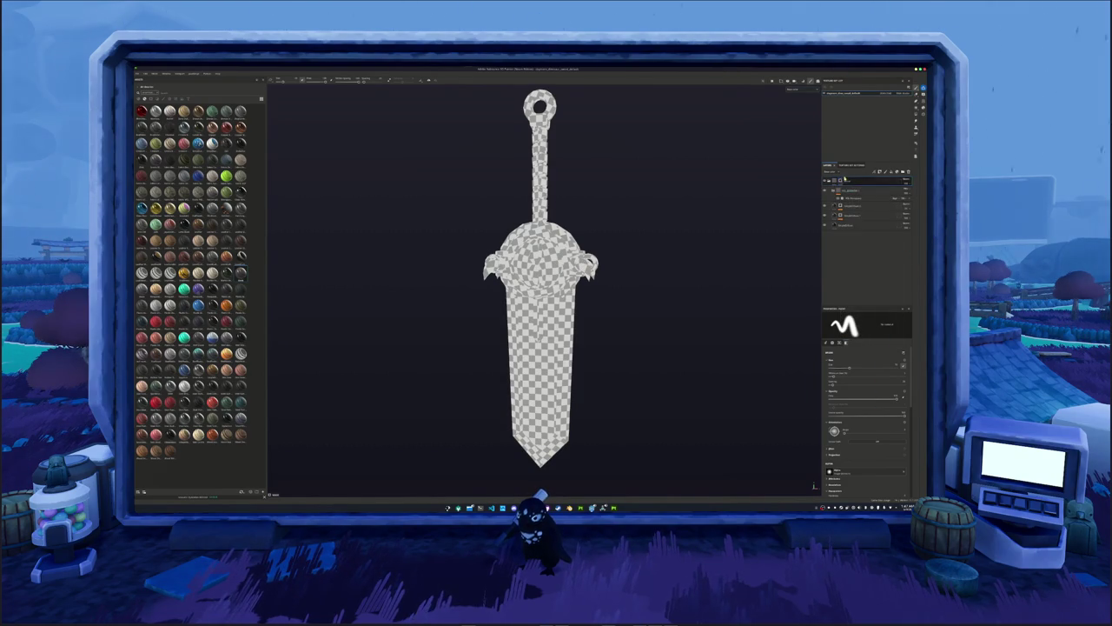
right_click(839, 180)
click(865, 230)
scroll(643, 223, up, 2)
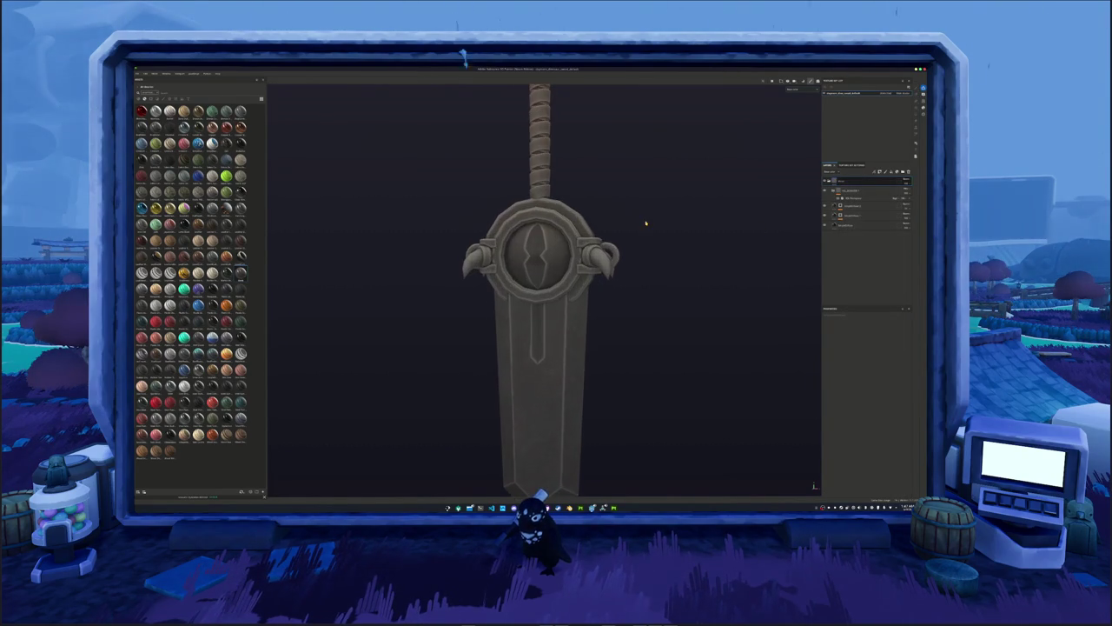
scroll(660, 238, down, 3)
alt+drag(660, 238, 623, 254)
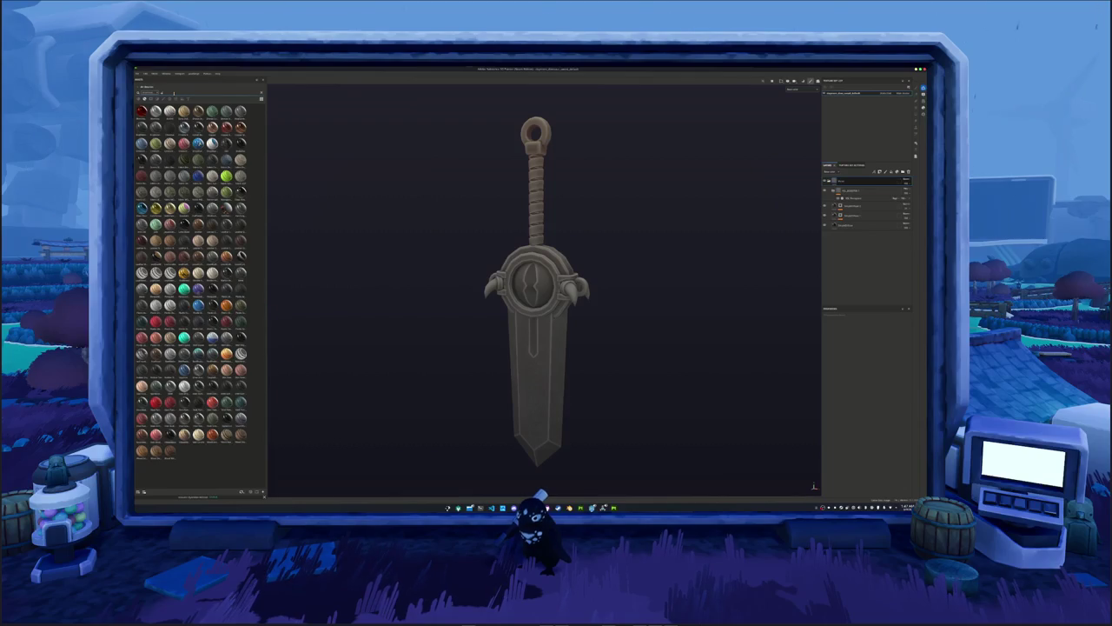
Search the shelf for 'wood' and drag the wood material into the layer stack.
text(wood)
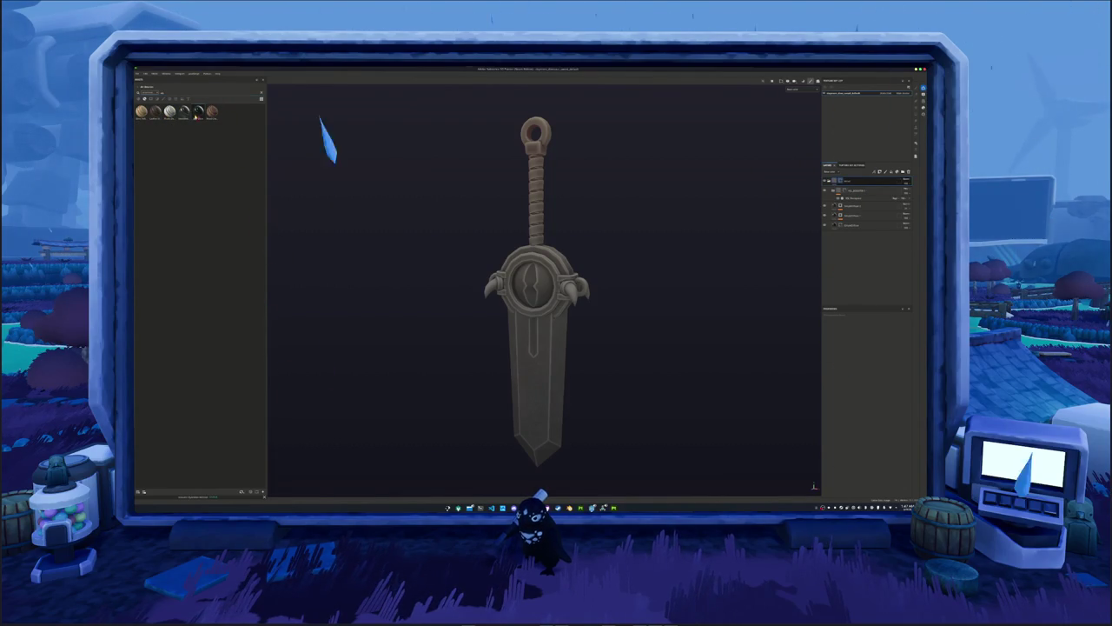
drag(198, 111, 856, 178)
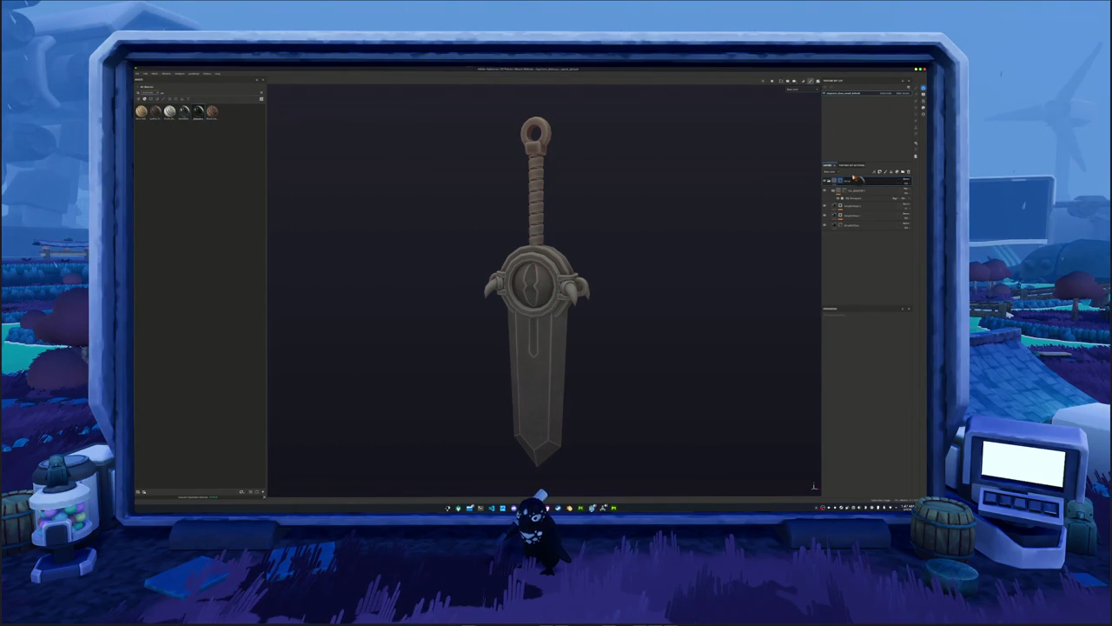
scroll(645, 252, up, 2)
scroll(644, 252, down, 3)
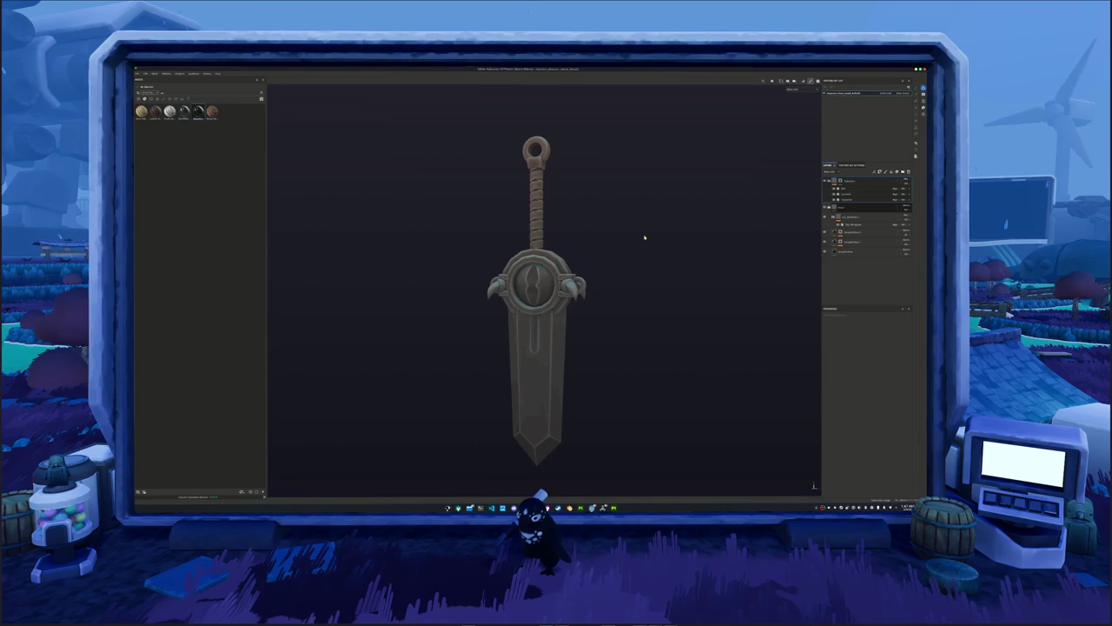
scroll(645, 238, up, 2)
mouse_move(622, 252)
alt+mouse_down()
mouse_move(525, 318)
mouse_move(442, 316)
mouse_move(588, 322)
mouse_move(731, 288)
alt+mouse_up()
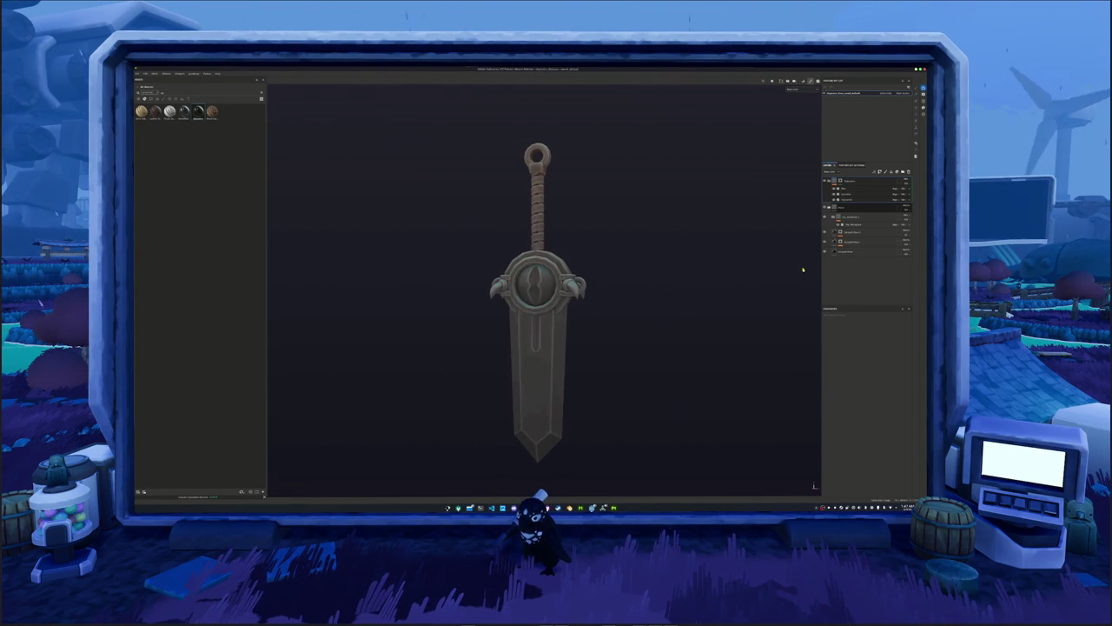
Select the sword layer and add a new layer above it.
click(846, 209)
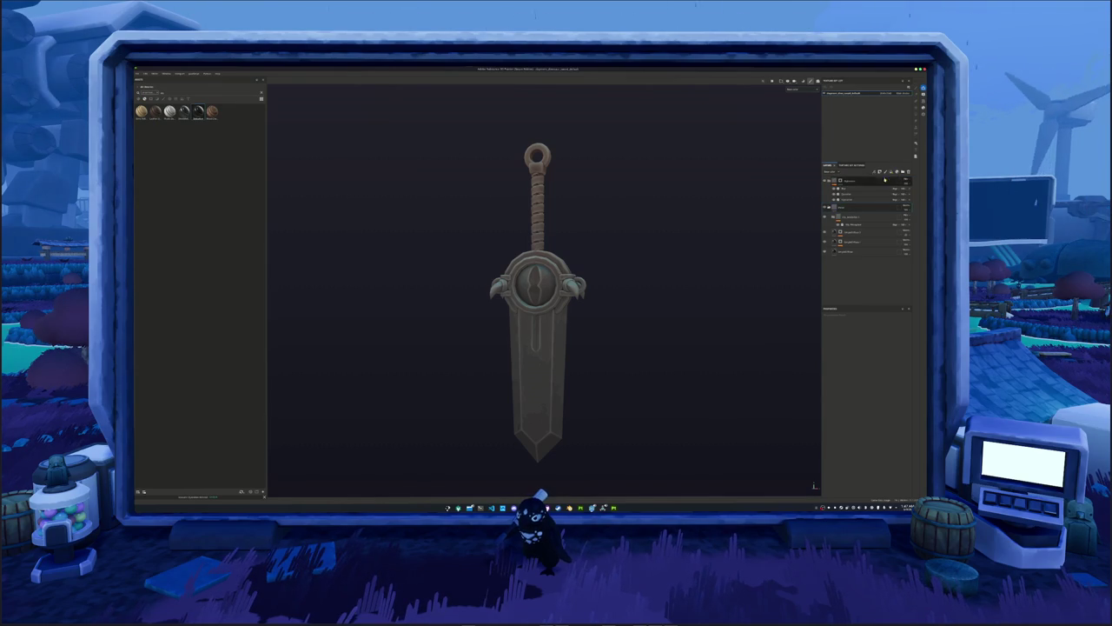
alt+middle_drag(709, 232, 729, 227)
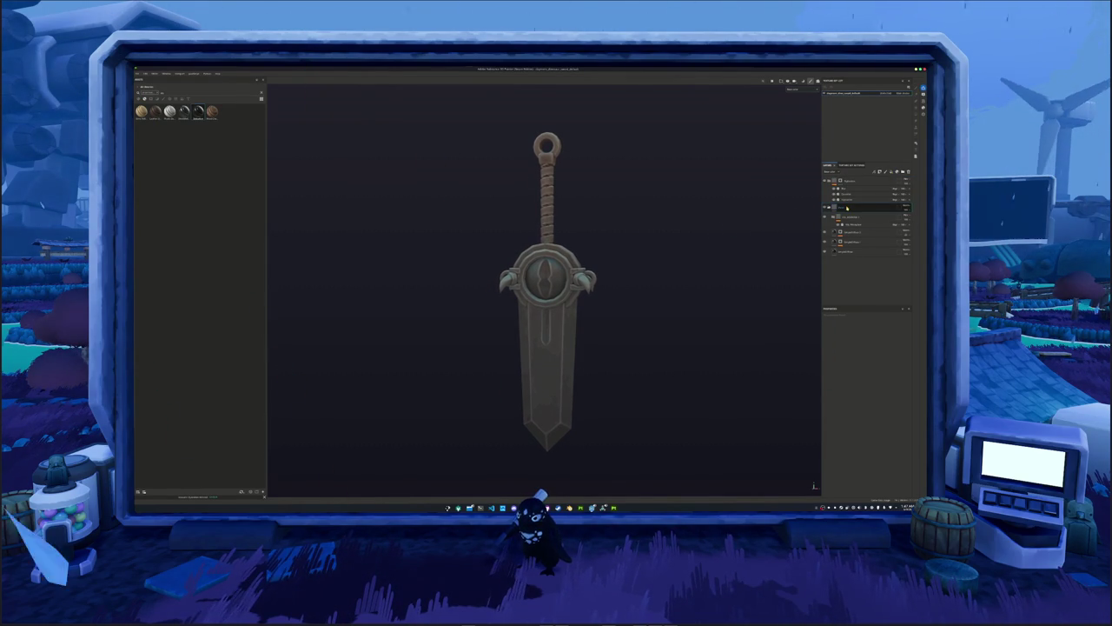
click(908, 172)
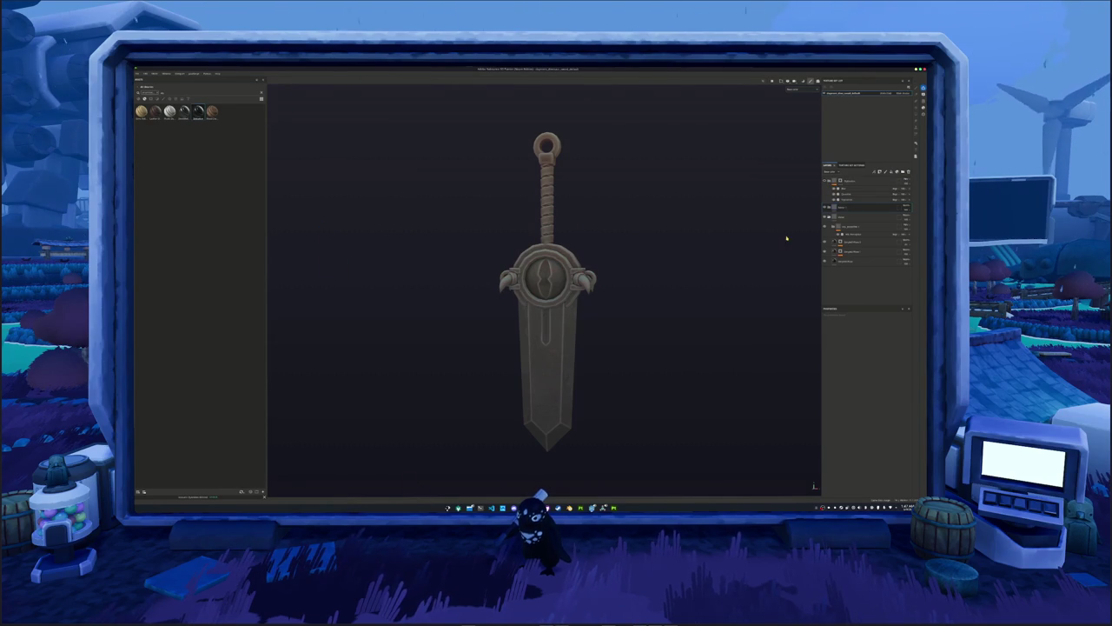
scroll(786, 238, up, 2)
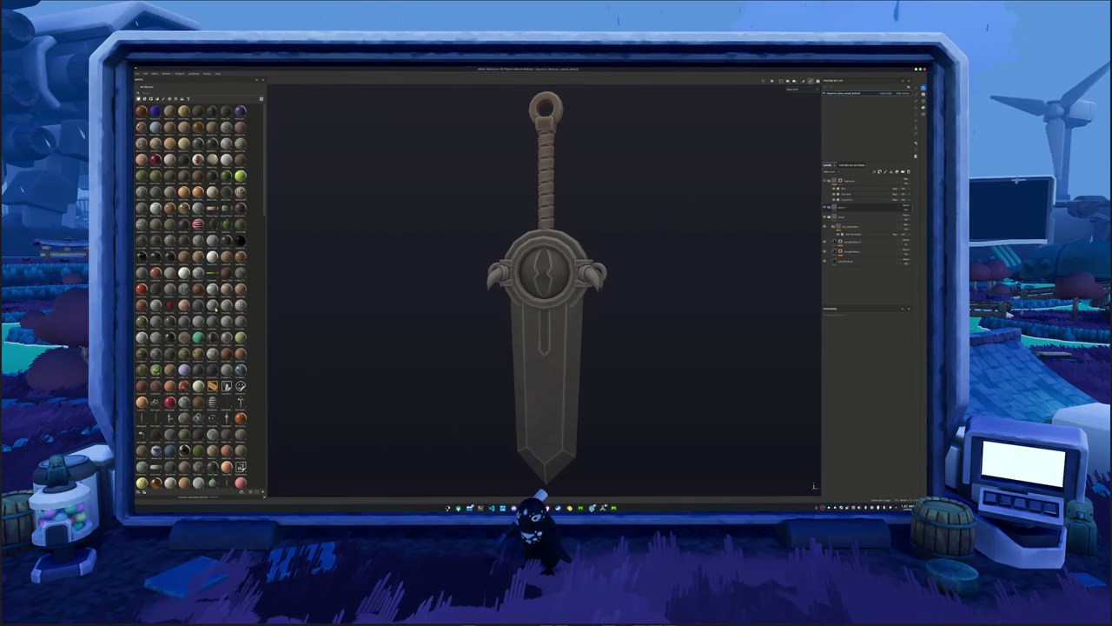
Apply a gold-toned material to the sword and add a mask to that layer.
scroll(191, 295, down, 5)
scroll(191, 295, down, 3)
scroll(191, 295, down, 5)
scroll(191, 295, down, 5)
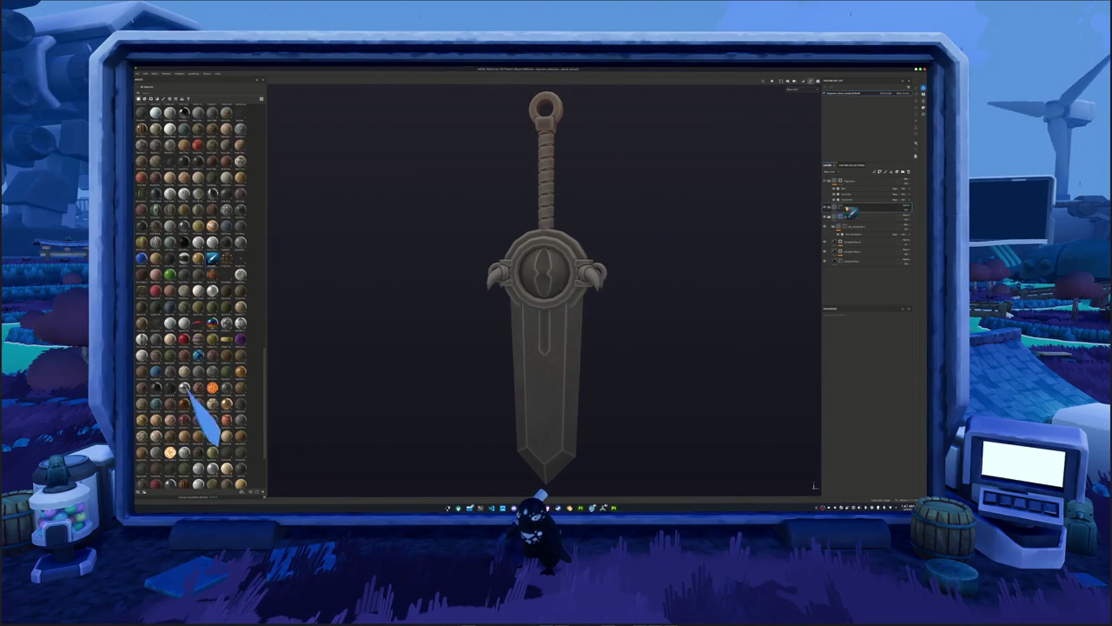
mouse_move(851, 214)
mouse_down()
mouse_move(876, 217)
mouse_move(854, 208)
mouse_up()
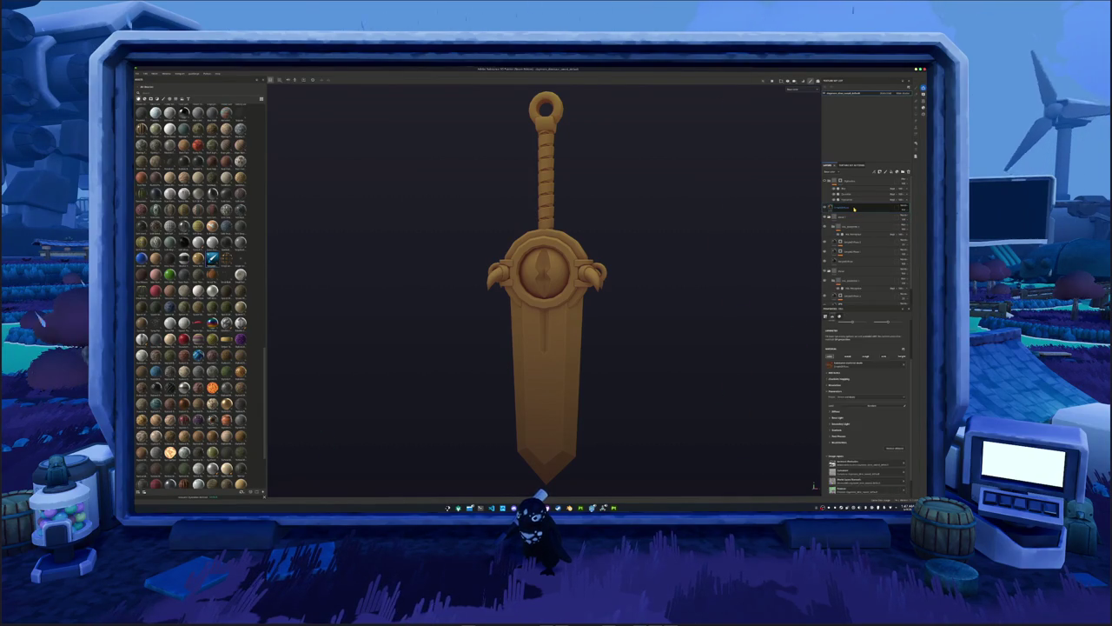
right_click(854, 208)
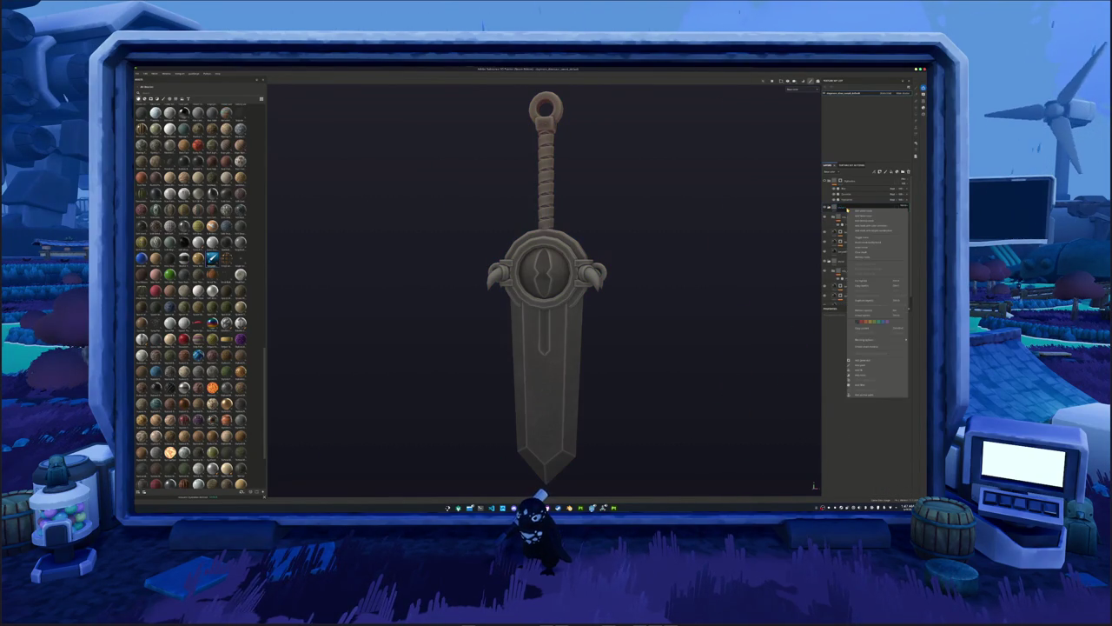
click(858, 216)
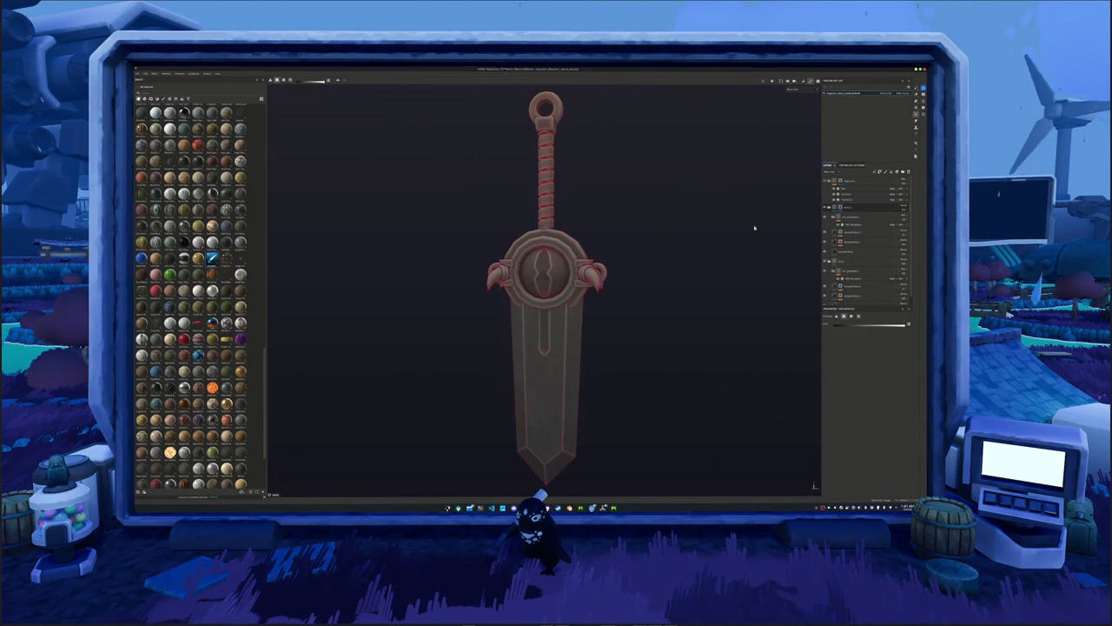
Zoom in on the guard and open the base colour pickers of the lower layers.
drag(629, 342, 485, 410)
scroll(629, 382, up, 2)
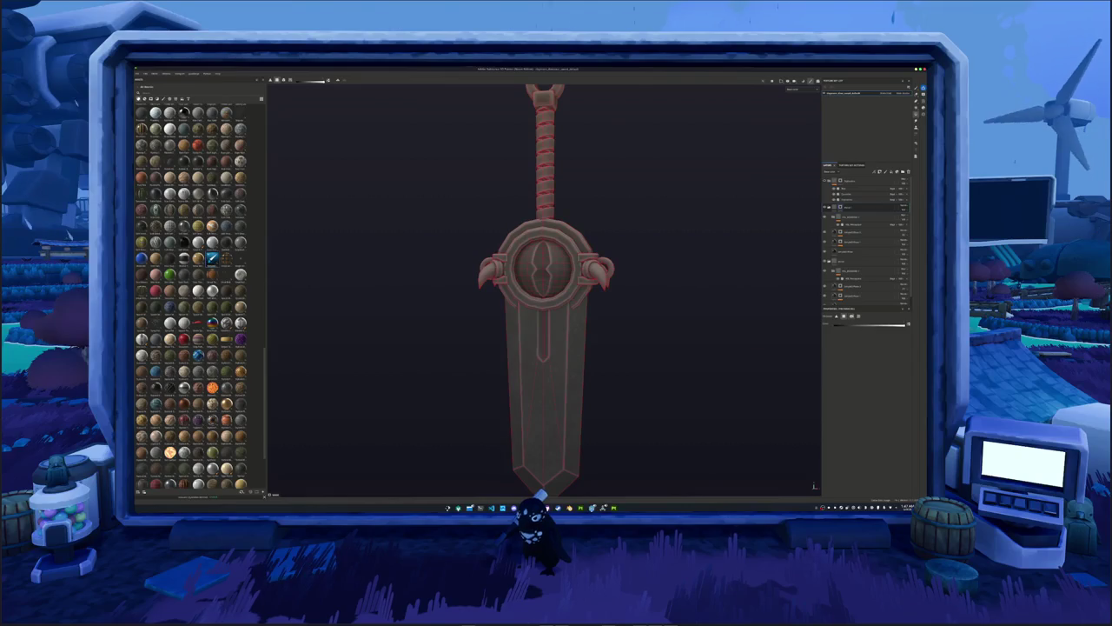
drag(610, 407, 487, 349)
scroll(608, 304, up, 1)
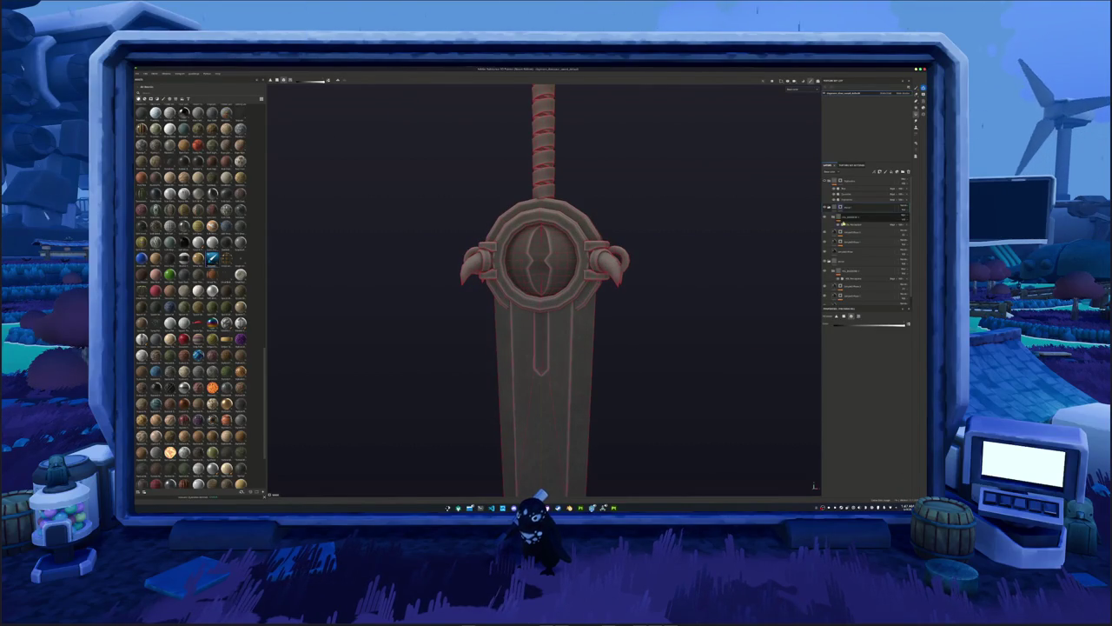
click(835, 251)
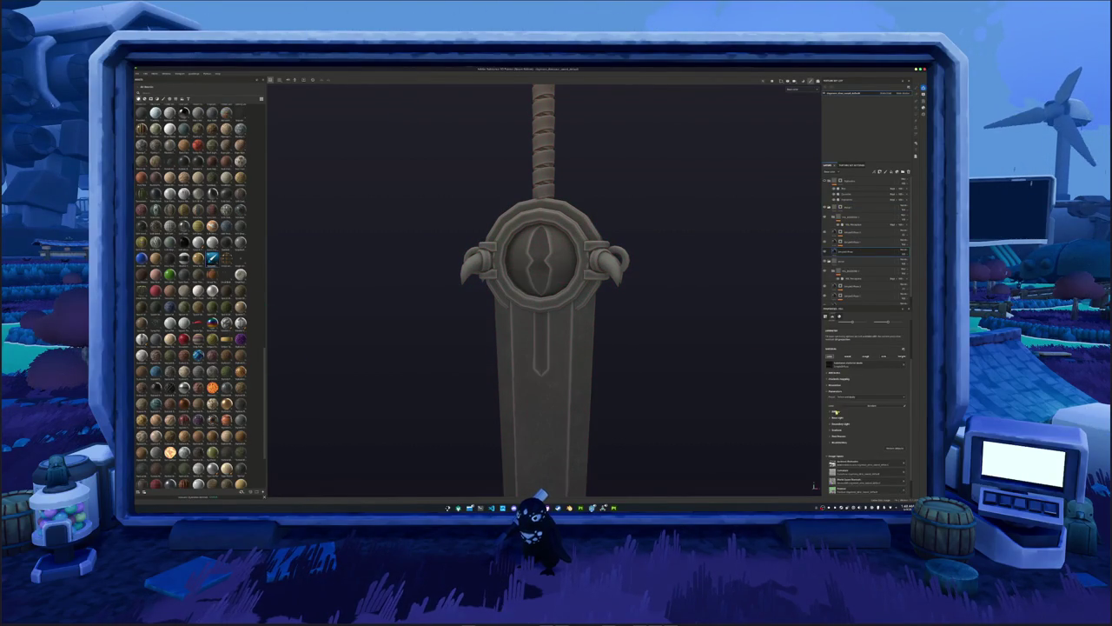
click(854, 417)
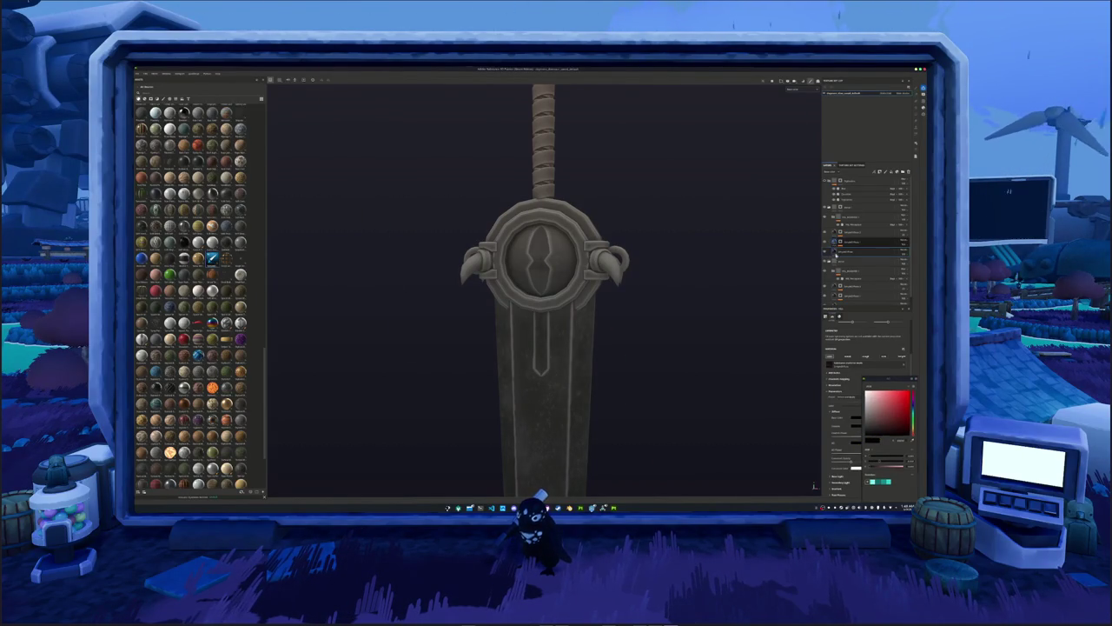
click(869, 241)
click(835, 414)
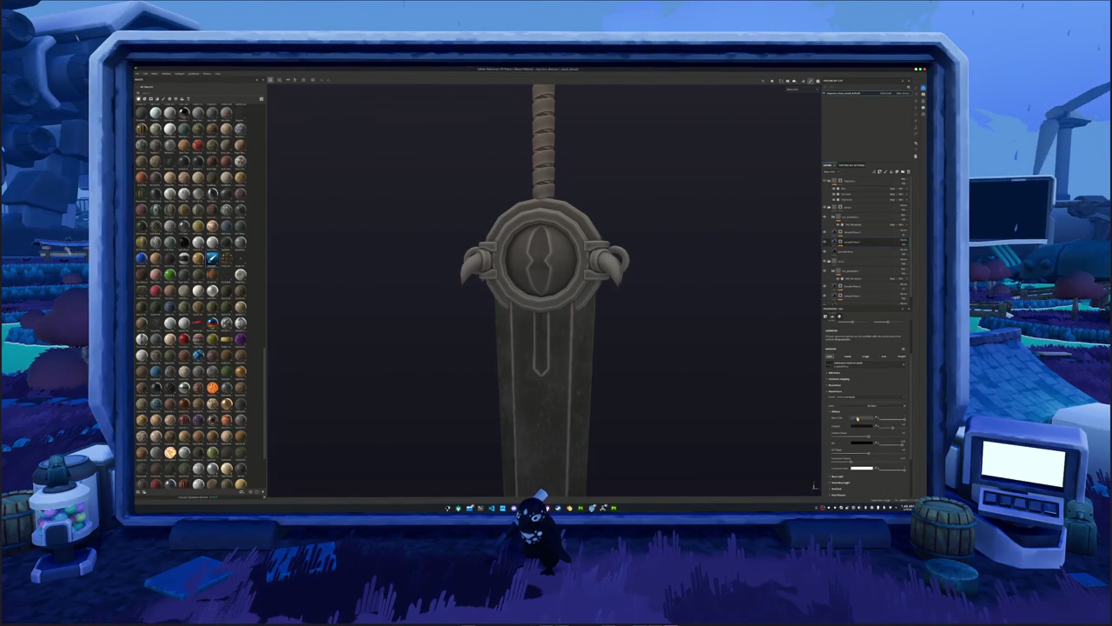
click(858, 426)
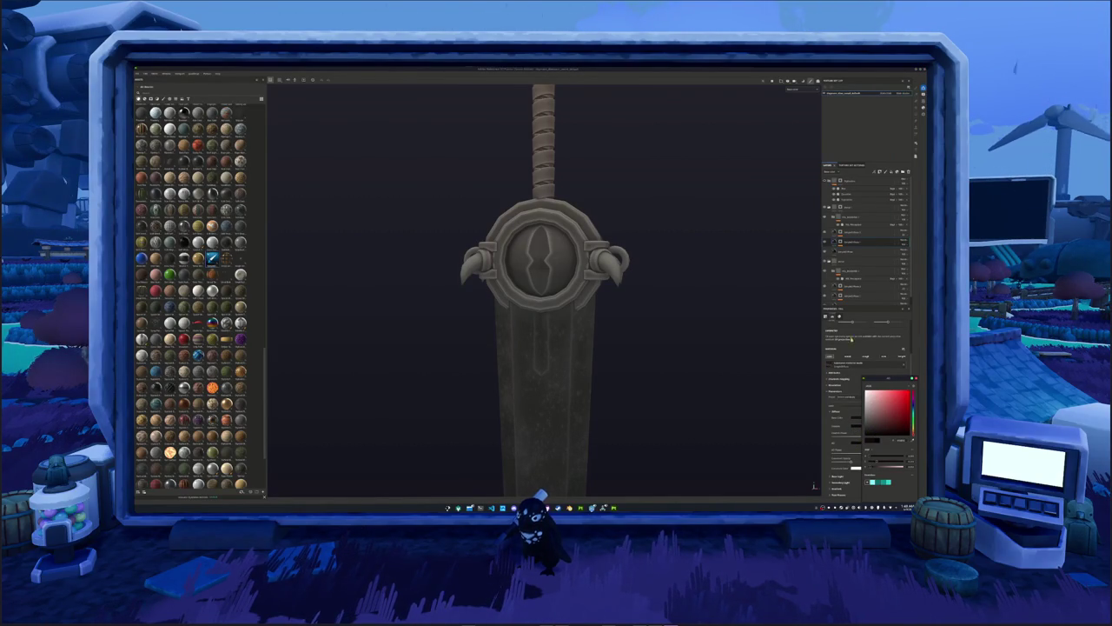
Darken the blade's base colour, then try orange and cyan tones.
click(836, 413)
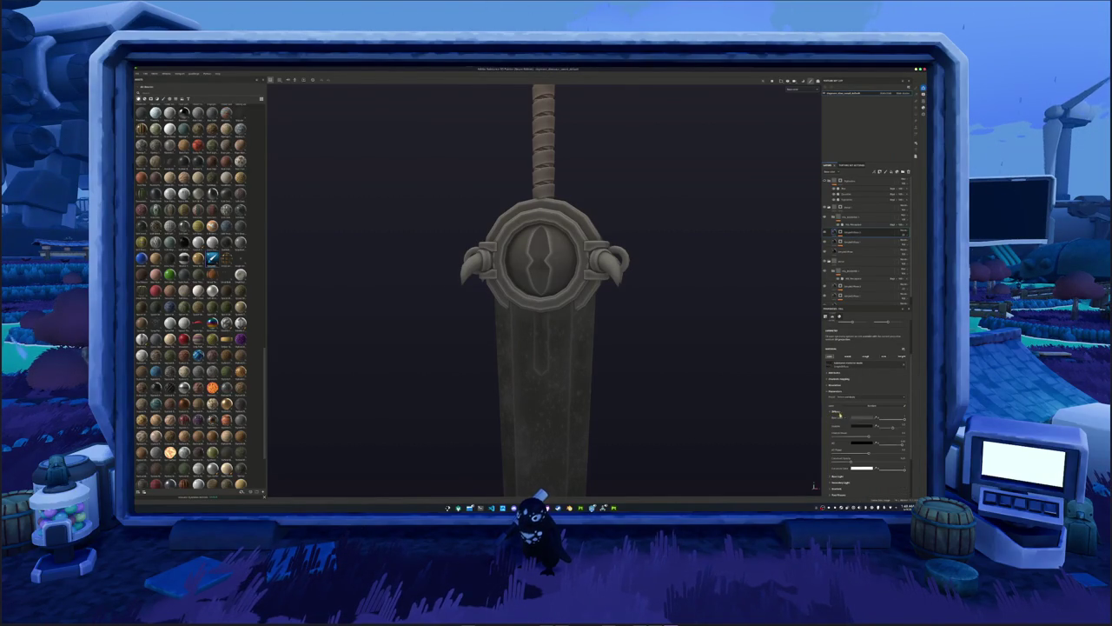
click(862, 417)
drag(872, 426, 874, 432)
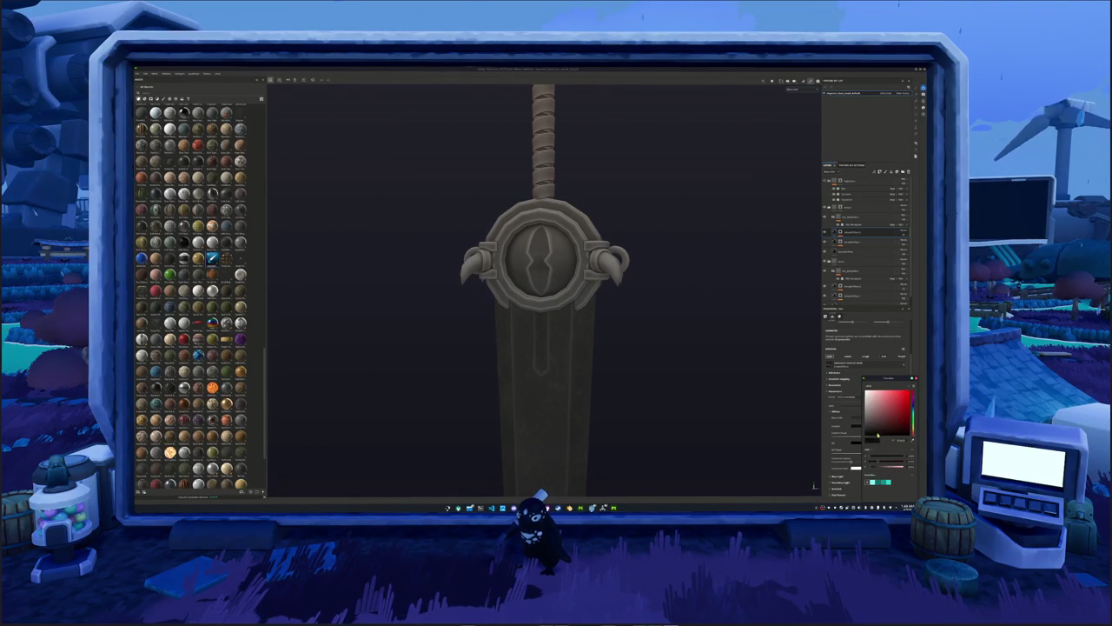
scroll(841, 453, down, 2)
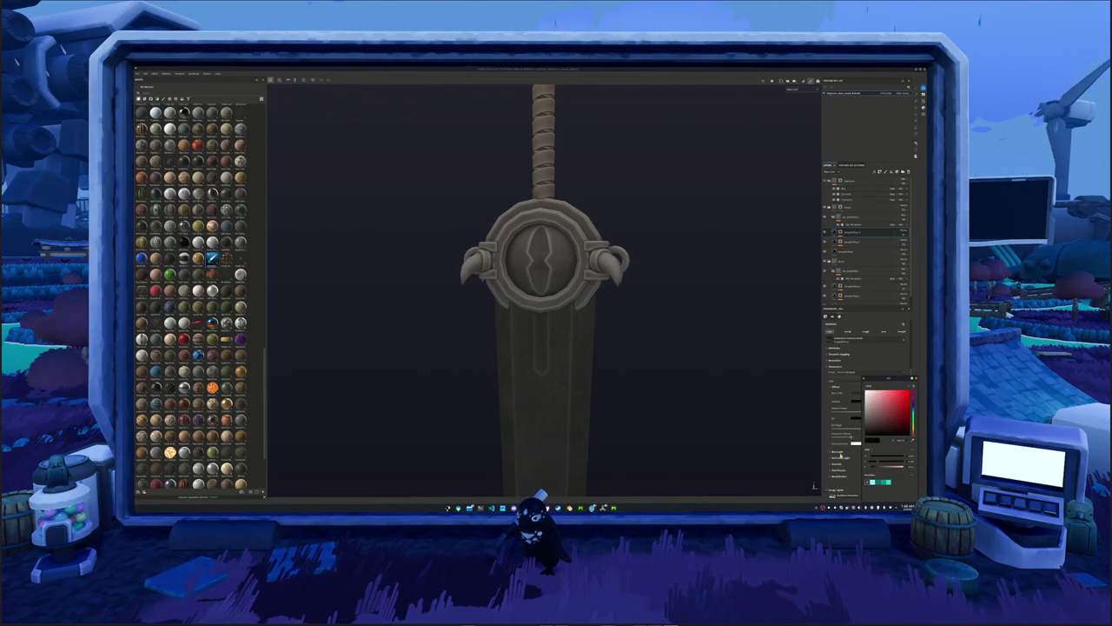
scroll(839, 461, down, 3)
scroll(835, 432, down, 4)
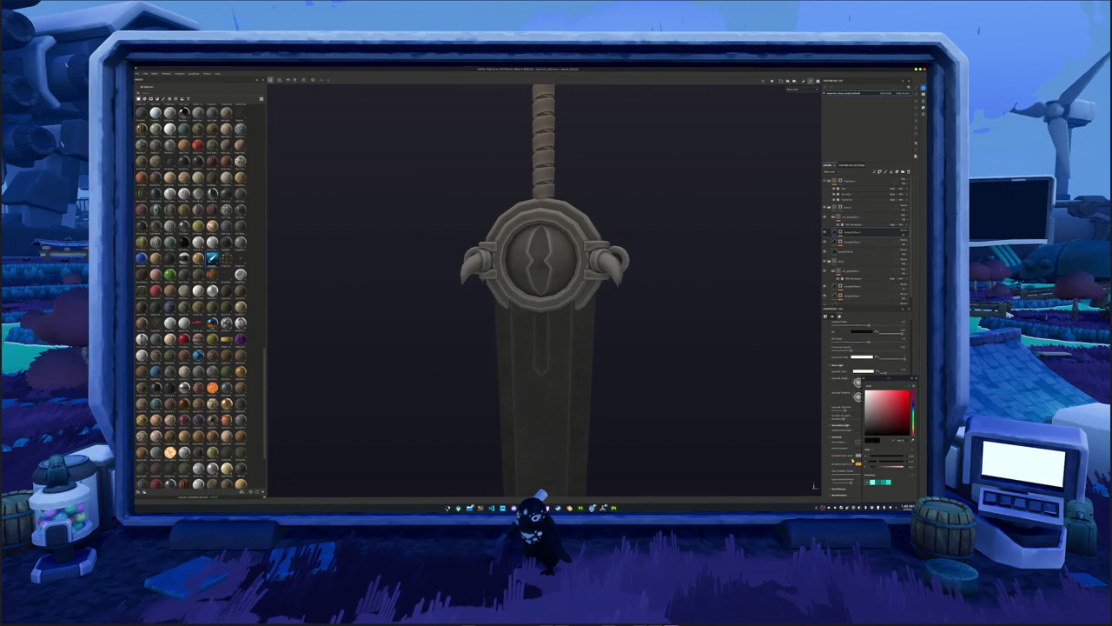
click(857, 463)
click(911, 413)
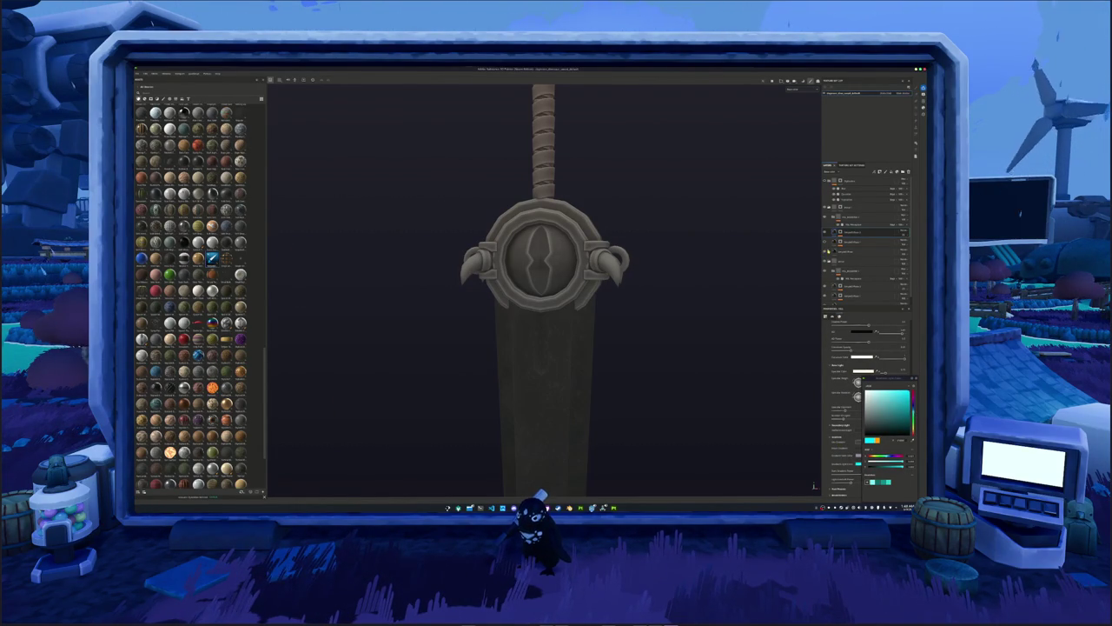
Open another layer's light colour picker, then move the blue crystal layer within the stack.
click(847, 251)
scroll(839, 435, down, 2)
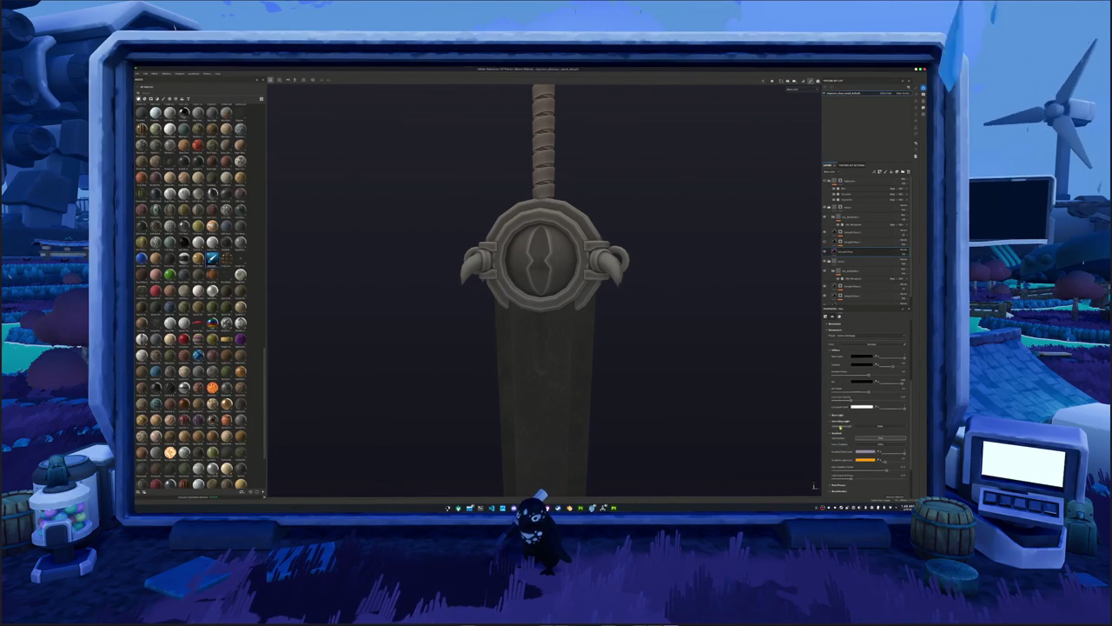
click(840, 417)
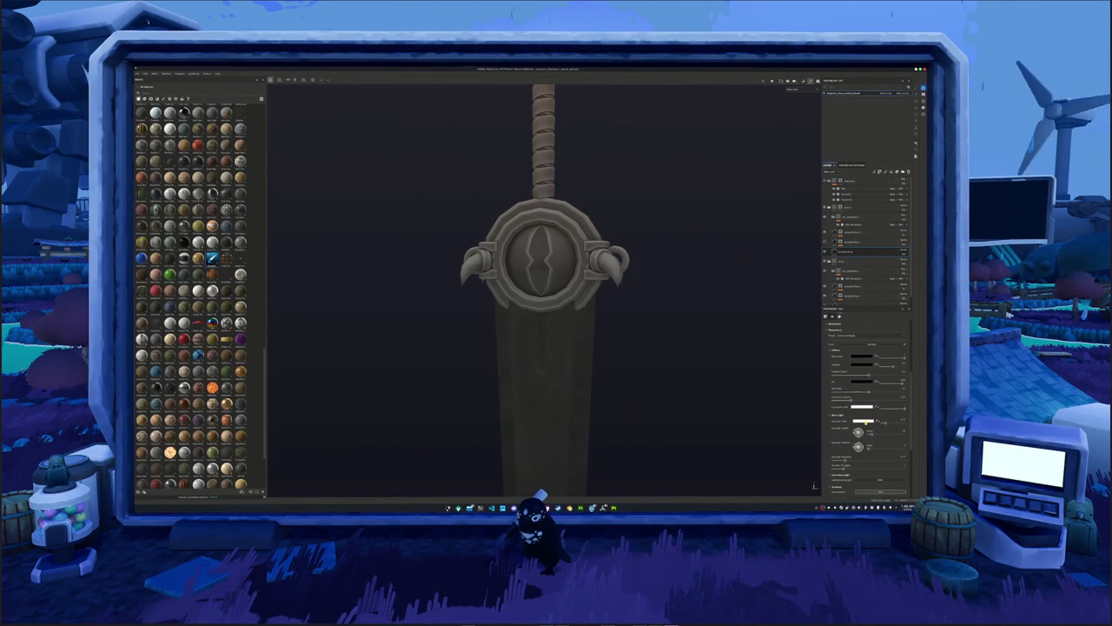
click(866, 420)
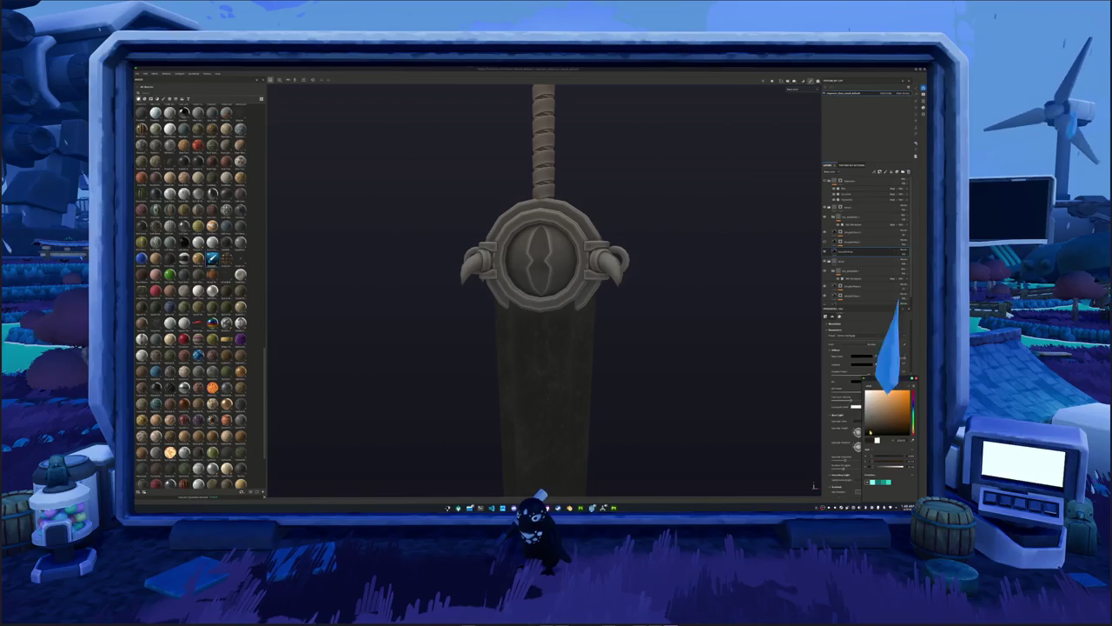
scroll(712, 372, down, 5)
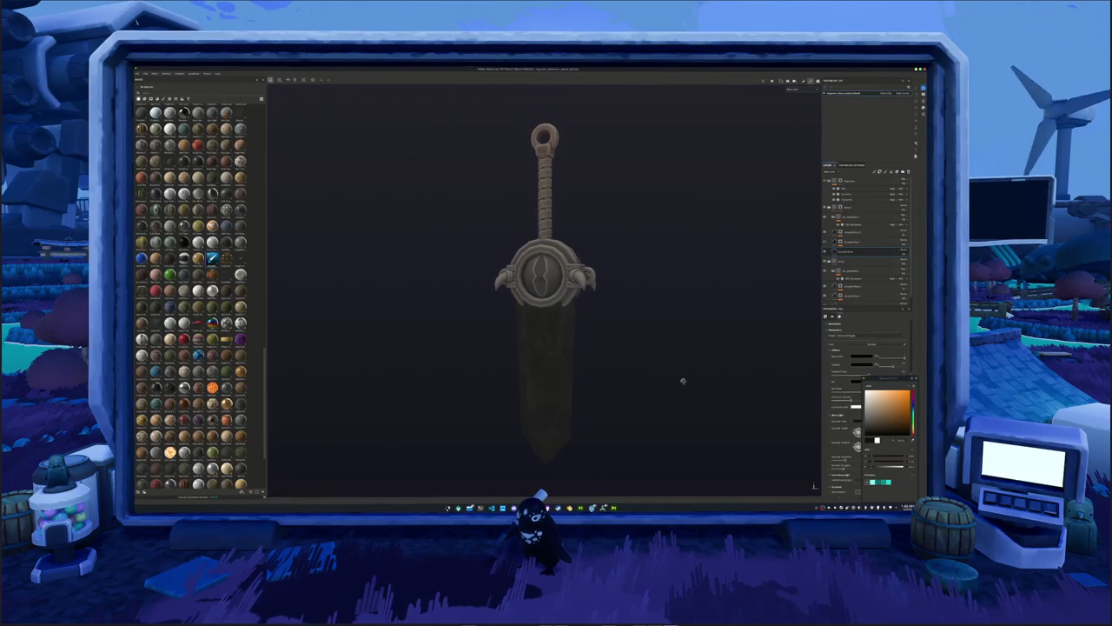
click(860, 241)
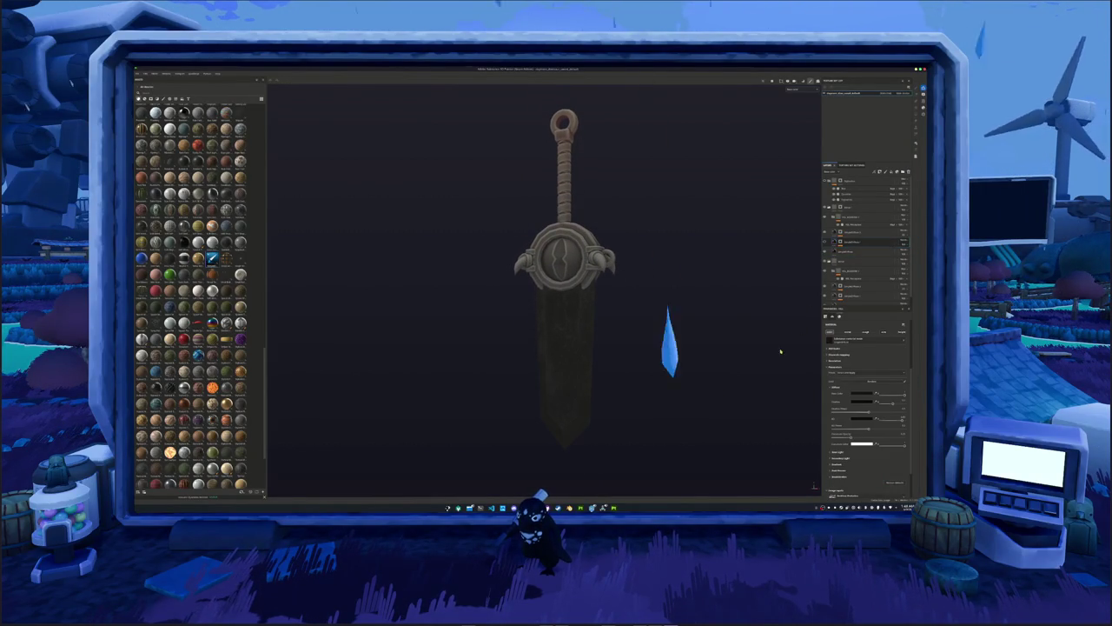
scroll(799, 313, up, 3)
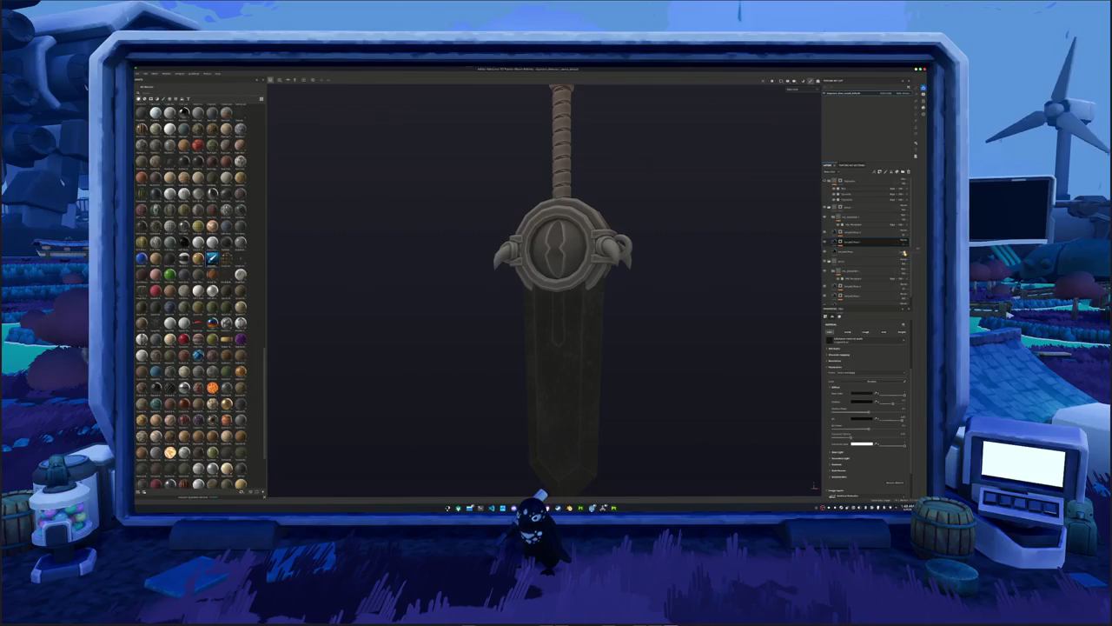
click(856, 232)
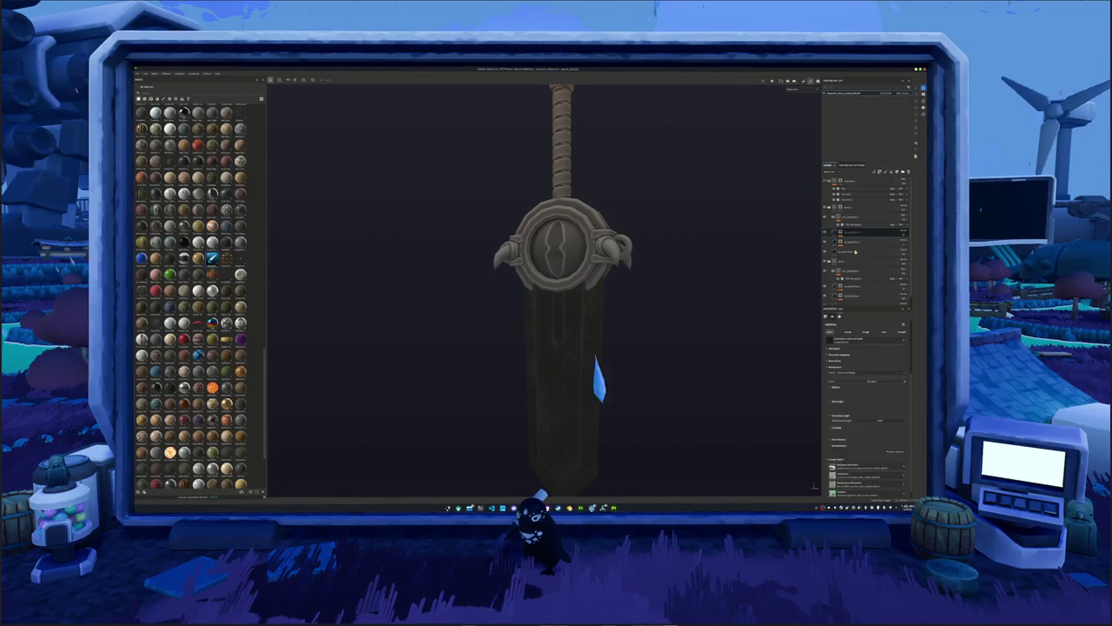
drag(855, 250, 864, 225)
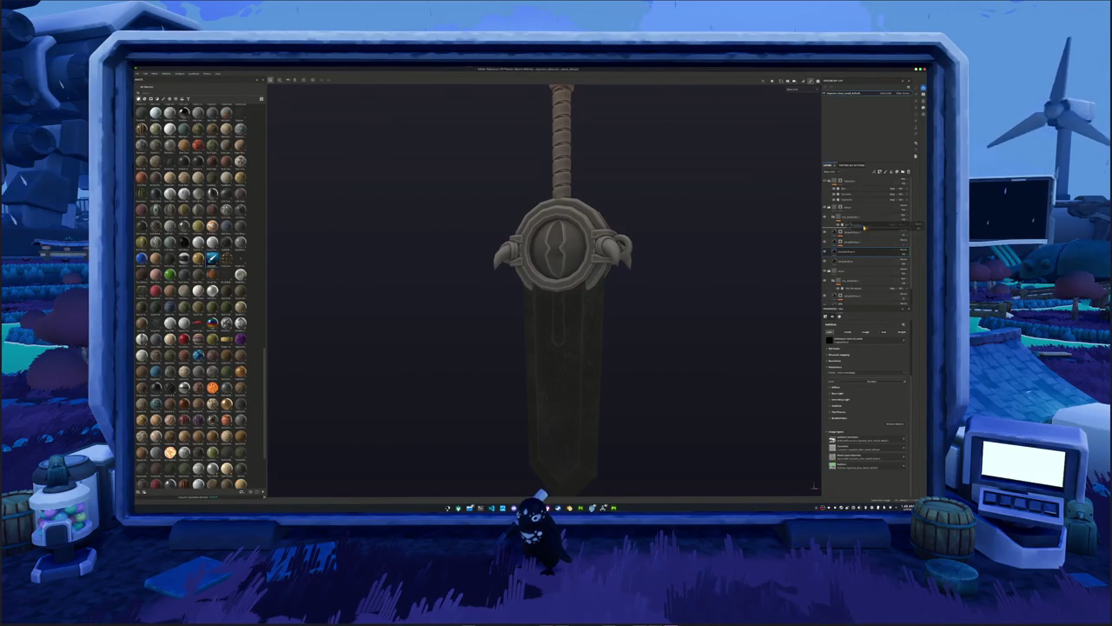
Add a new fill layer to the blade with a dark material.
right_click(849, 233)
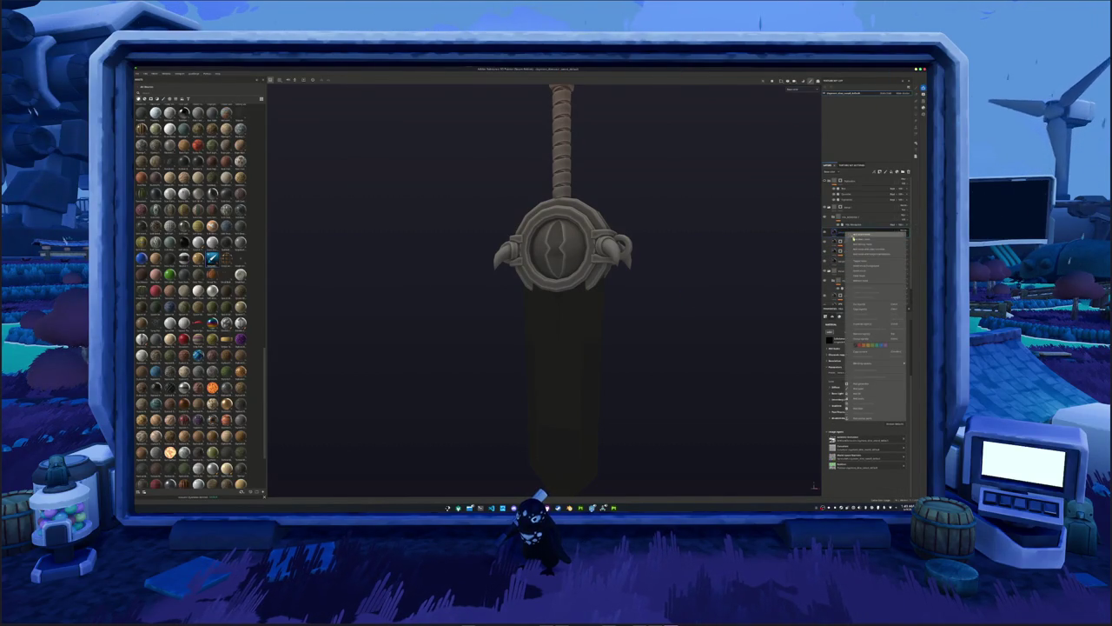
click(856, 239)
right_click(842, 233)
click(852, 363)
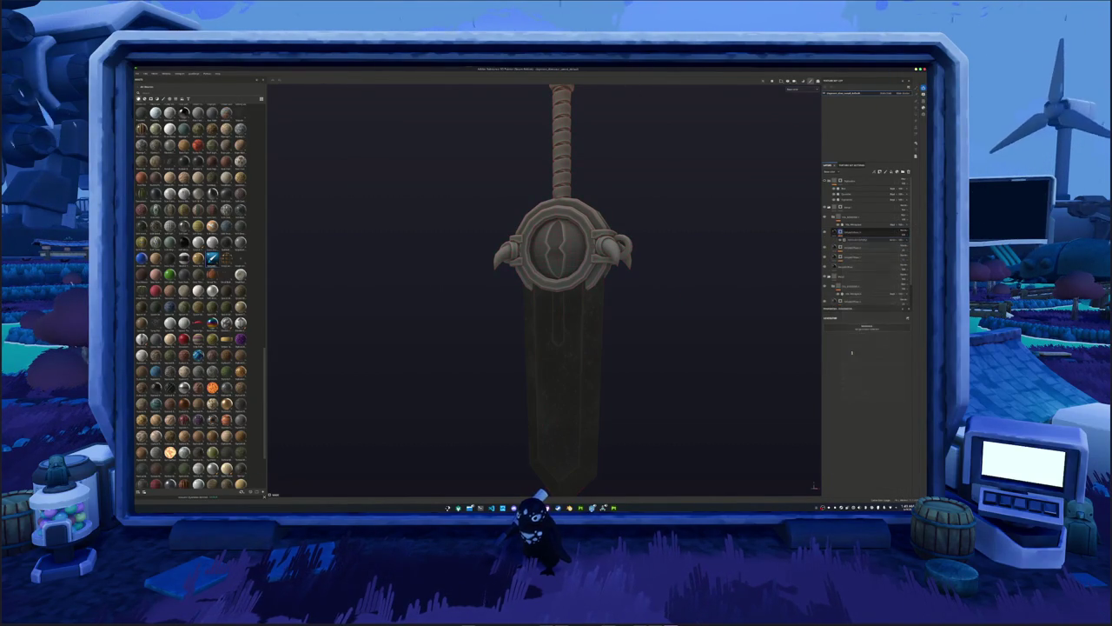
click(856, 343)
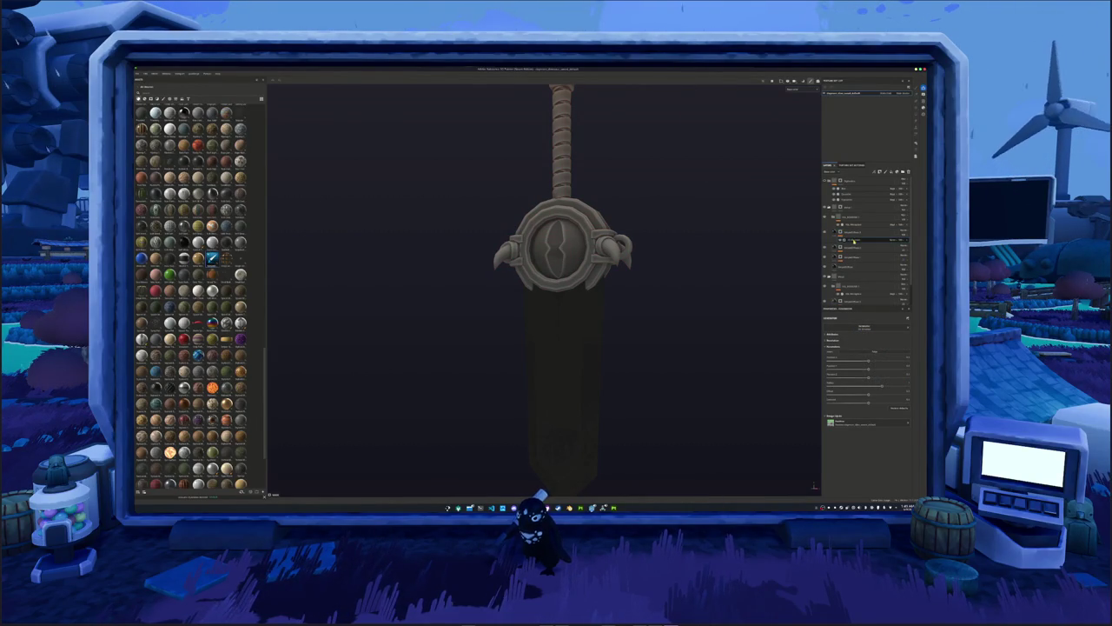
scroll(713, 280, down, 3)
scroll(779, 352, up, 1)
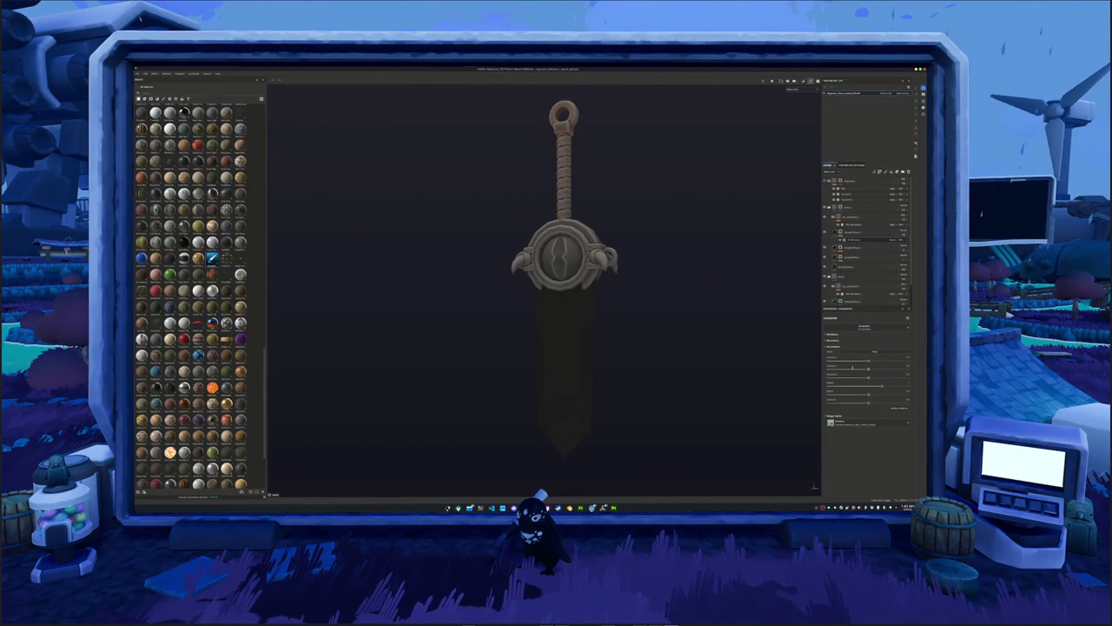
Set the layer's base colour values to bright teal-green.
click(838, 233)
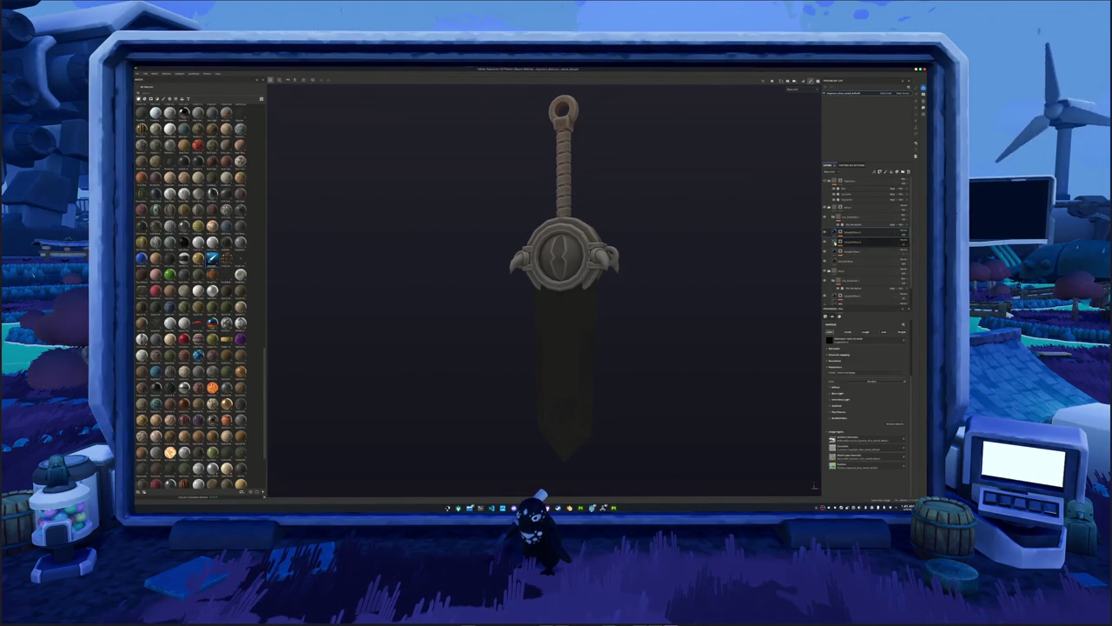
click(836, 388)
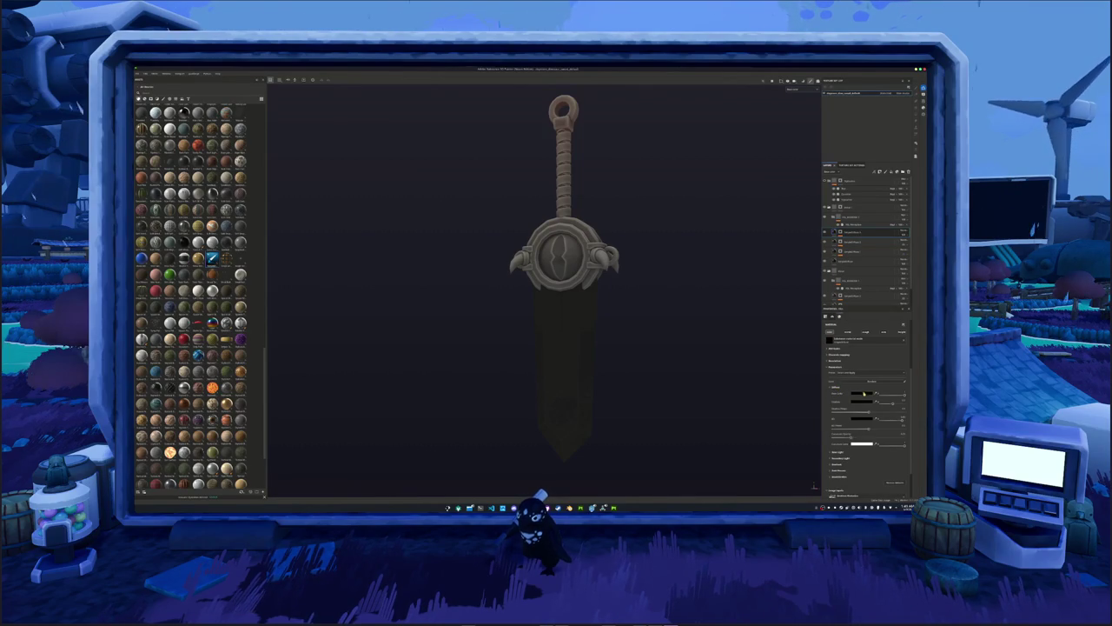
click(859, 395)
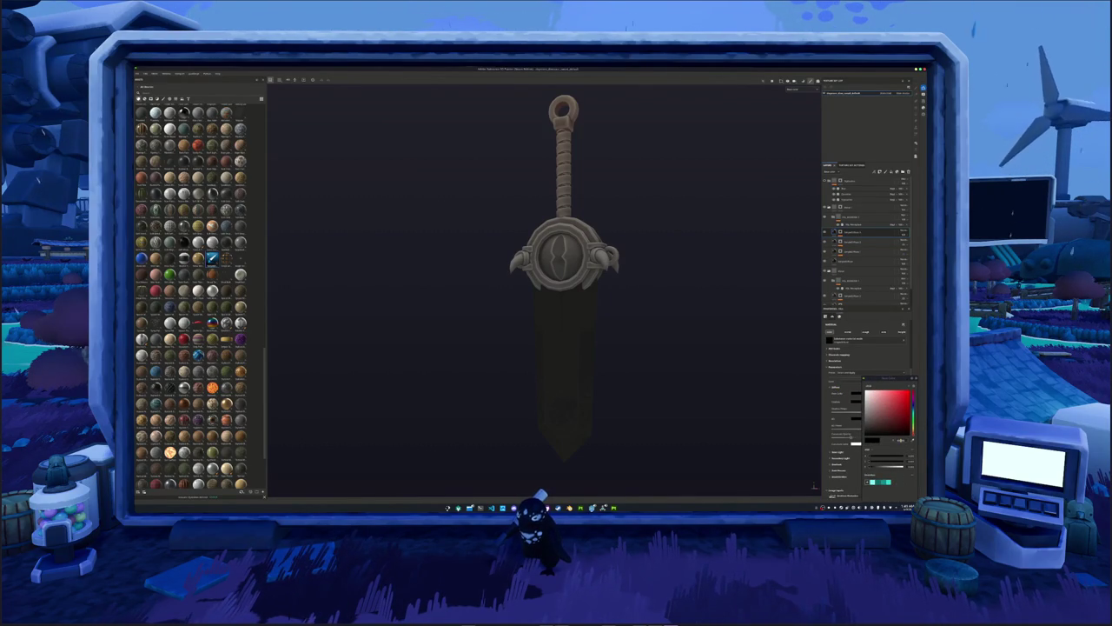
click(913, 405)
drag(913, 404, 913, 399)
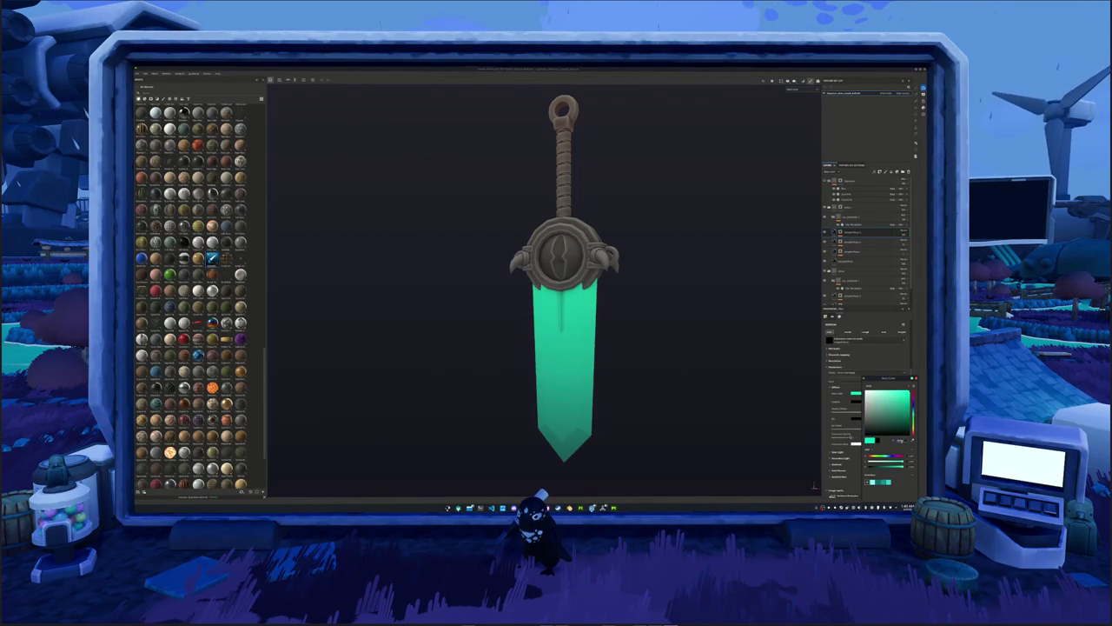
click(852, 402)
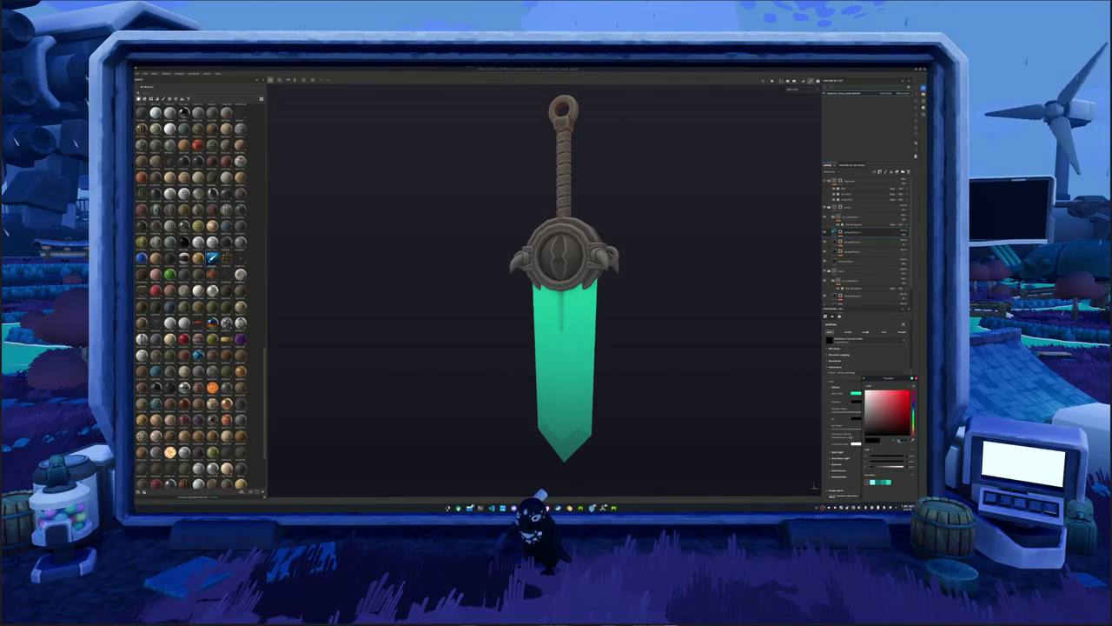
click(912, 405)
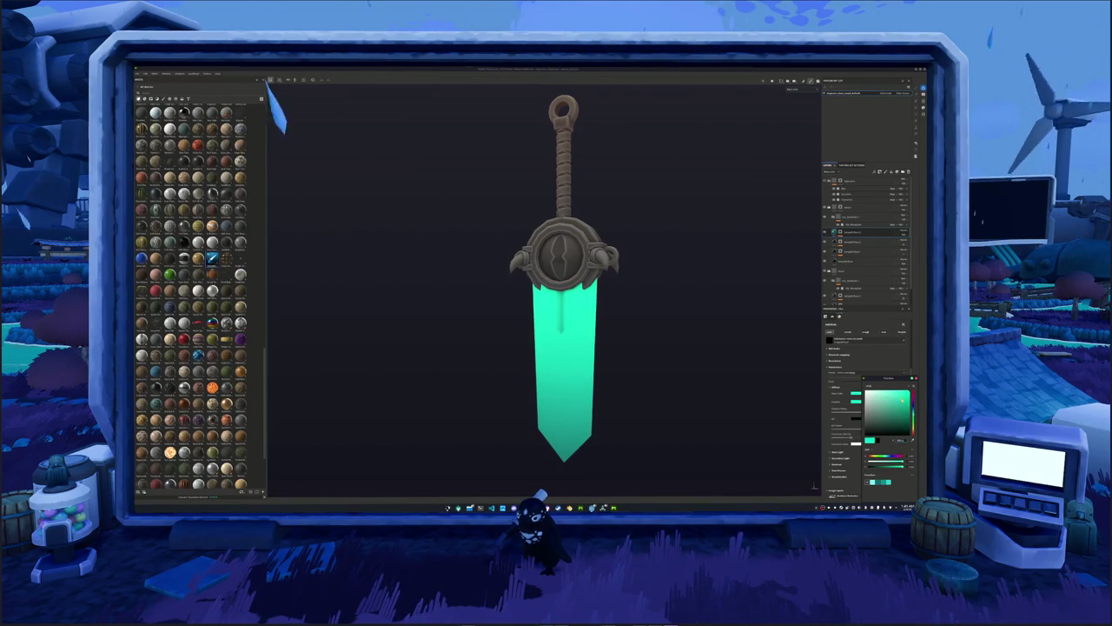
click(854, 401)
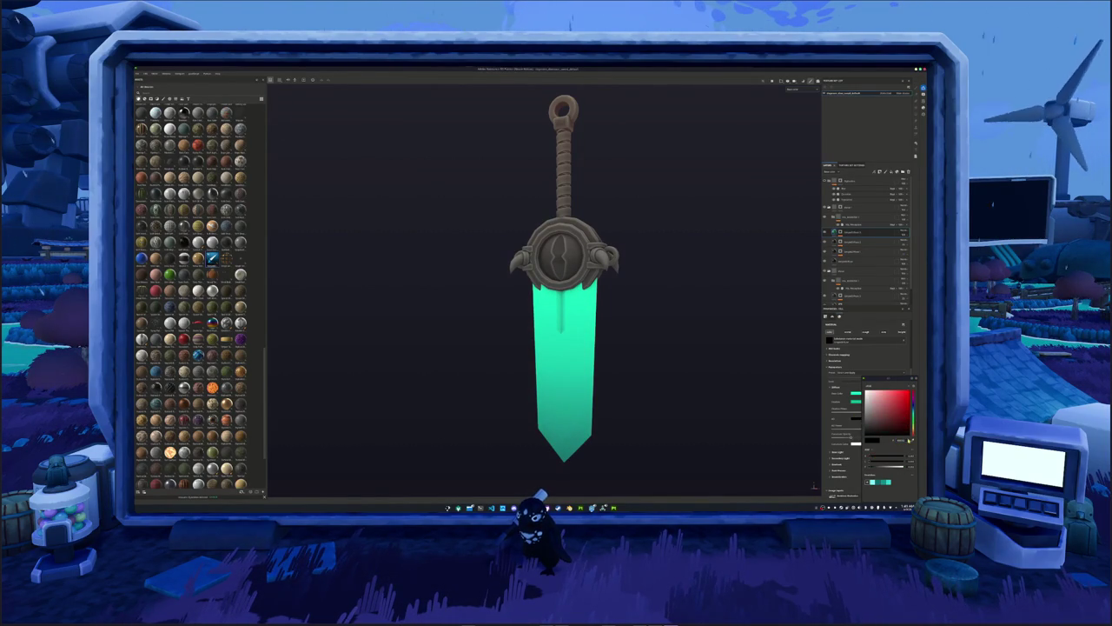
click(912, 405)
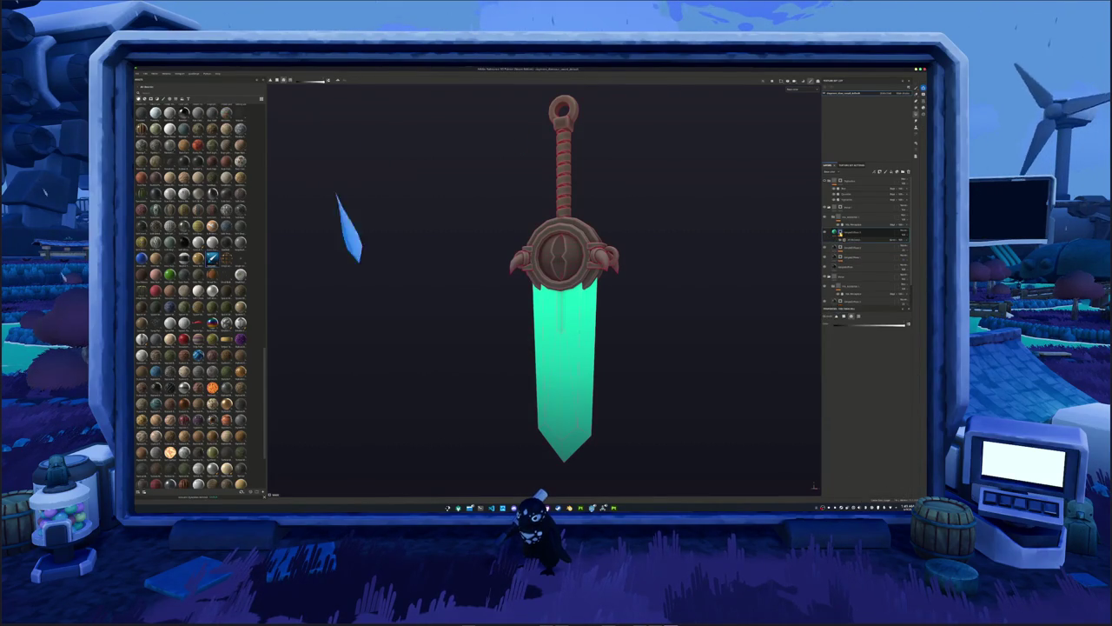
click(852, 240)
Adjust the glow mask slider so the teal glow covers the entire blade.
mouse_move(883, 383)
mouse_down()
mouse_move(853, 386)
mouse_move(866, 383)
mouse_up()
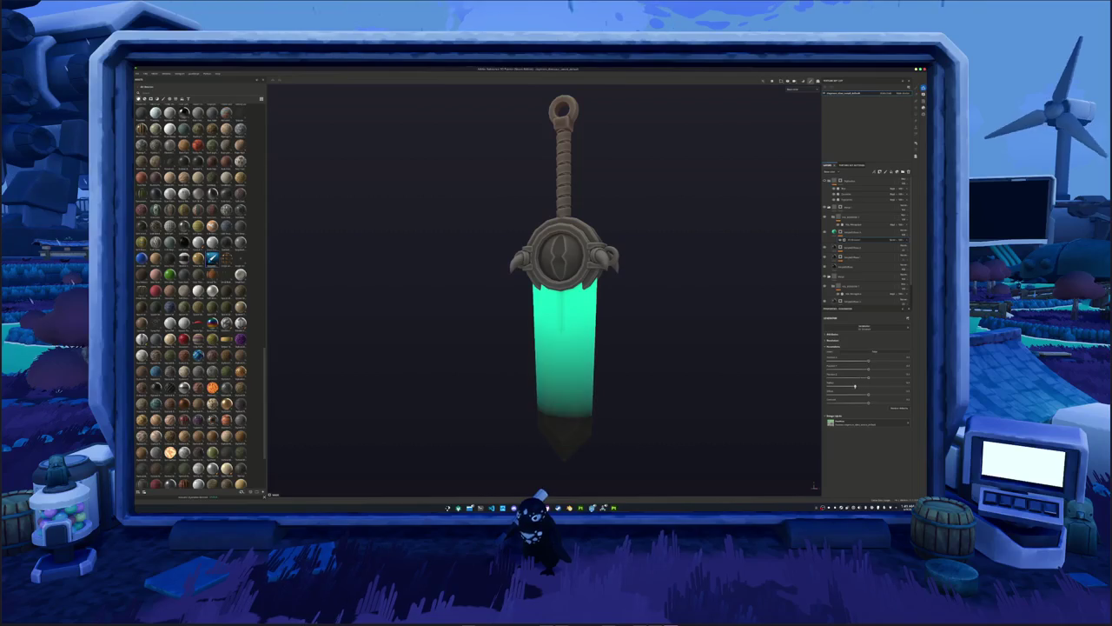
alt+drag(659, 409, 663, 380)
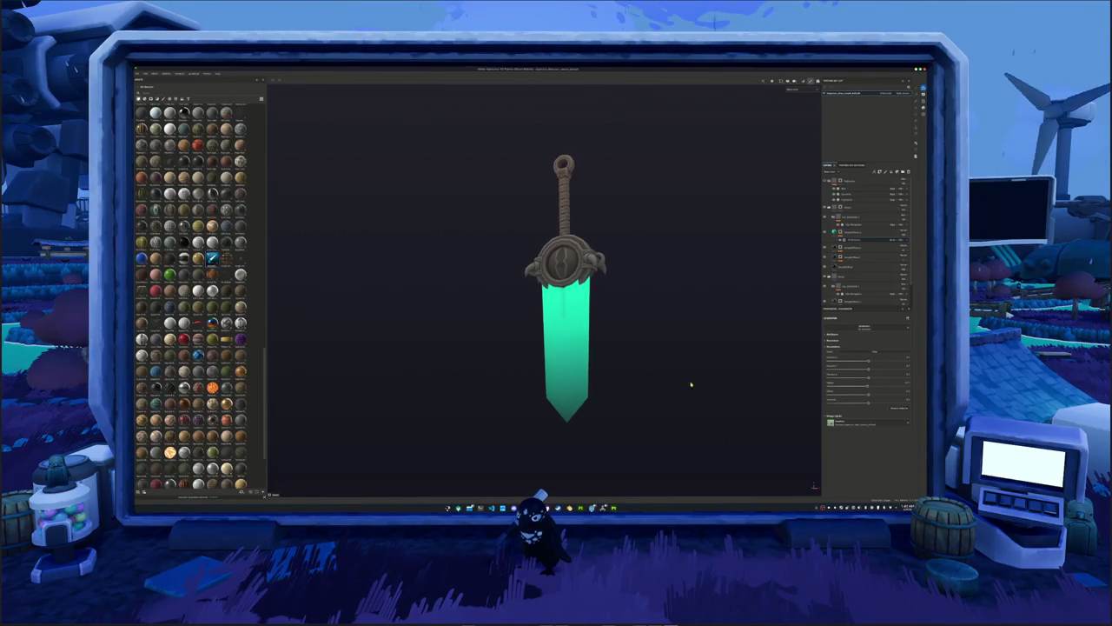
mouse_move(866, 383)
mouse_down()
mouse_move(833, 386)
mouse_move(845, 389)
mouse_up()
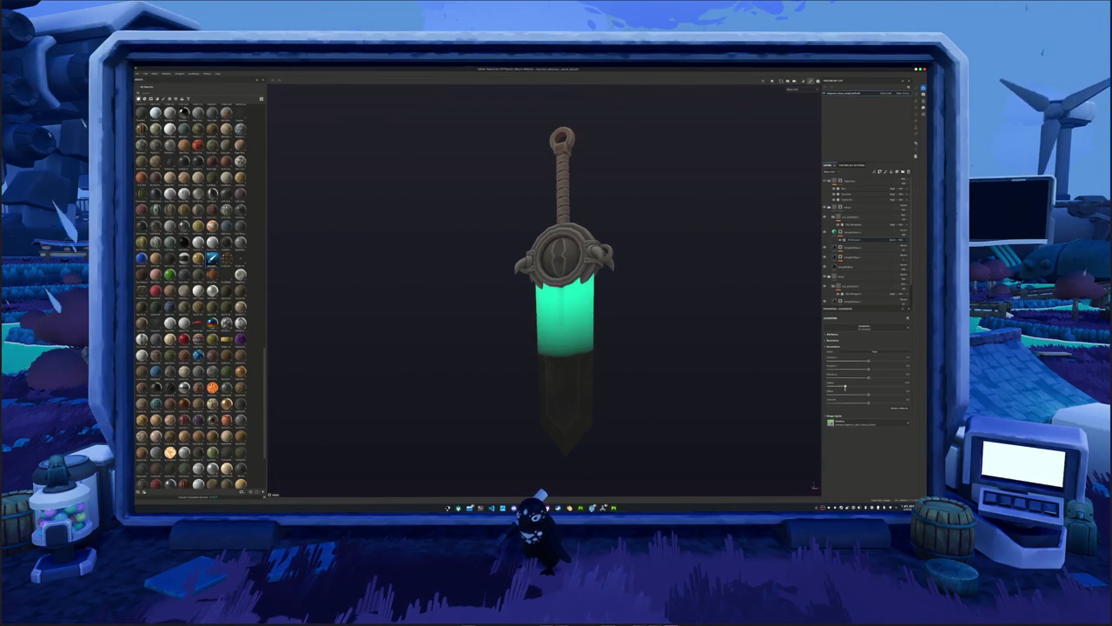
alt+drag(638, 378, 472, 390)
mouse_move(472, 390)
alt+right_down()
mouse_move(739, 396)
mouse_move(745, 377)
alt+right_up()
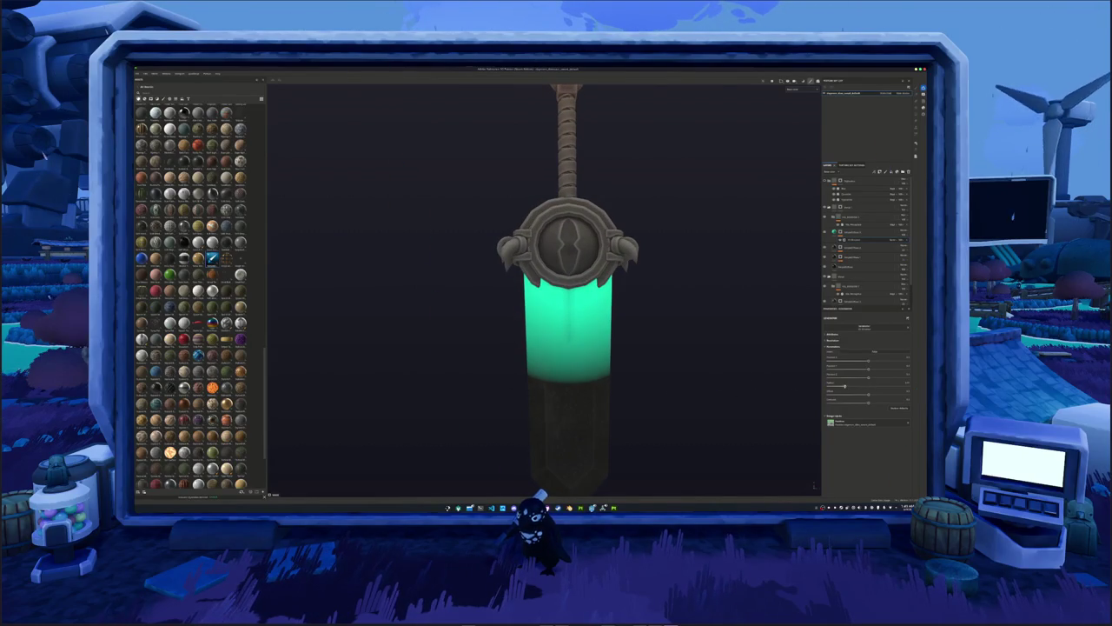
drag(835, 385, 872, 385)
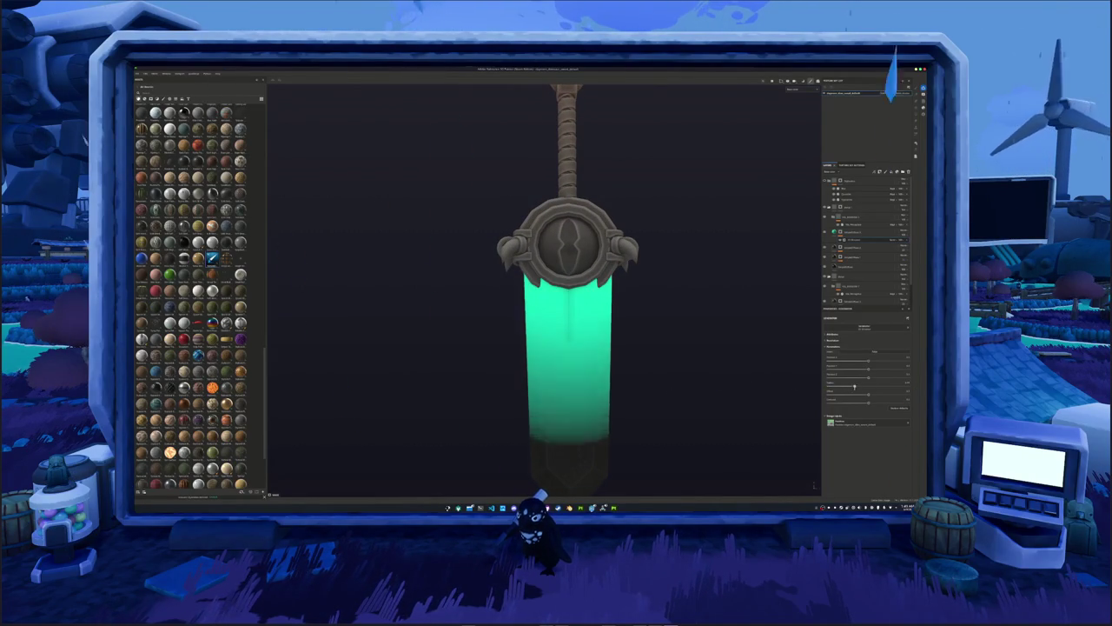
scroll(789, 269, down, 5)
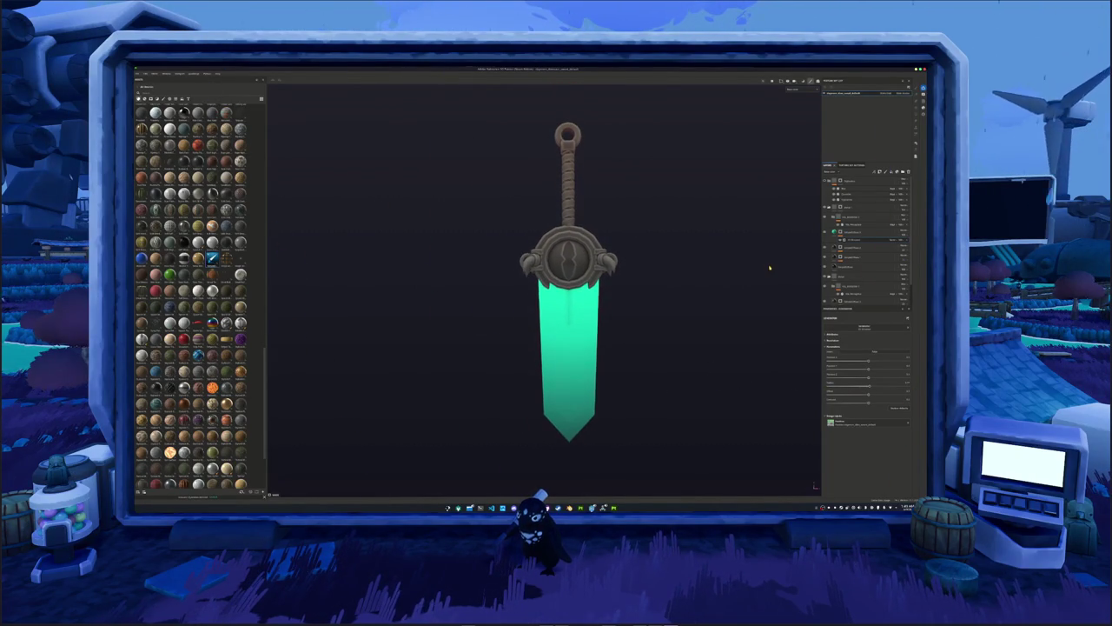
mouse_move(722, 269)
alt+mouse_down()
mouse_move(436, 284)
mouse_move(750, 288)
mouse_move(615, 281)
mouse_move(628, 315)
mouse_move(631, 301)
mouse_move(765, 278)
alt+mouse_up()
Move a fill layer to the top, colour it white, and change its blend mode.
click(834, 248)
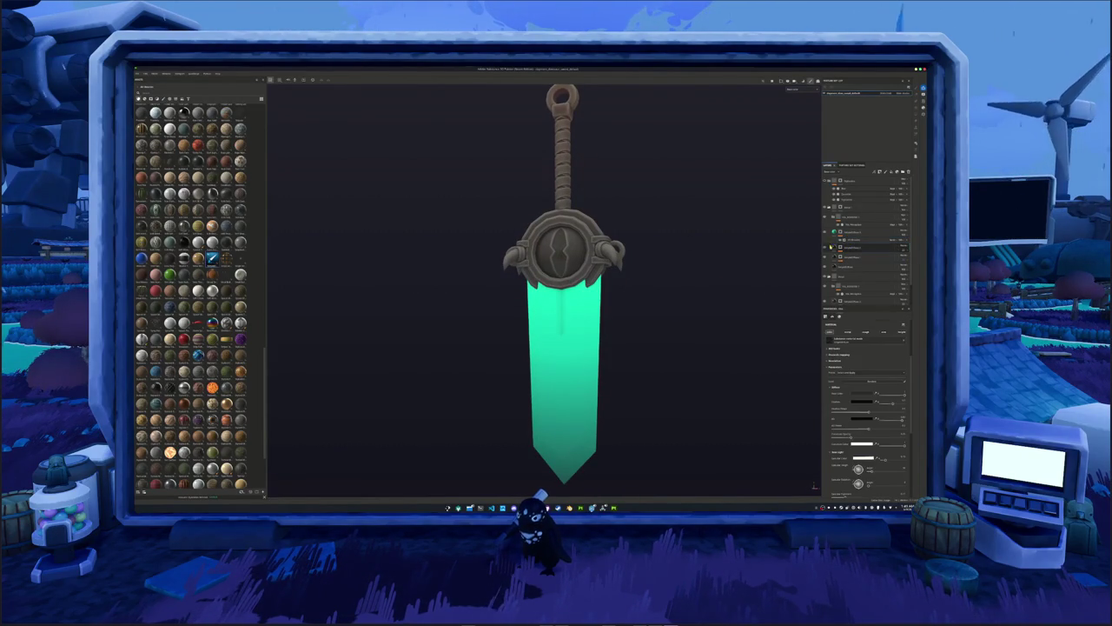
drag(834, 248, 887, 188)
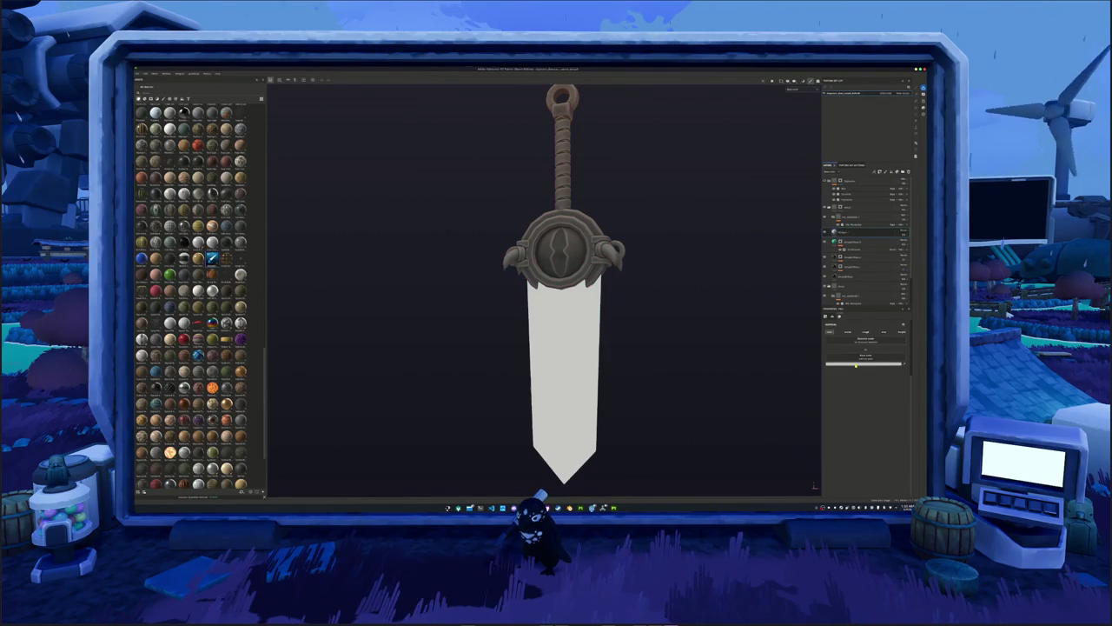
click(856, 361)
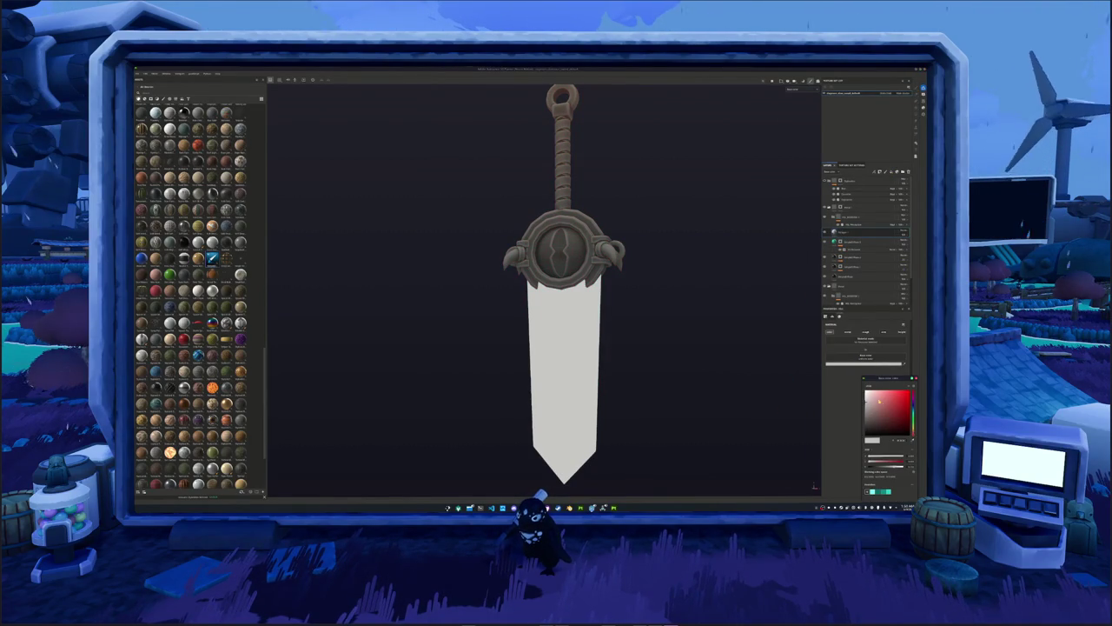
click(891, 233)
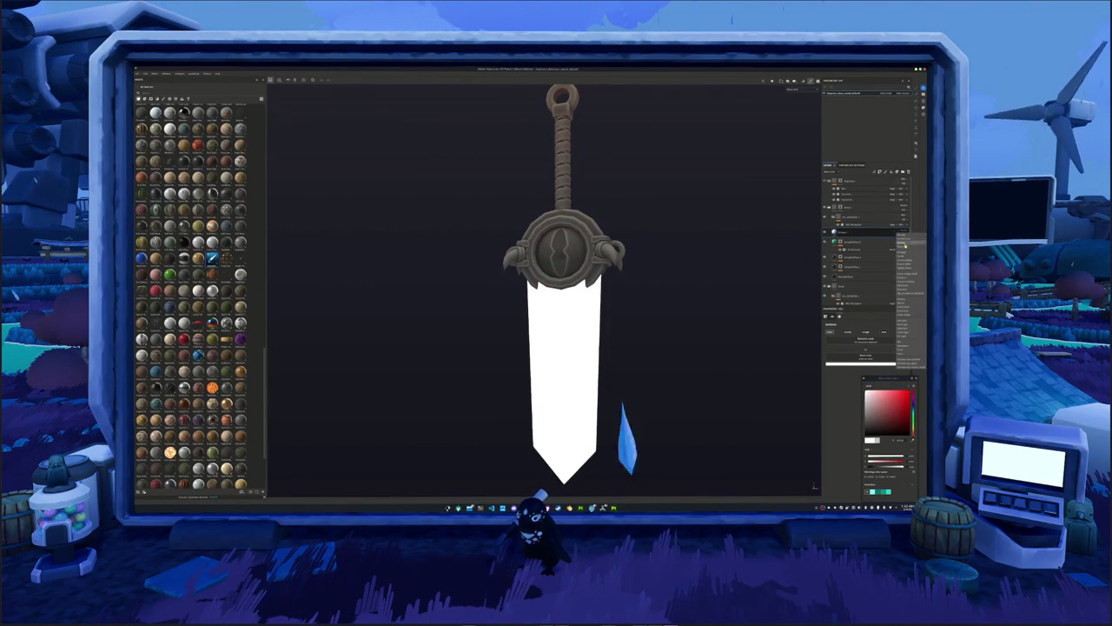
click(902, 301)
click(891, 233)
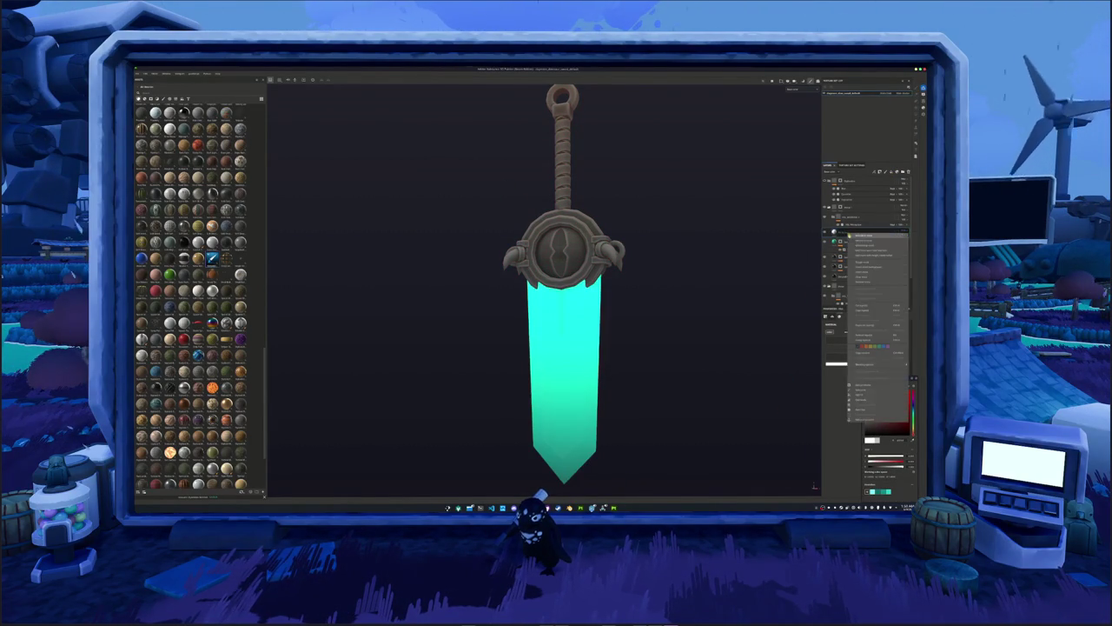
click(895, 261)
right_click(841, 233)
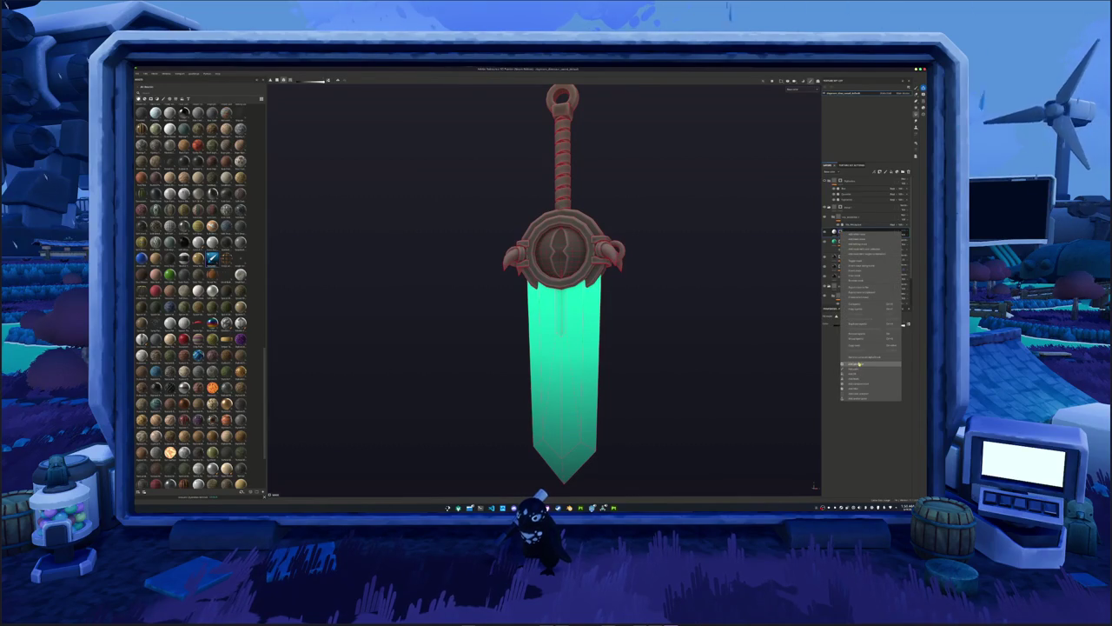